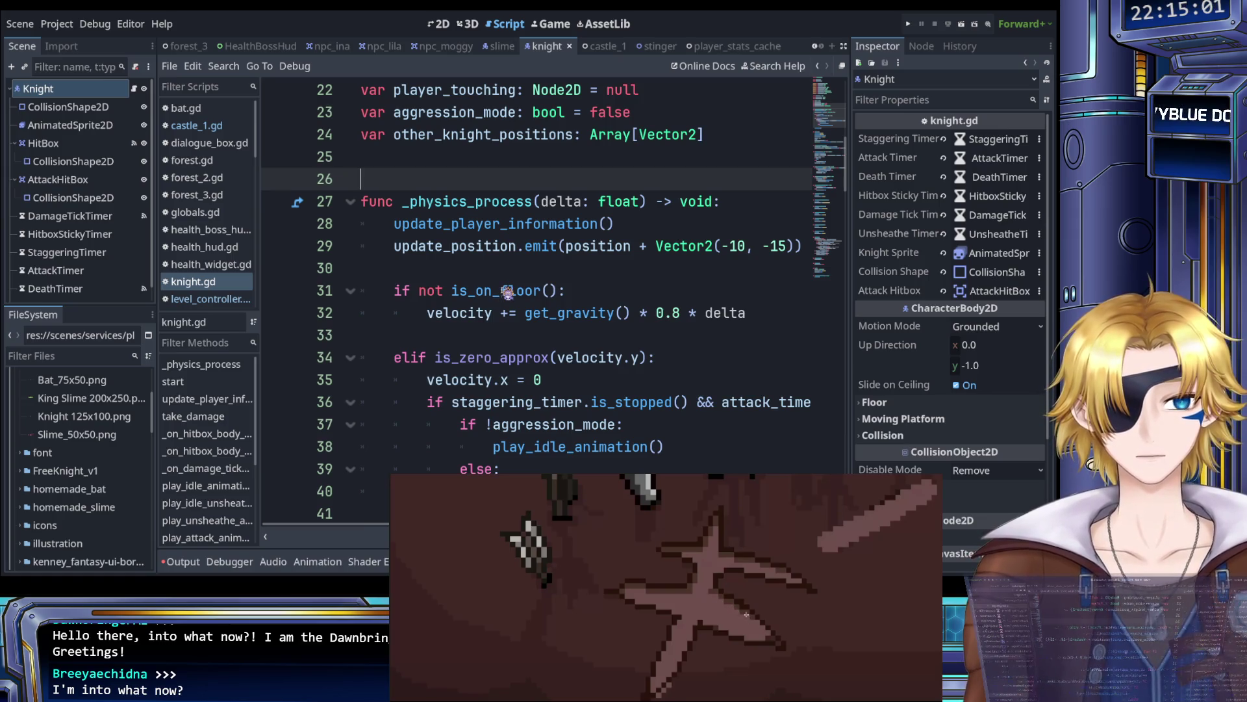
Step: Declare 'var unsheathed = false;' on line 24 of knight.gd, just below aggression_mode
click(523, 268)
scroll(527, 273, down, 2)
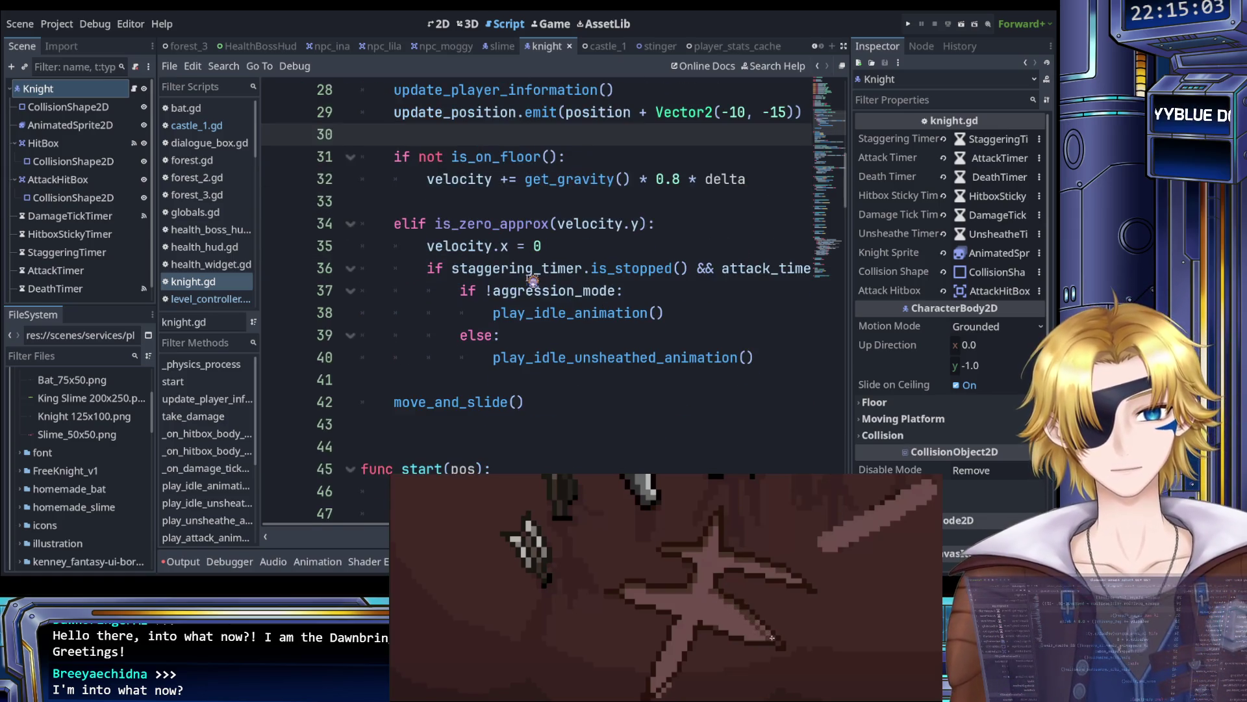
scroll(513, 276, down, 3)
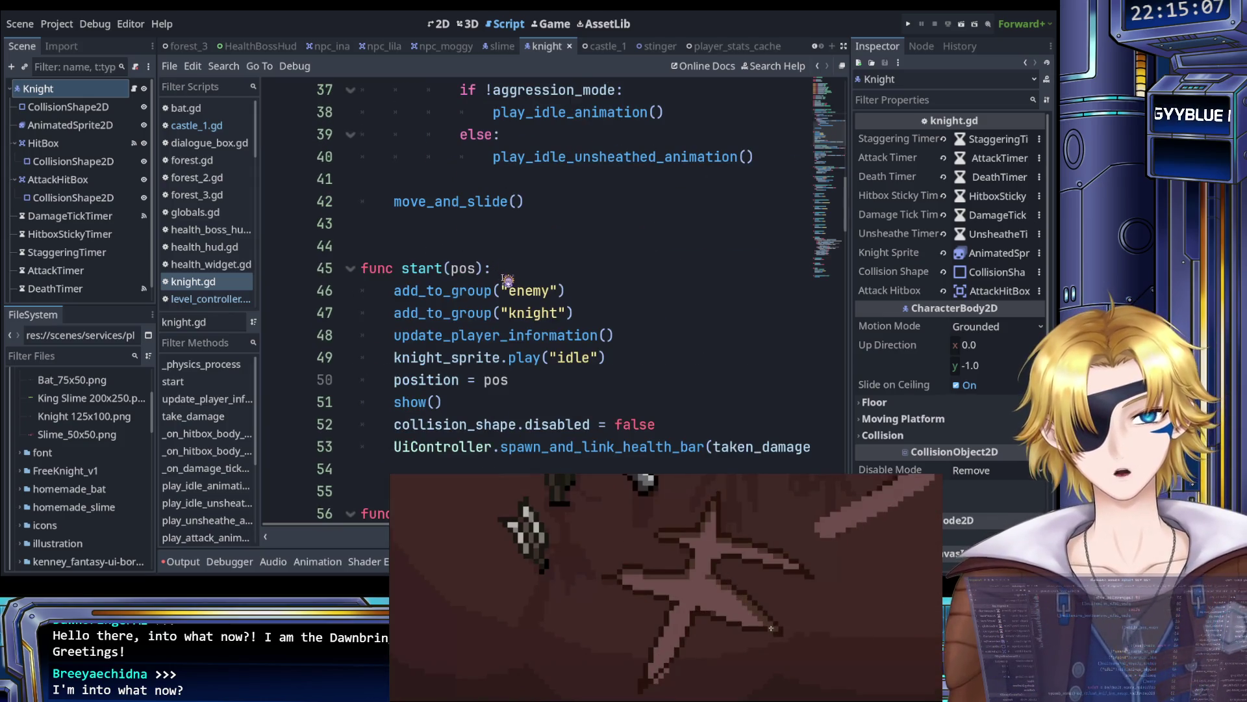
scroll(506, 281, down, 3)
scroll(508, 280, down, 3)
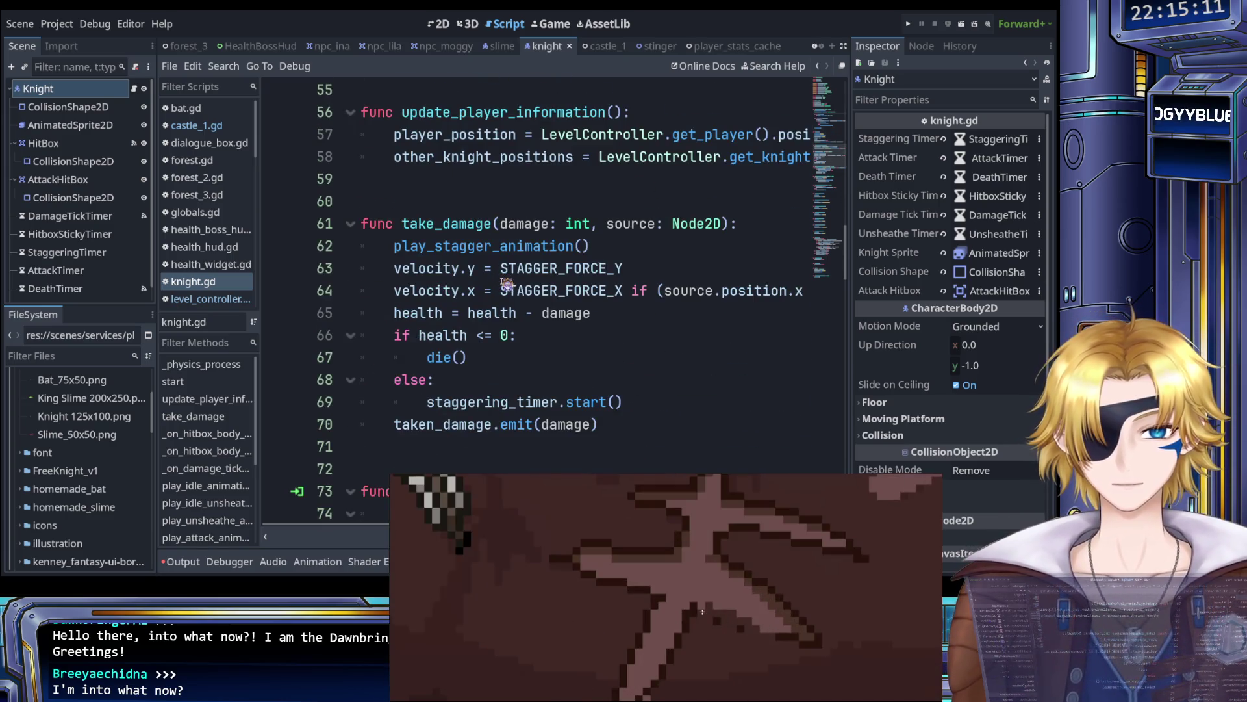
scroll(506, 286, down, 3)
scroll(480, 287, down, 7)
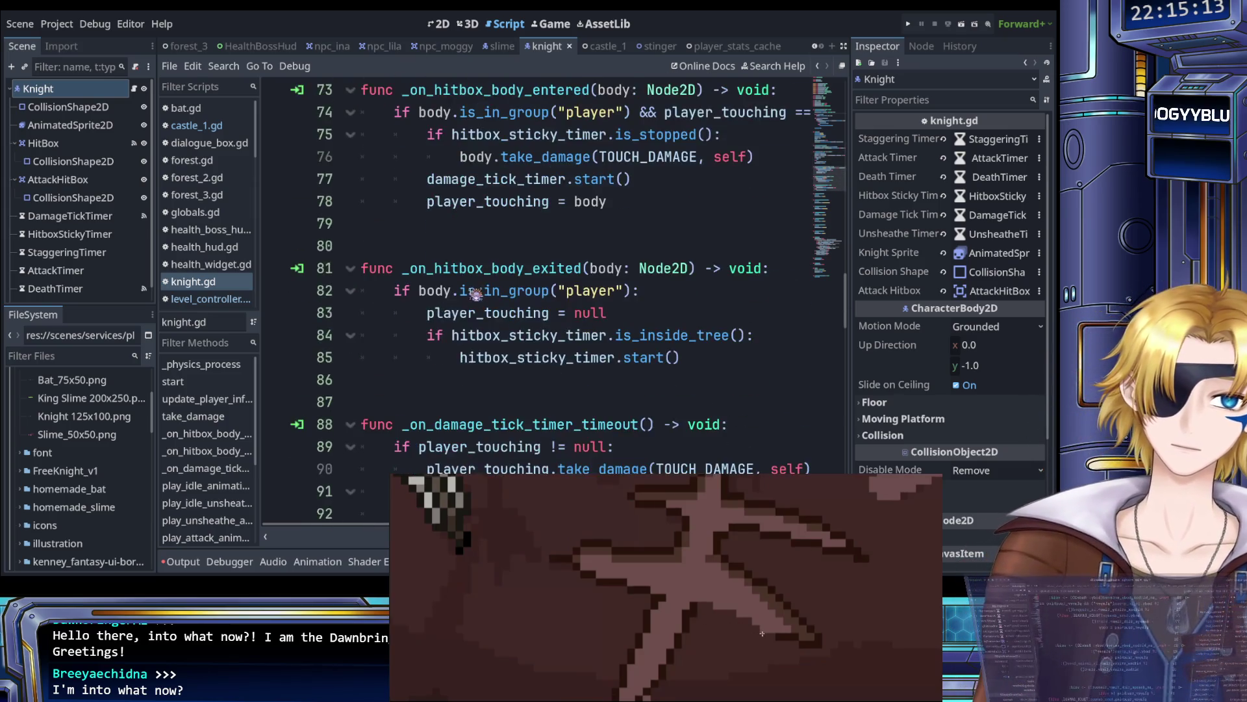
scroll(474, 293, up, 3)
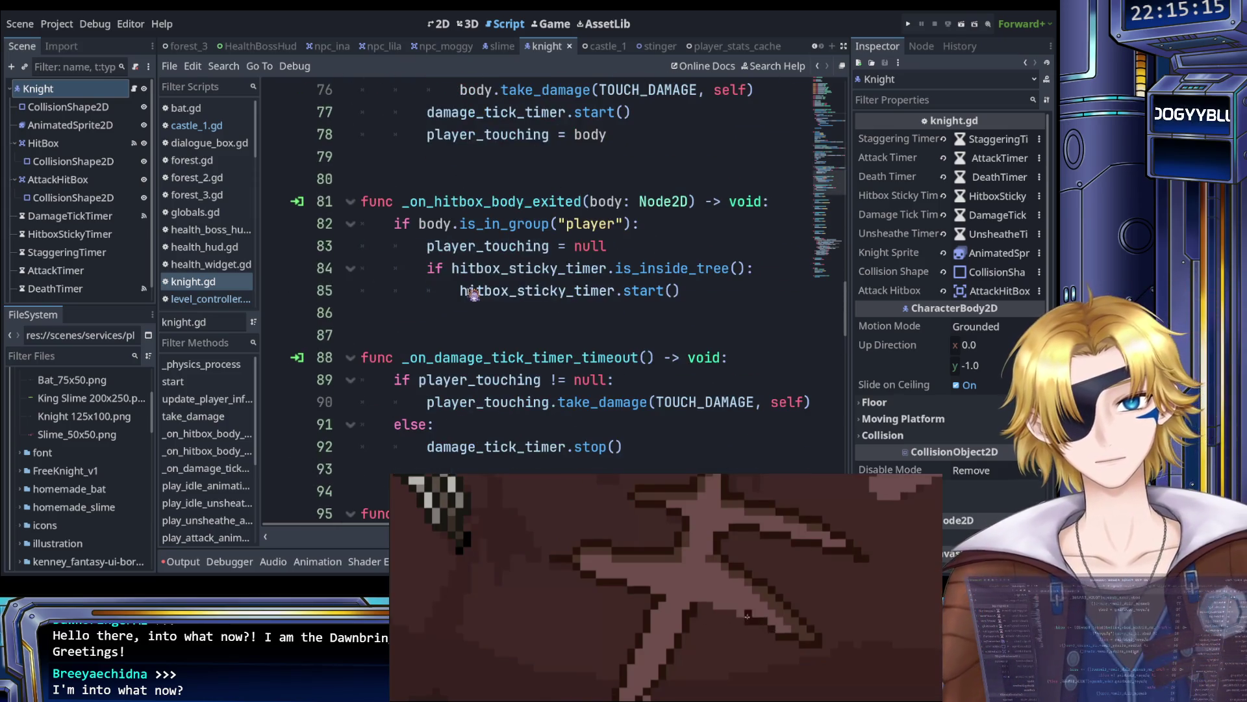
scroll(472, 294, down, 4)
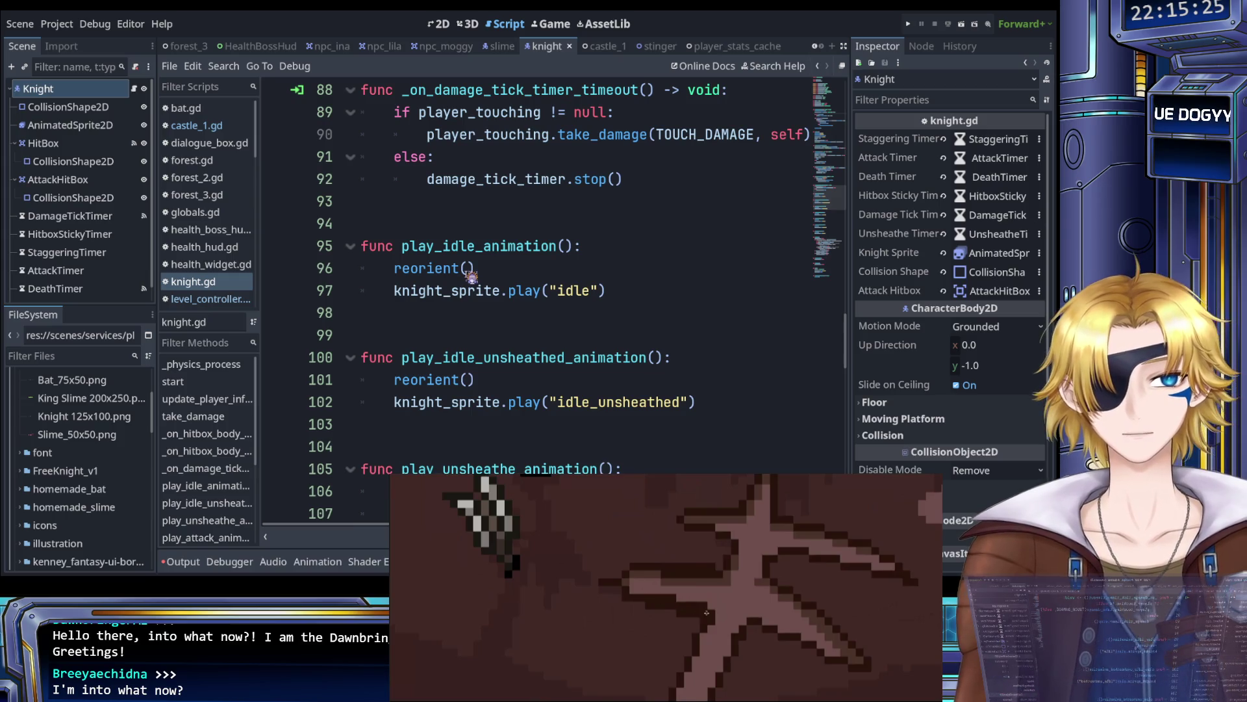
scroll(475, 279, down, 2)
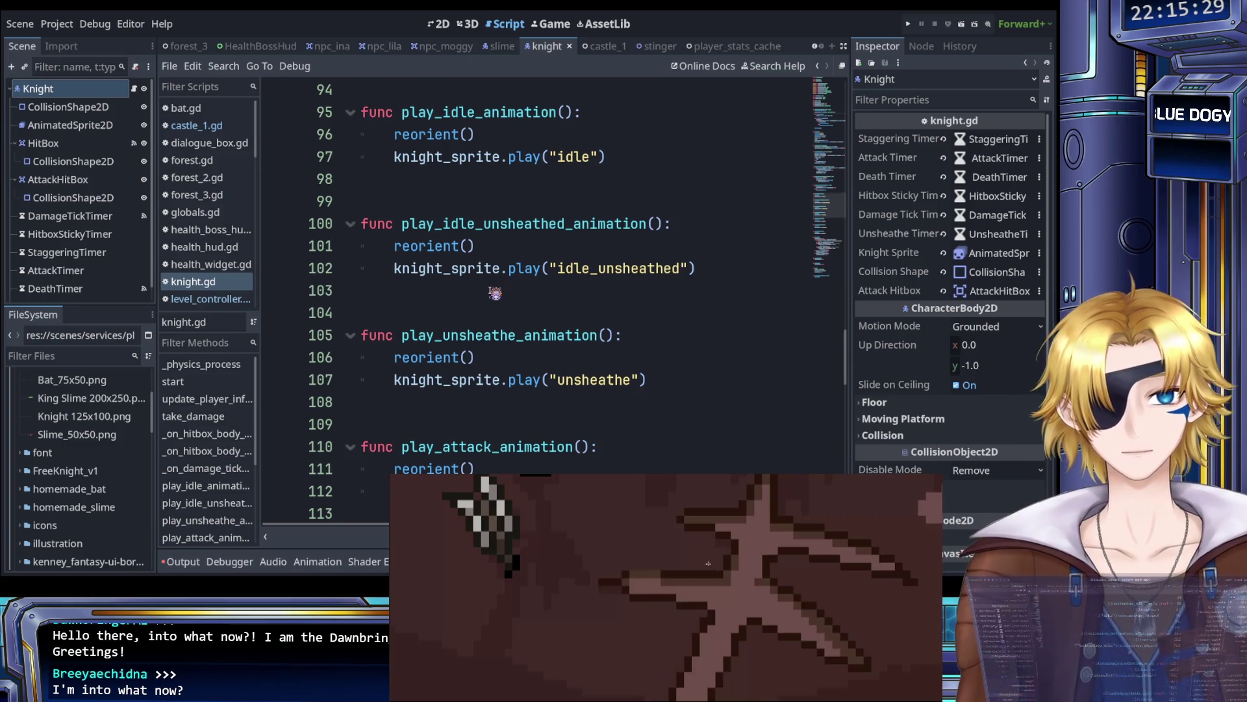
scroll(495, 293, down, 2)
scroll(495, 293, down, 6)
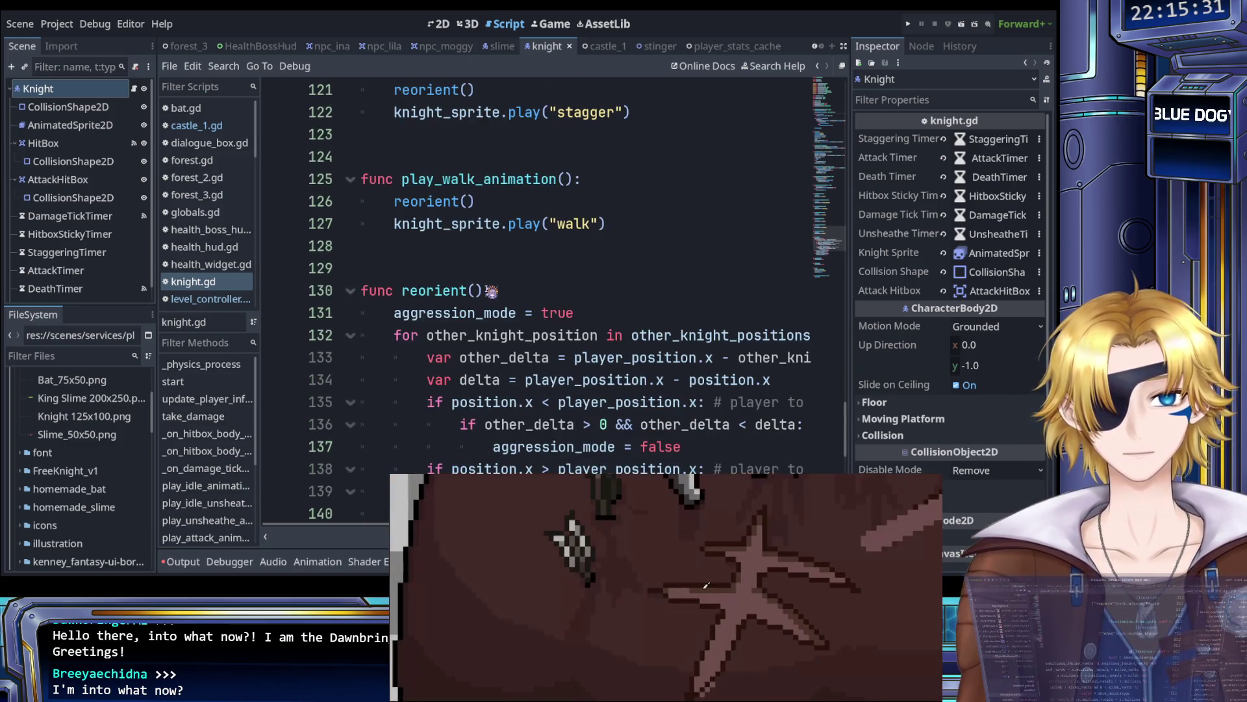
scroll(493, 286, down, 3)
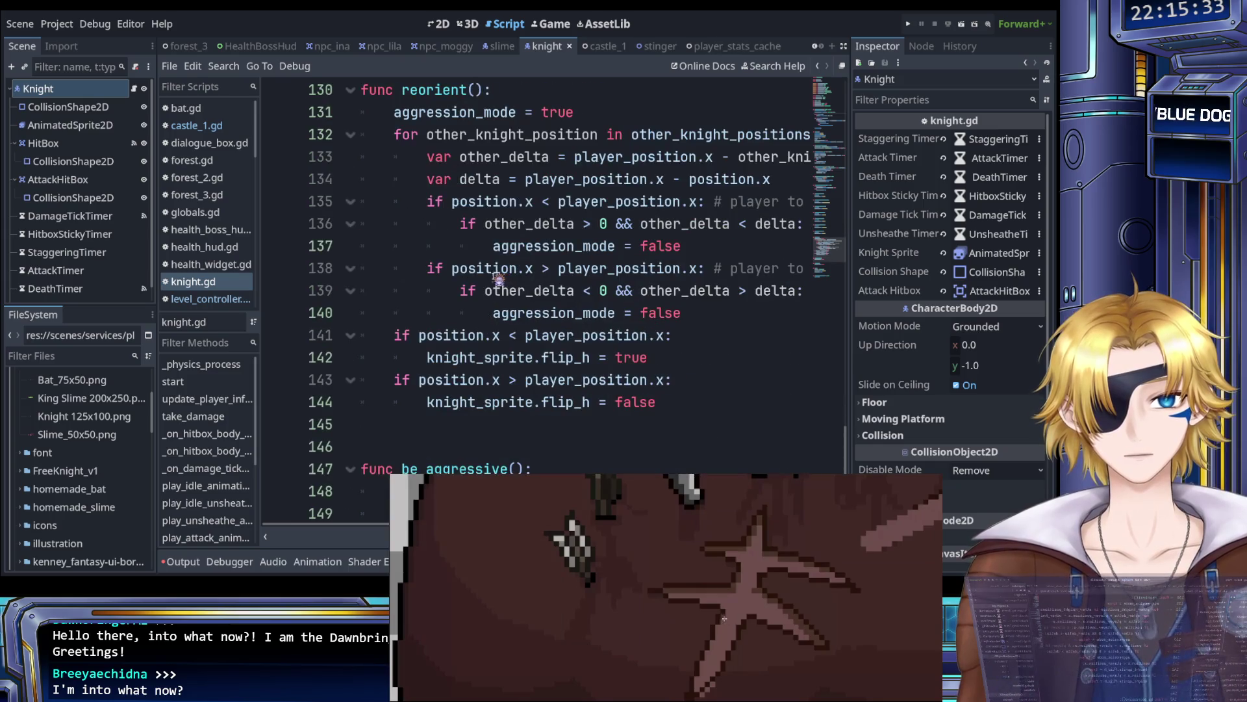
scroll(495, 279, up, 3)
scroll(495, 280, down, 4)
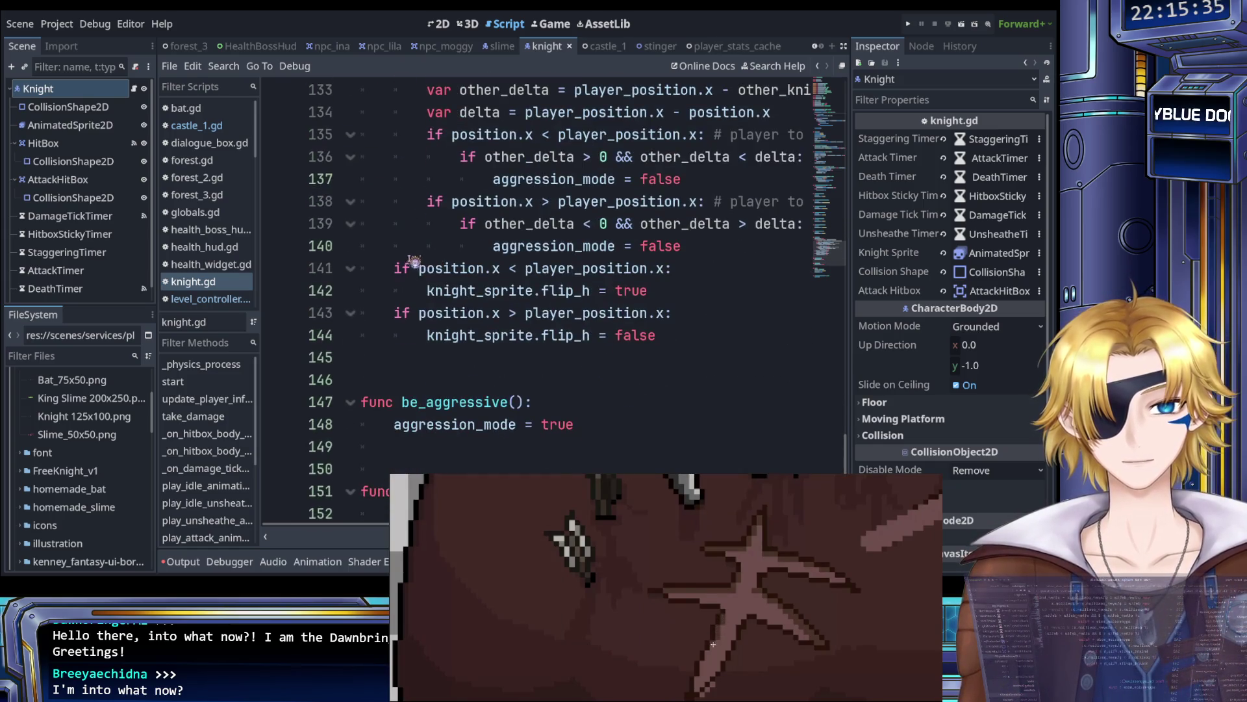
scroll(416, 261, up, 2)
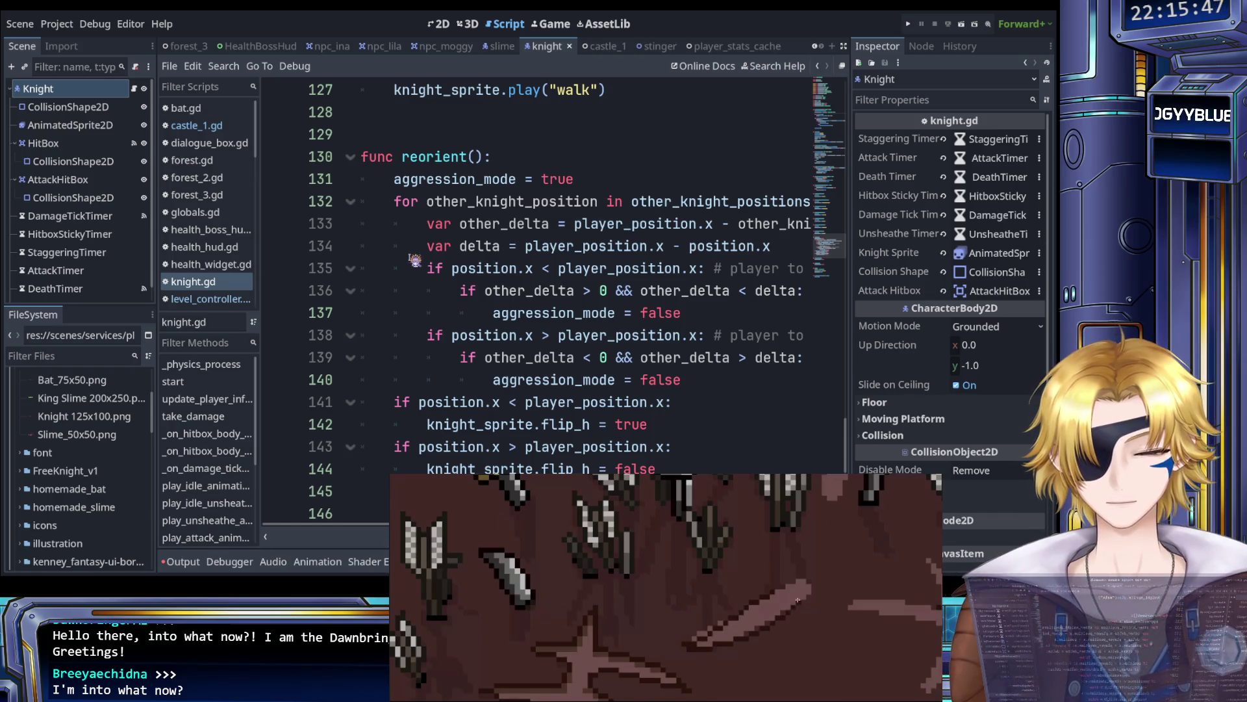
mouse_move(811, 575)
mouse_down()
mouse_move(759, 621)
mouse_move(702, 642)
mouse_up()
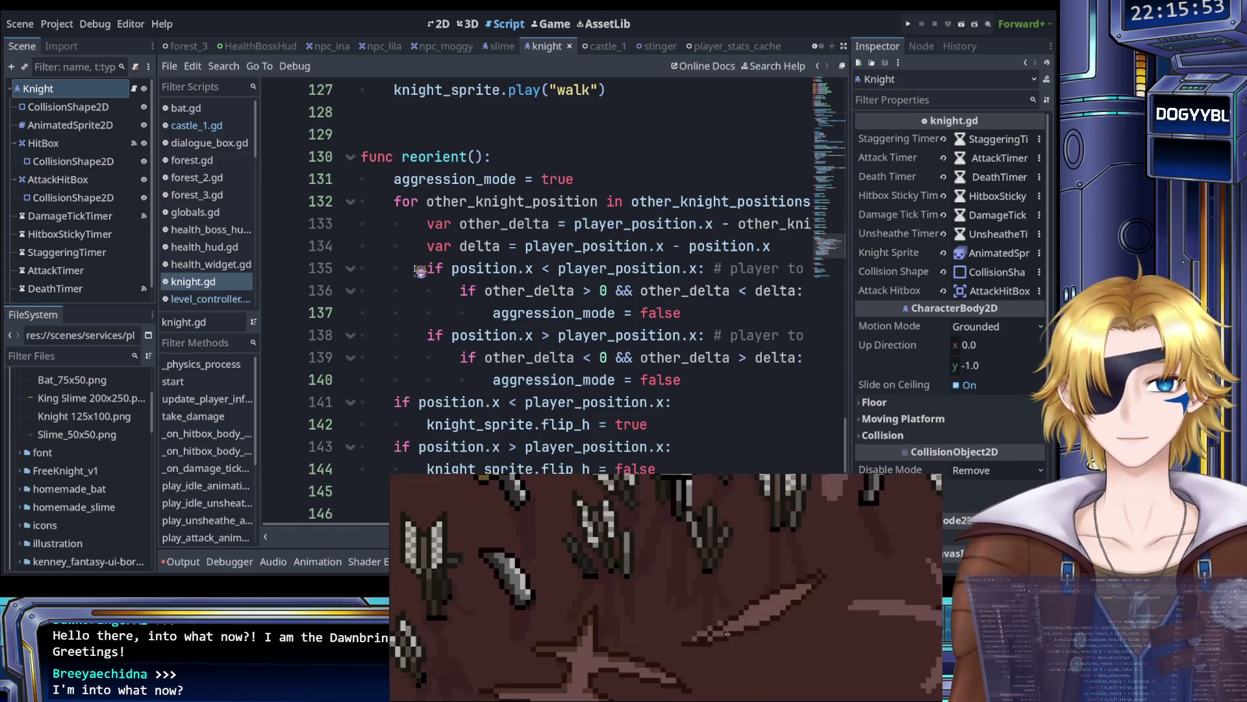
scroll(693, 637, up, 3)
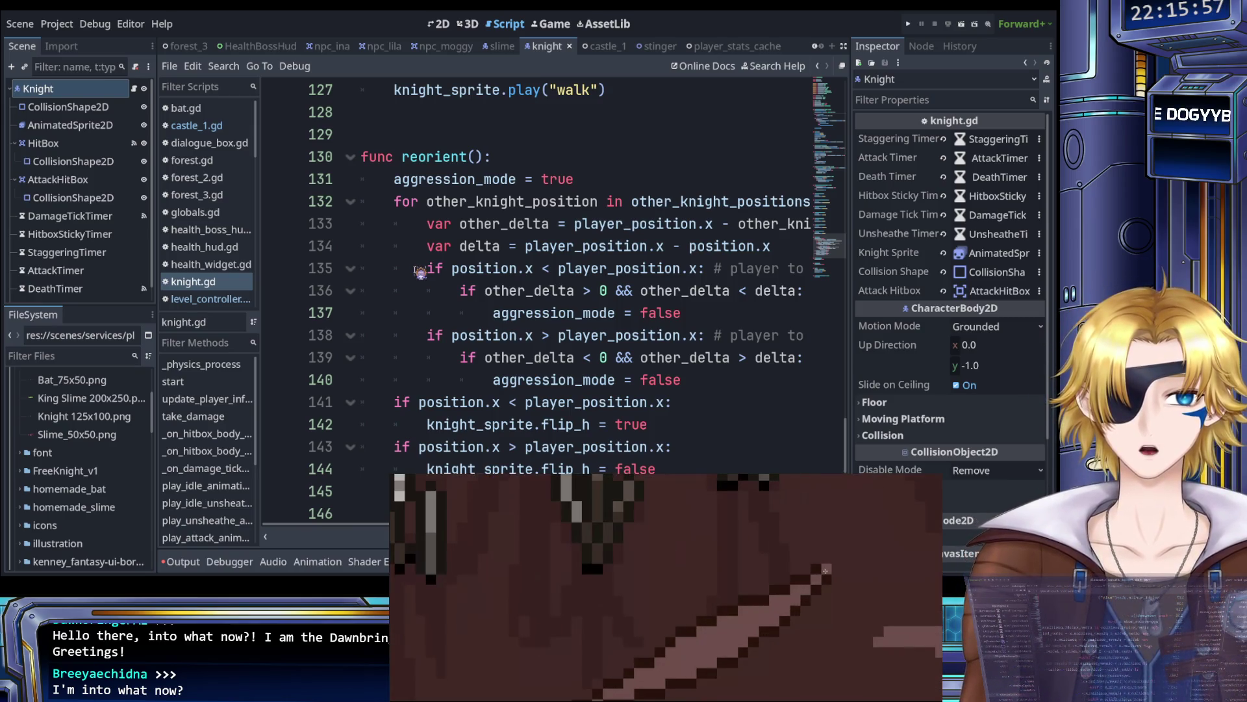
scroll(836, 569, down, 5)
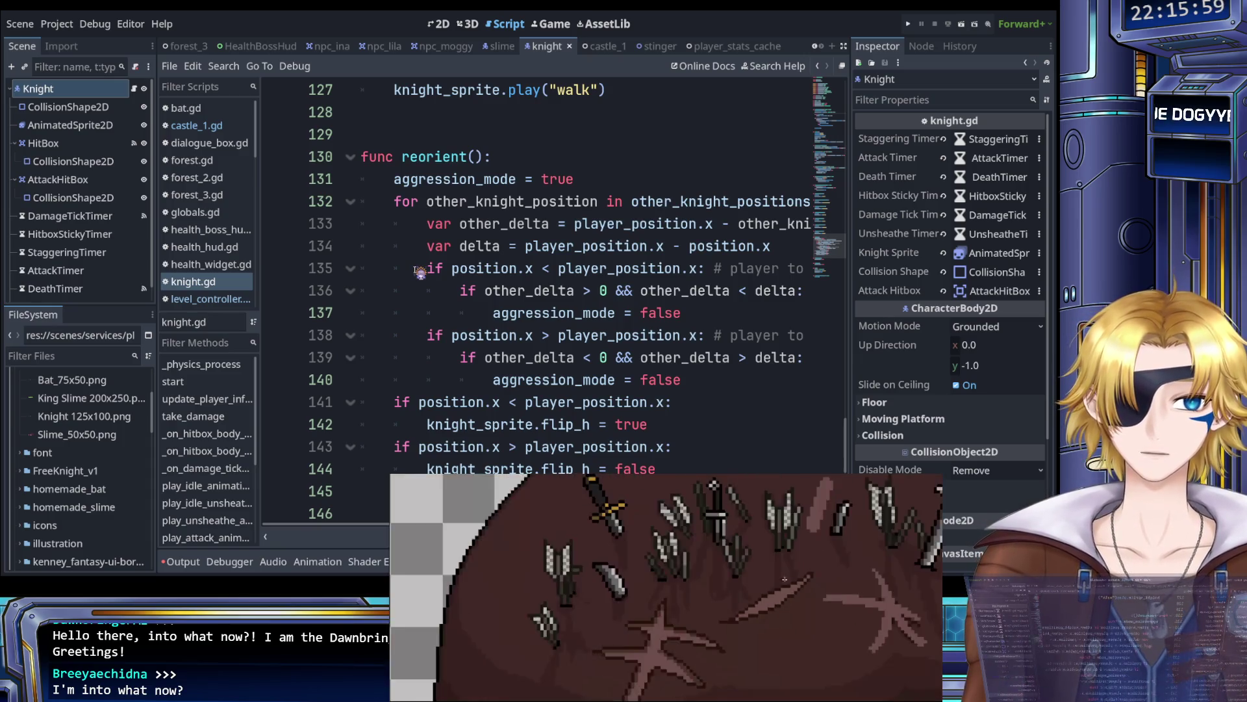
scroll(782, 580, up, 5)
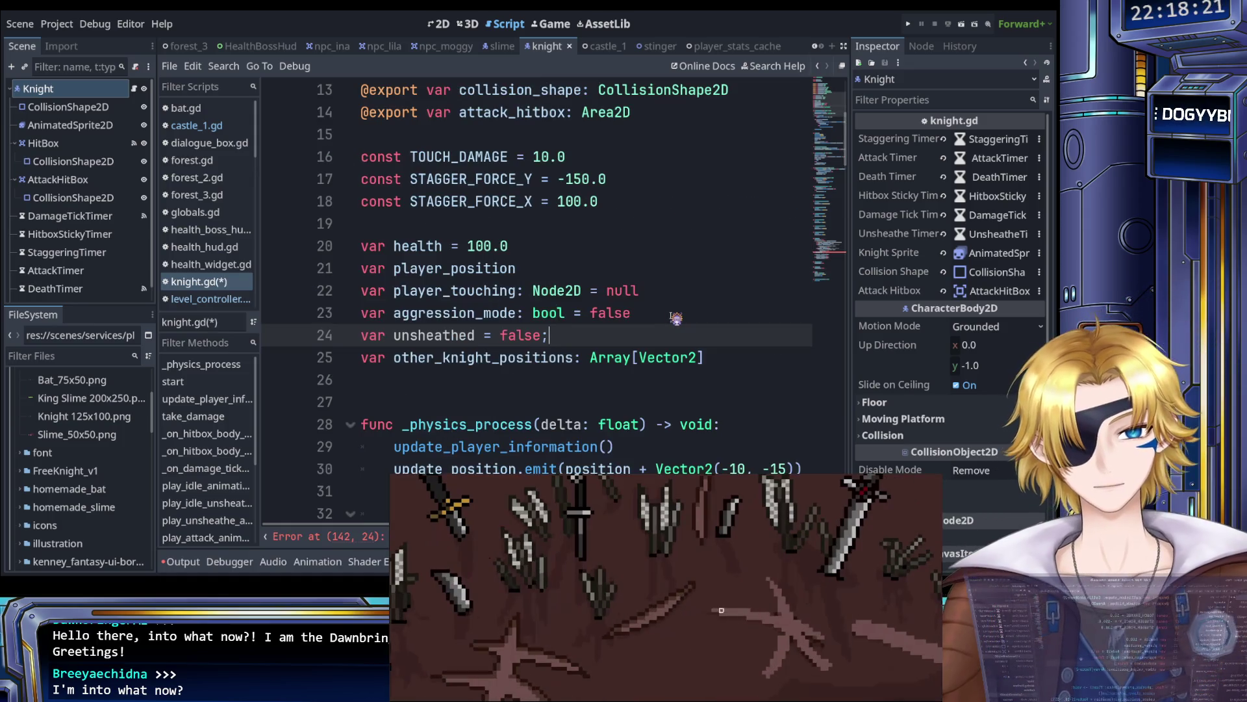
Step: Drop the semicolon after unsheathed = false, change line 38 to 'if !unsheathed:', and save
key(BackSpace)
key(ctrl+s)
scroll(548, 348, down, 3)
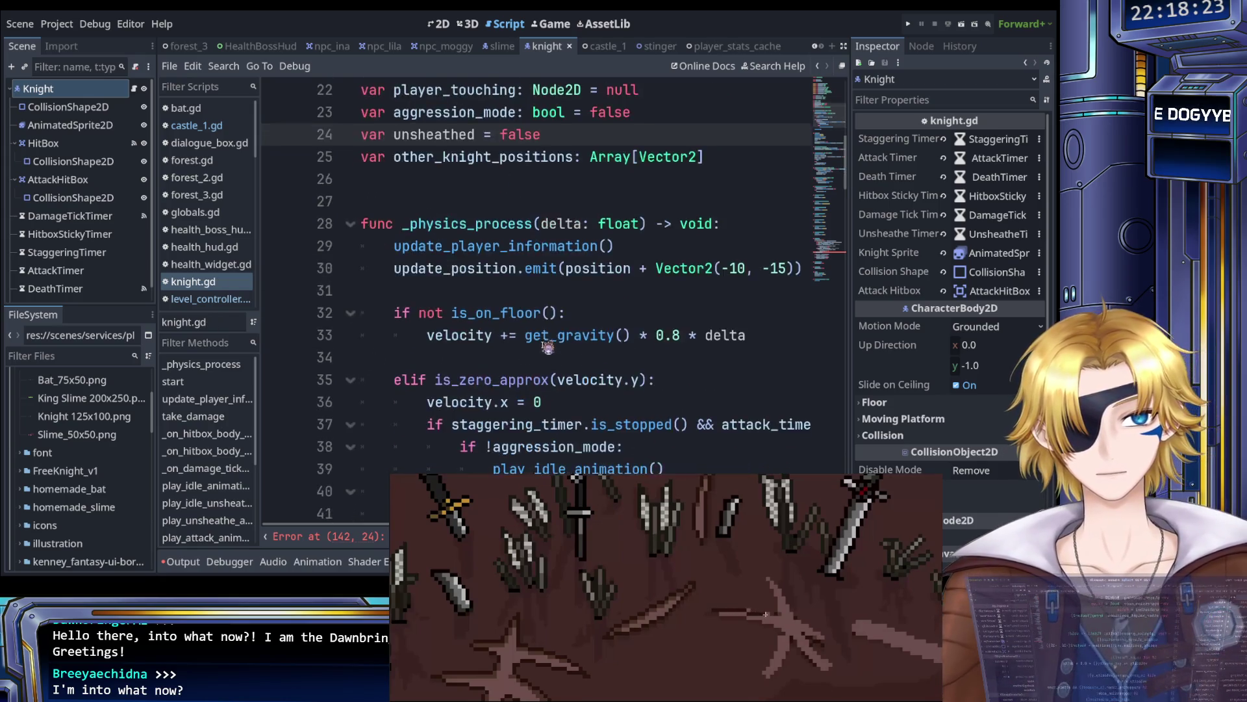
scroll(548, 347, down, 5)
scroll(549, 341, up, 5)
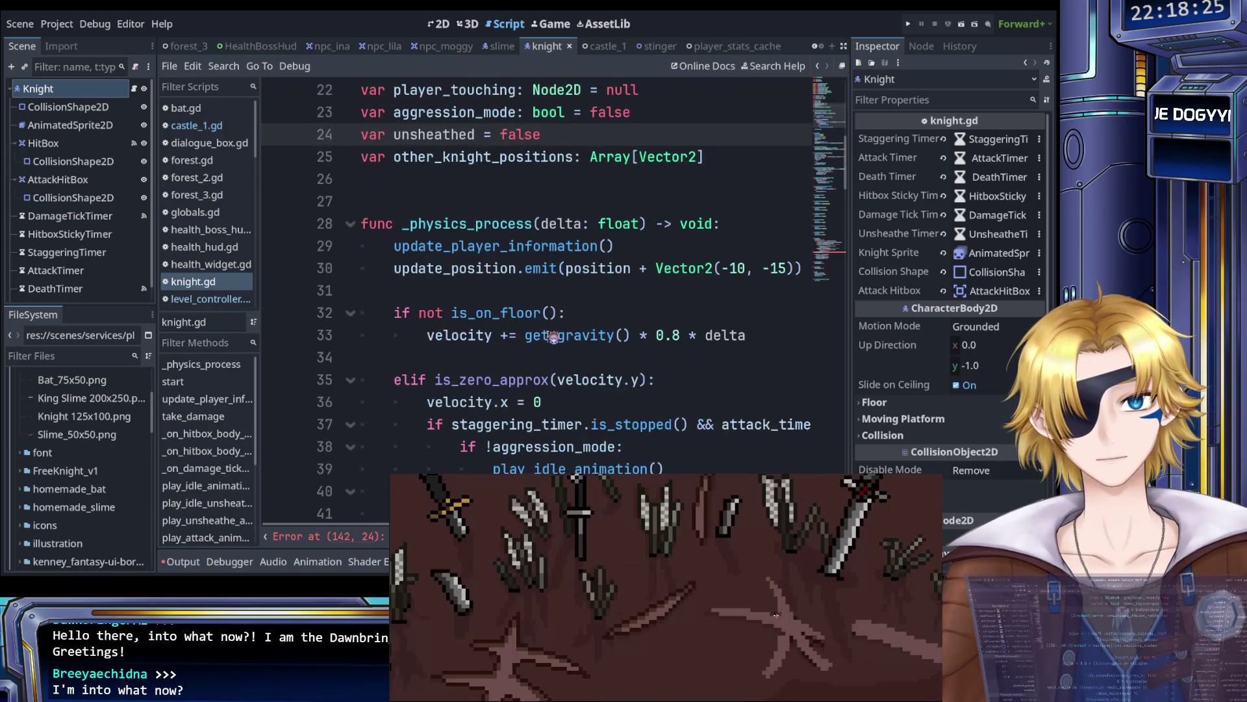
scroll(554, 336, down, 3)
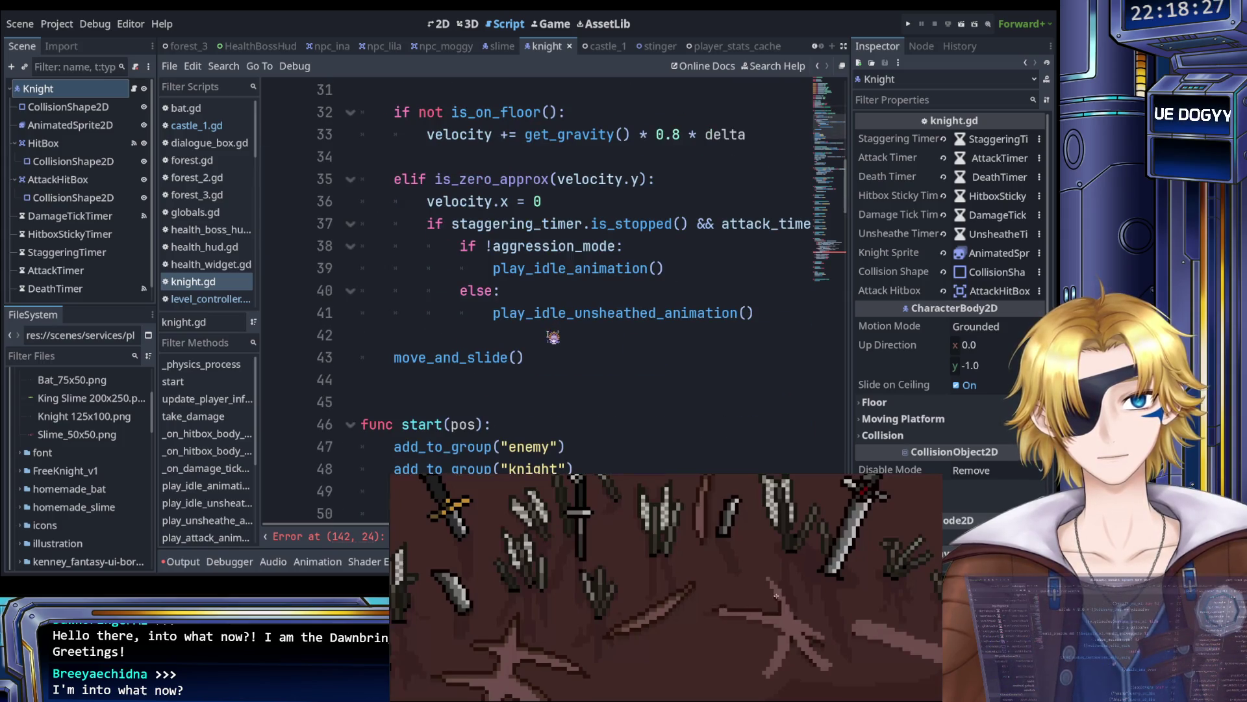
scroll(552, 336, up, 1)
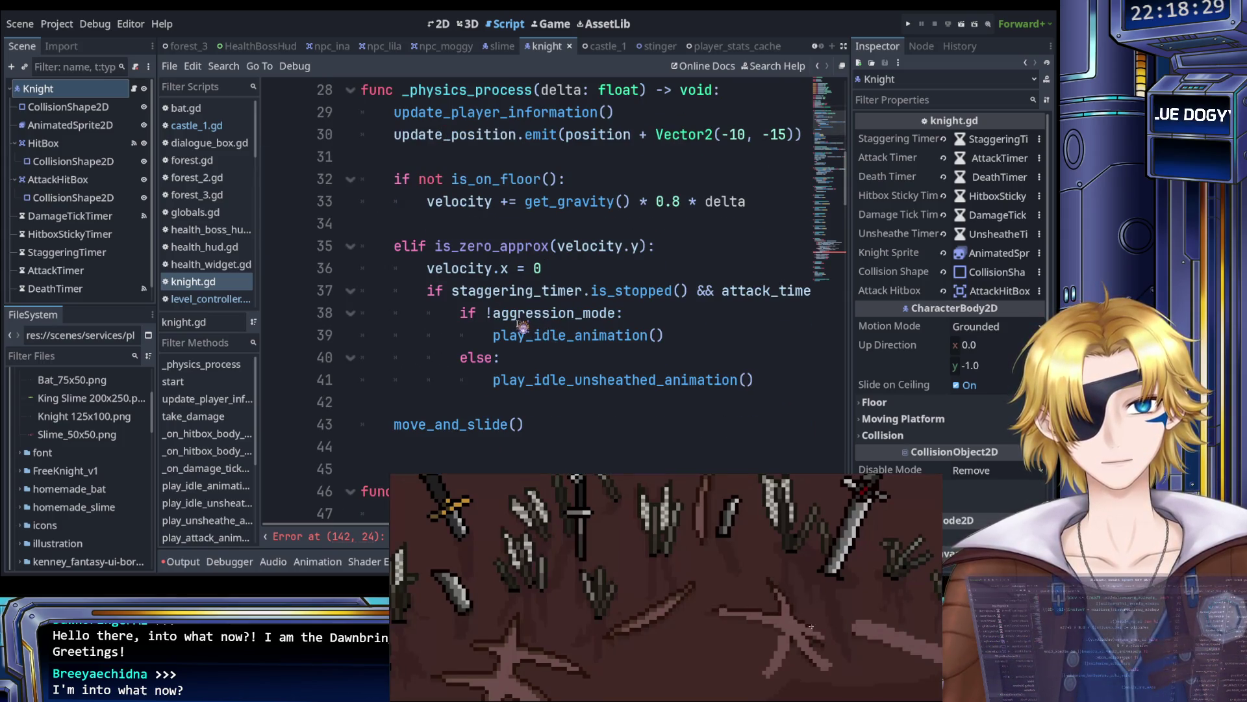
scroll(523, 328, up, 1)
drag(495, 383, 621, 383)
text(unsheathed:)
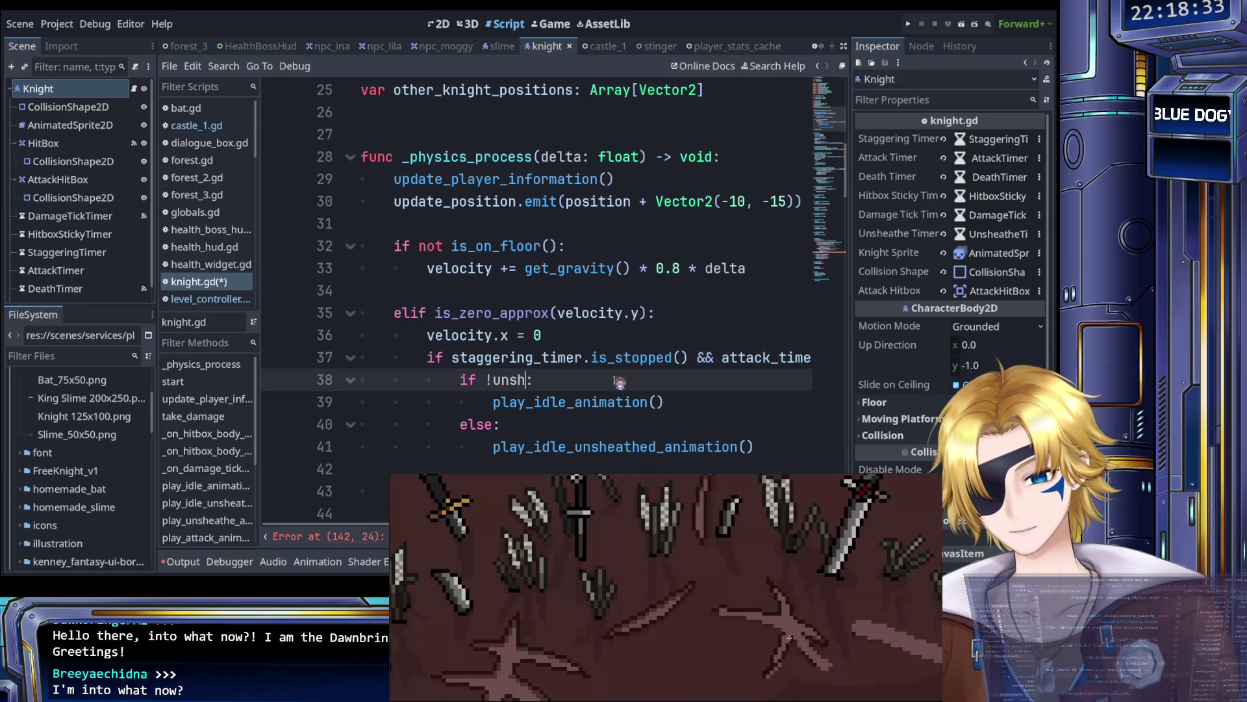
key(ctrl+s)
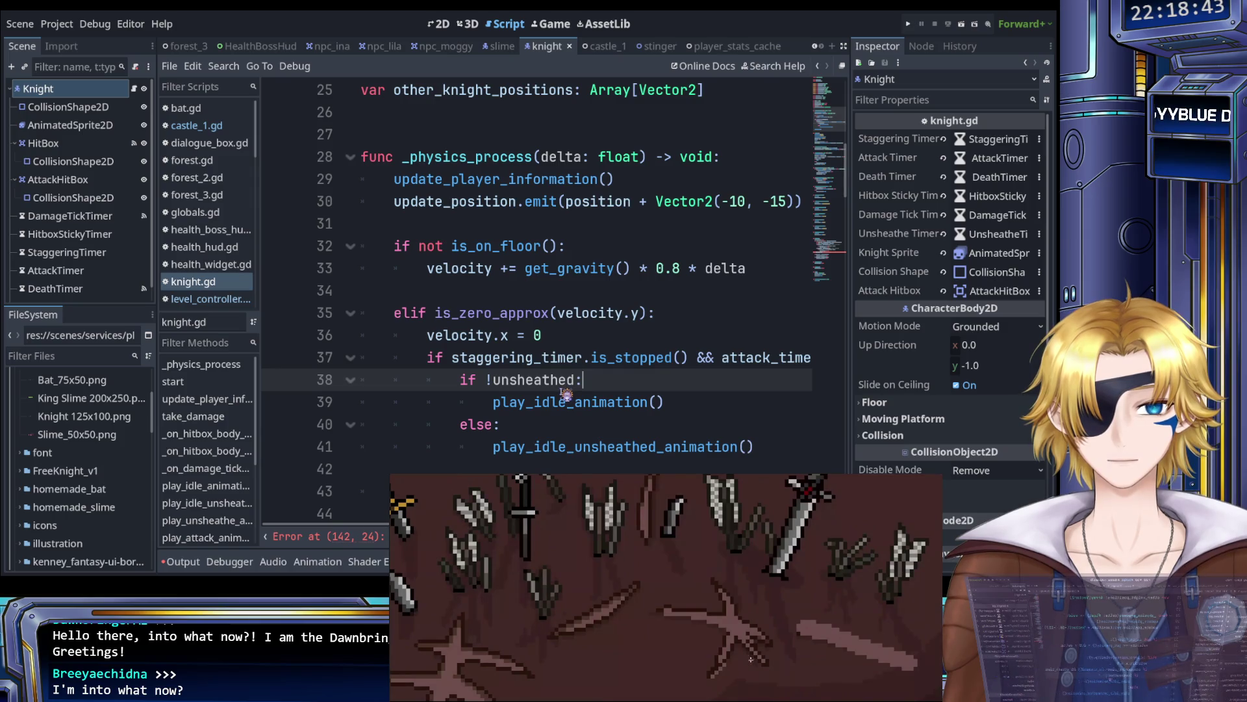
scroll(567, 394, down, 2)
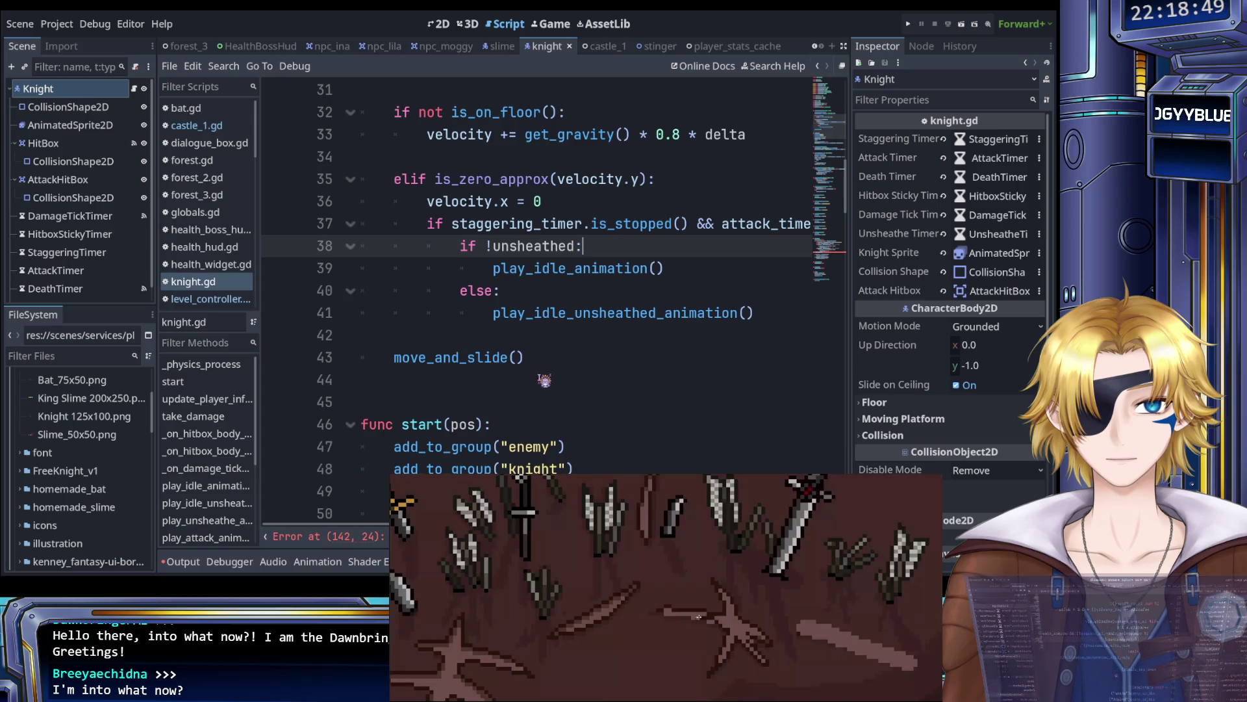
scroll(566, 373, down, 3)
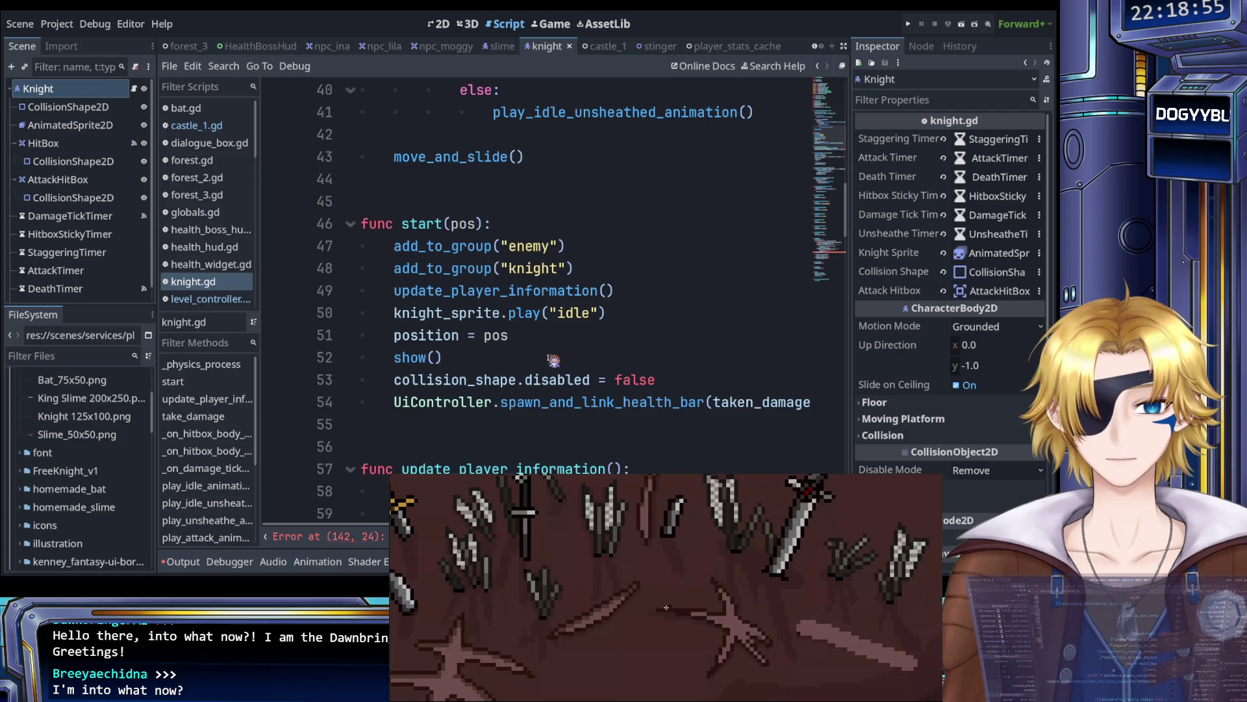
scroll(553, 360, down, 3)
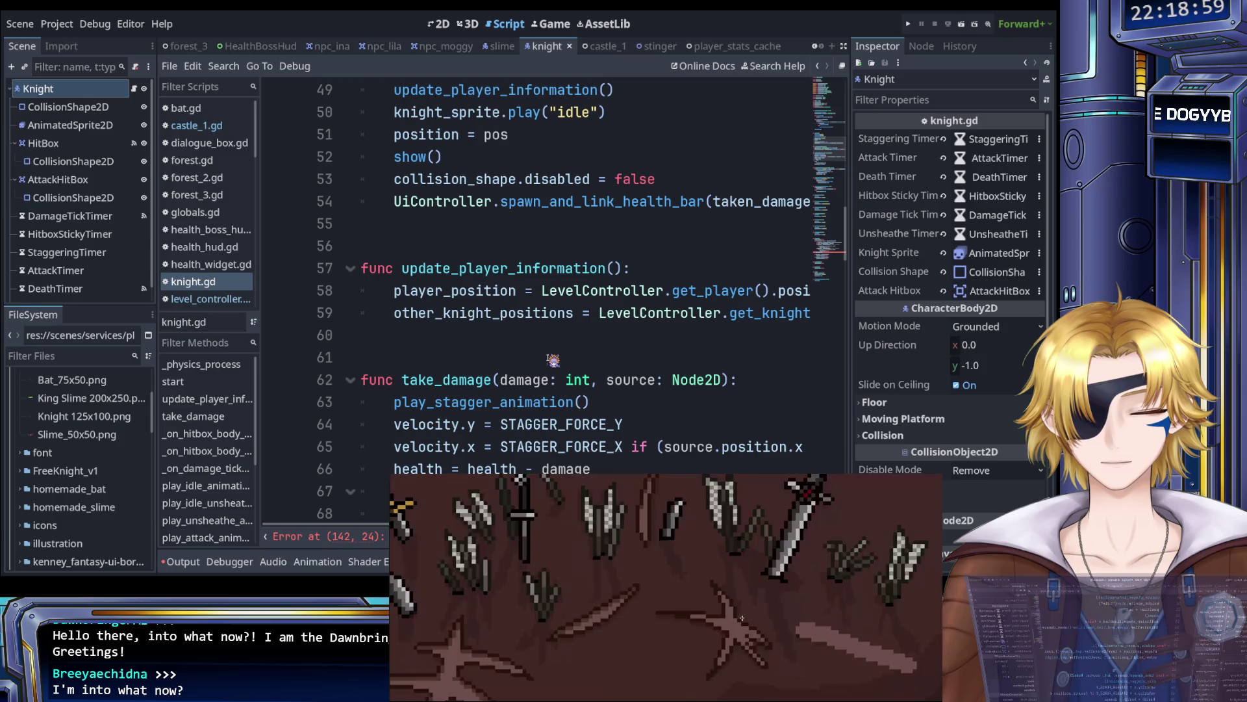
scroll(553, 360, down, 1)
scroll(553, 359, down, 2)
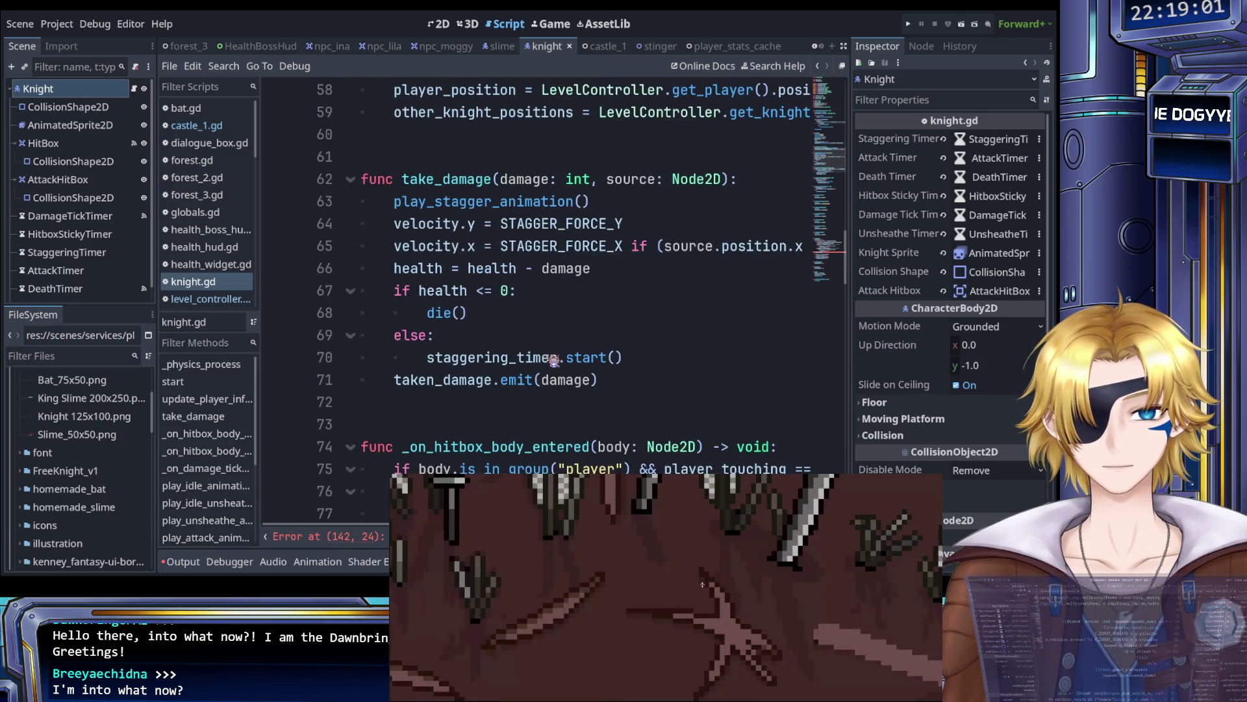
scroll(552, 360, up, 5)
scroll(553, 360, up, 3)
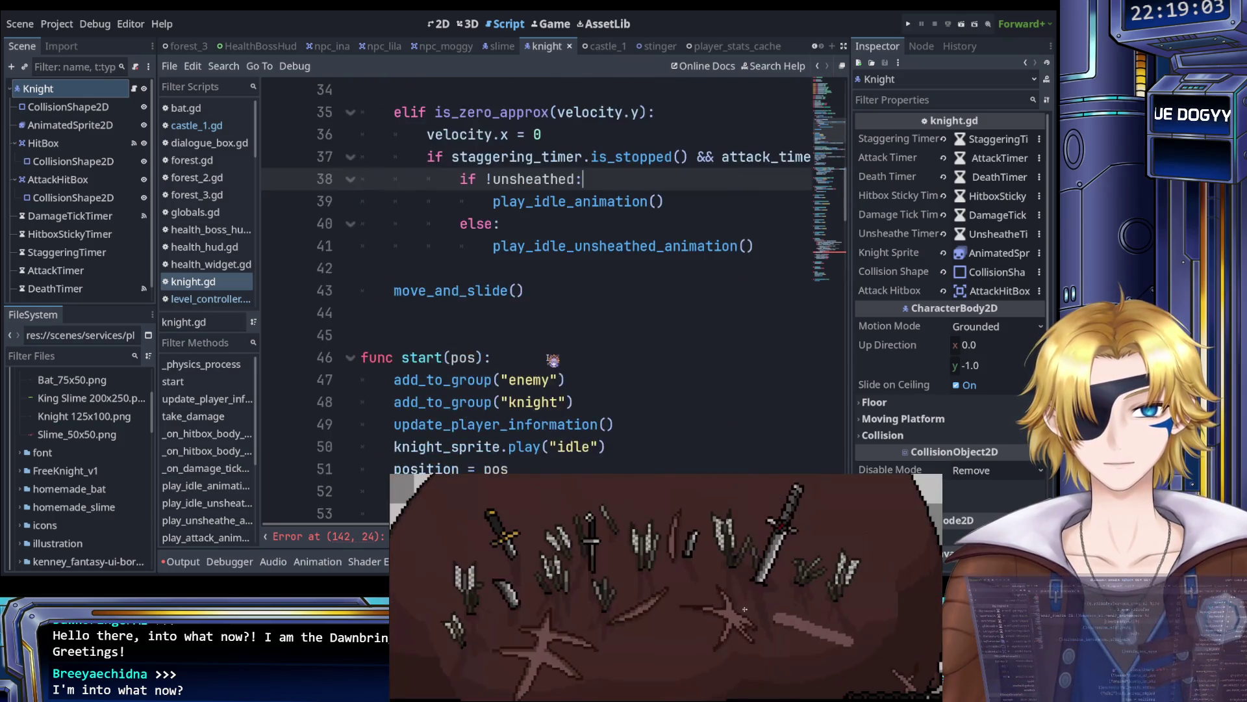
scroll(553, 359, down, 7)
scroll(553, 360, up, 1)
scroll(553, 360, down, 2)
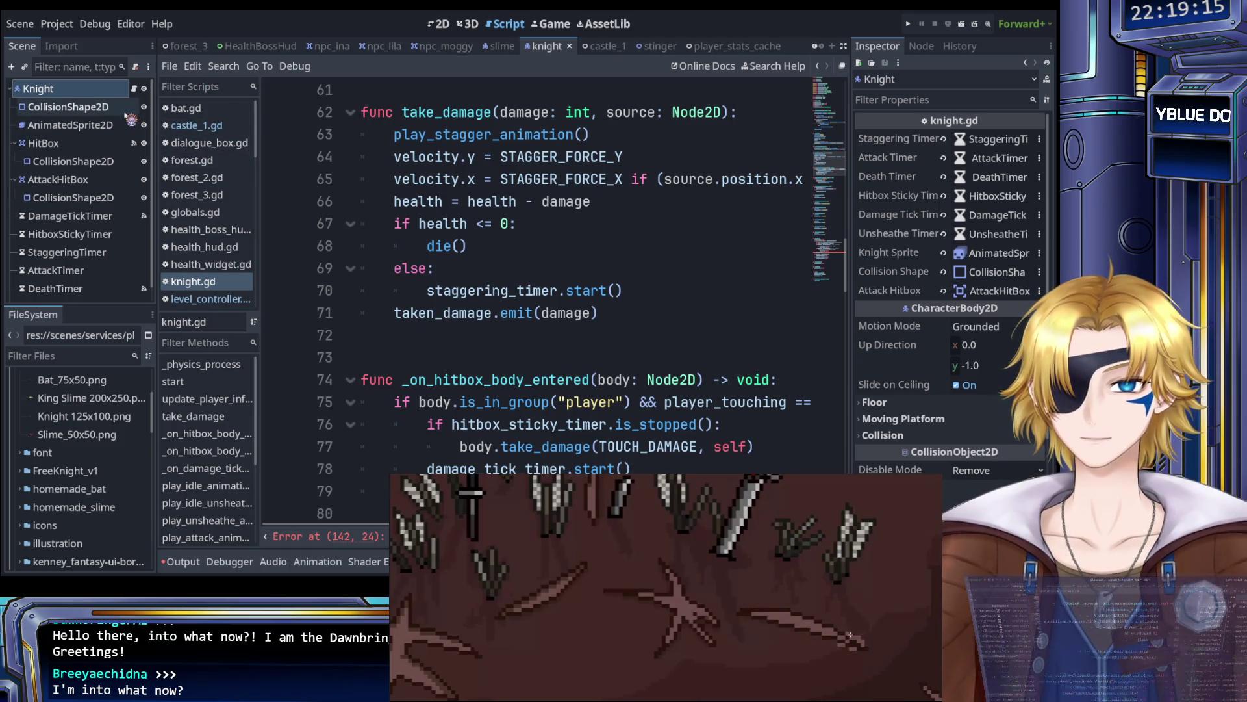
scroll(89, 213, down, 1)
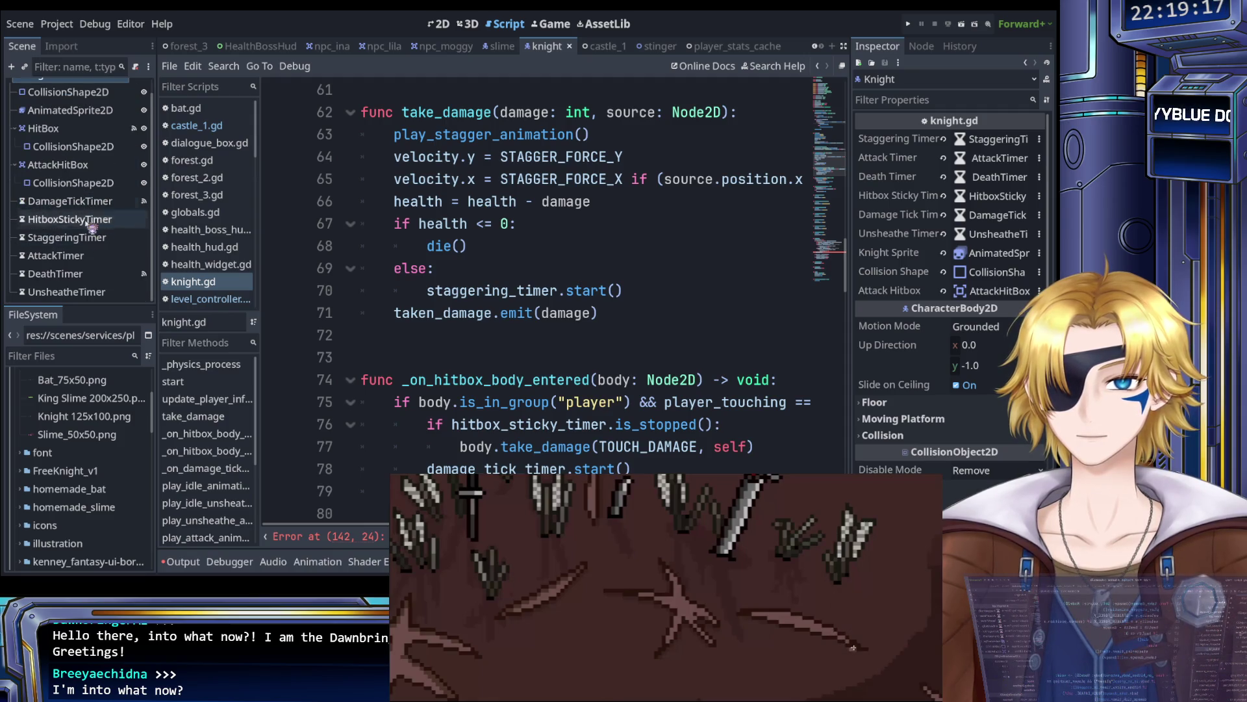
scroll(78, 169, up, 1)
Step: Select the knight's AnimatedSprite2D and show its unsheathe animation playing at 7.0 FPS
click(75, 126)
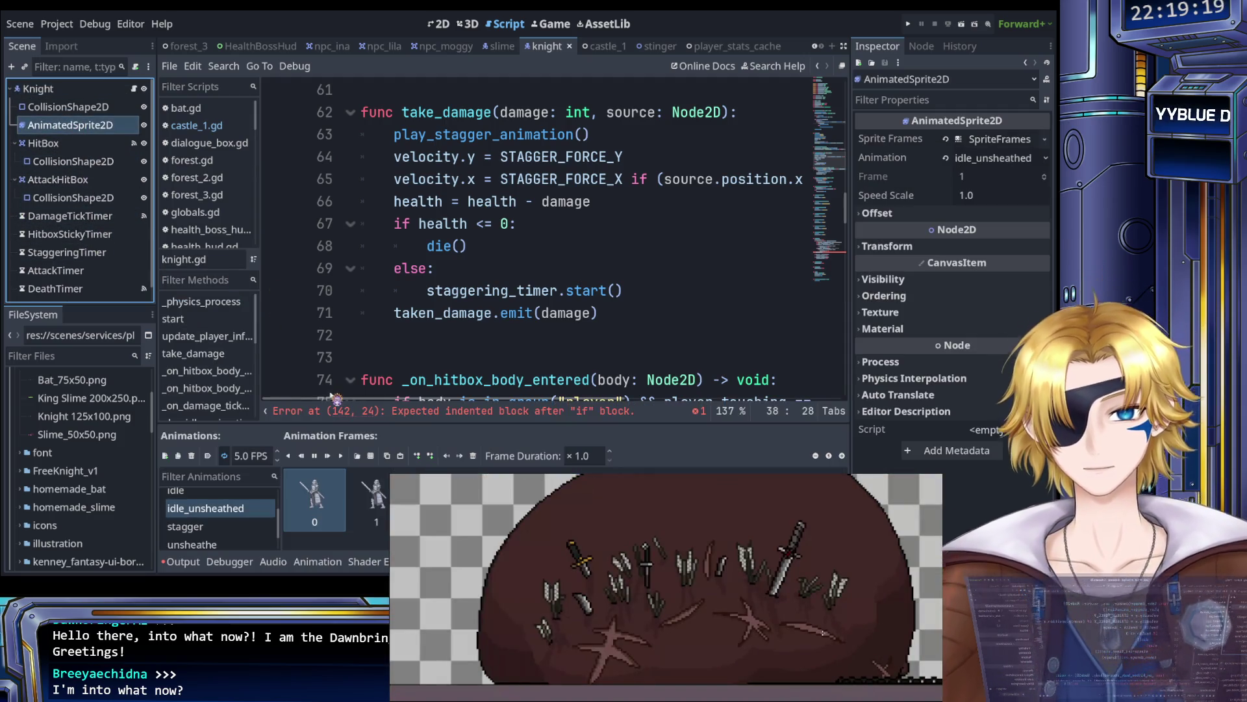
scroll(260, 515, up, 1)
scroll(256, 516, down, 2)
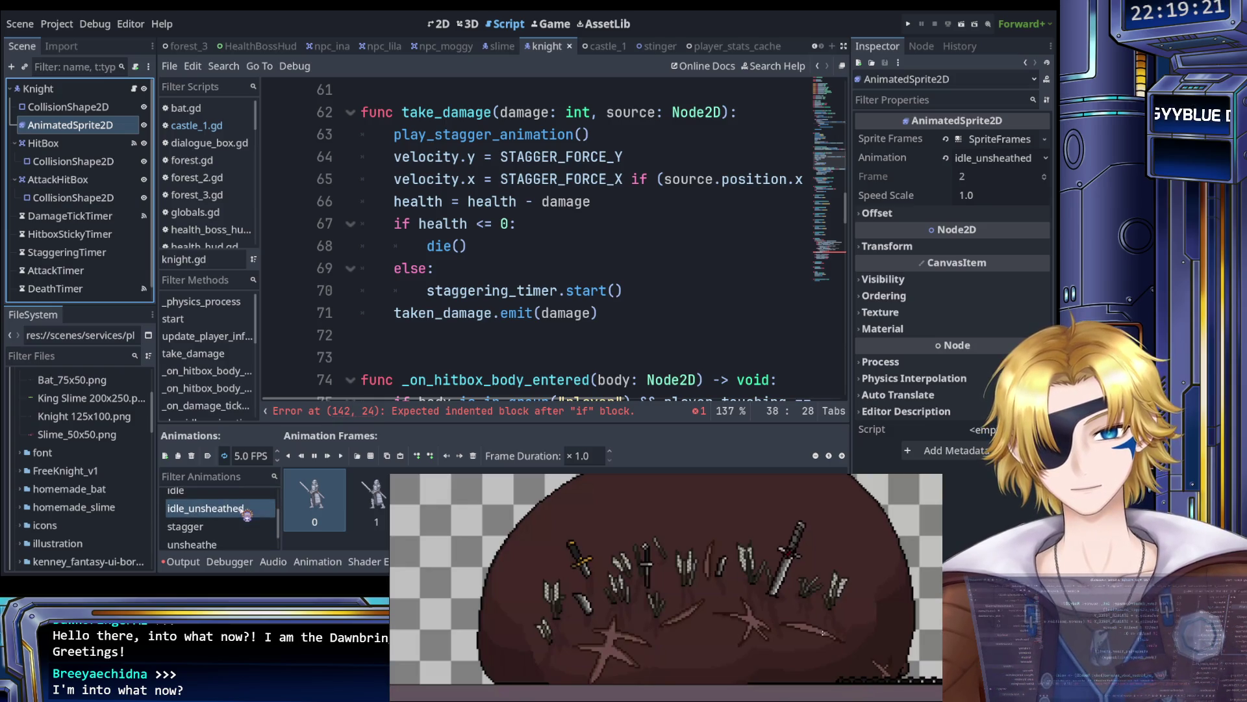
click(240, 529)
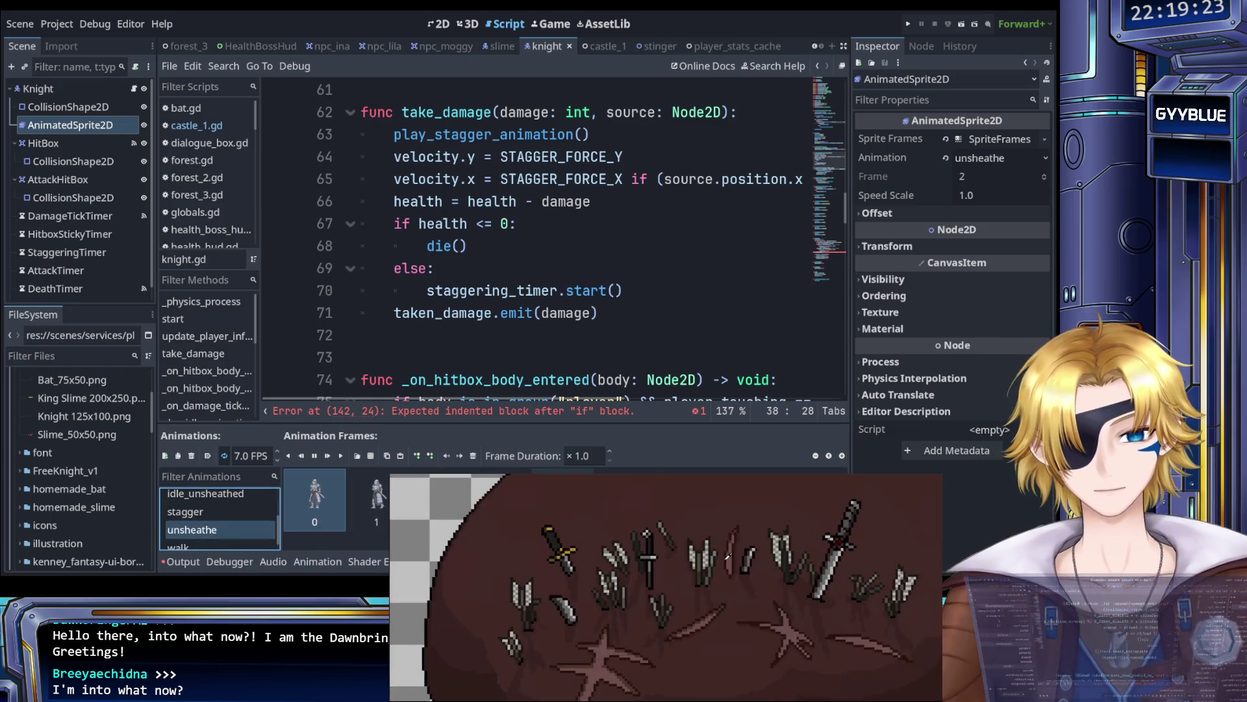
drag(678, 562, 726, 534)
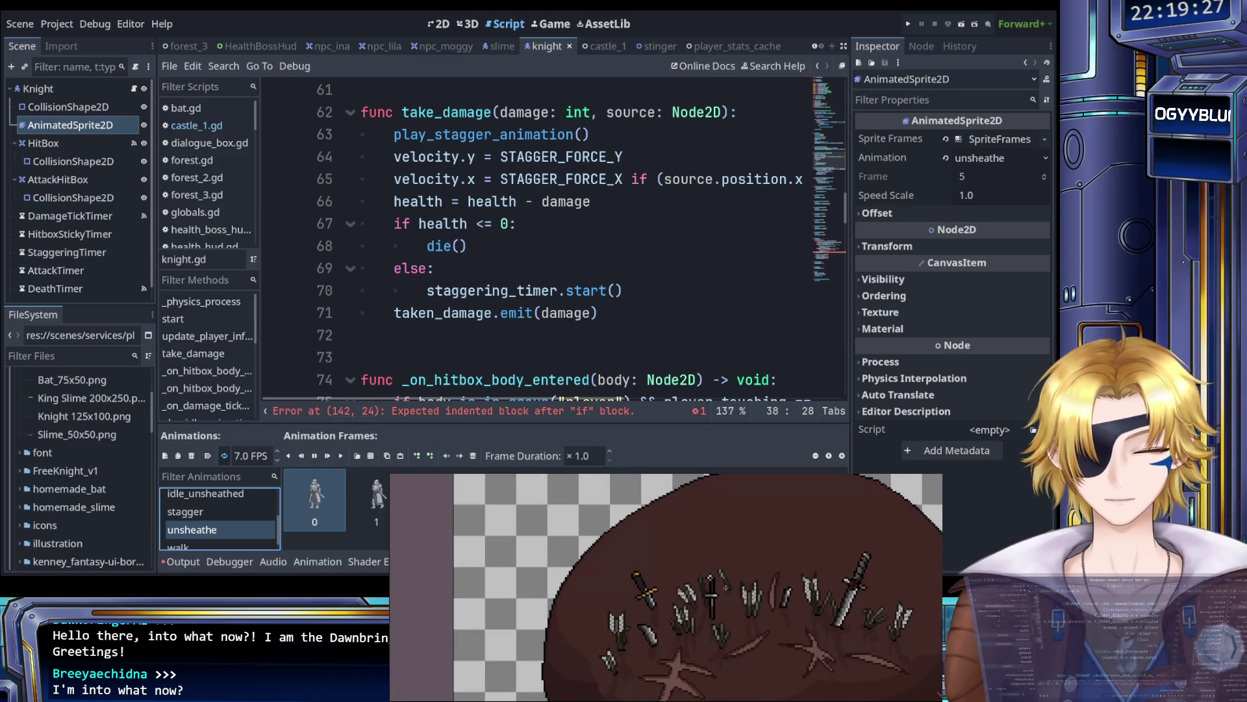
mouse_move(664, 608)
mouse_down()
mouse_move(690, 548)
mouse_move(666, 573)
mouse_up()
key(ctrl+z)
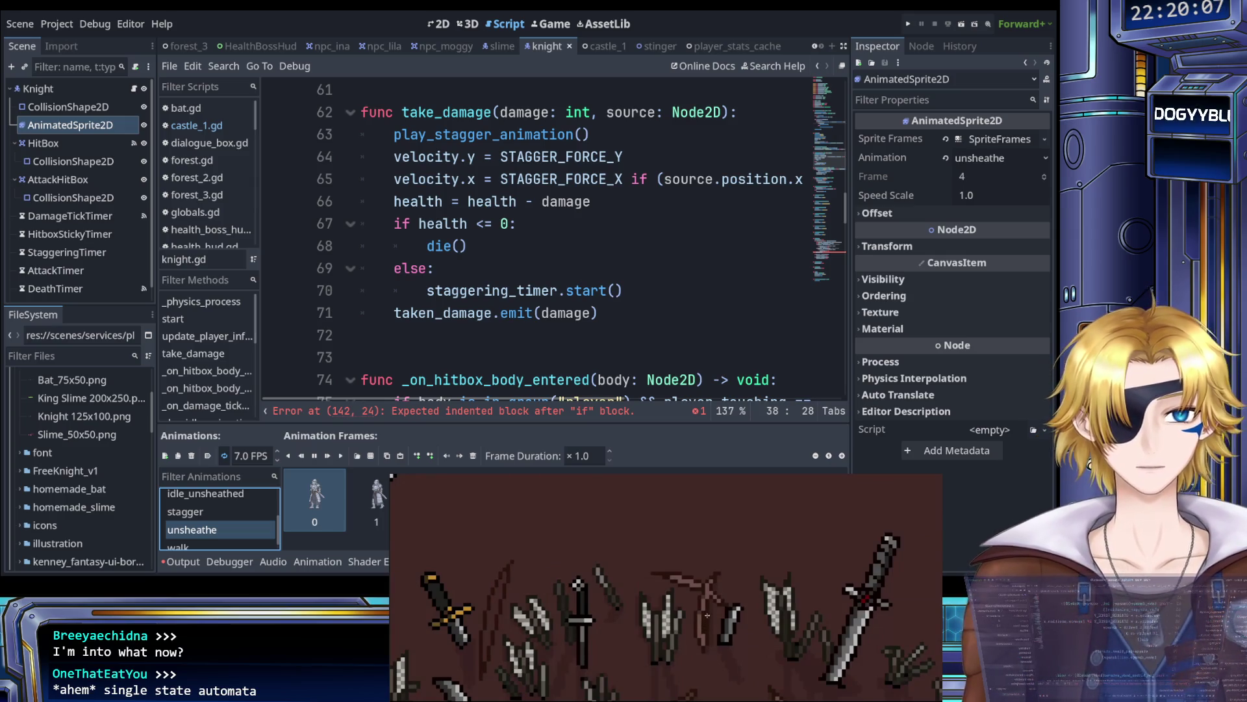
Step: Place the caret after die() on line 68 and scroll through knight.gd
click(642, 252)
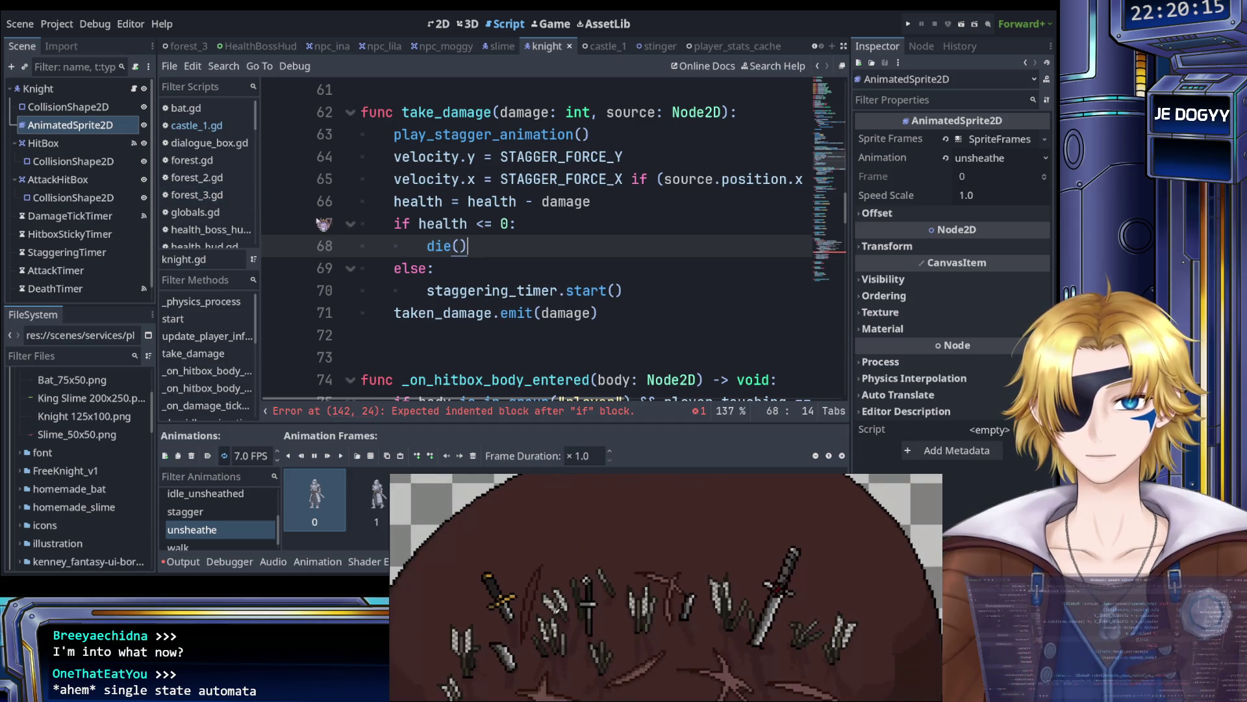
scroll(480, 250, down, 1)
scroll(493, 259, up, 1)
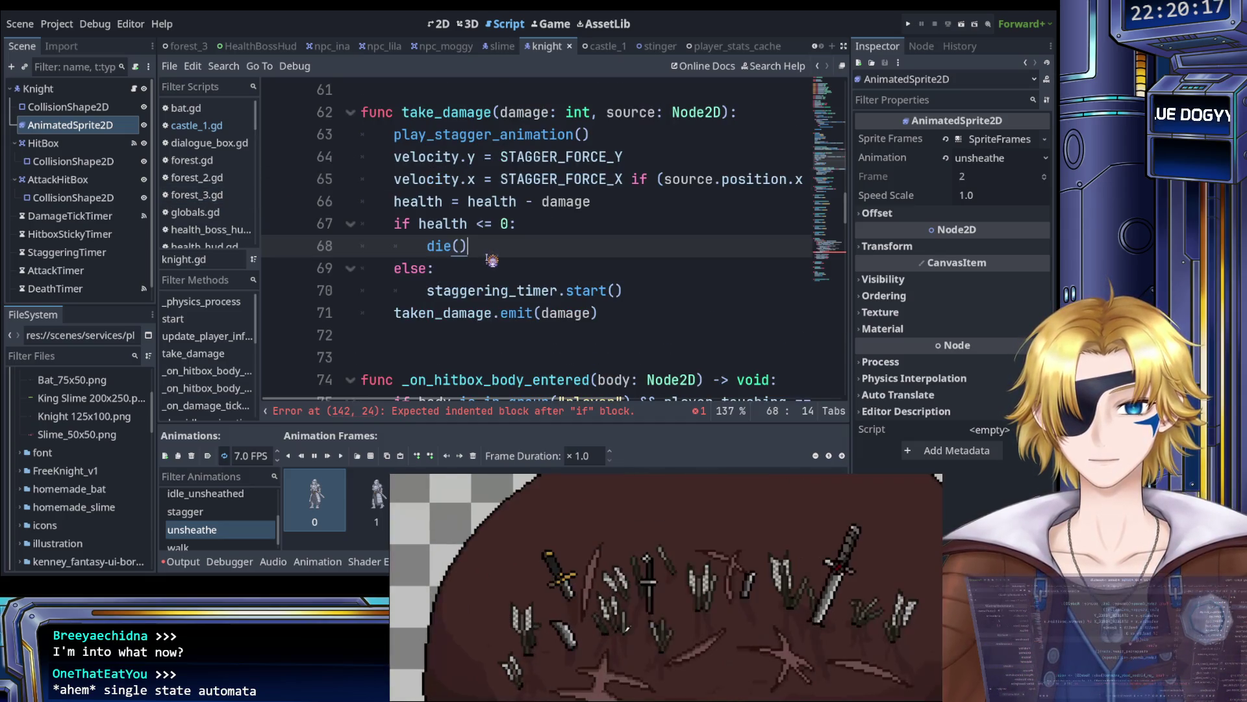
scroll(492, 259, down, 1)
scroll(493, 260, up, 1)
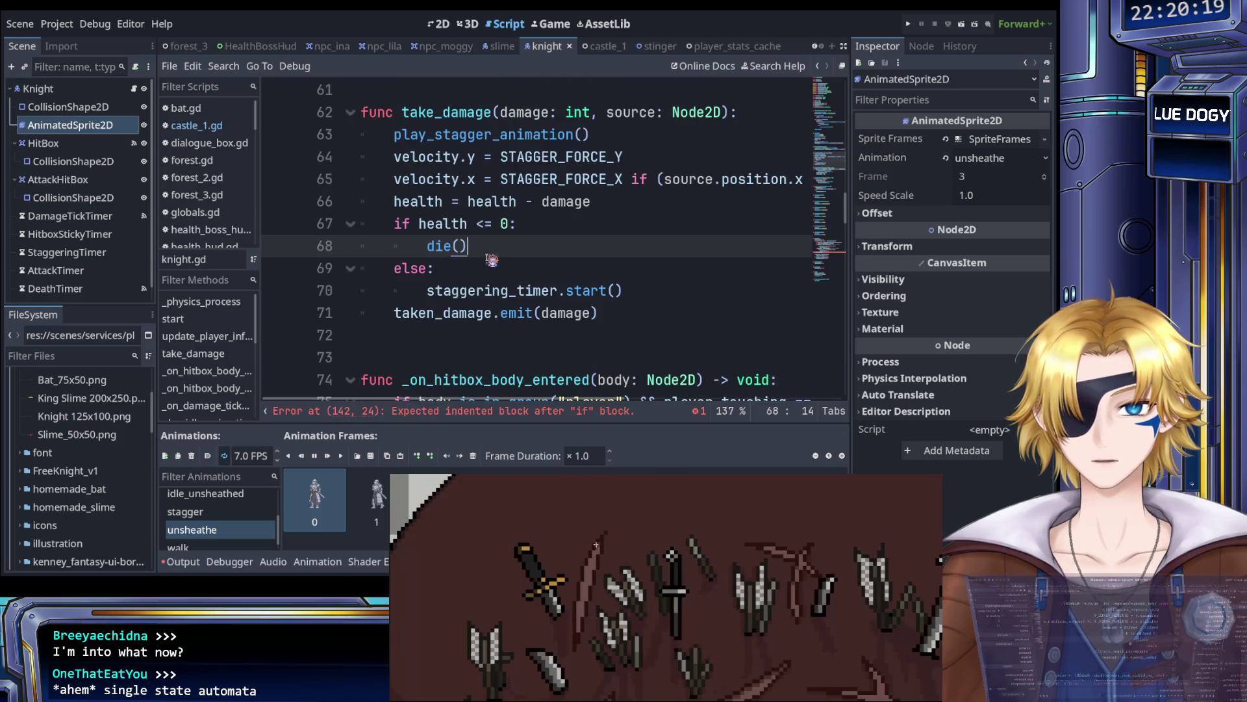
scroll(492, 260, down, 3)
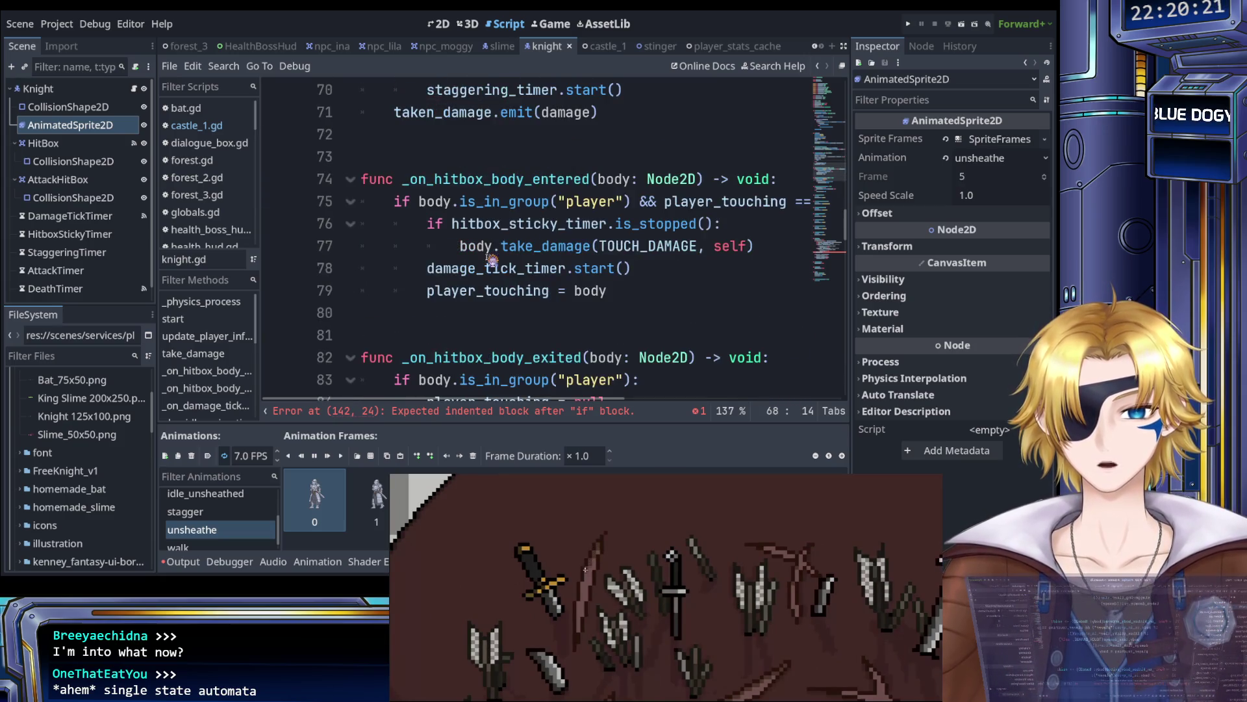
scroll(390, 234, up, 2)
scroll(442, 239, up, 5)
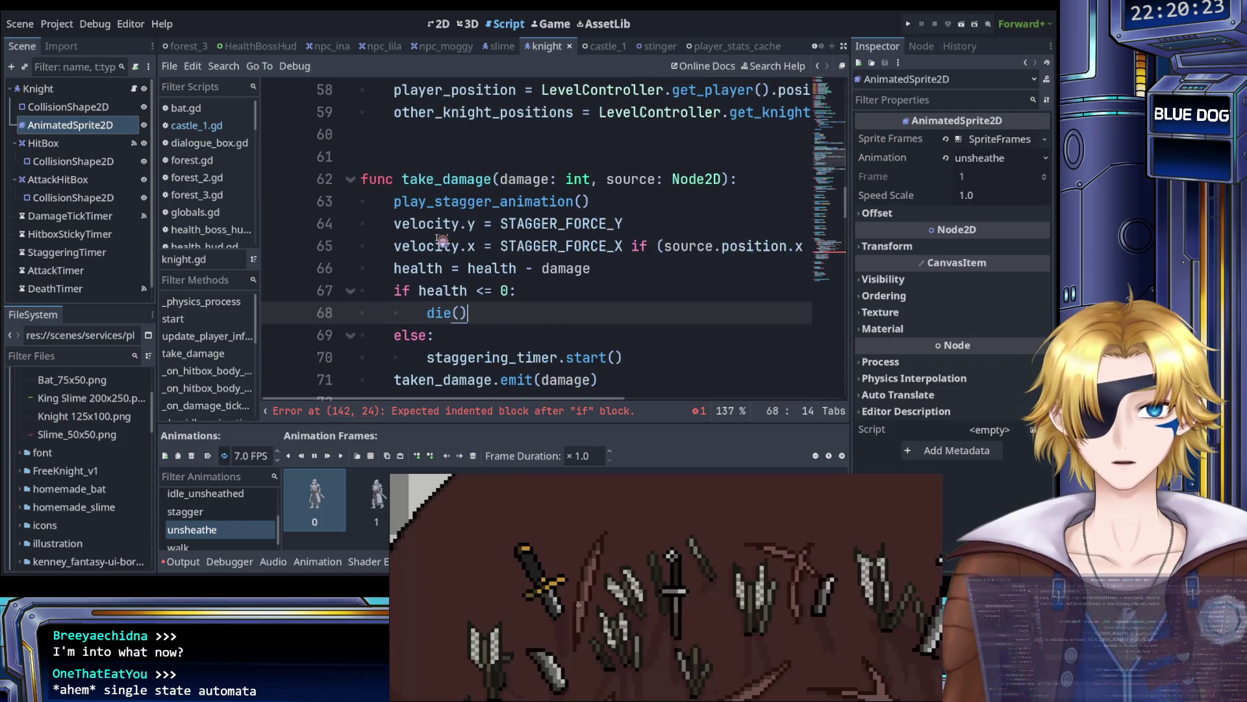
scroll(444, 241, up, 2)
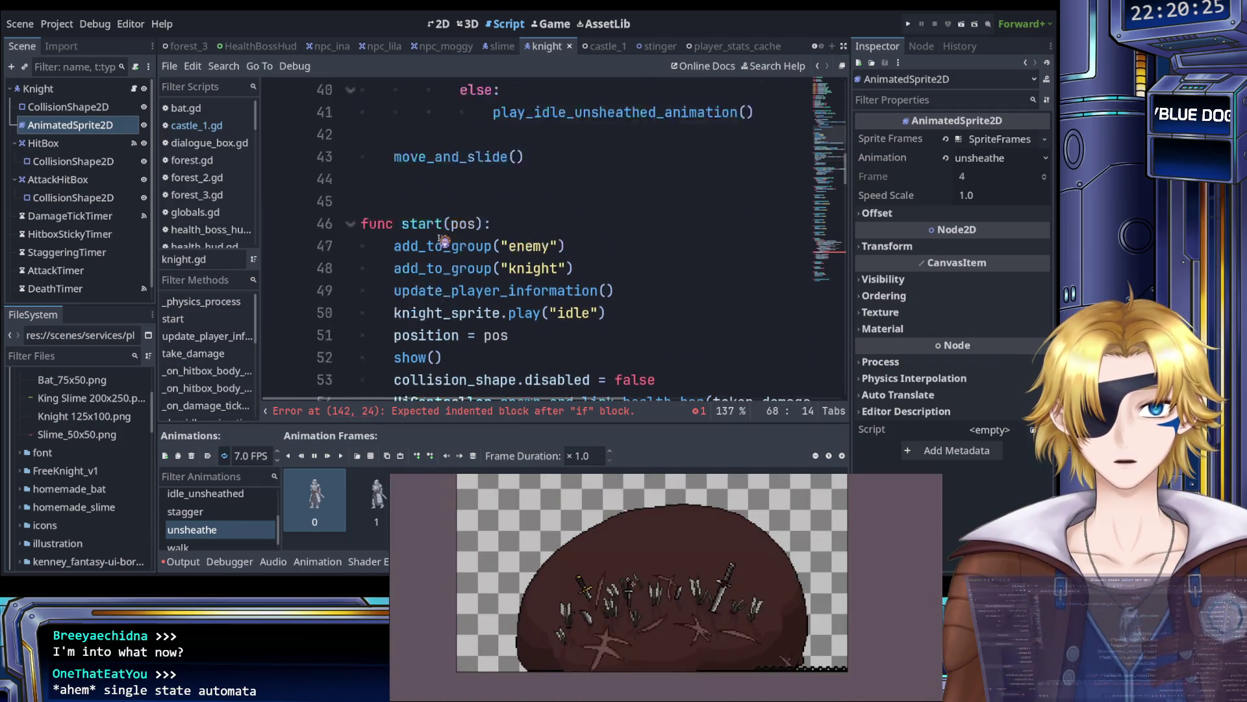
scroll(455, 244, down, 7)
scroll(463, 246, up, 1)
scroll(468, 246, down, 3)
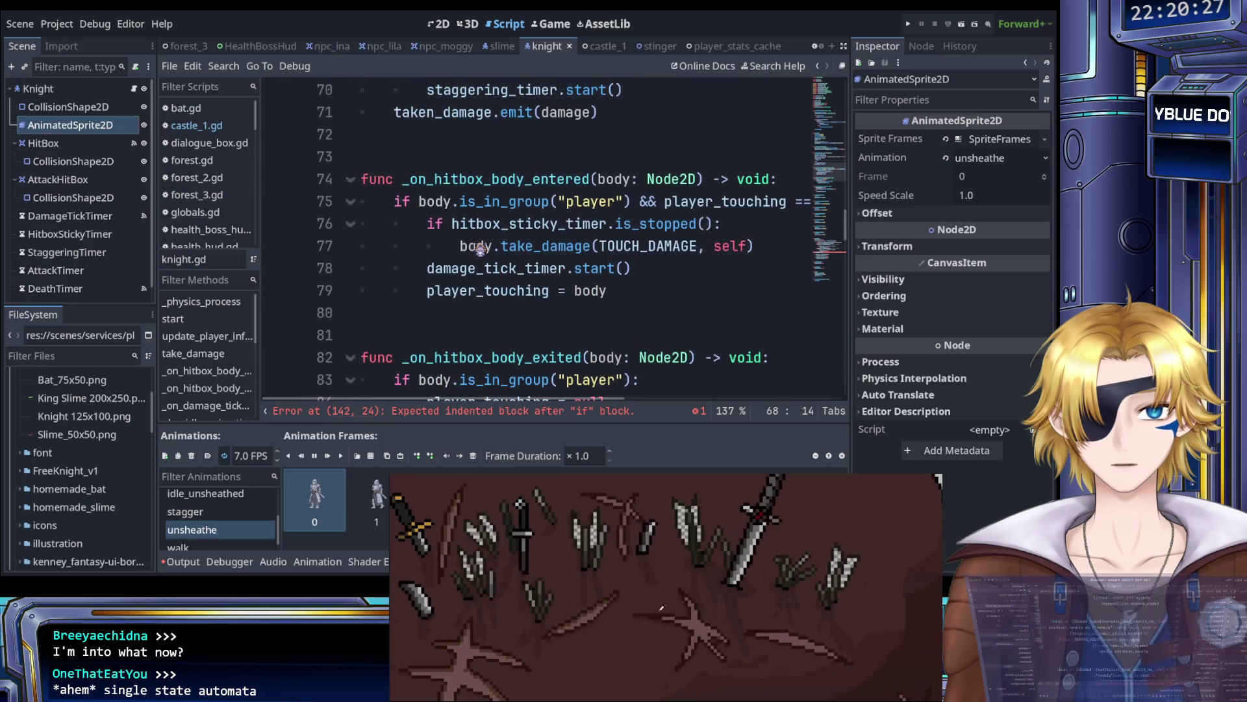
scroll(474, 247, up, 1)
scroll(481, 248, down, 1)
scroll(484, 242, up, 8)
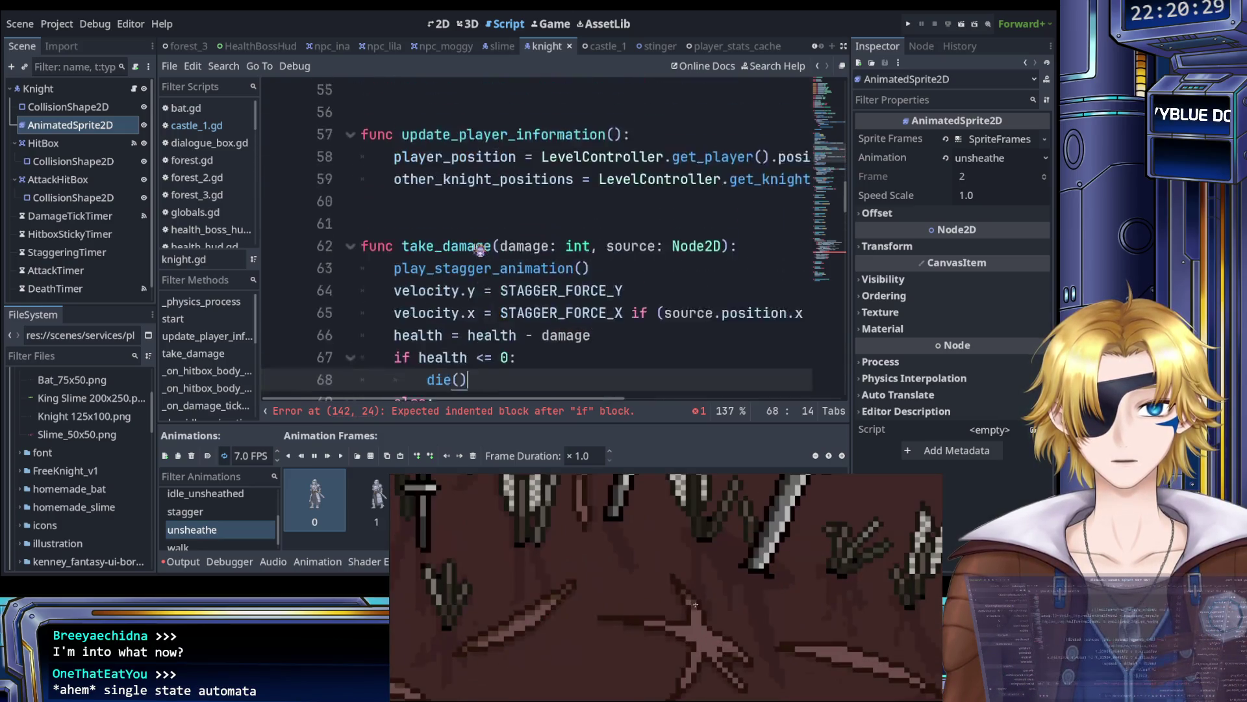
scroll(494, 234, down, 7)
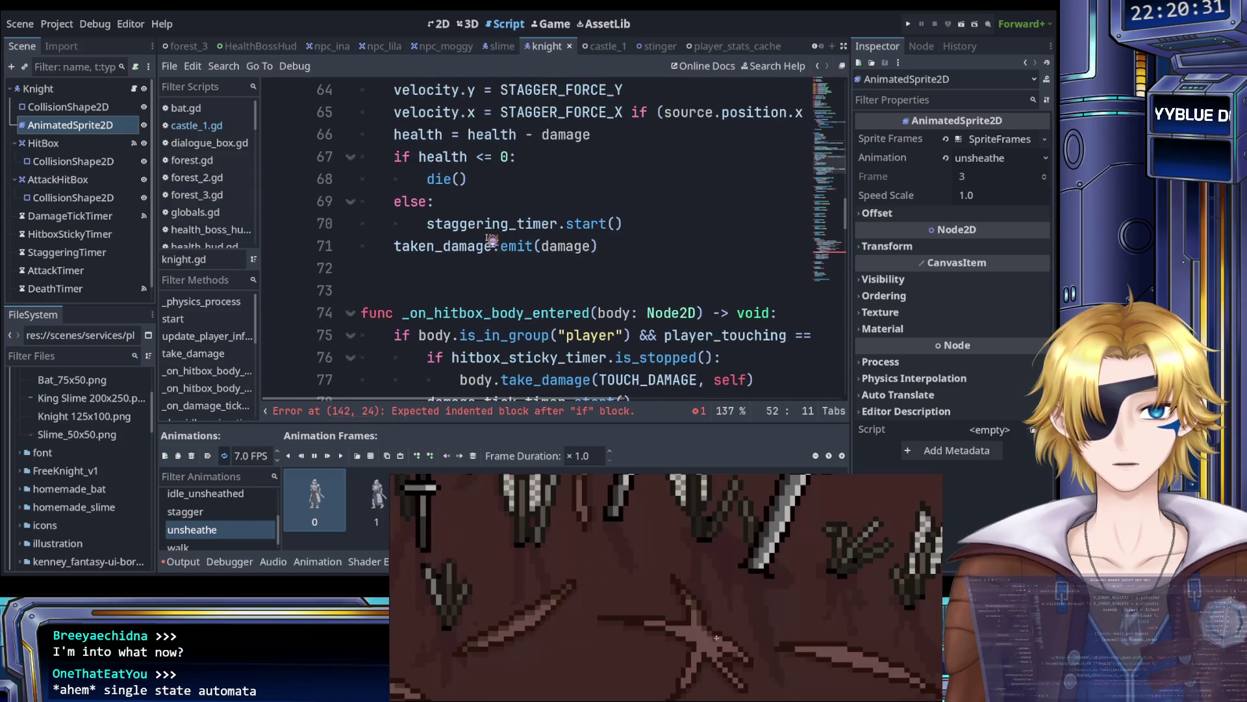
Step: Inspect line 74 in the hitbox-entered function and the show() call on line 52
click(491, 245)
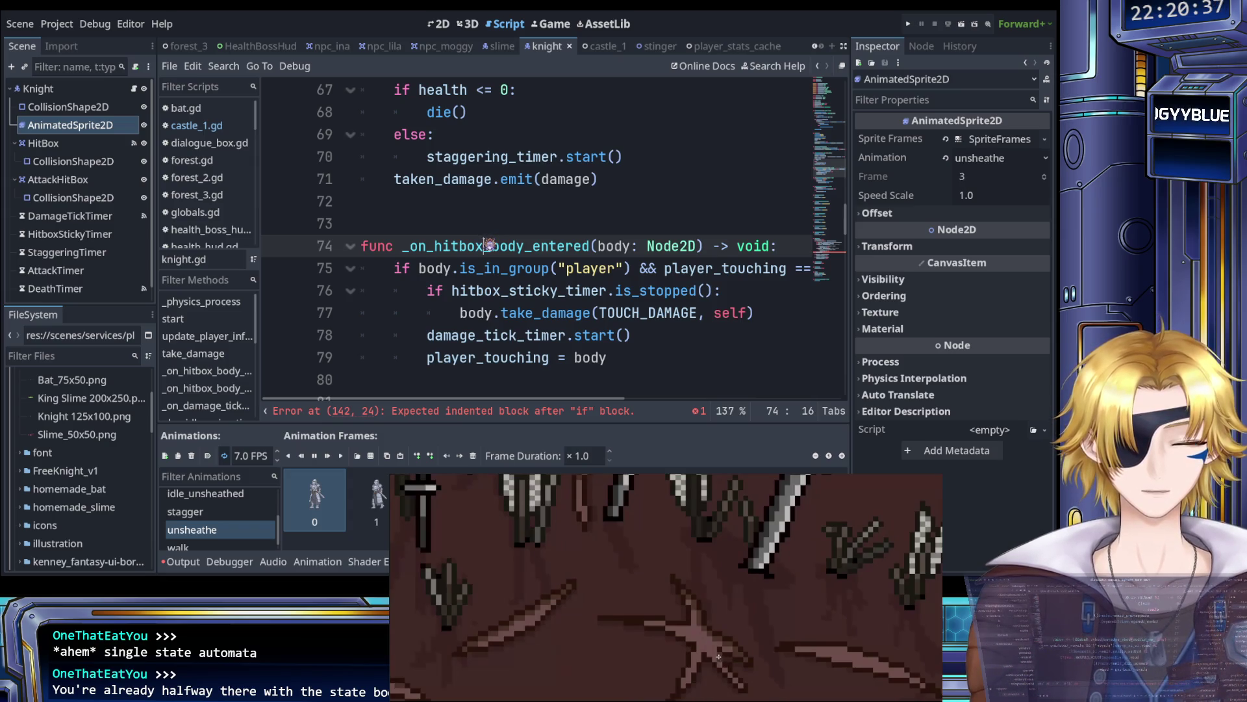
scroll(504, 246, up, 5)
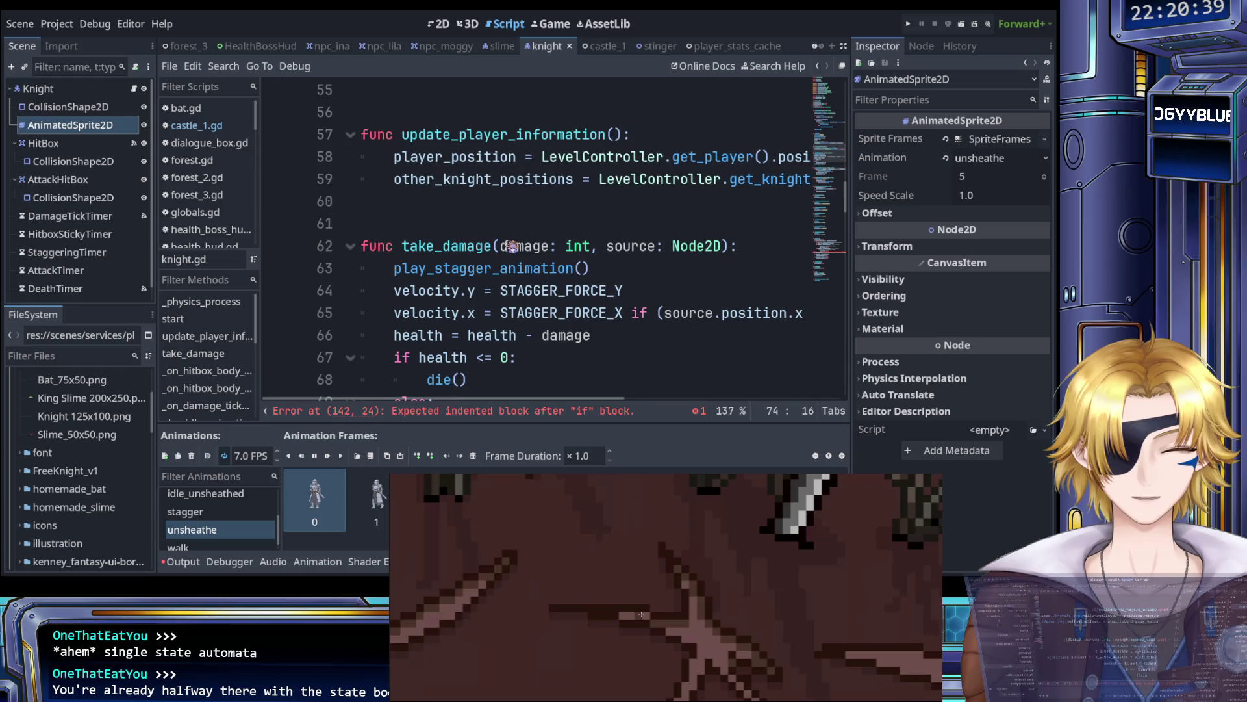
scroll(512, 246, up, 3)
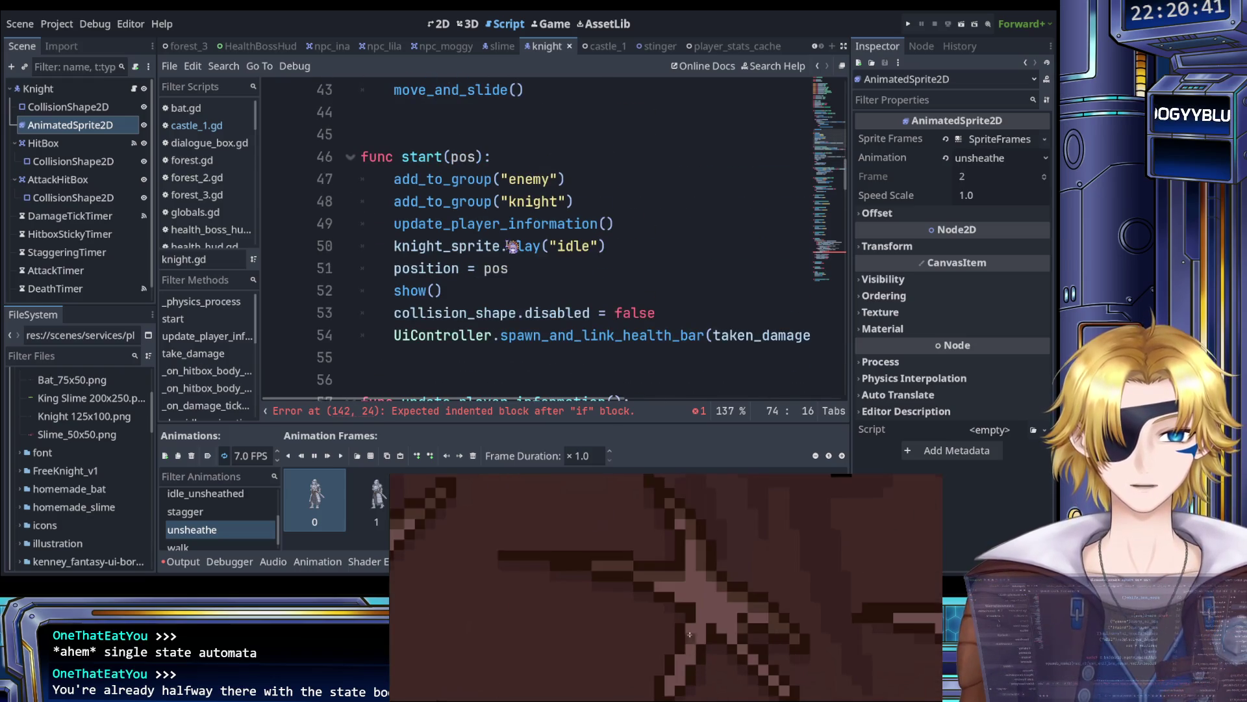
click(520, 285)
scroll(514, 300, up, 1)
scroll(514, 303, down, 1)
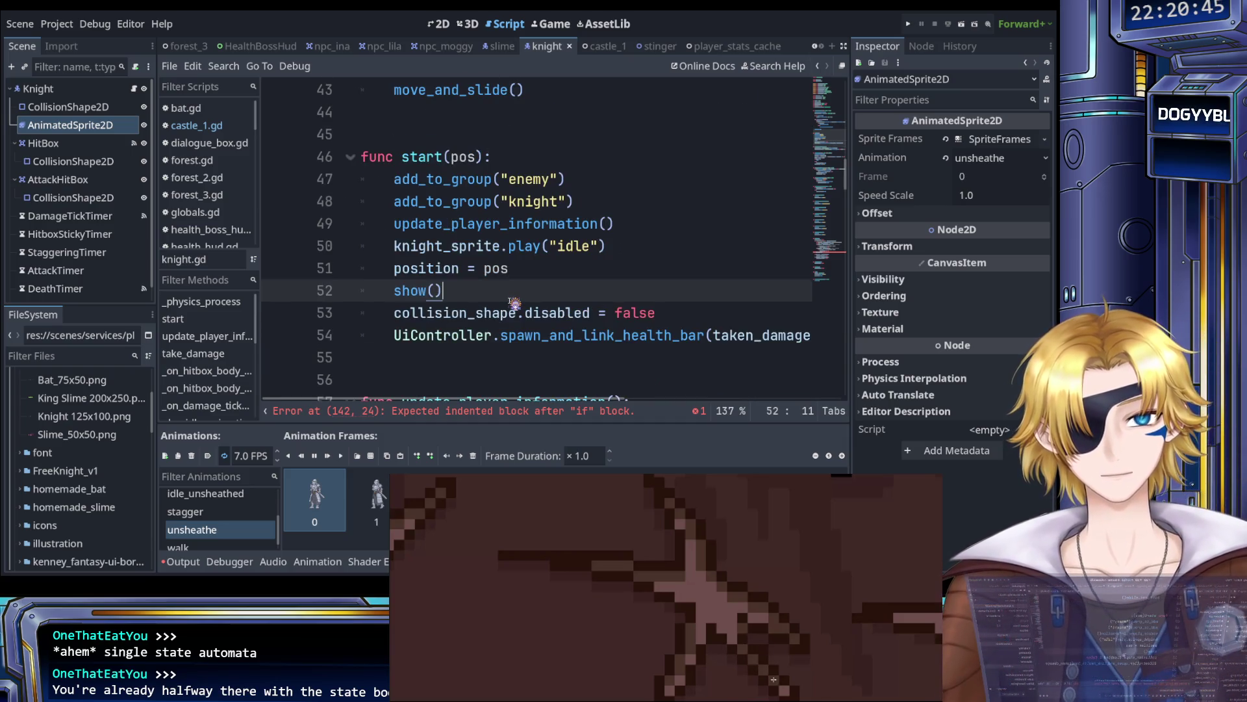
scroll(515, 303, up, 6)
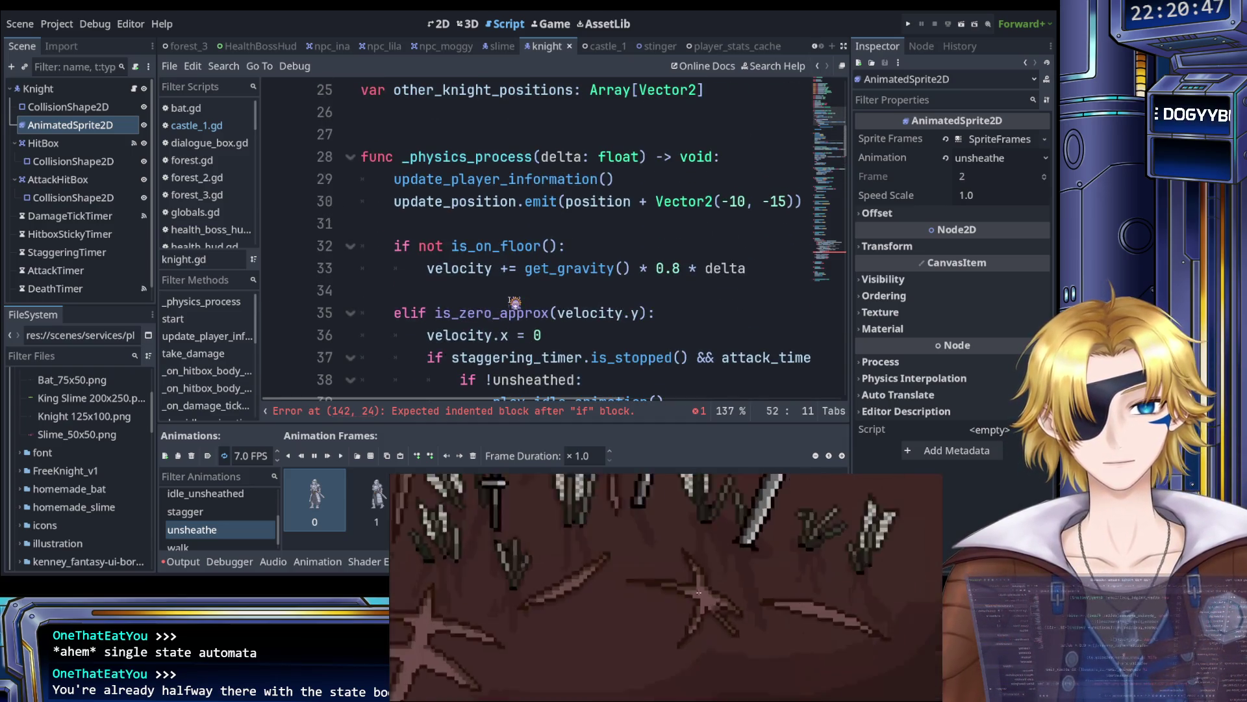
scroll(520, 303, up, 3)
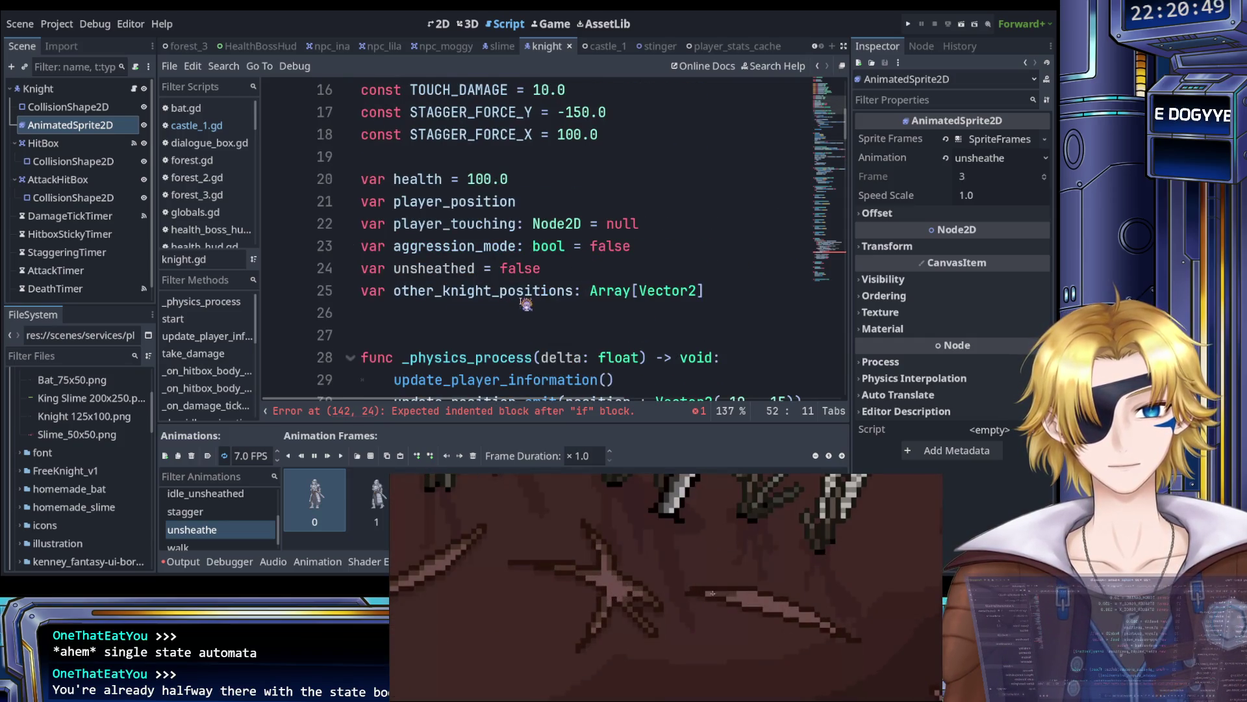
scroll(527, 304, down, 16)
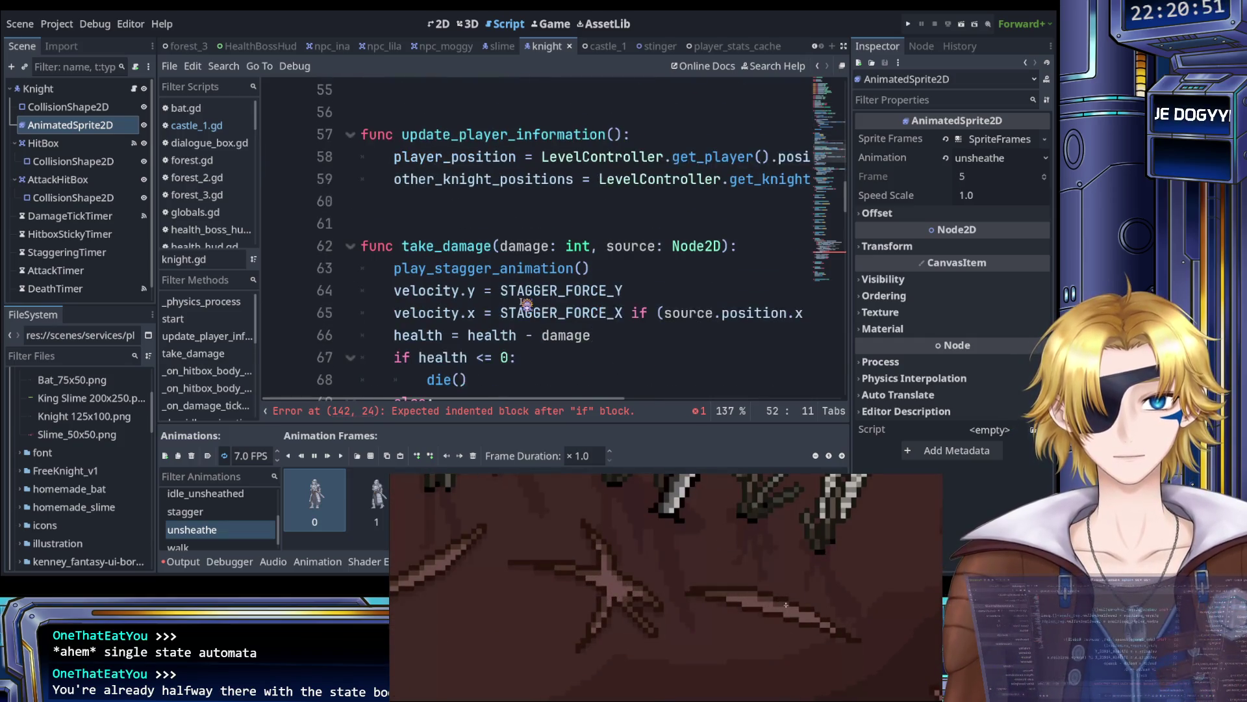
scroll(523, 302, down, 3)
Step: Move from _on_hitbox_body_entered down to the 'if aggression_mode:' line in reorient()
click(483, 246)
scroll(494, 253, down, 3)
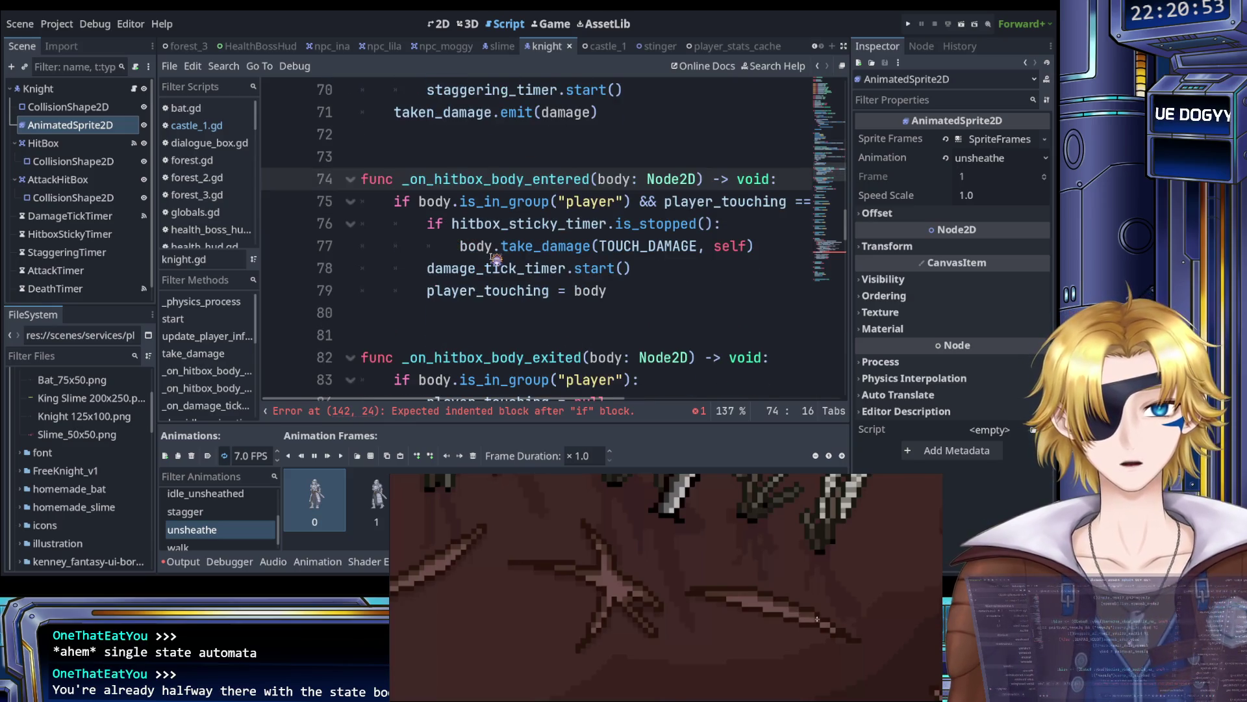
scroll(507, 266, down, 16)
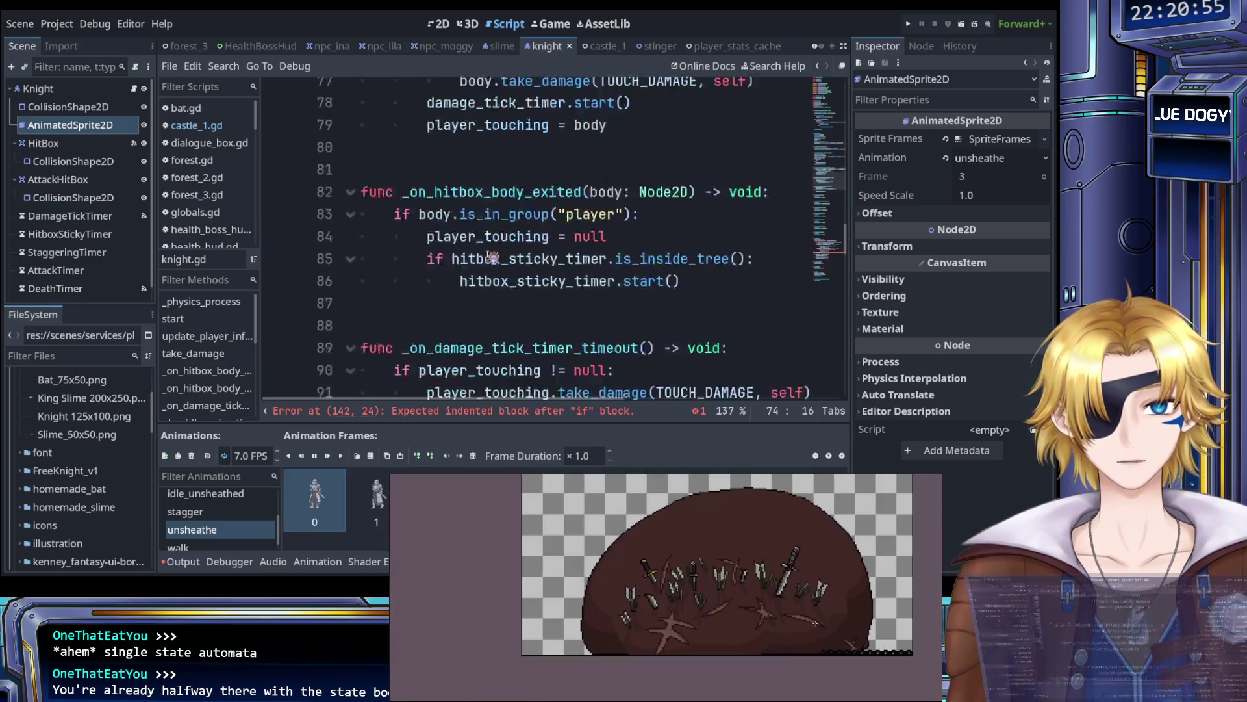
scroll(485, 253, down, 11)
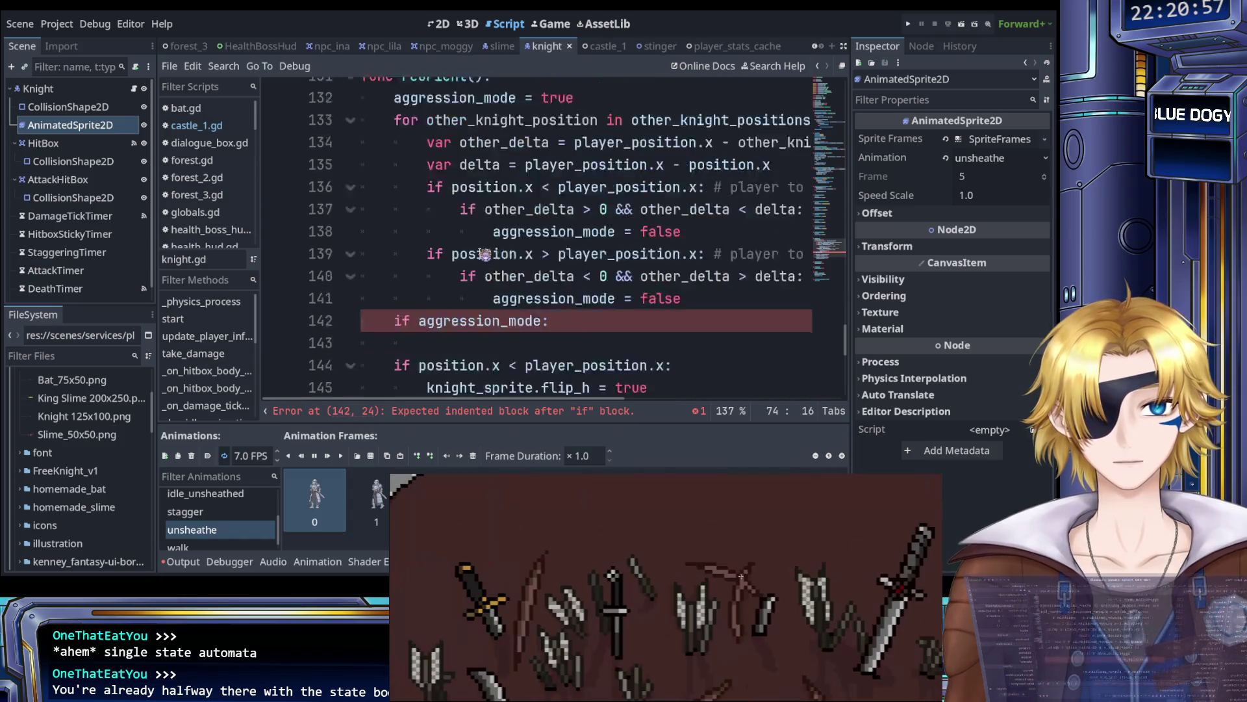
scroll(510, 263, down, 1)
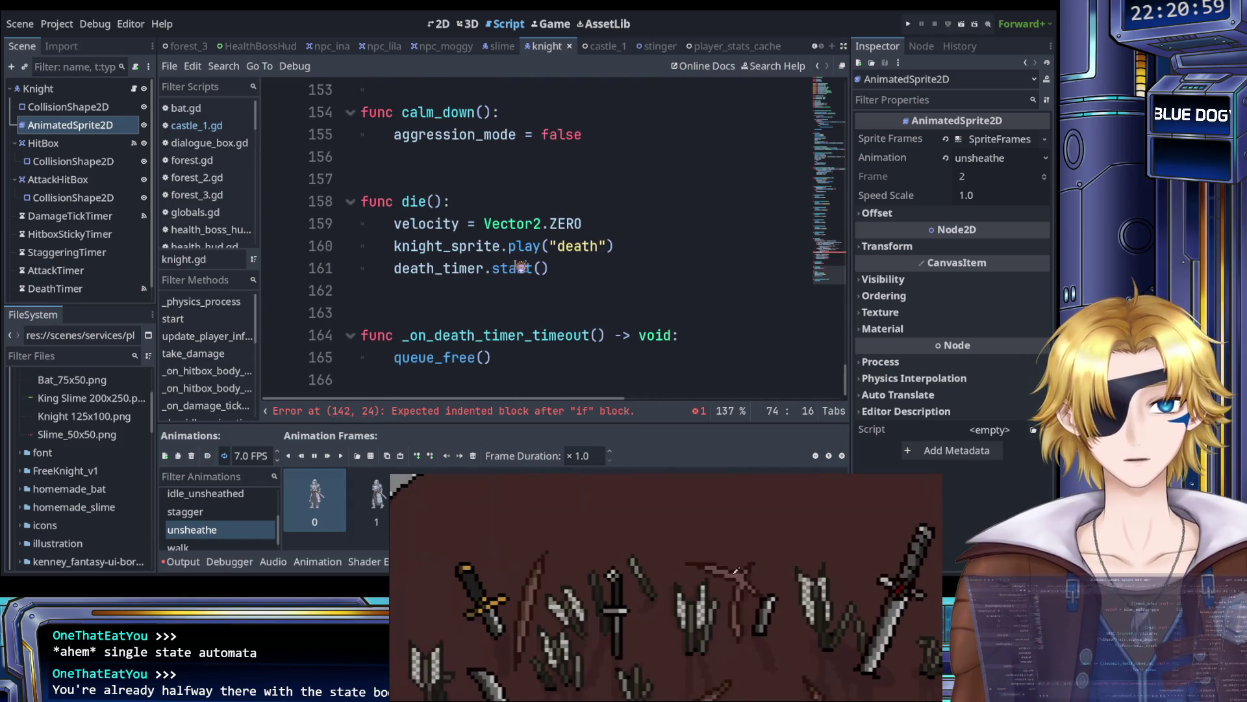
scroll(513, 263, up, 4)
click(513, 267)
scroll(519, 273, up, 3)
Step: Add 'unsheathe_timer.start();' as line 143 inside the if aggression_mode: block
click(575, 315)
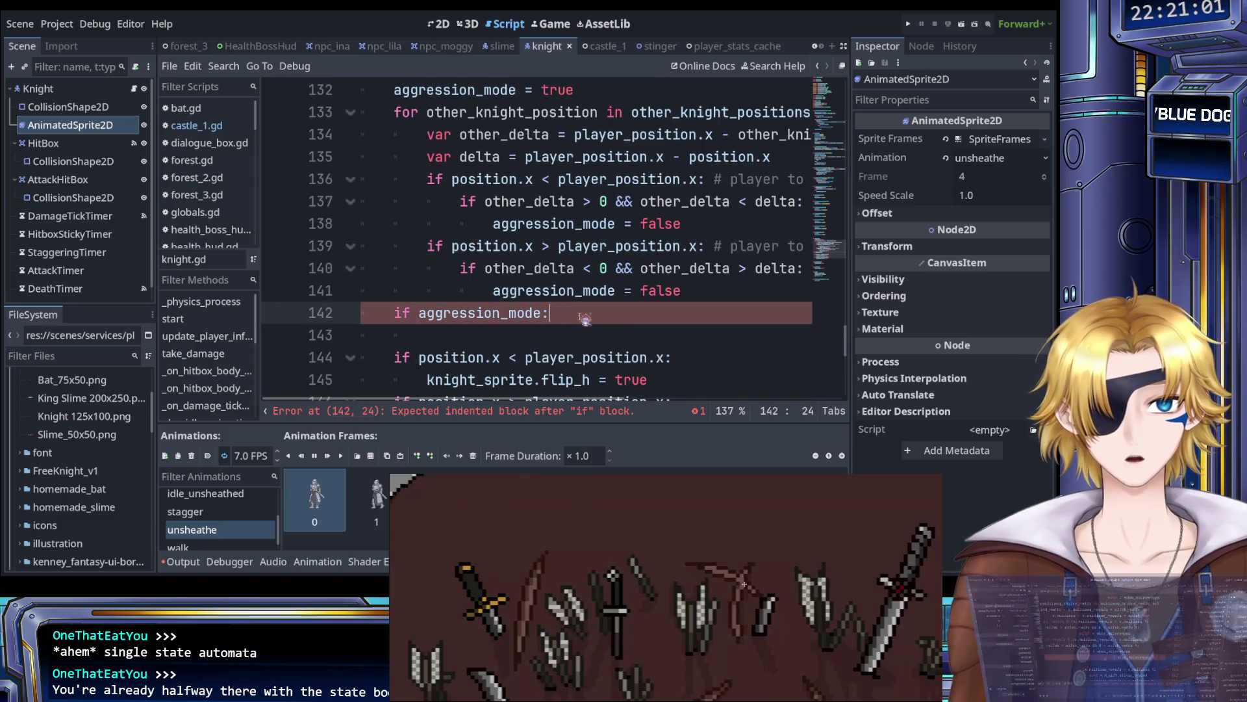
key(Return)
scroll(623, 312, down, 2)
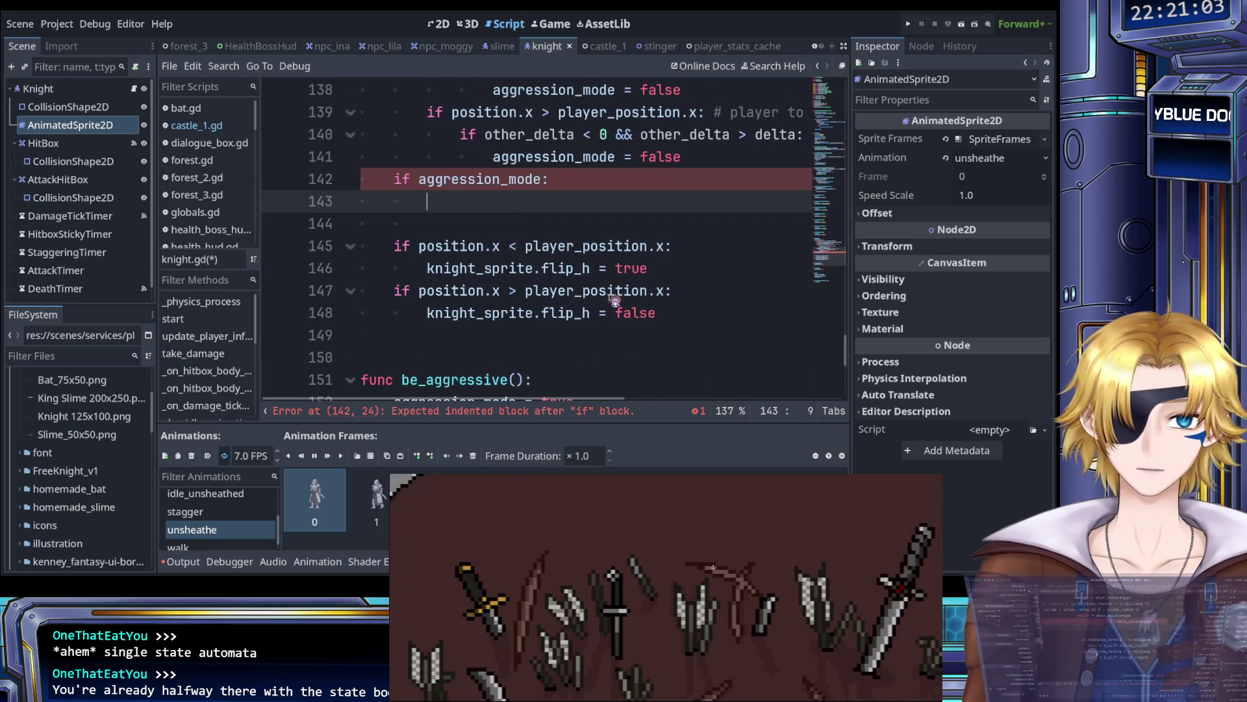
scroll(608, 308, up, 1)
scroll(601, 310, up, 2)
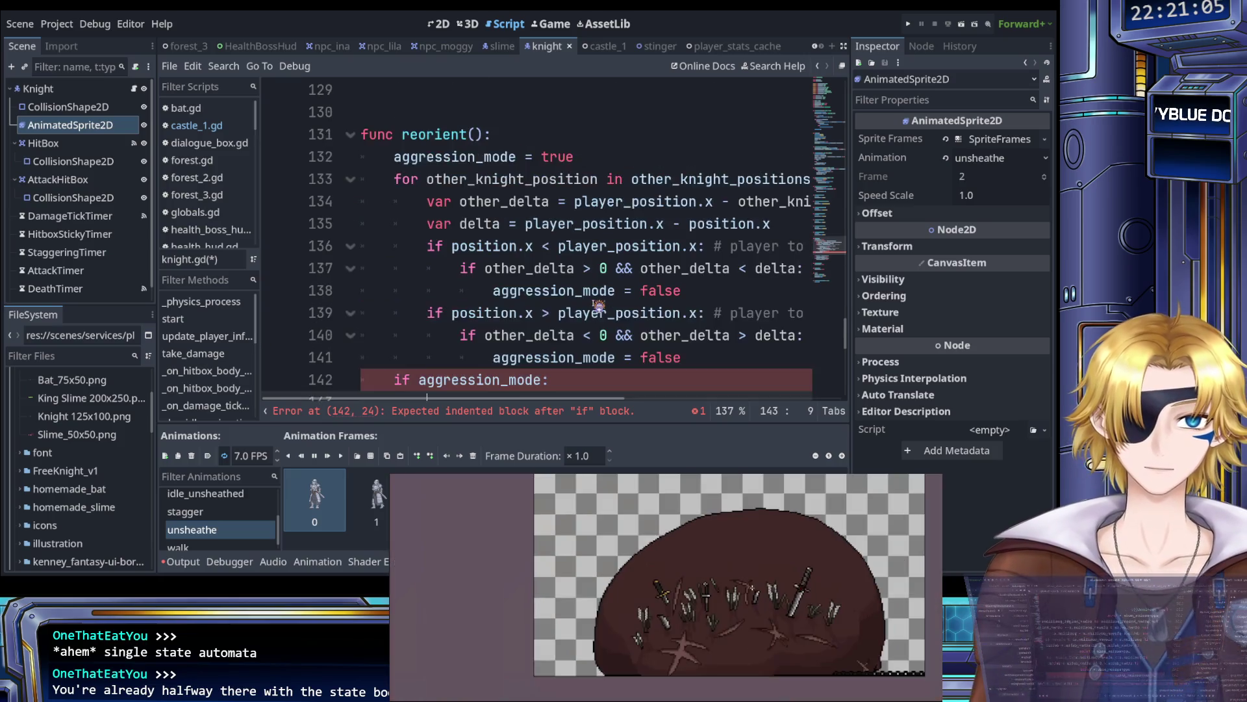
scroll(598, 305, down, 2)
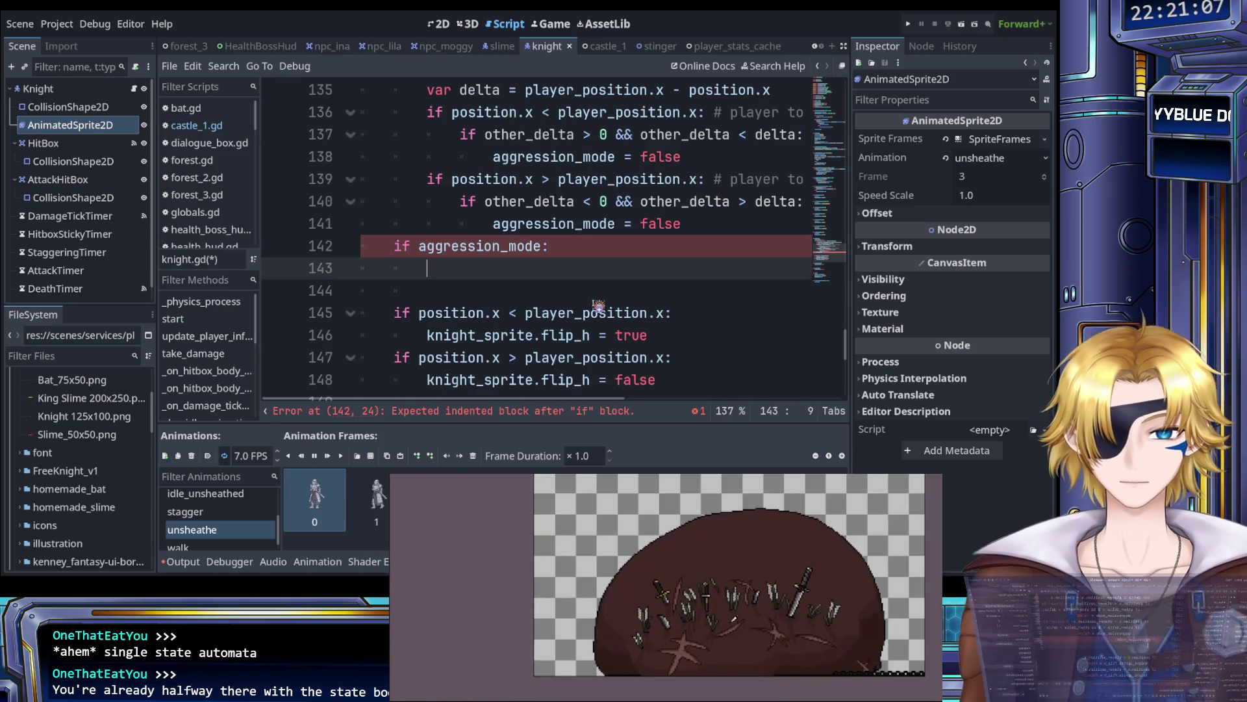
text(Unshe)
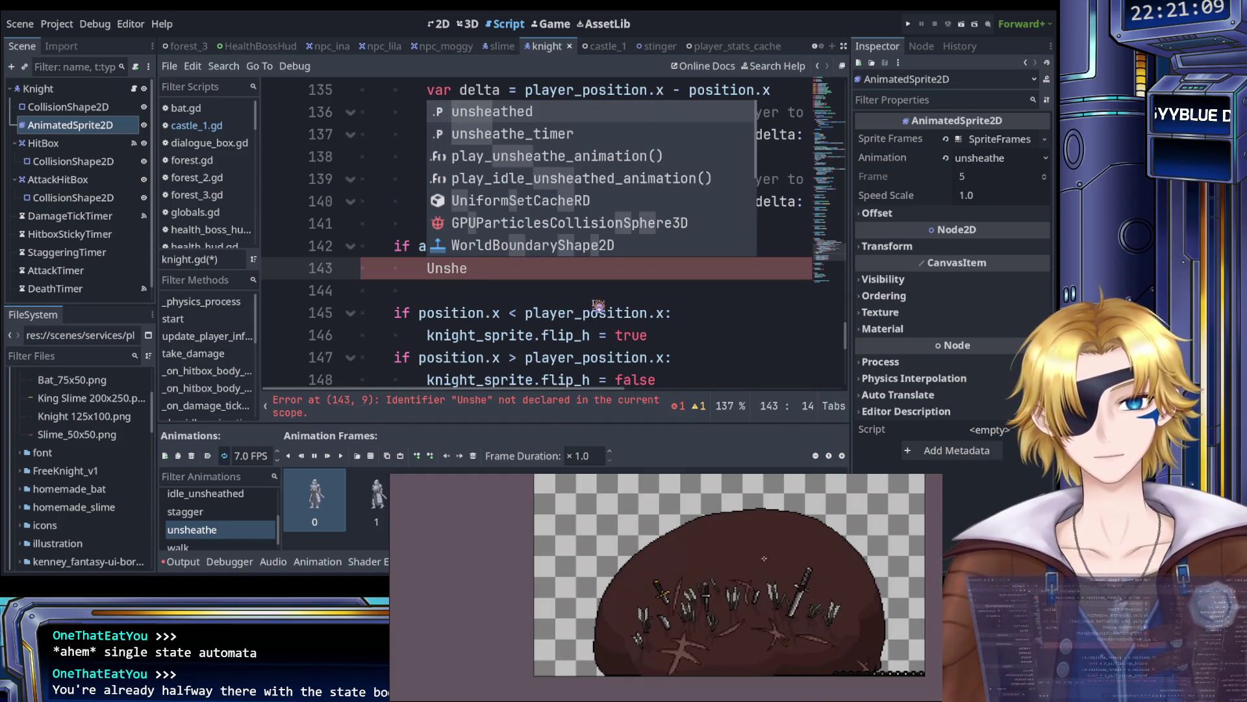
key(Down)
key(Return)
text(.st)
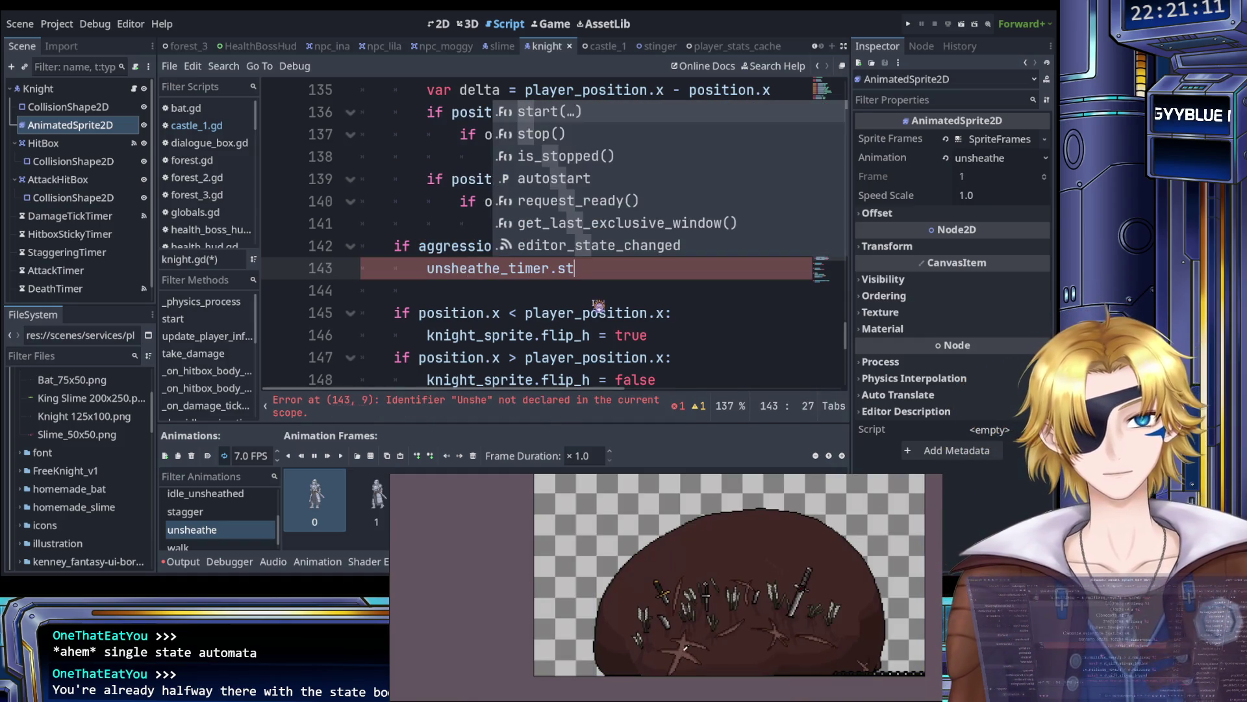
key(Return)
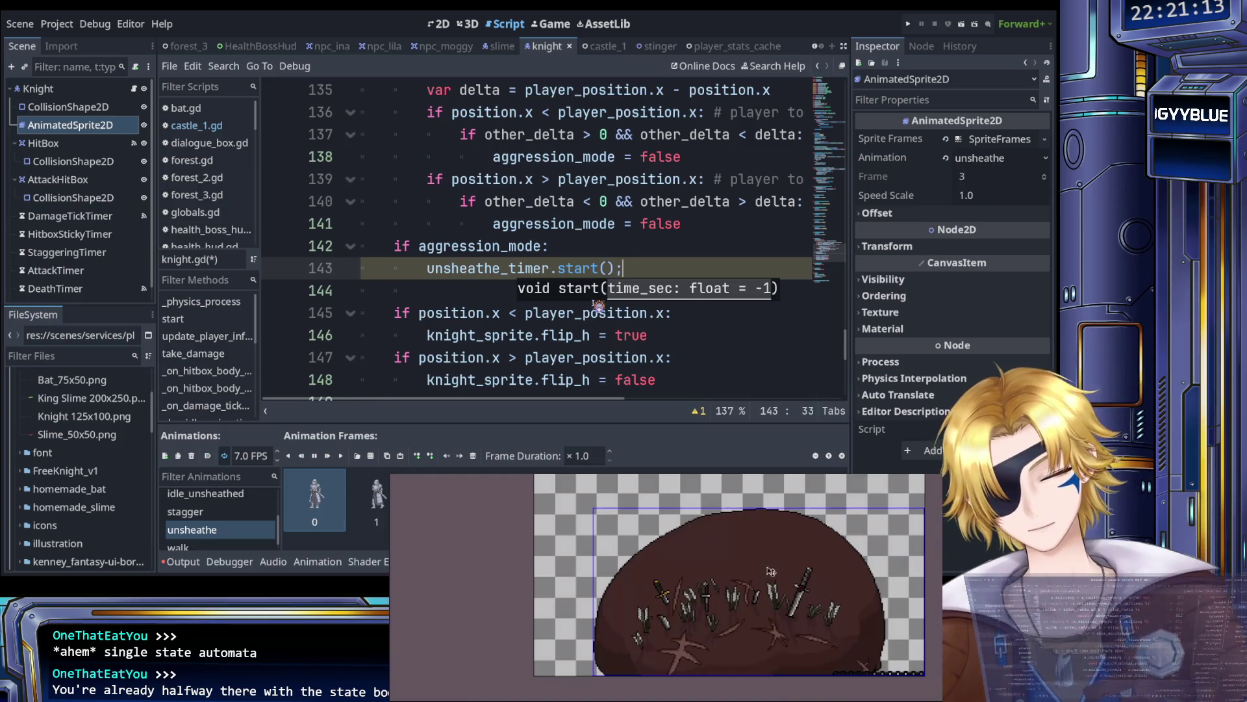
text(;)
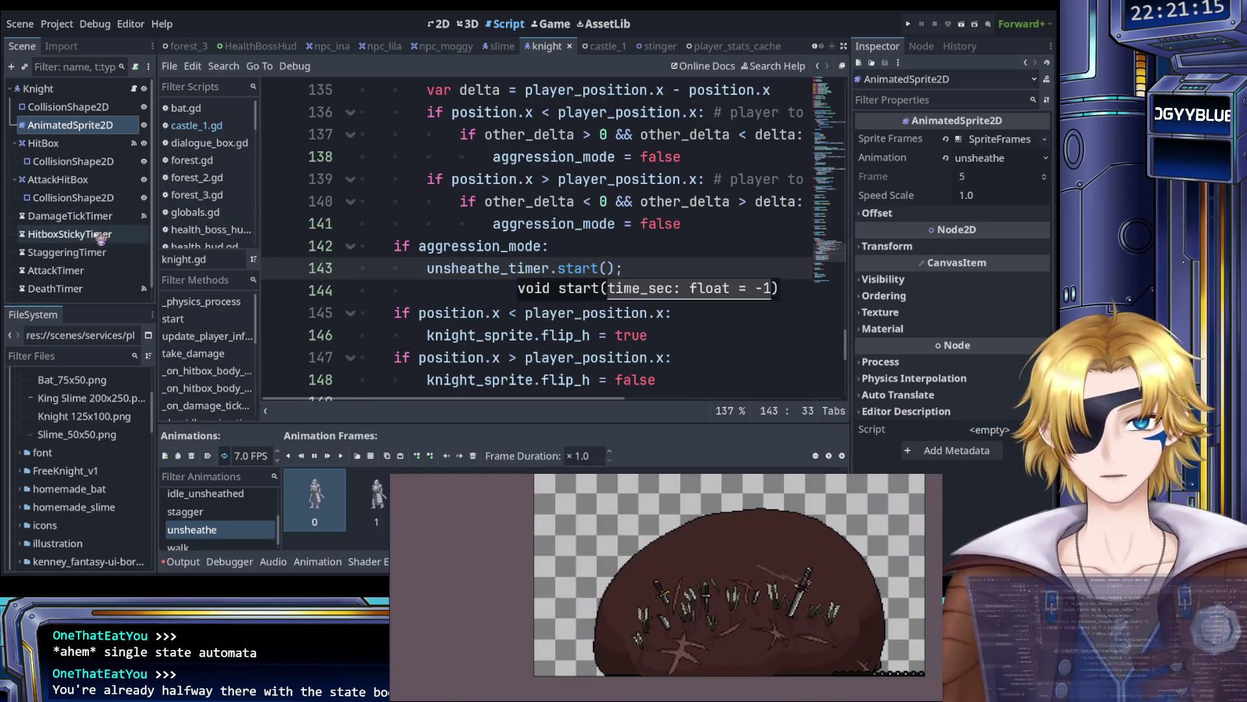
scroll(94, 273, down, 1)
Step: Make UnsheatheTimer one-shot with a wait time of 6/7 (0.857) seconds and save
click(78, 292)
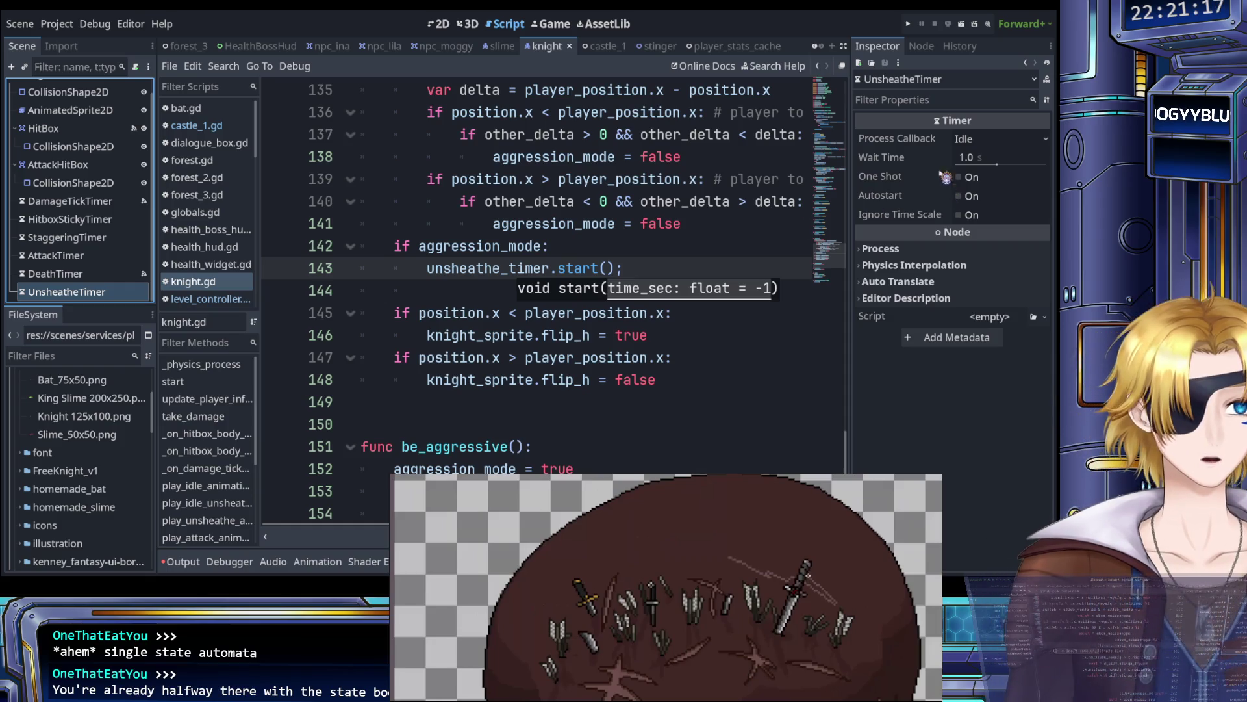
click(960, 178)
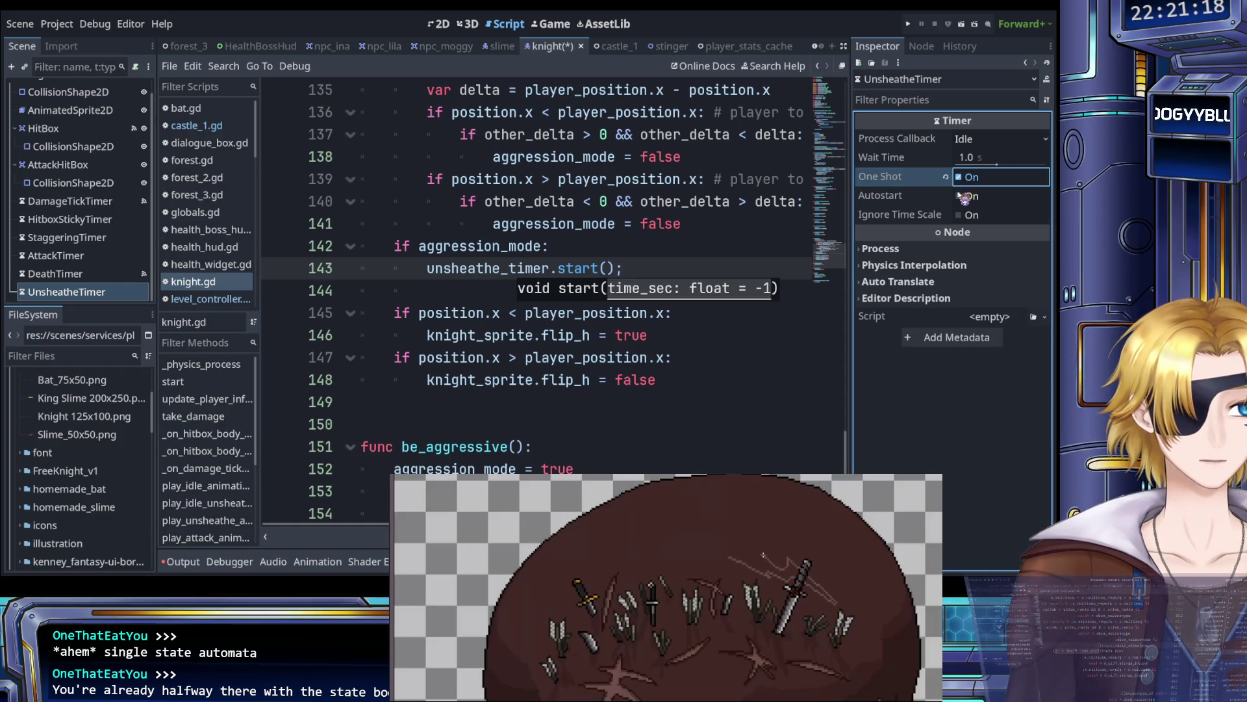
click(967, 157)
text(6/7)
key(Return)
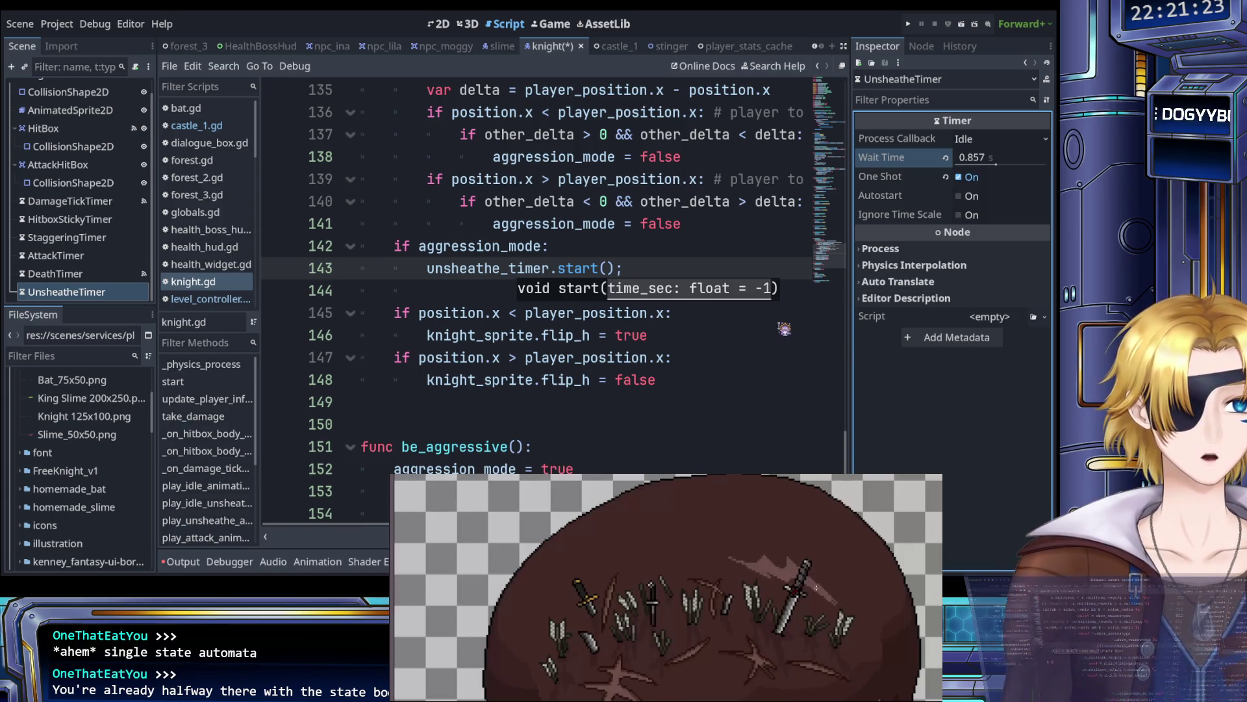
key(ctrl+s)
click(673, 206)
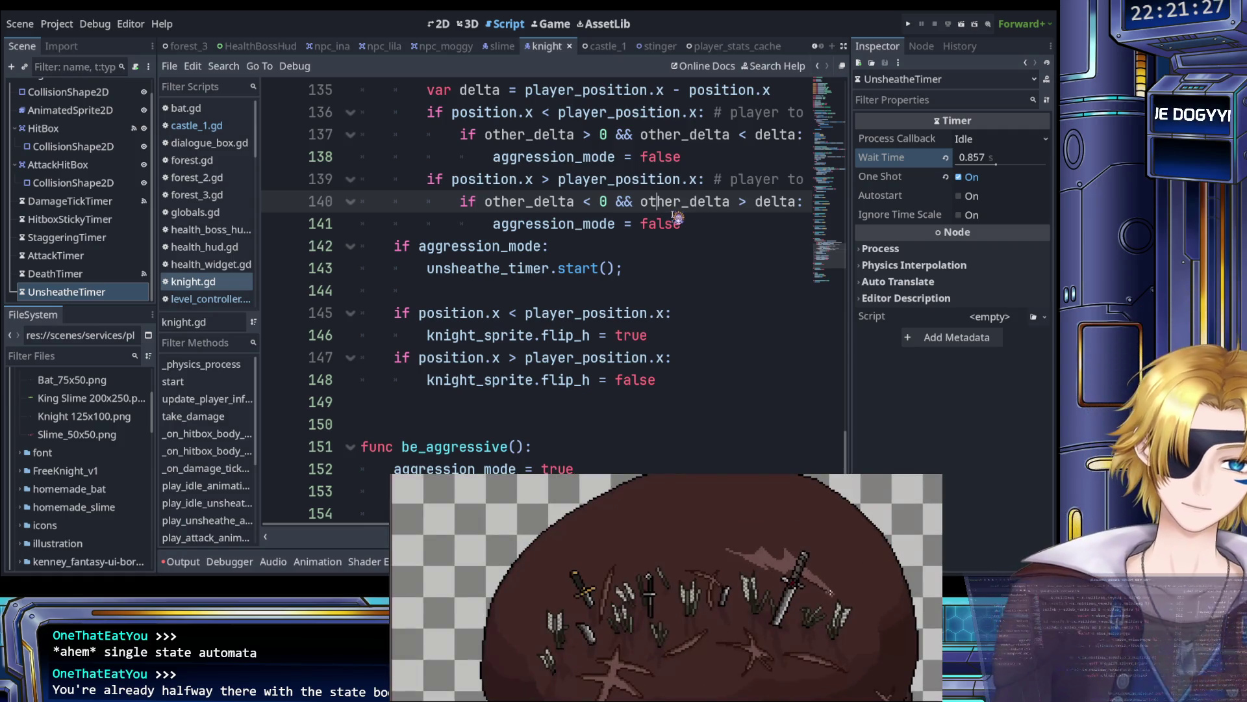
Step: Insert a play_unsheathe_animation() call on a new line after unsheathe_timer.start()
click(650, 268)
key(Return)
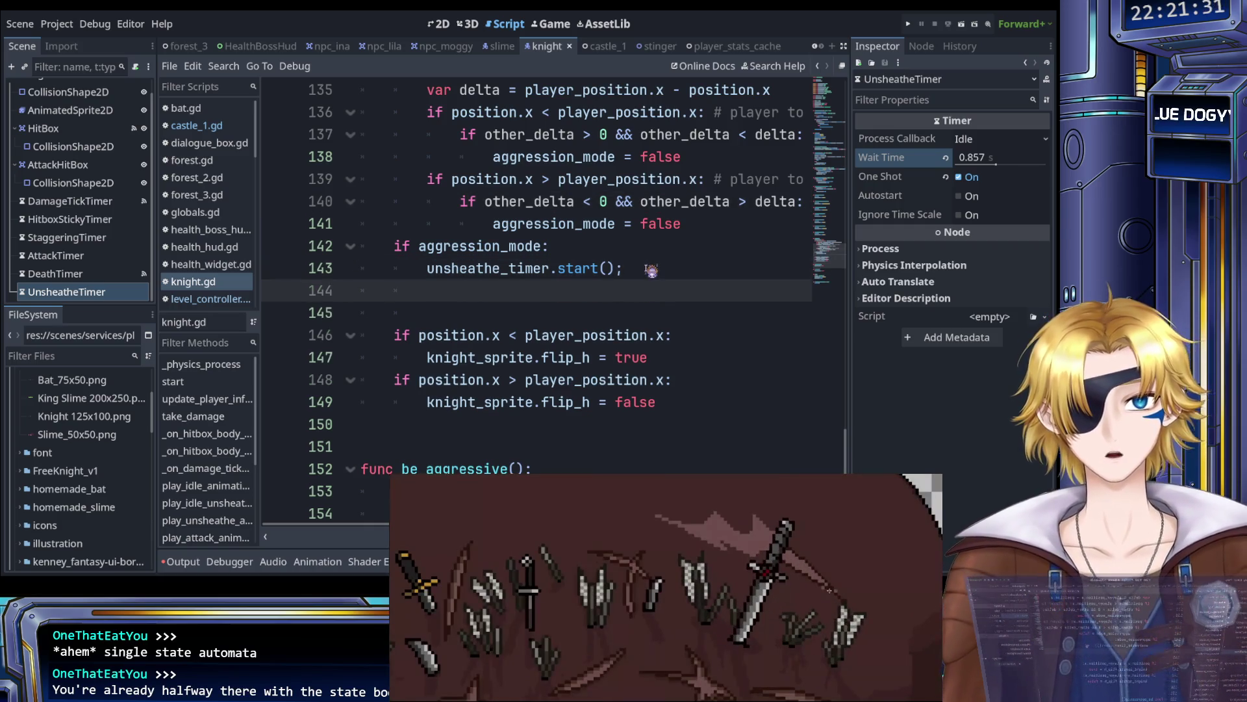
text(play)
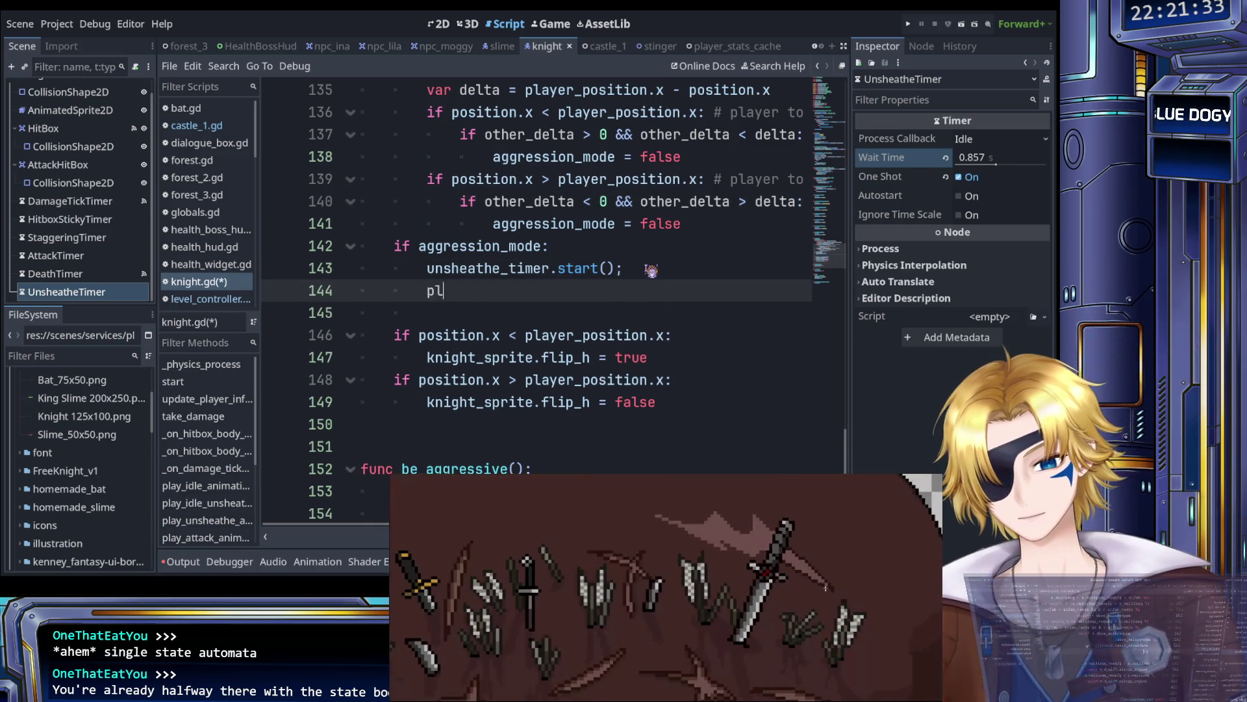
key(Down)
key(Down)
key(Down)
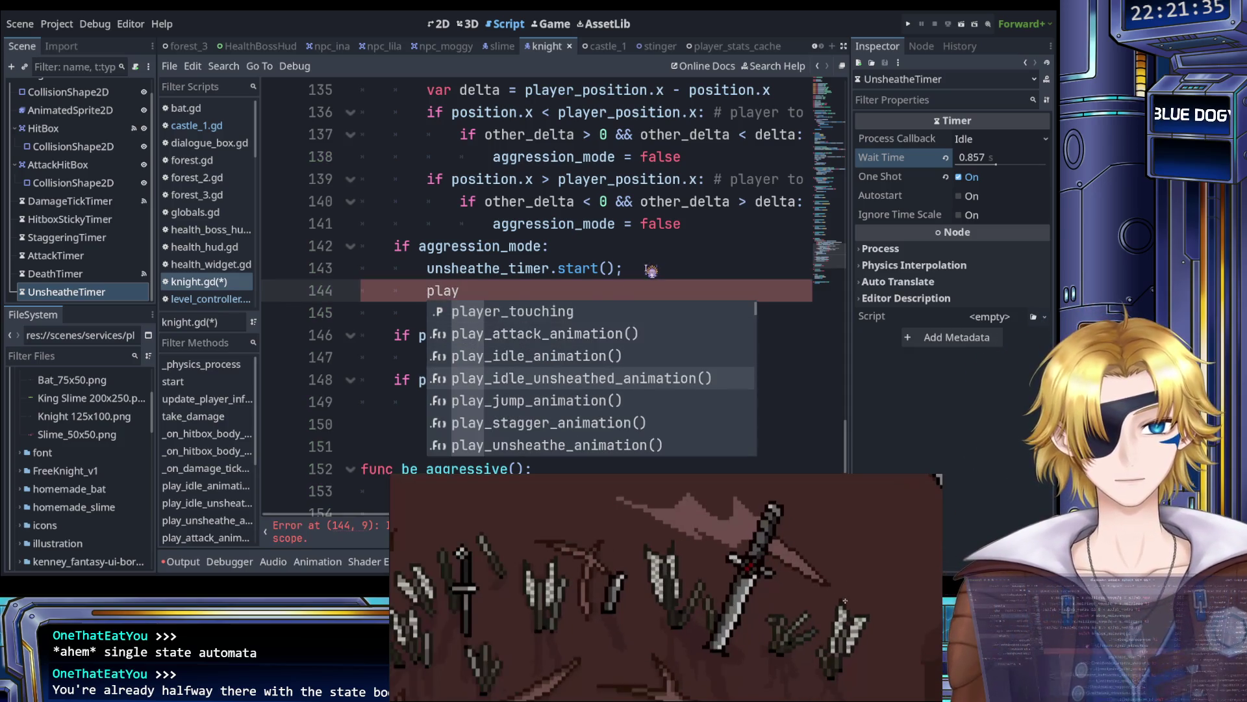
key(Down)
key(Return)
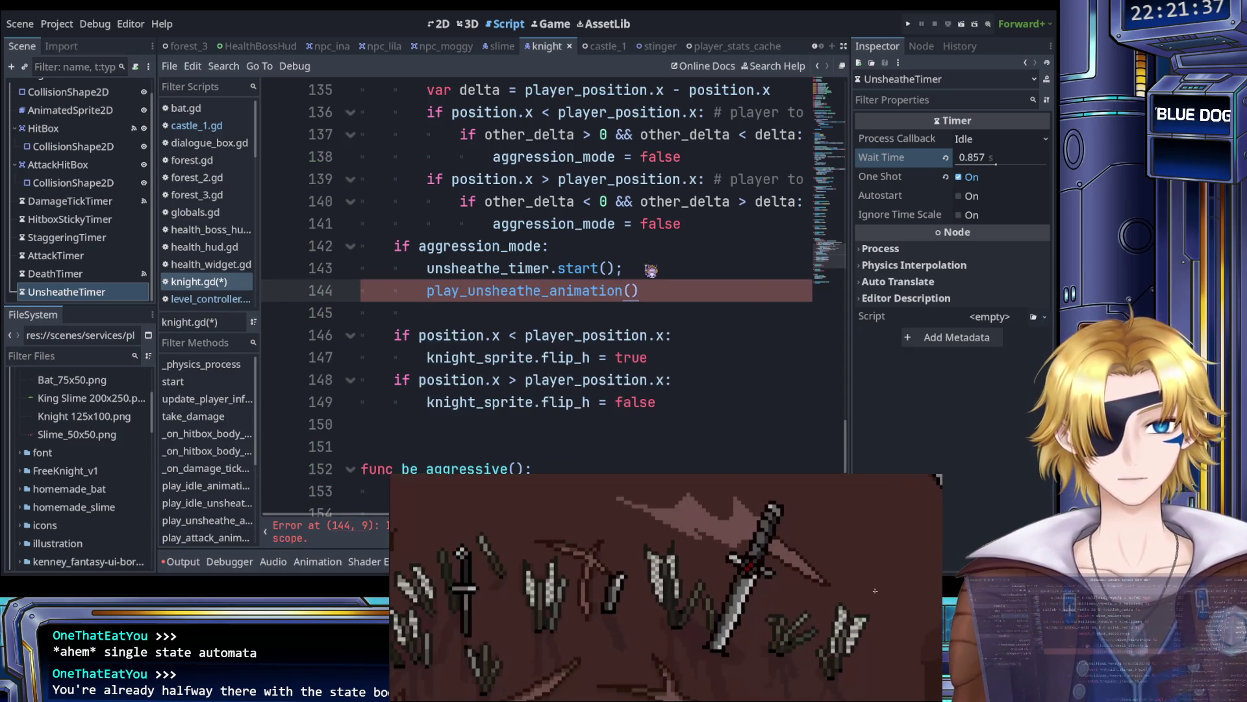
Step: Remove the semicolon after start() on line 143 and save knight.gd
click(652, 270)
key(BackSpace)
key(ctrl+s)
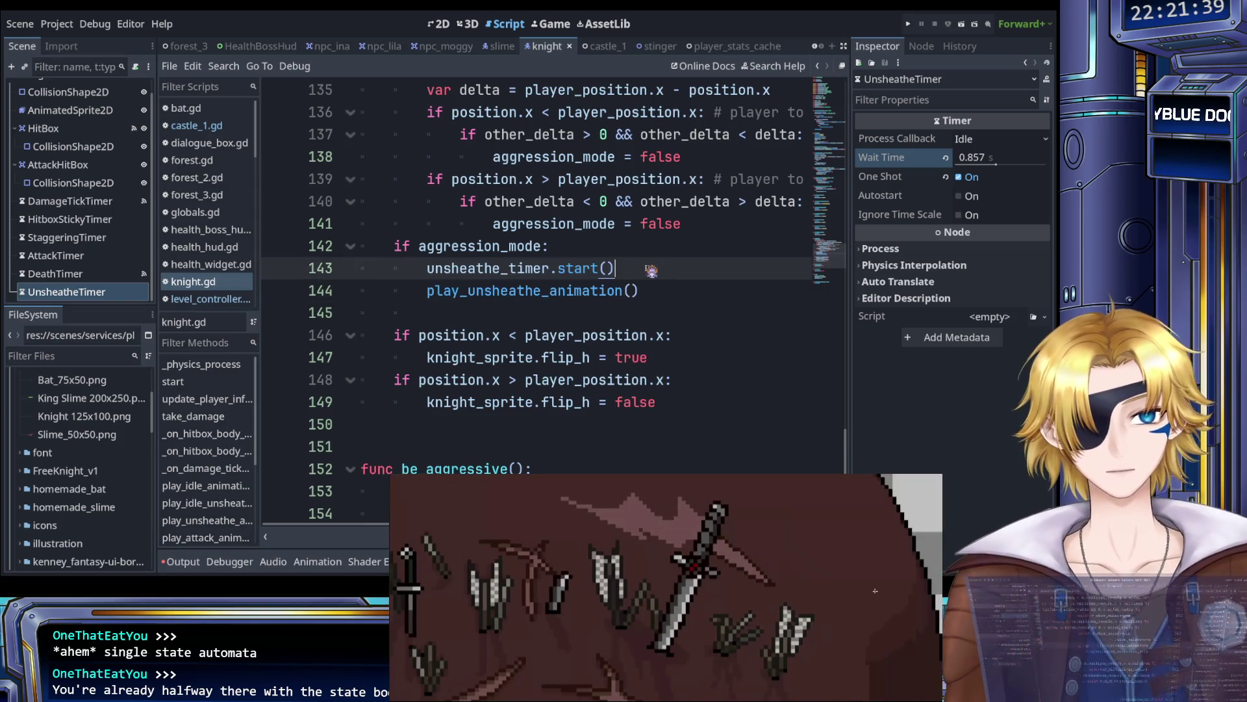
scroll(670, 265, down, 1)
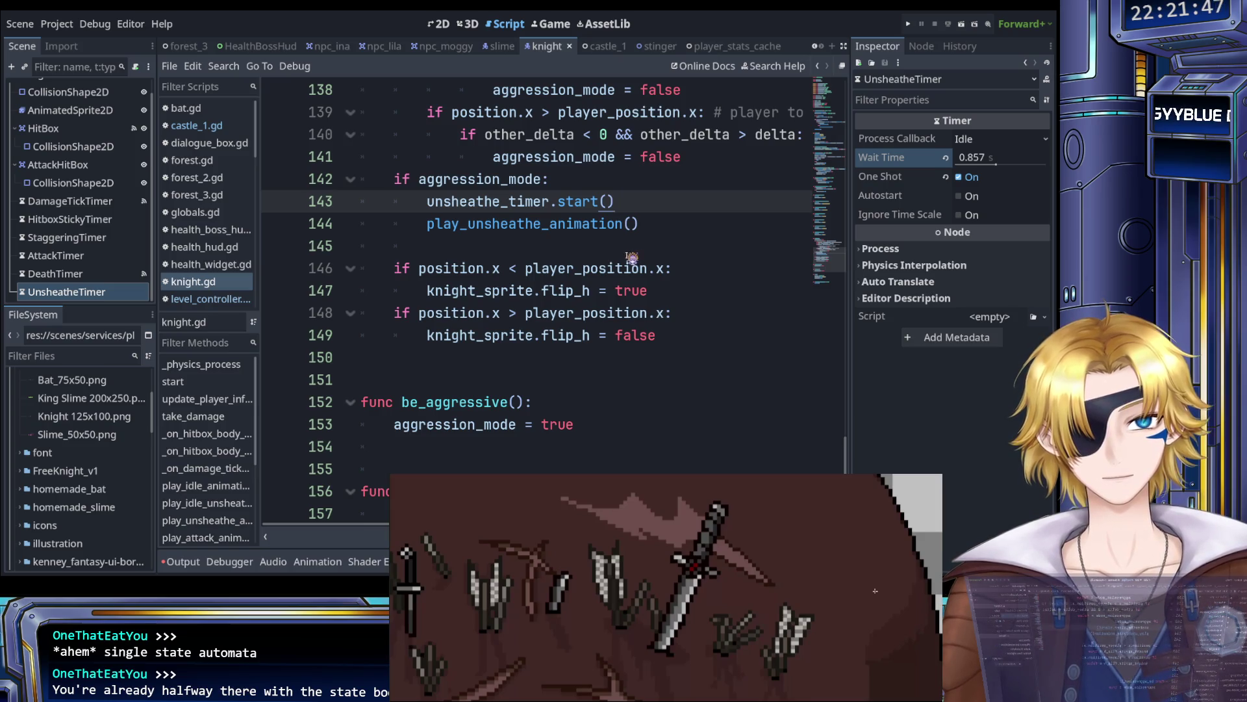
click(622, 226)
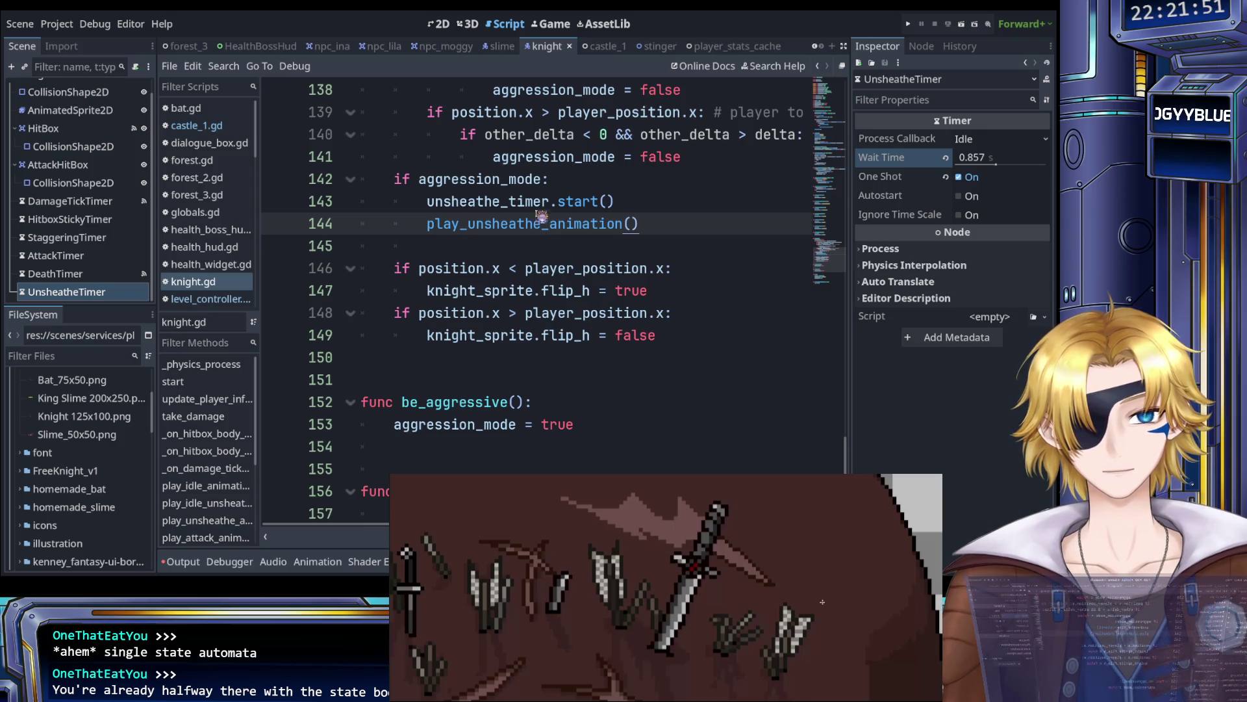
click(519, 250)
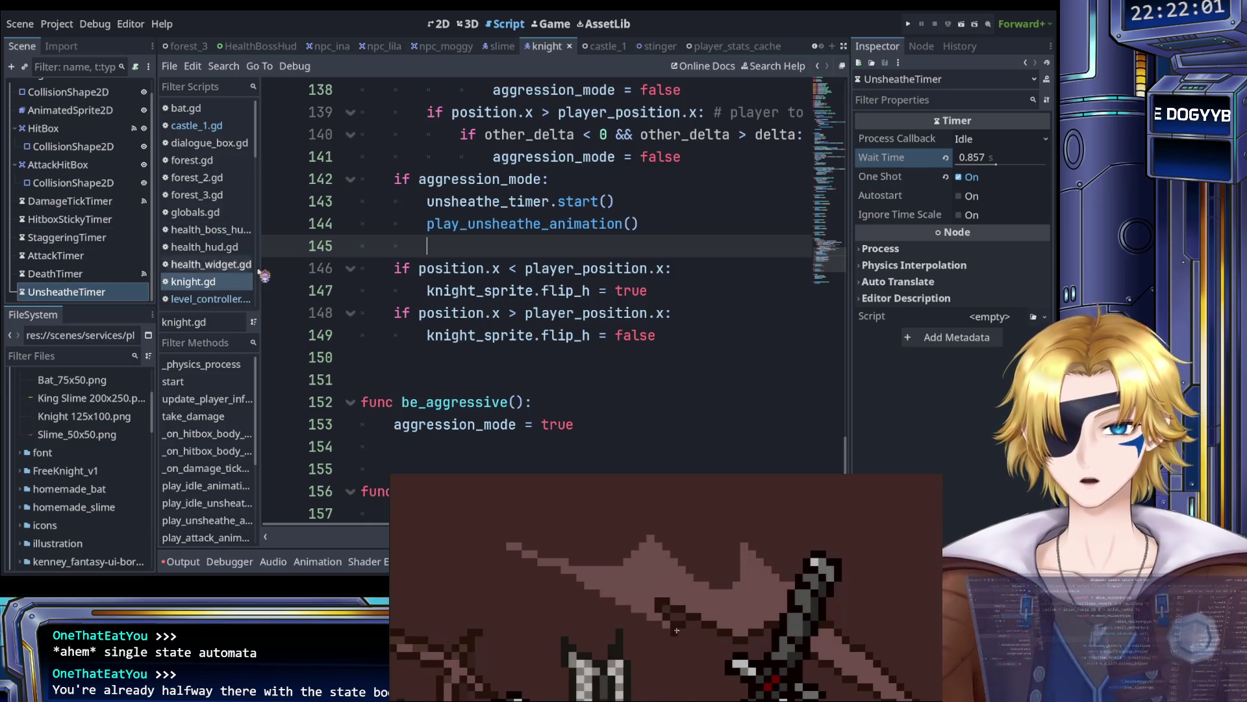
Step: Connect UnsheatheTimer's timeout() signal to a new handler in knight.gd
click(923, 47)
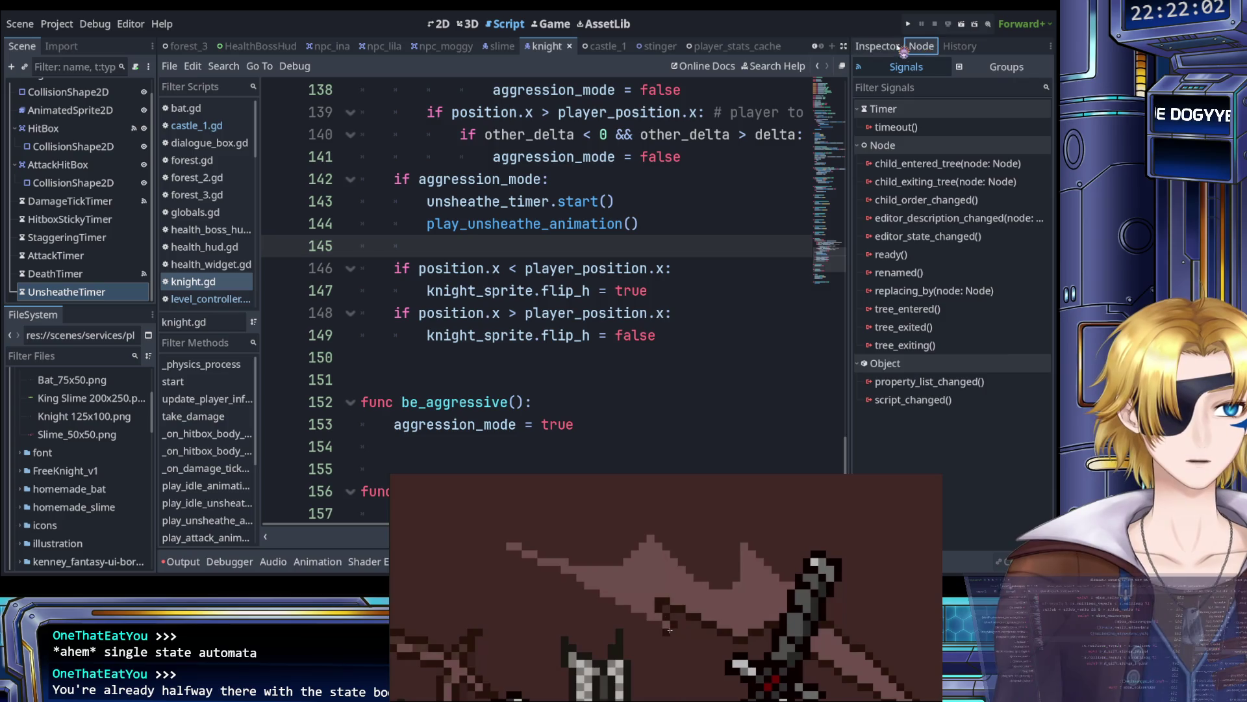
click(896, 127)
click(501, 394)
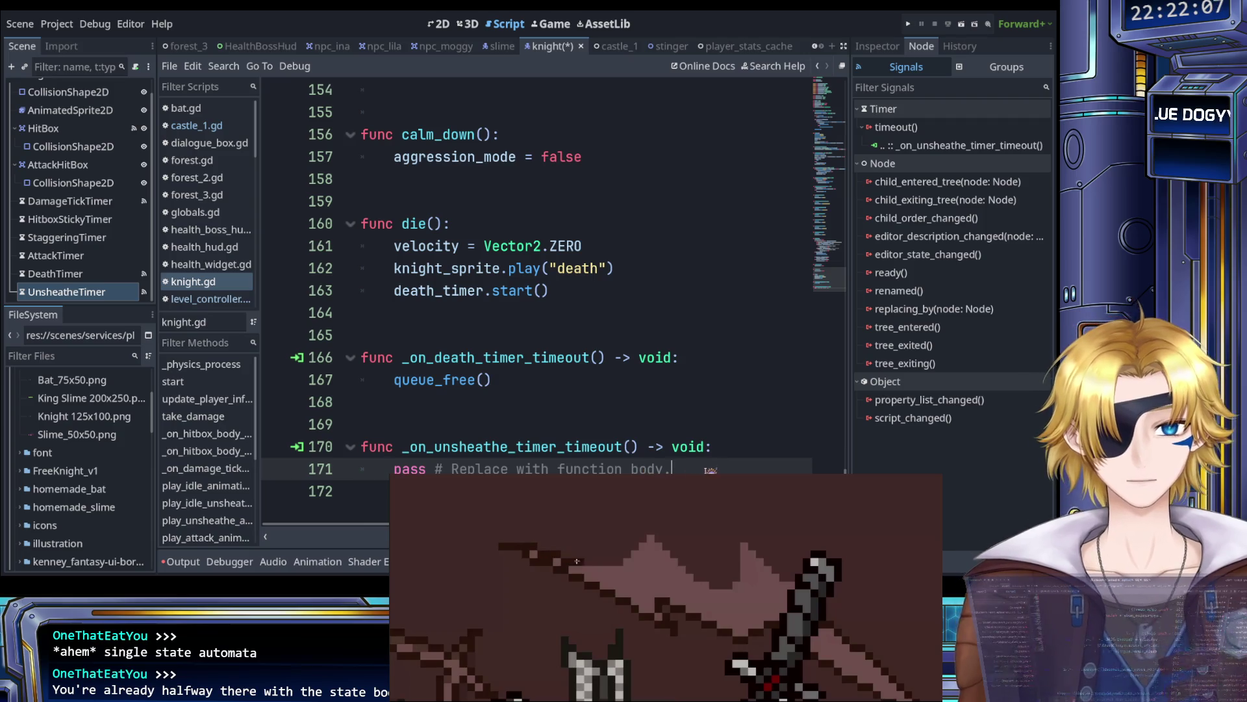
Step: Replace the handler's placeholder body with 'unsheathed = true' and save
drag(673, 469, 434, 468)
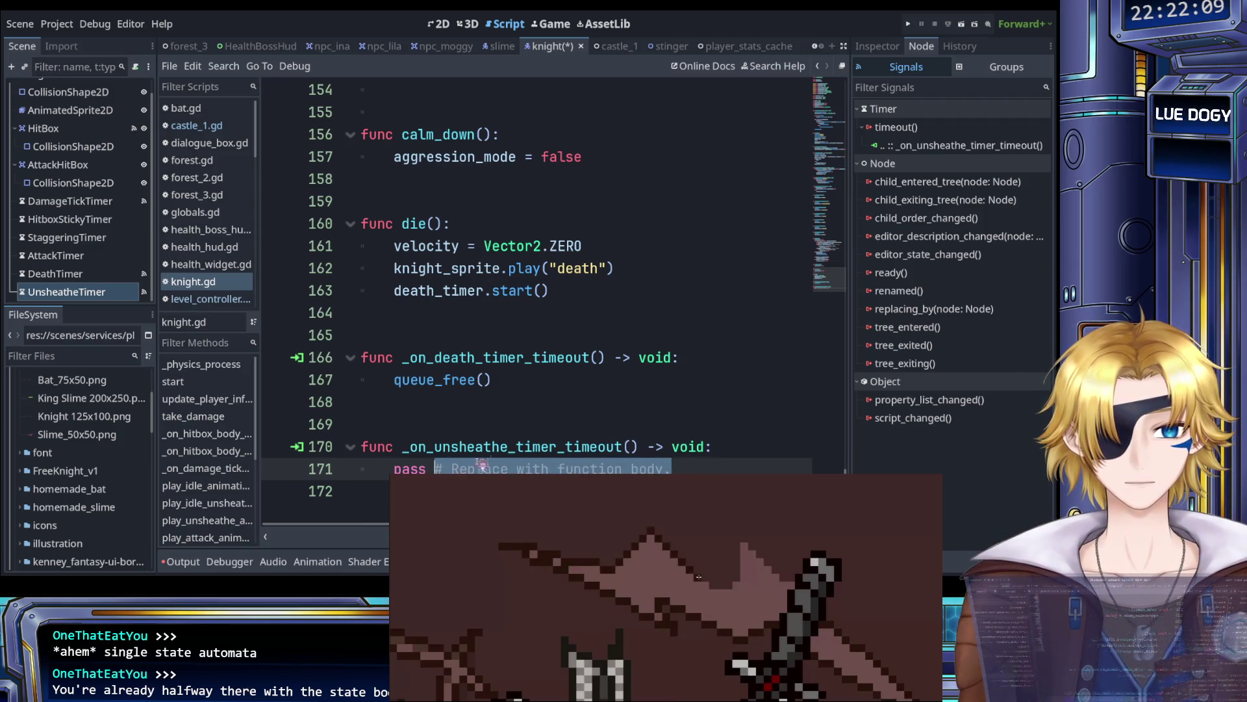
key(BackSpace)
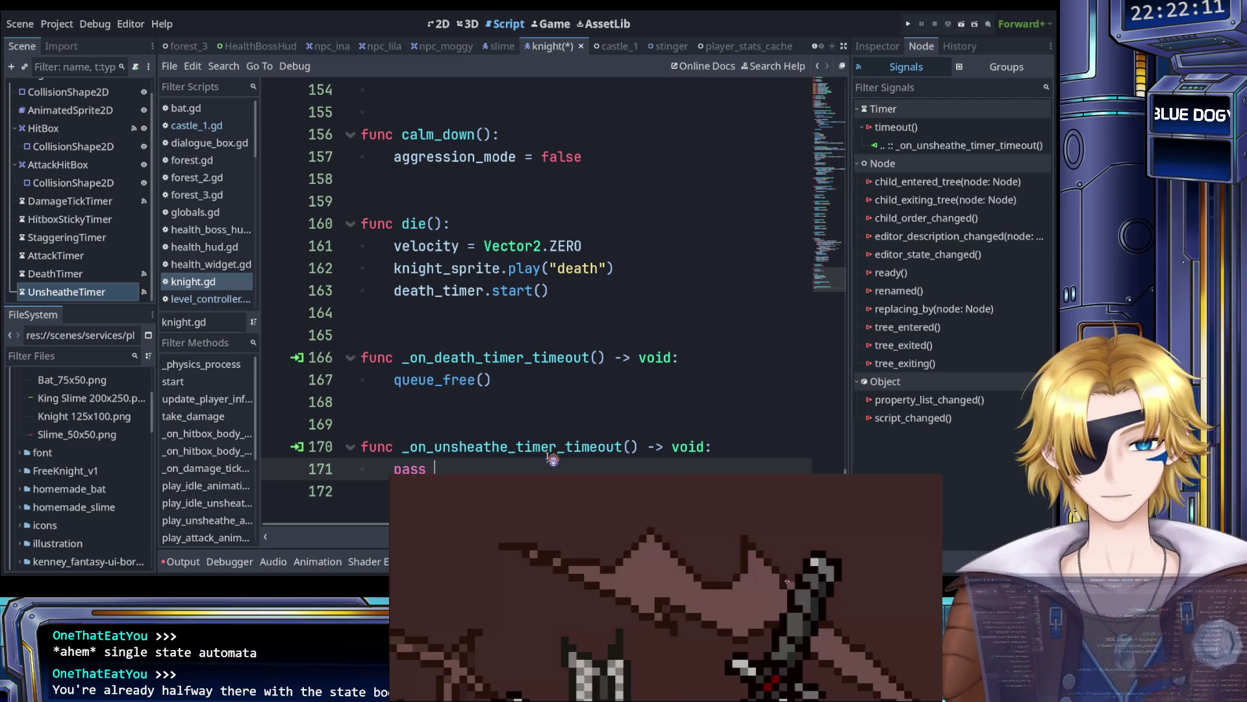
key(BackSpace)
key(BackSpace)
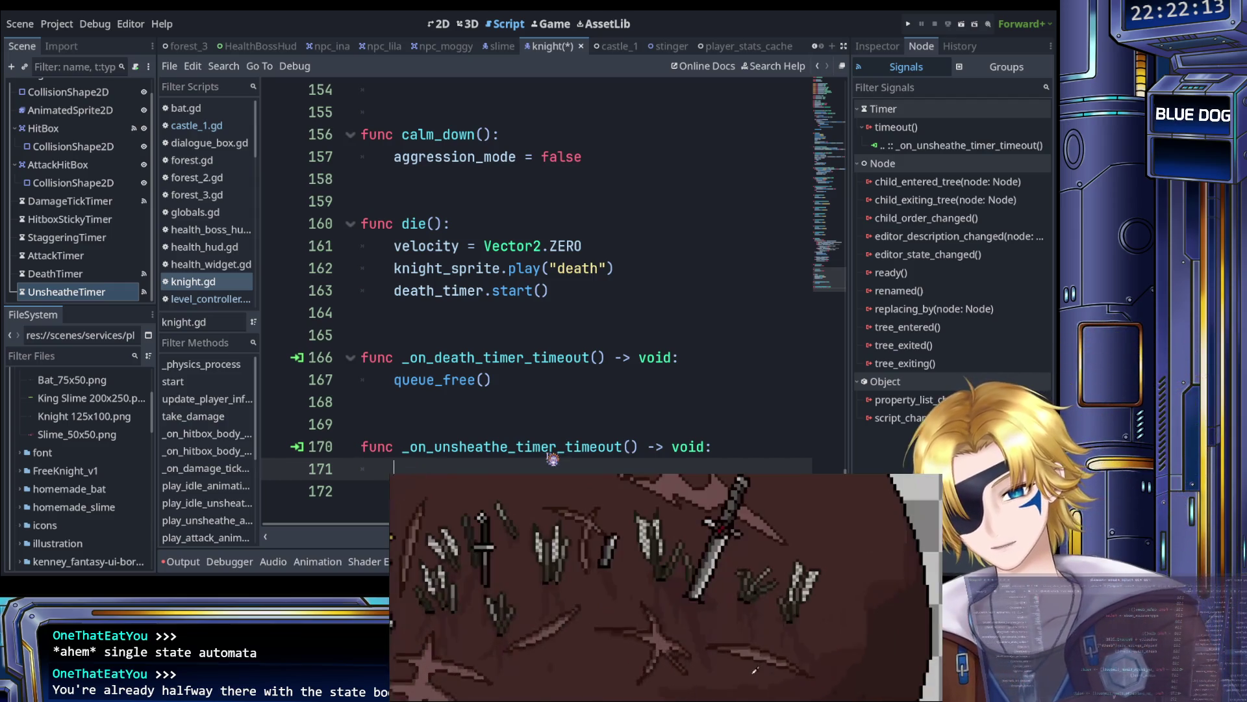
text(uns)
key(Return)
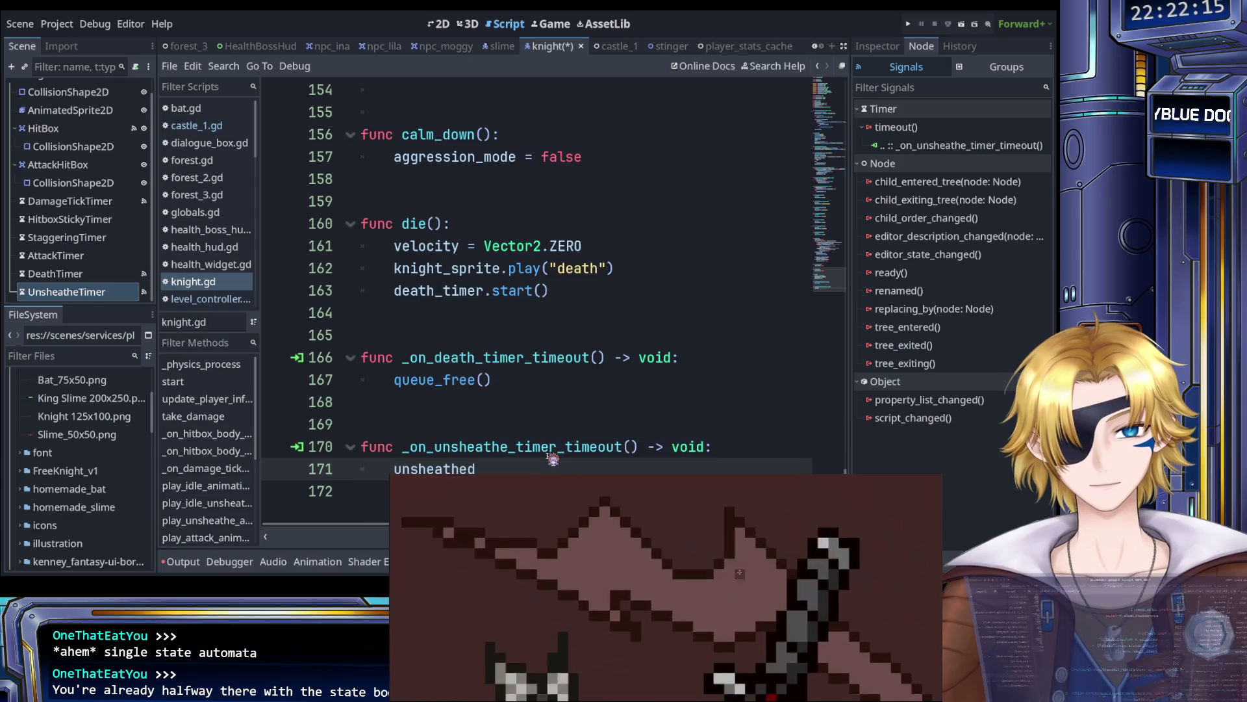
text(= true)
key(ctrl+s)
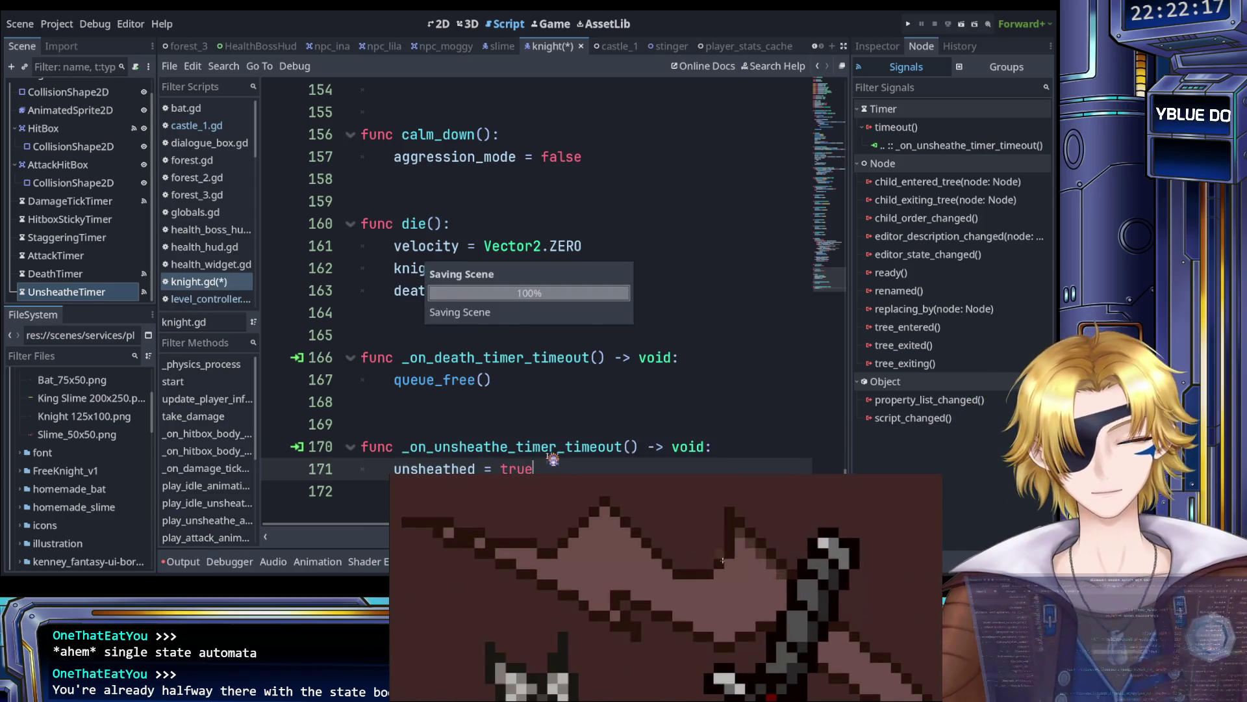
Step: Return to the idle check around lines 37–38 of knight.gd
scroll(589, 461, up, 10)
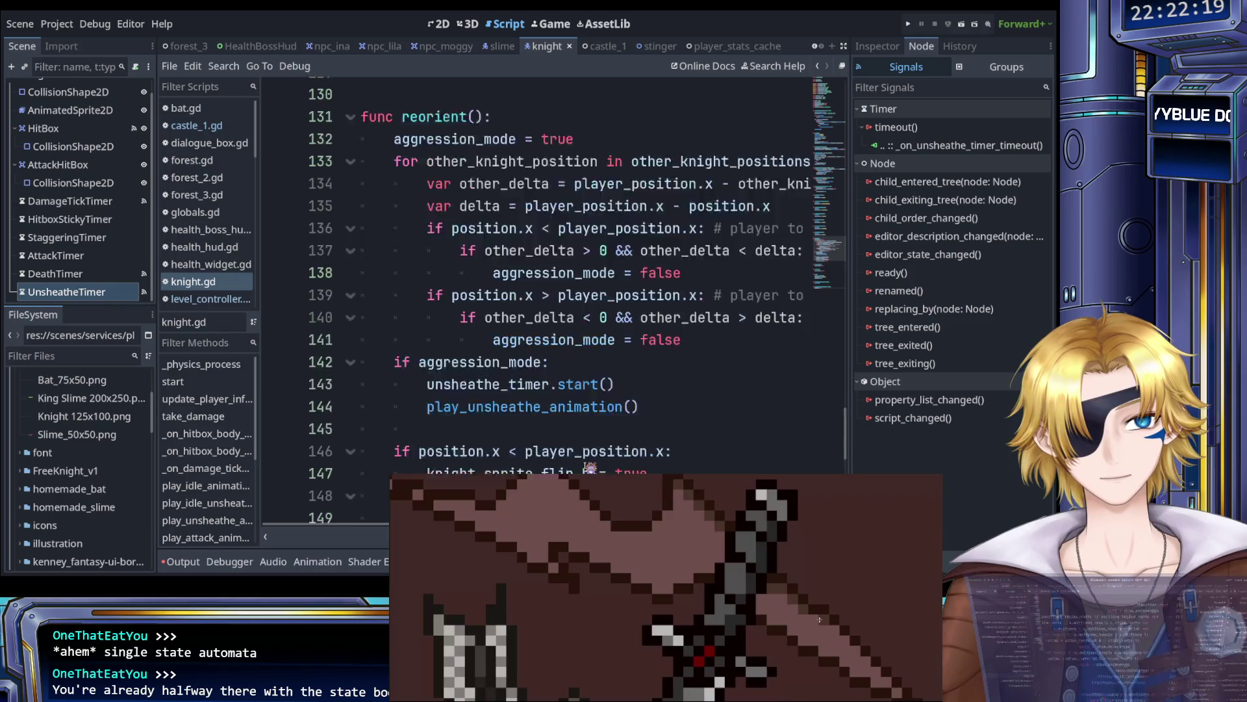
scroll(589, 468, up, 14)
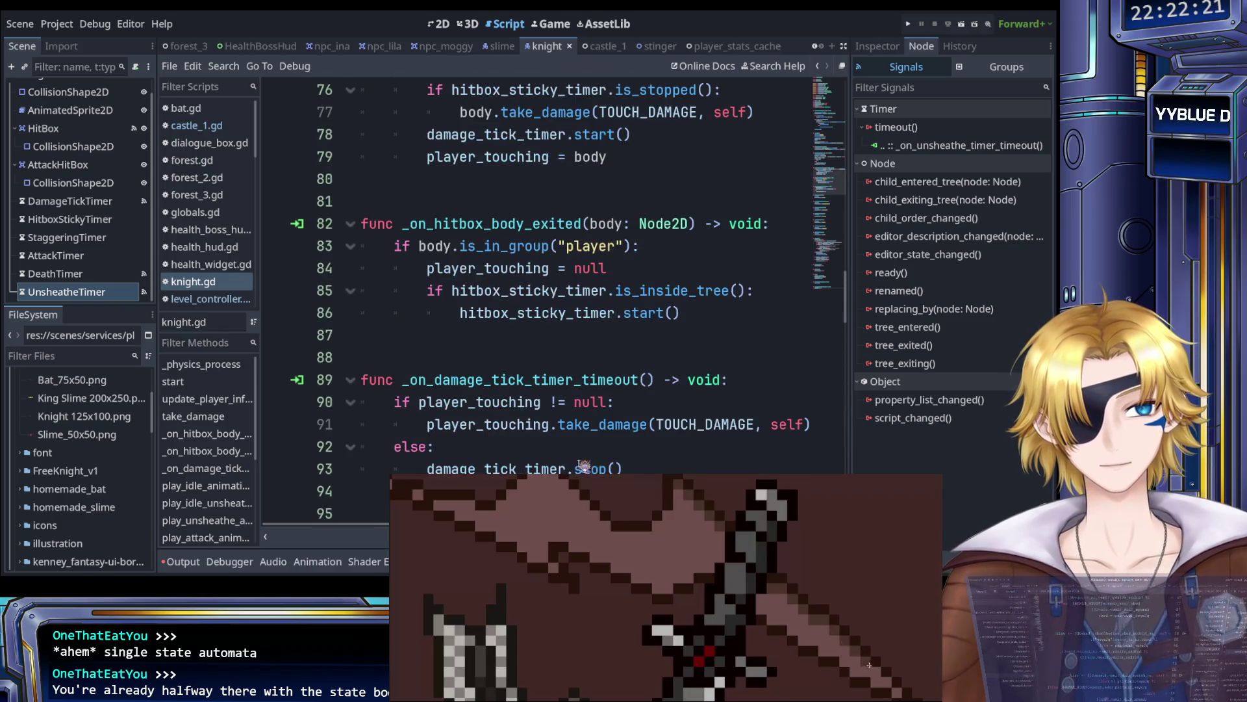
scroll(586, 444, up, 15)
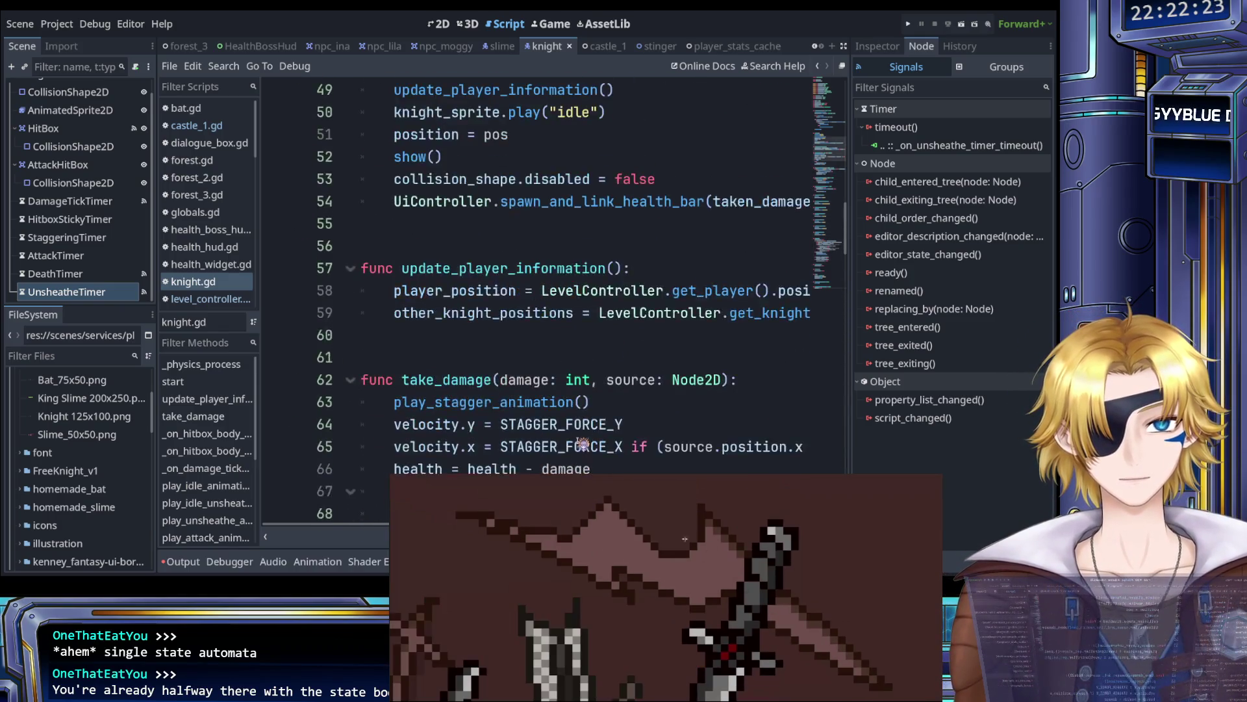
scroll(580, 435, up, 3)
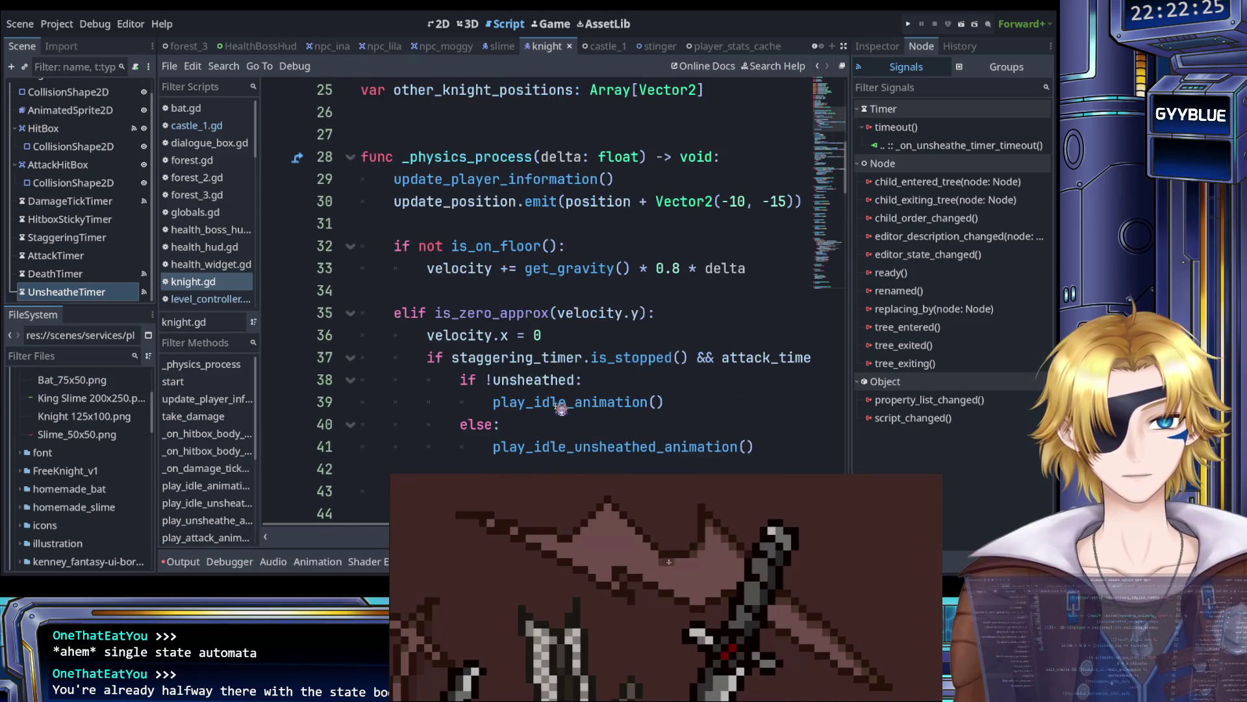
scroll(554, 345, down, 2)
click(543, 247)
scroll(554, 275, up, 1)
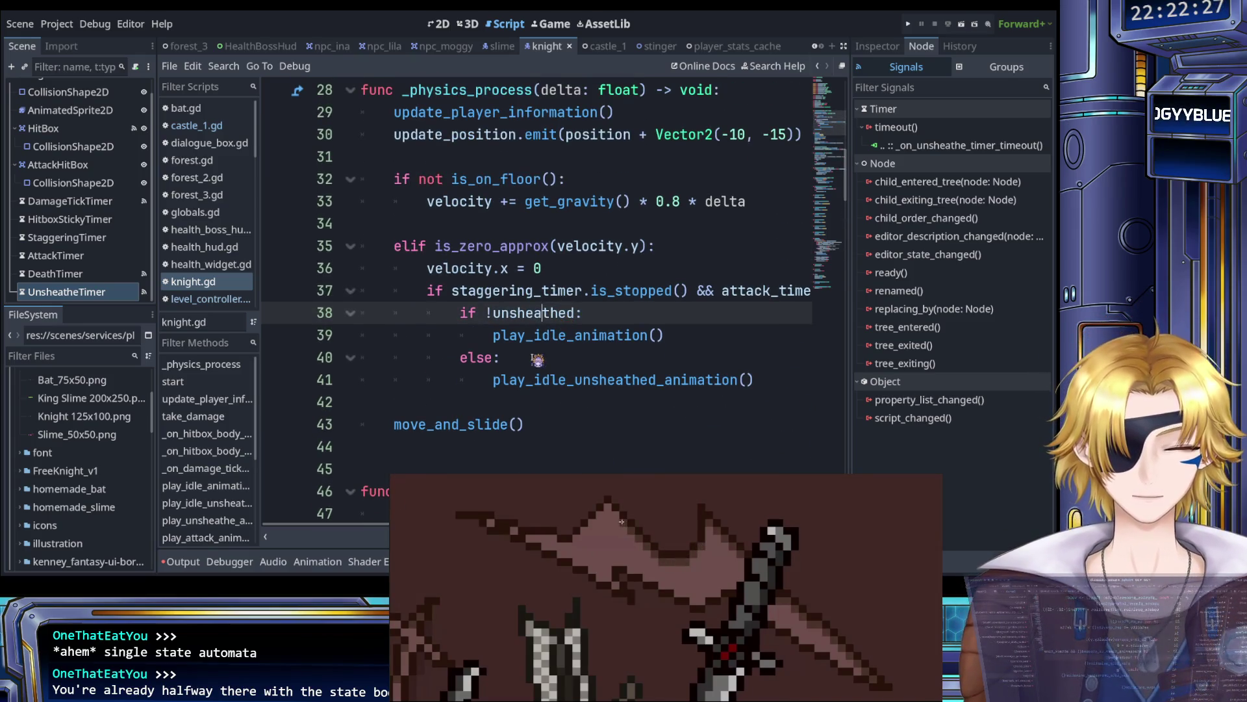
Step: Append '&& unsheathe_timer.is_stopped()' to line 37's condition and save
scroll(538, 361, right, 3)
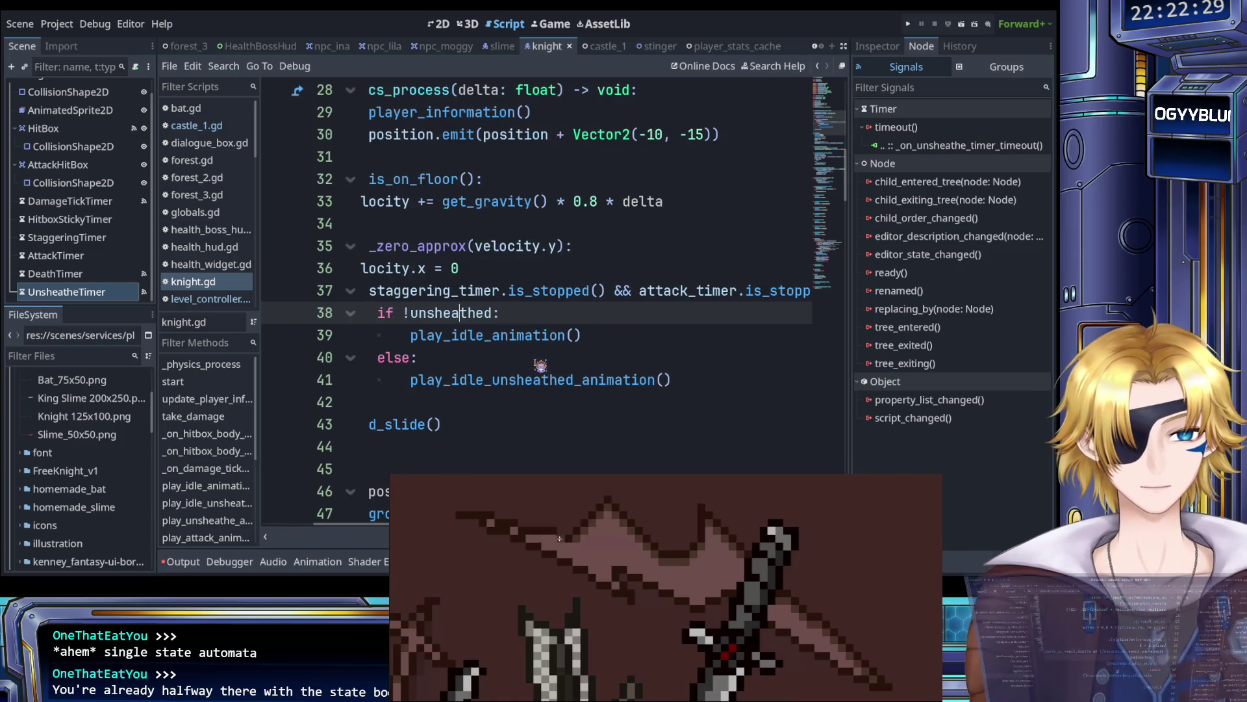
scroll(541, 365, right, 7)
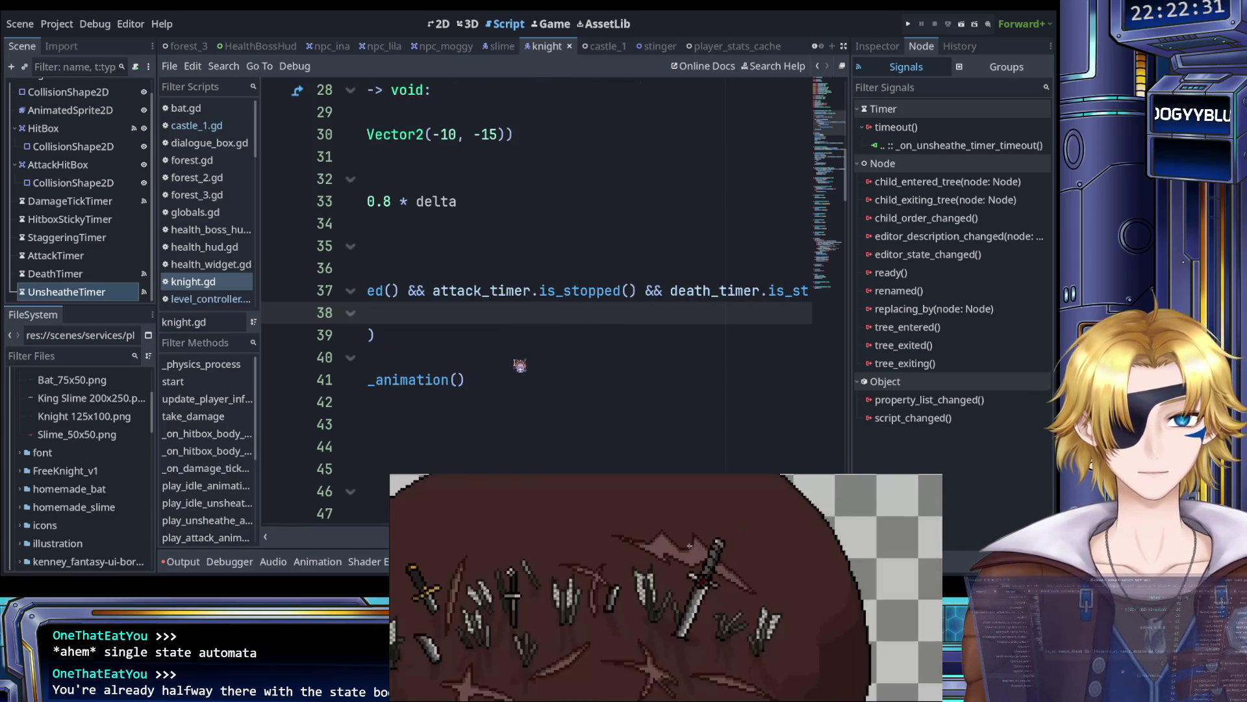
scroll(493, 365, left, 8)
scroll(442, 297, right, 1)
scroll(442, 297, right, 9)
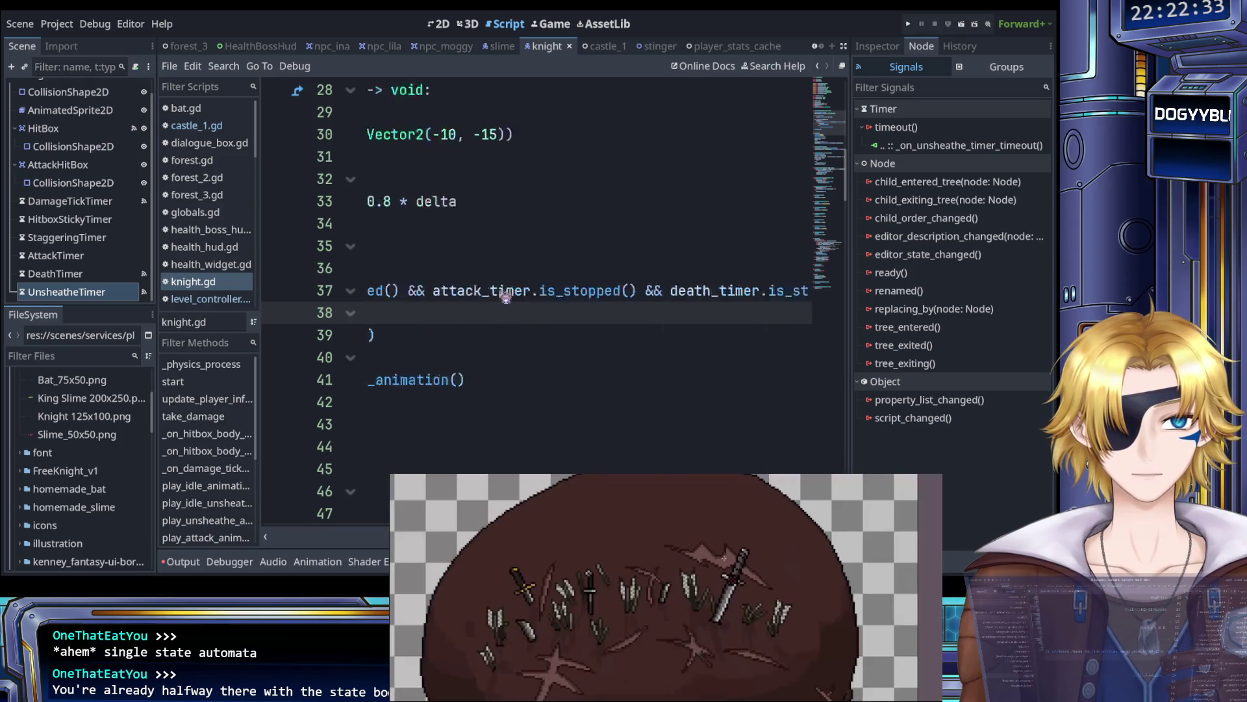
click(804, 290)
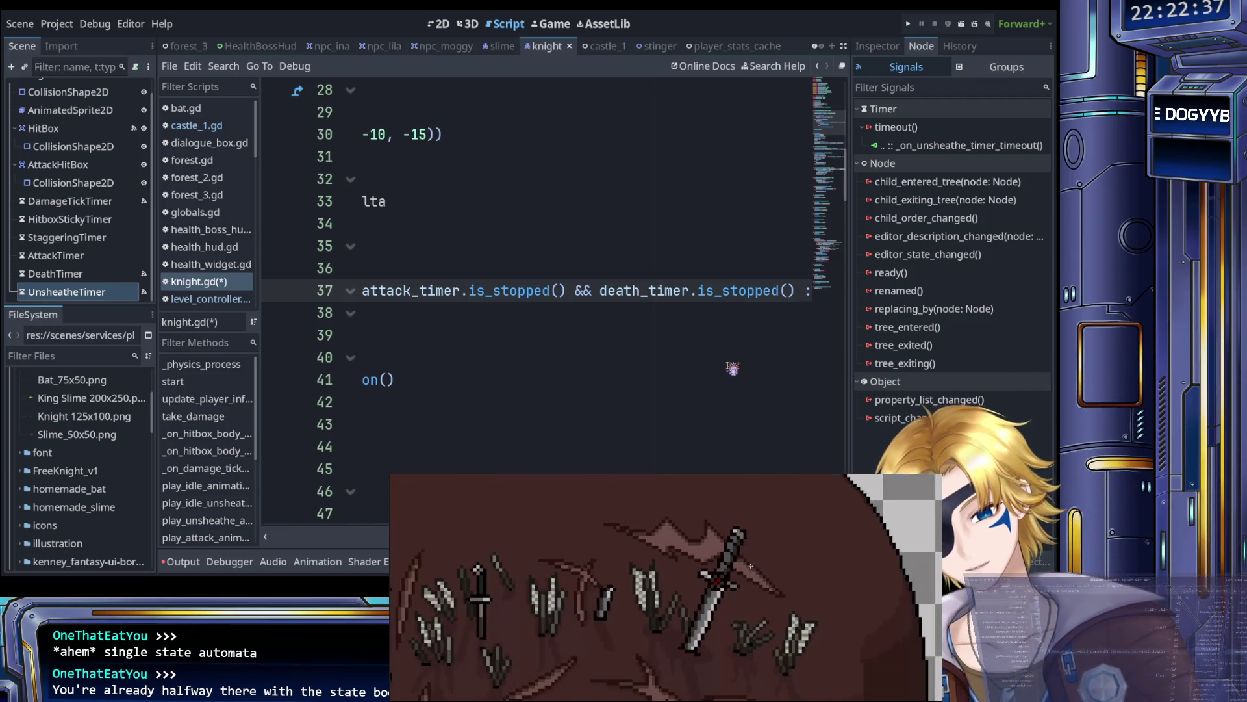
text(&& uns)
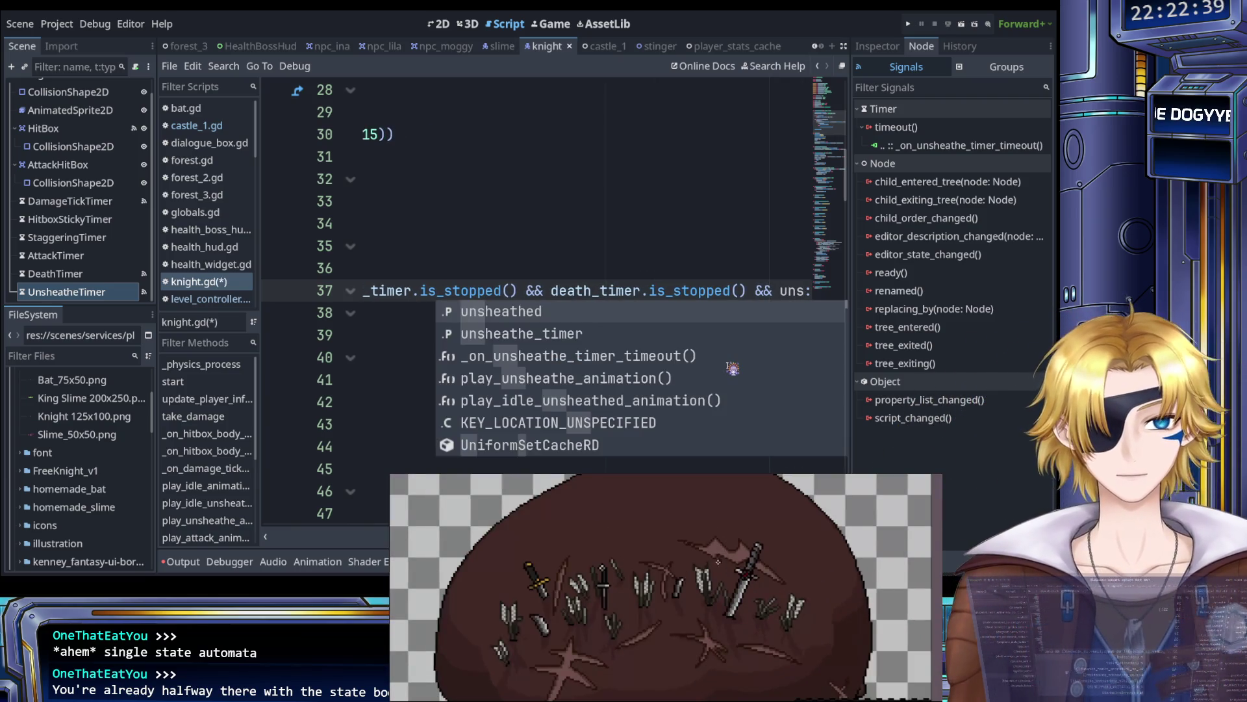
key(Down)
key(Return)
text(.is)
key(Return)
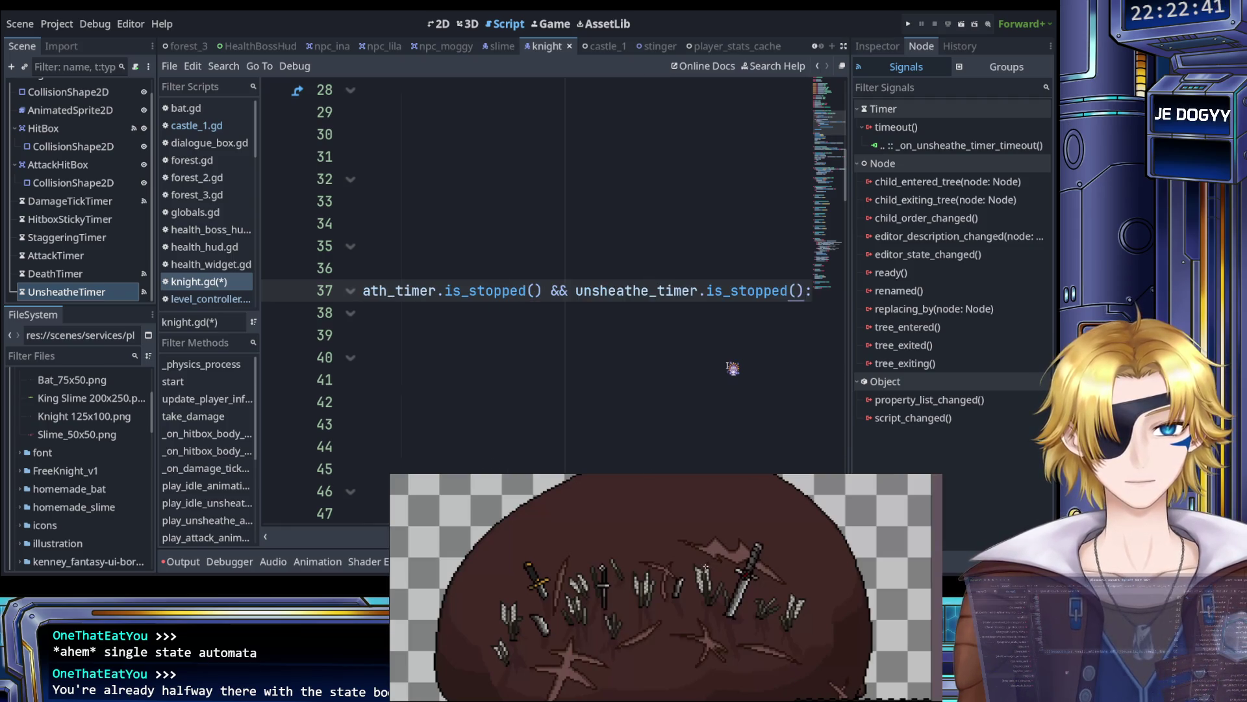
key(Home)
key(ctrl+s)
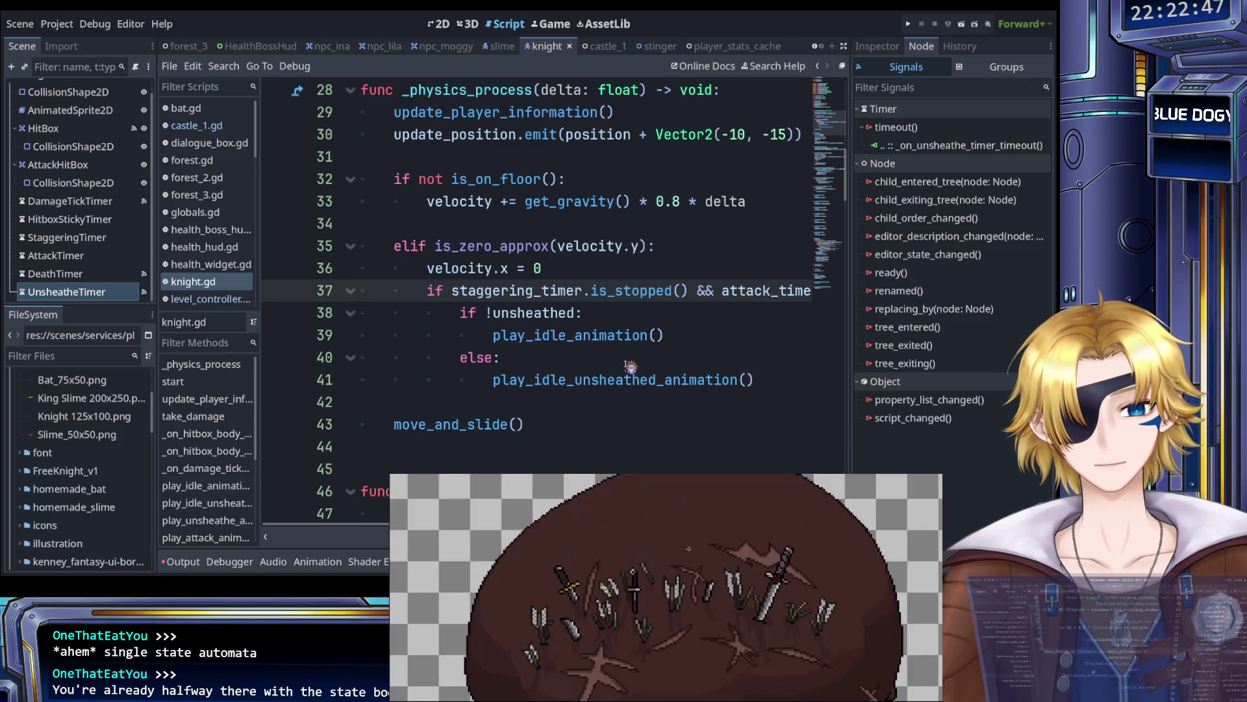
scroll(629, 361, down, 4)
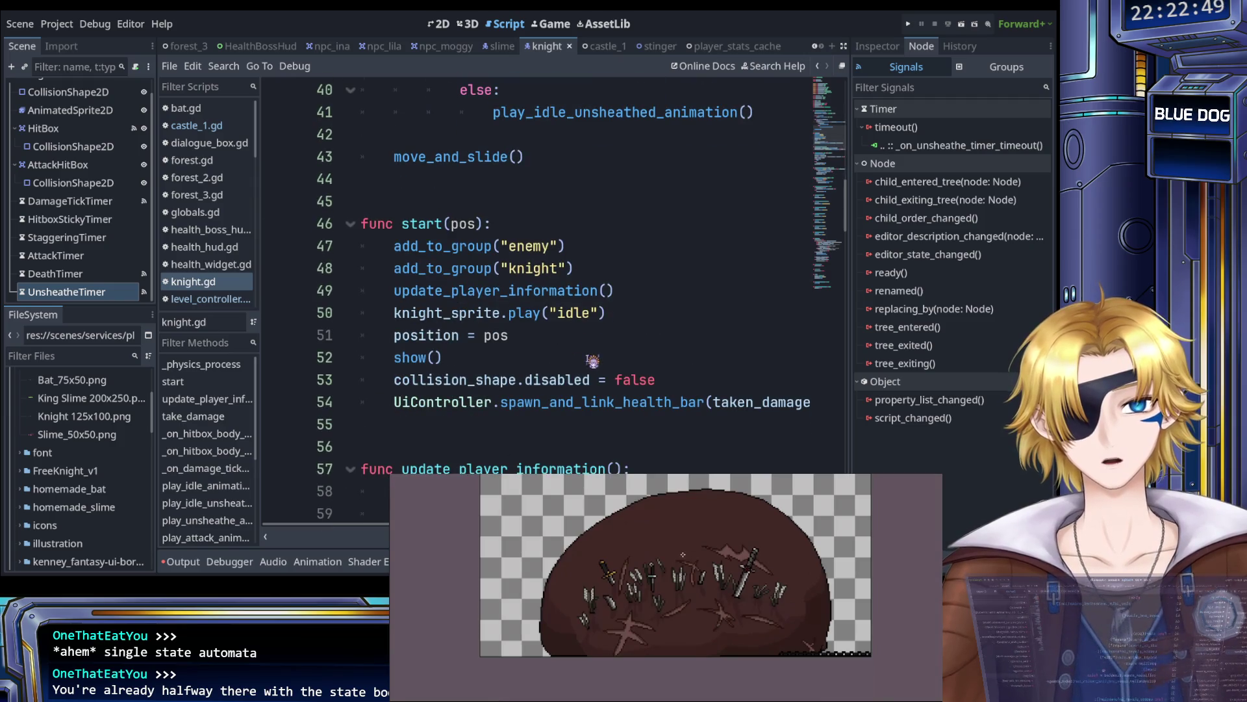
scroll(592, 361, down, 2)
scroll(570, 344, down, 6)
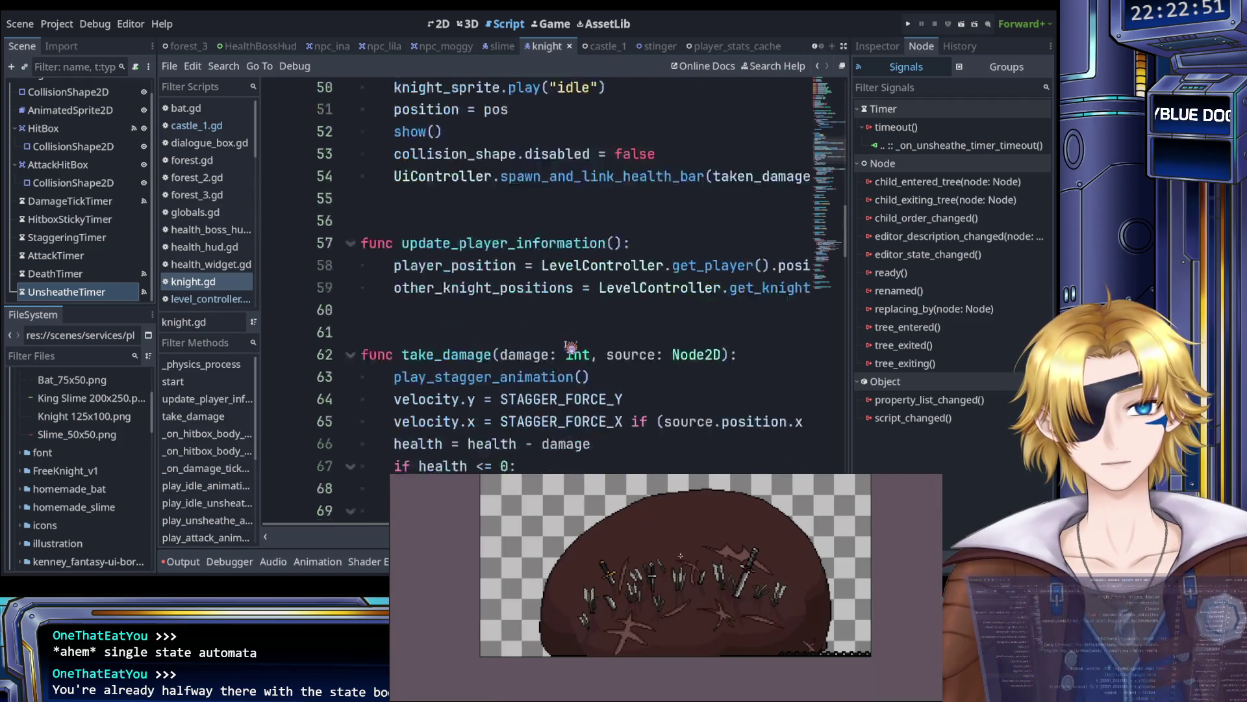
scroll(566, 346, down, 4)
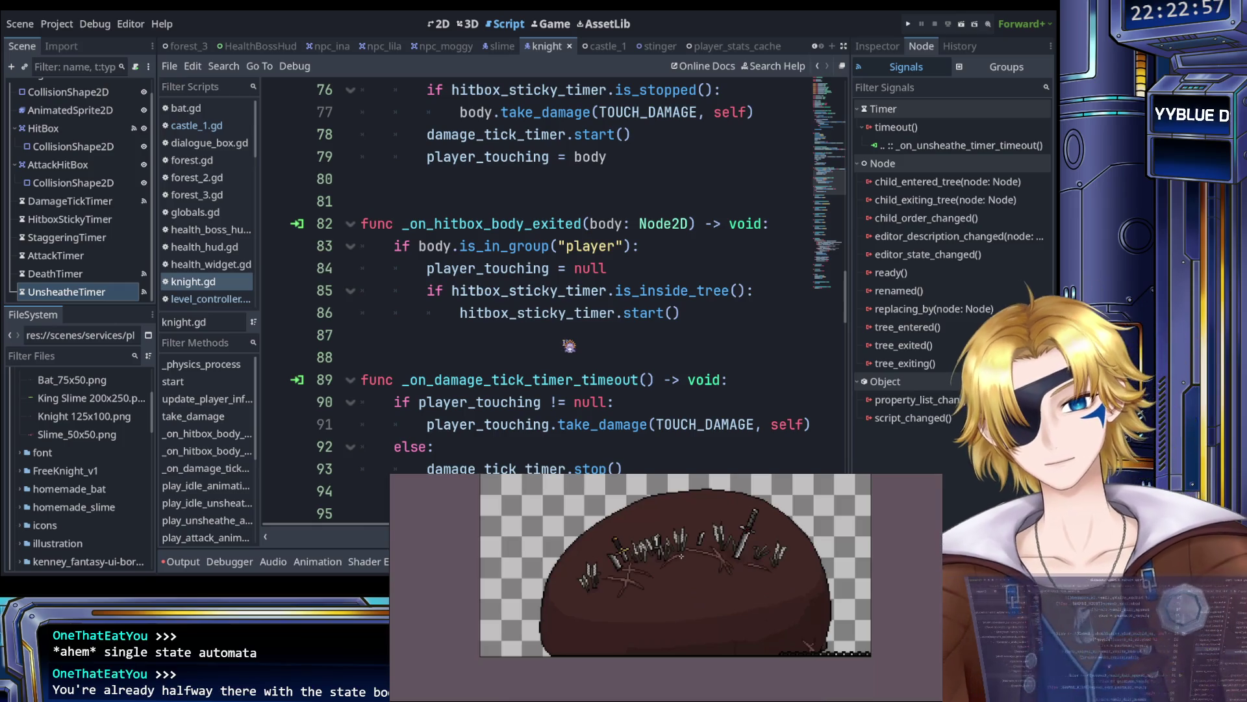
scroll(569, 344, down, 6)
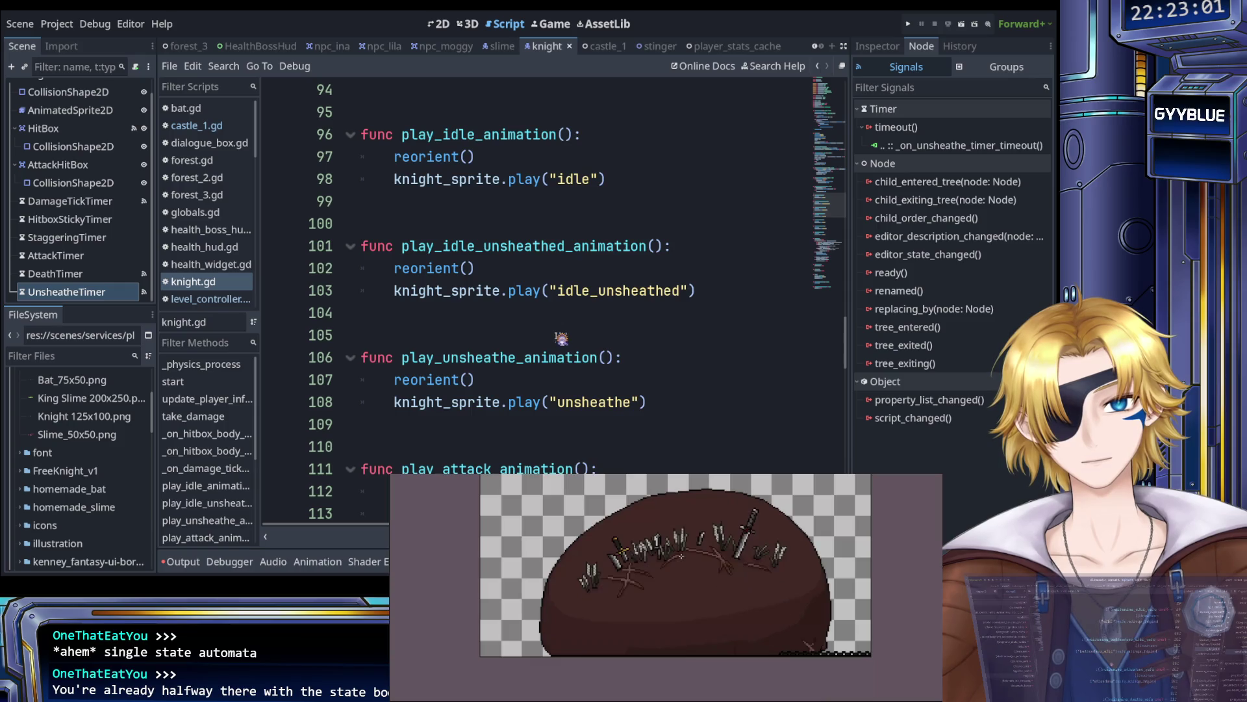
scroll(562, 338, up, 1)
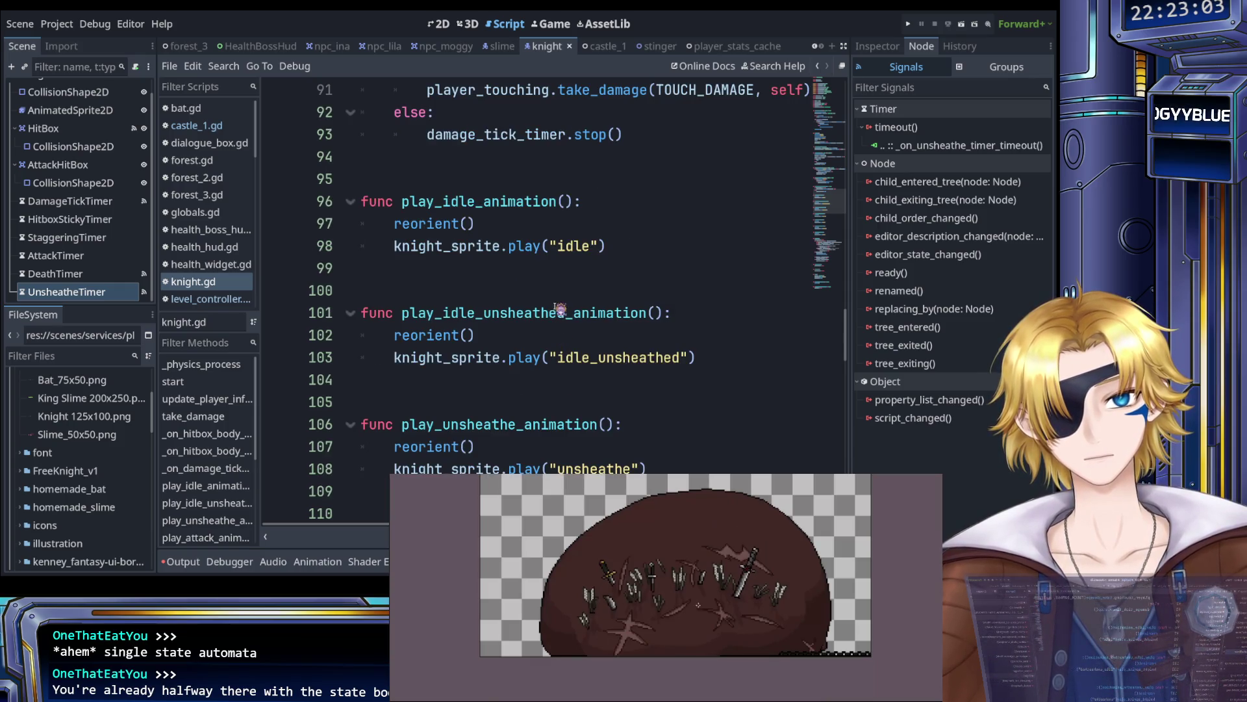
click(528, 277)
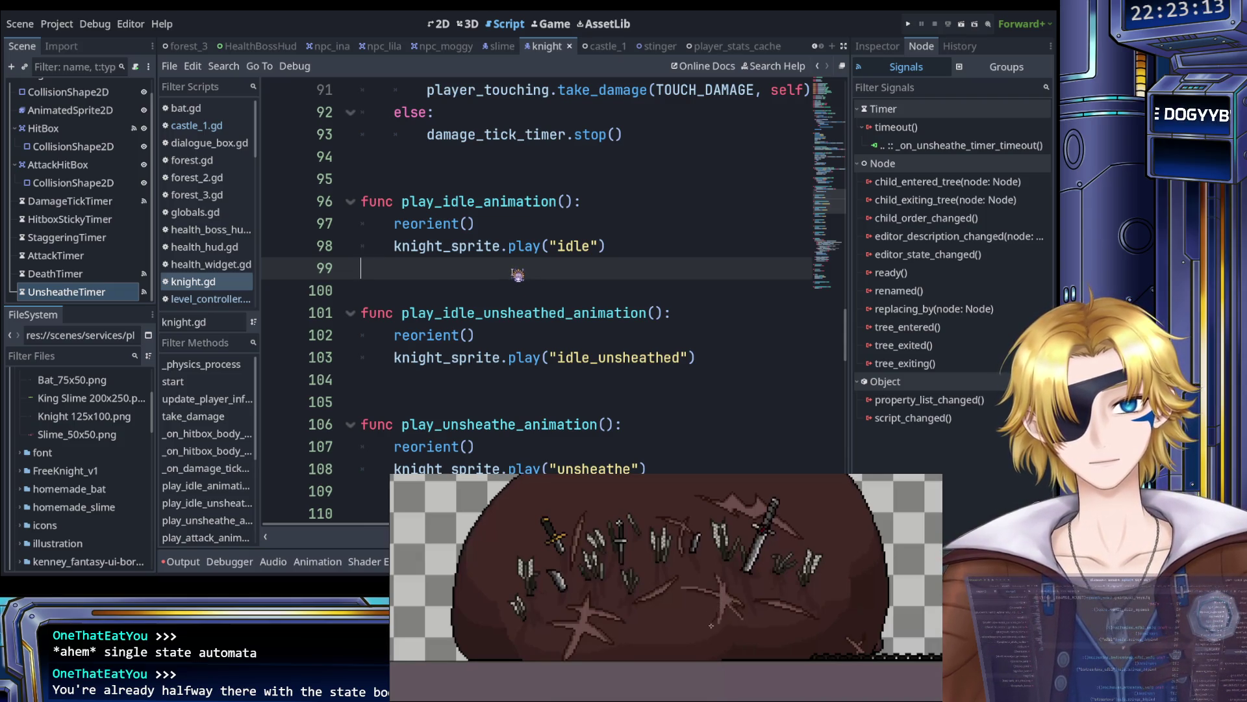
scroll(518, 274, down, 1)
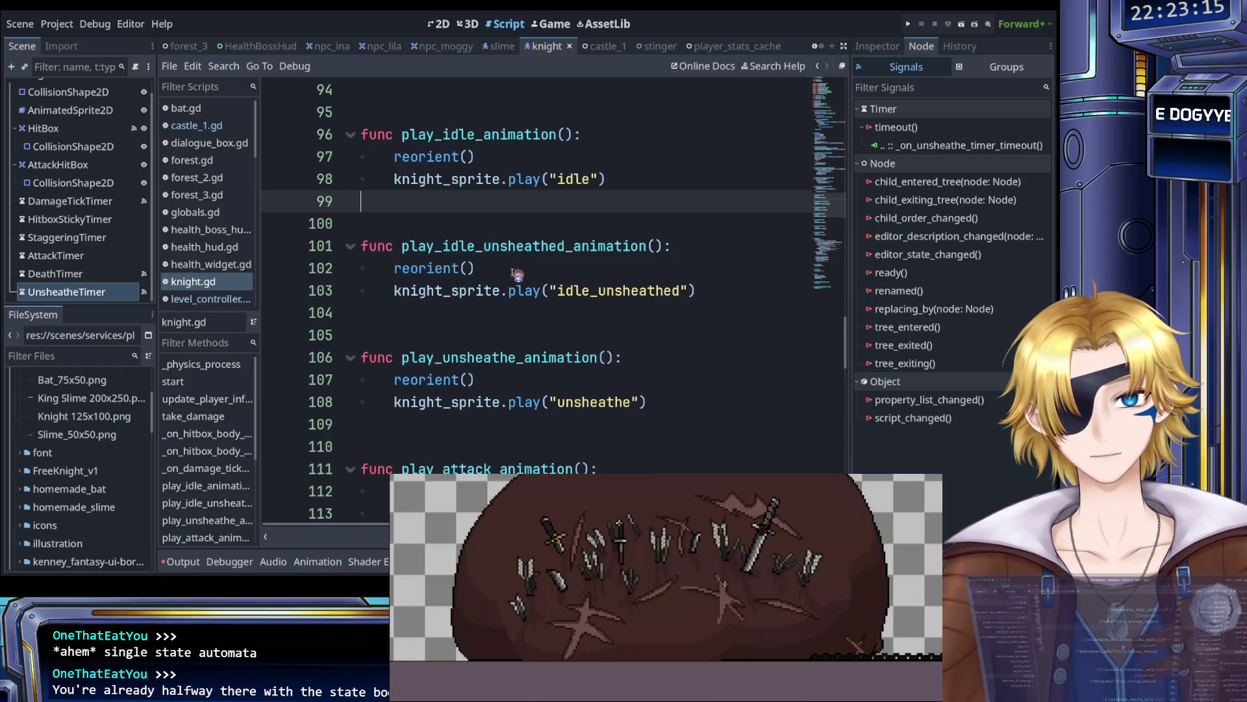
scroll(517, 275, down, 1)
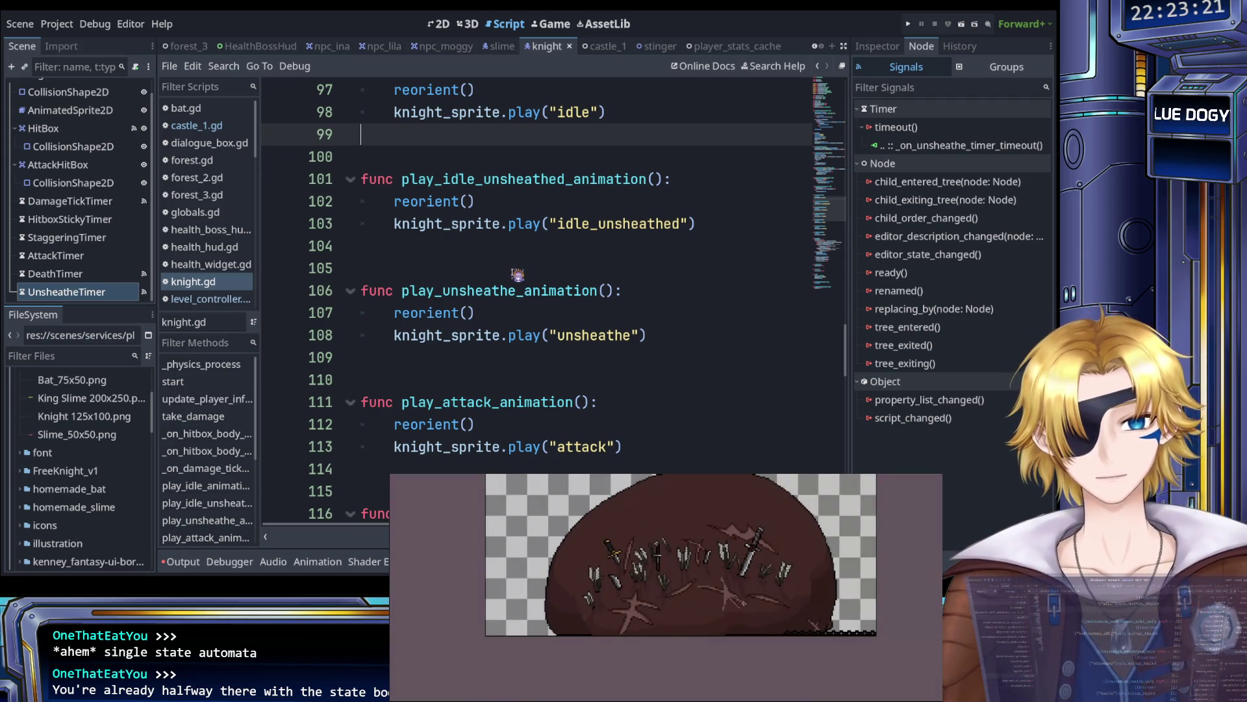
scroll(517, 274, down, 1)
click(510, 292)
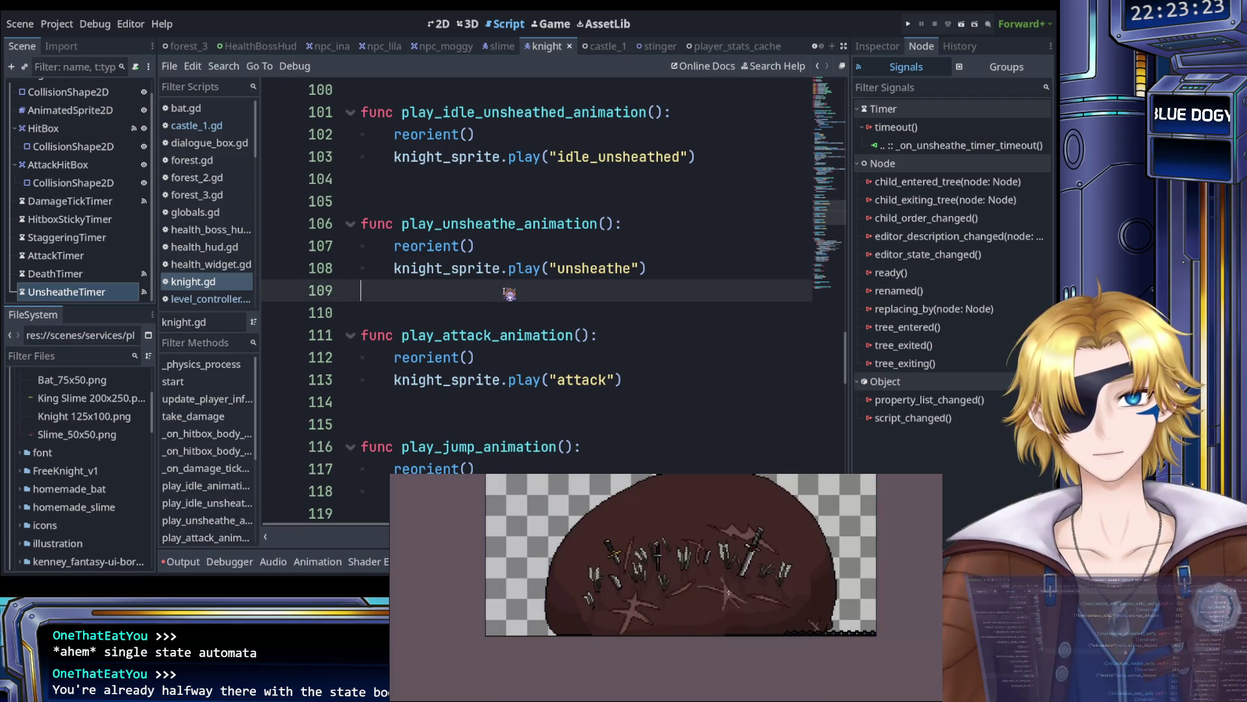
scroll(509, 294, down, 2)
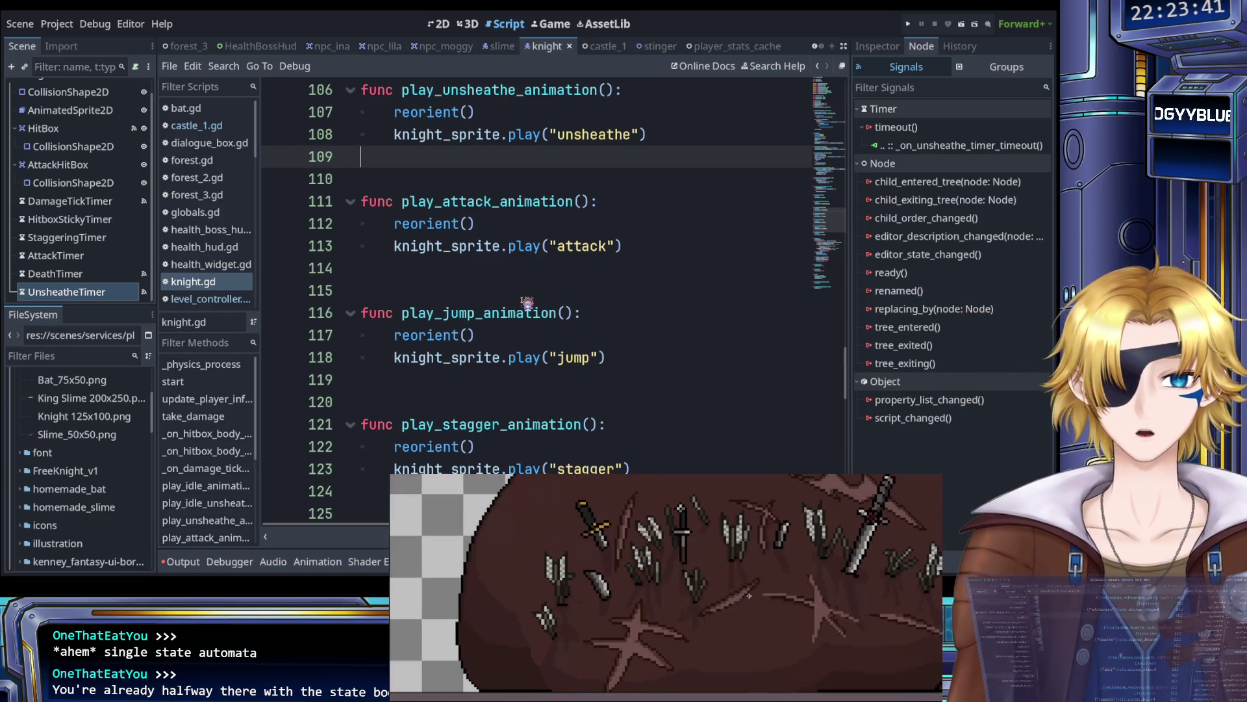
scroll(525, 305, up, 1)
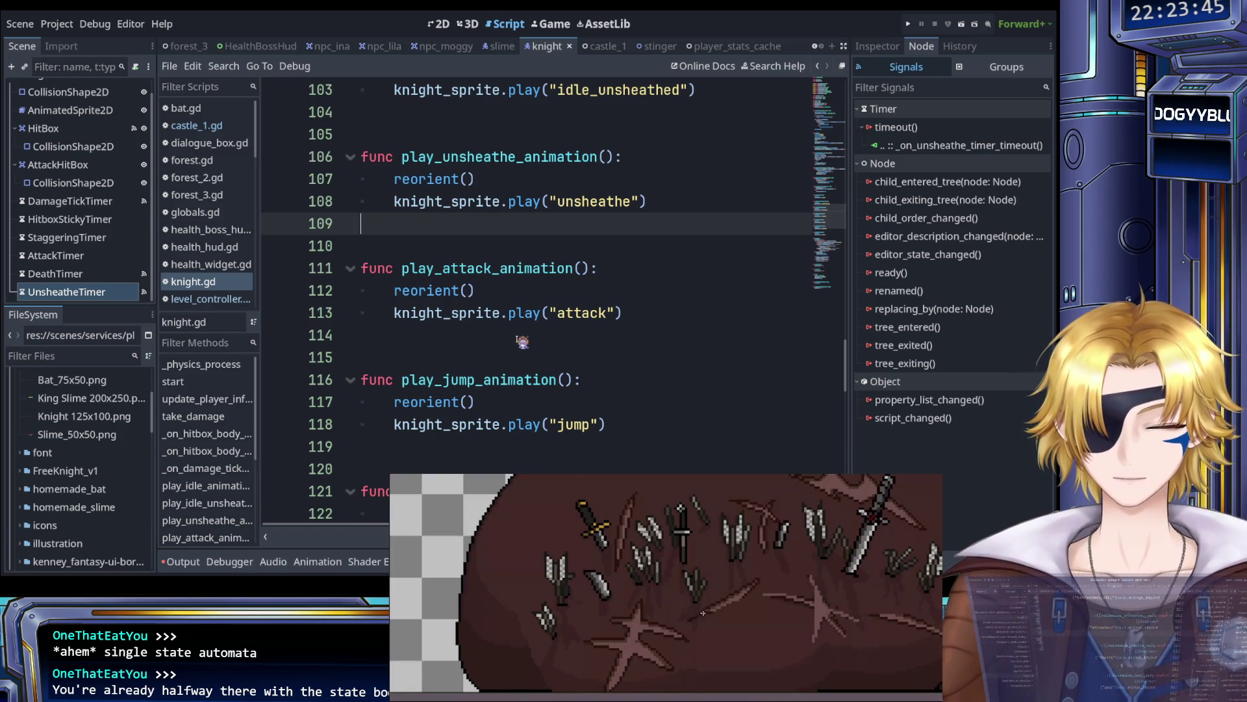
scroll(522, 341, down, 3)
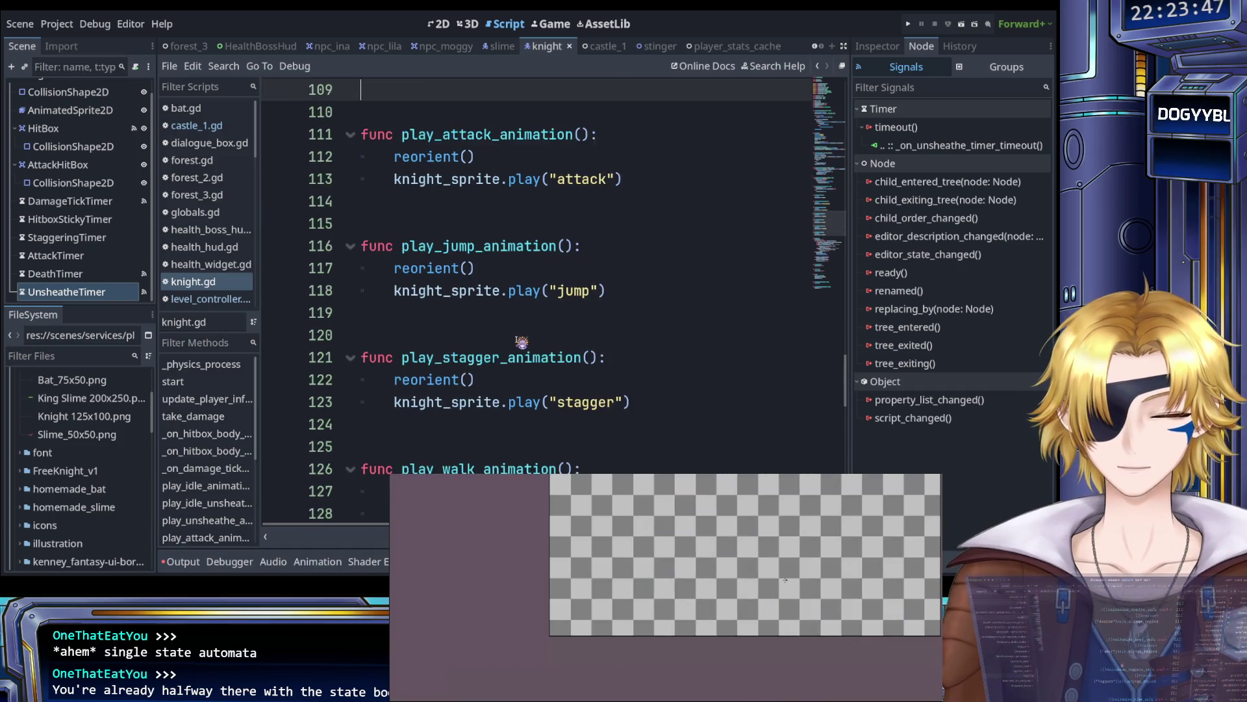
scroll(522, 341, up, 2)
scroll(522, 341, up, 2)
scroll(523, 341, down, 2)
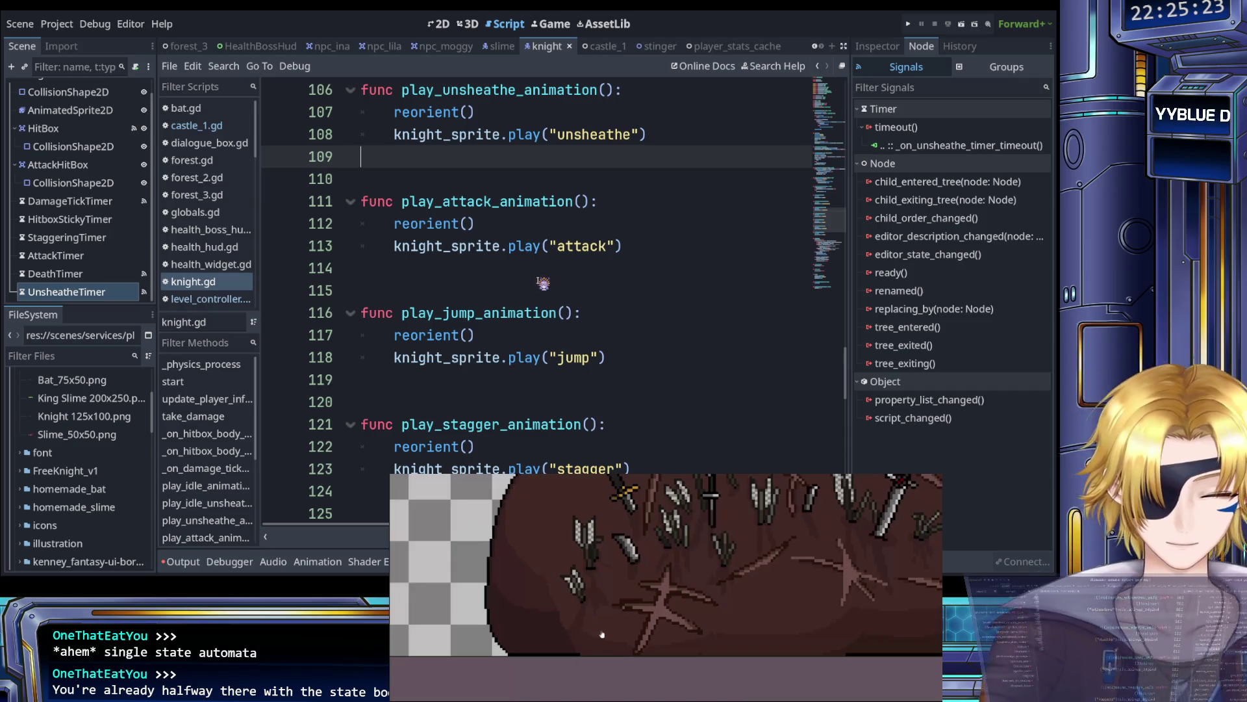
click(562, 340)
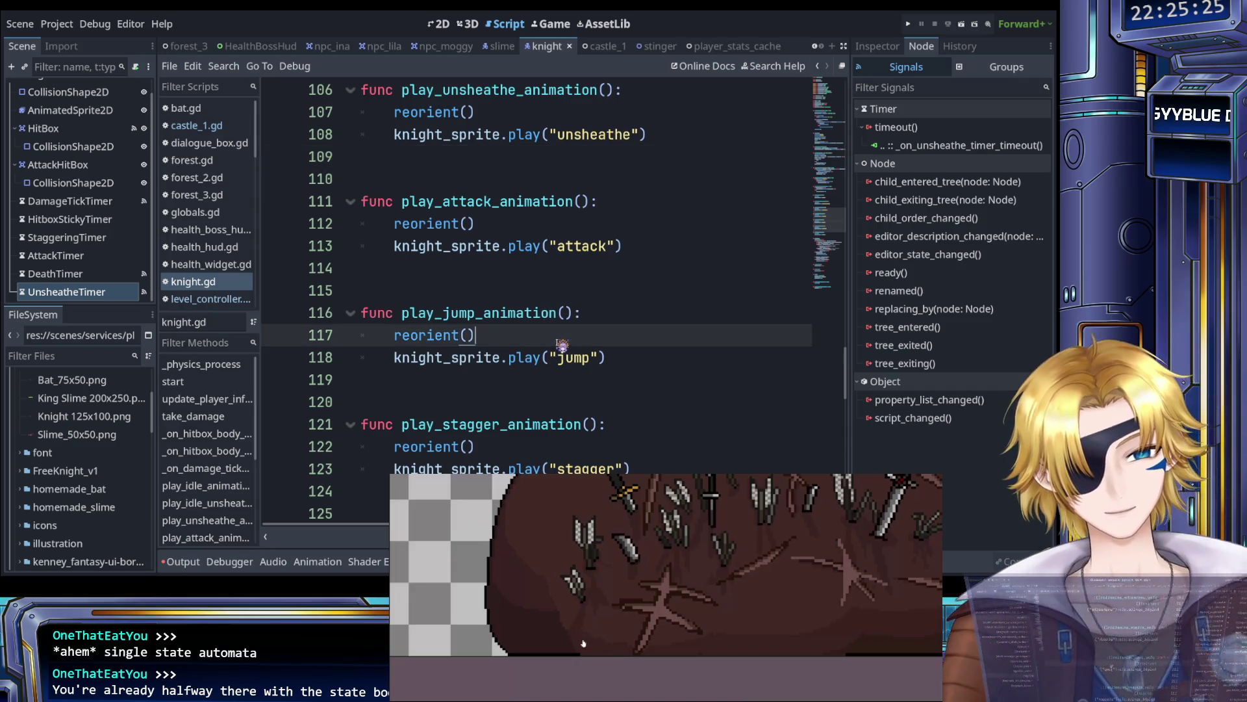
scroll(564, 351, up, 1)
scroll(565, 351, down, 1)
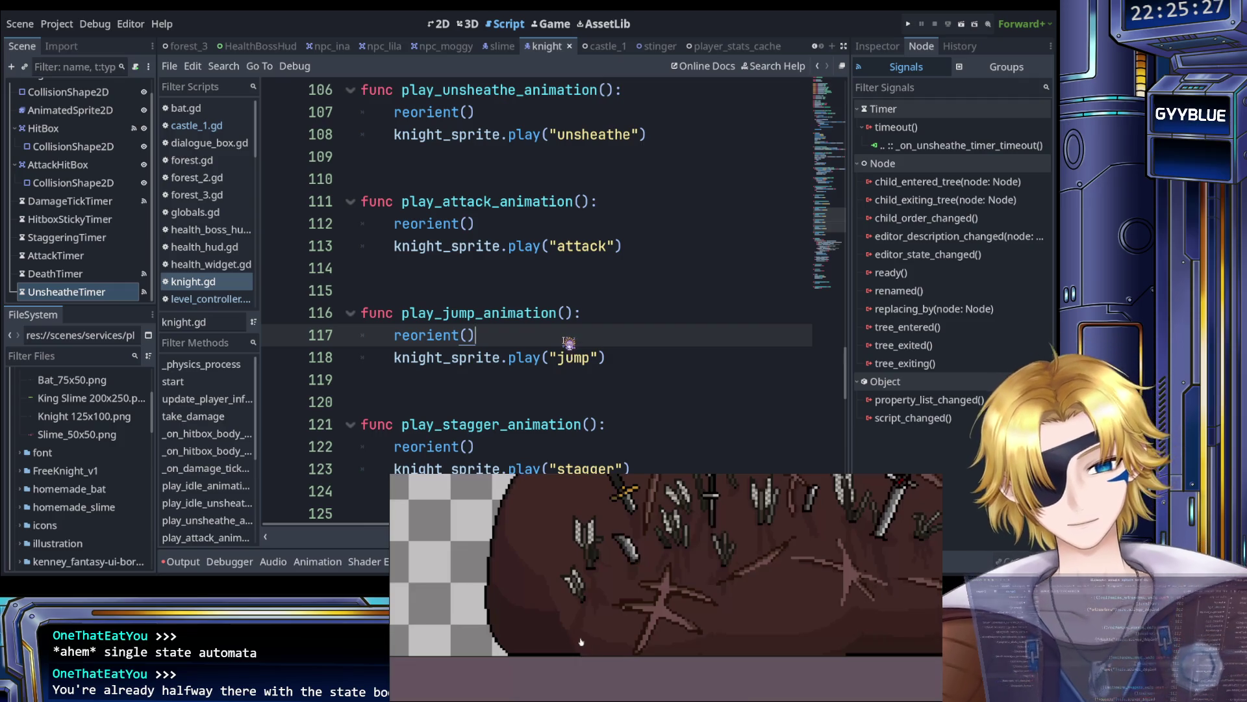
scroll(568, 348, down, 5)
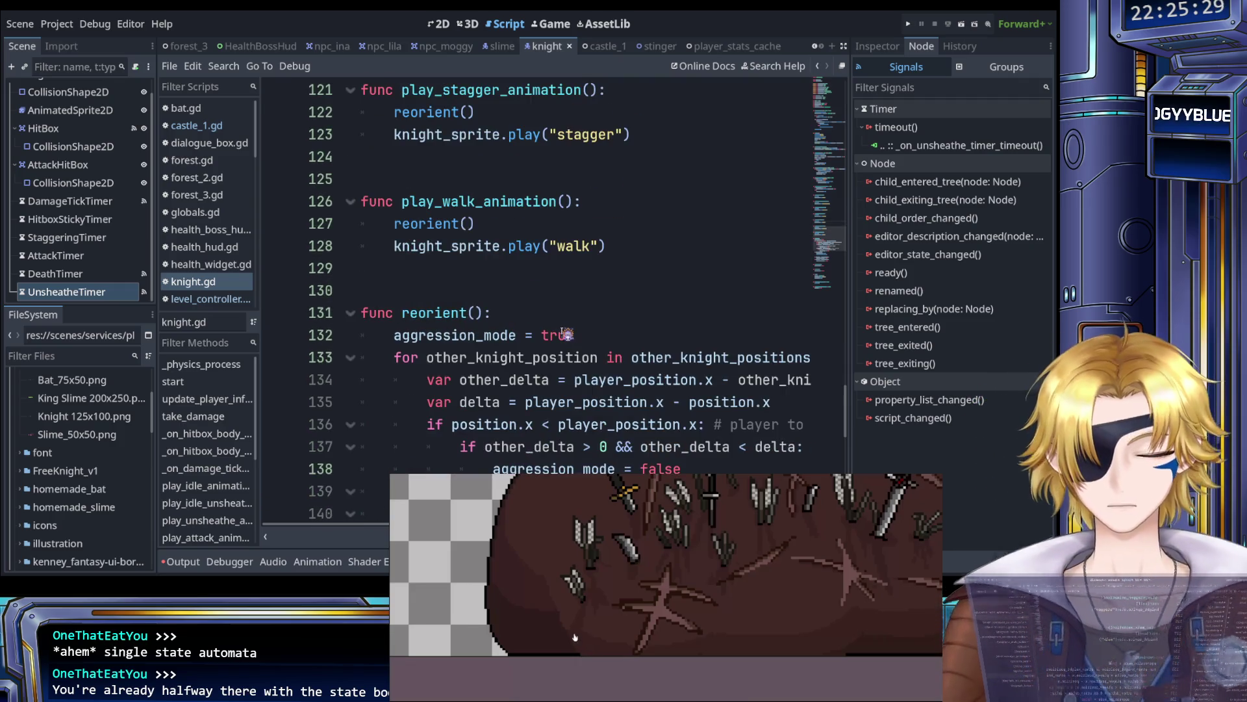
scroll(564, 338, down, 1)
scroll(562, 341, down, 1)
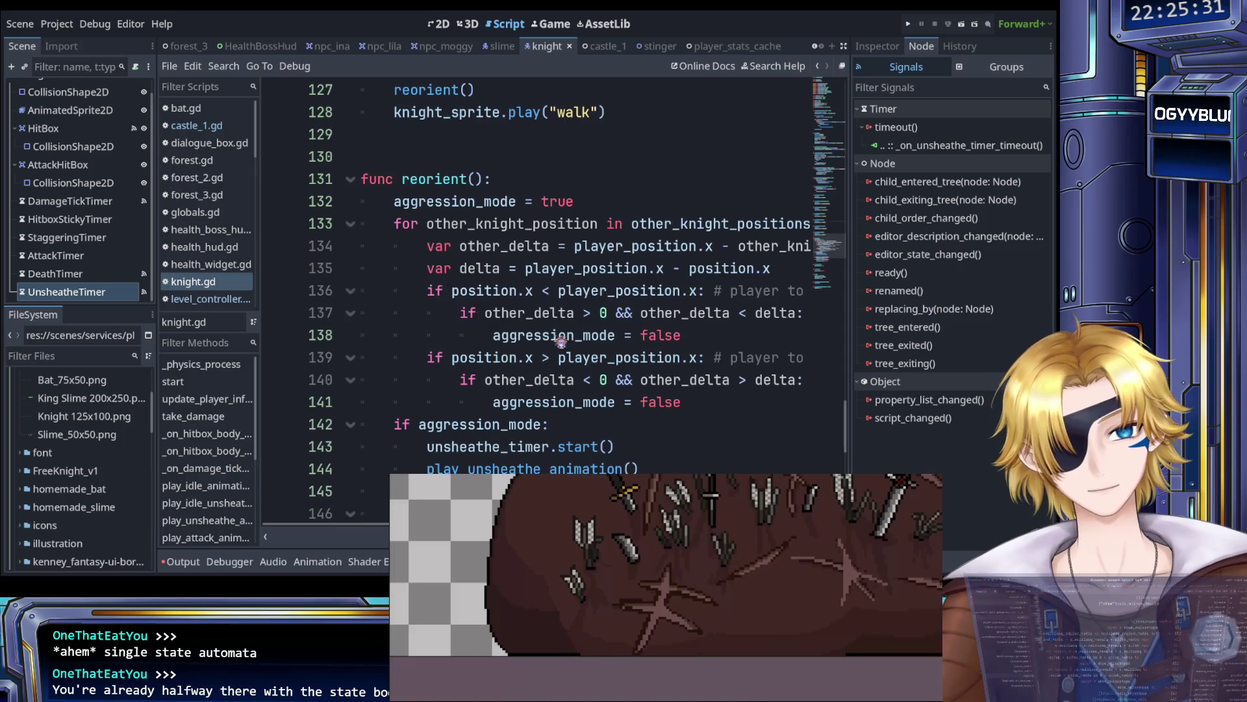
scroll(561, 342, down, 4)
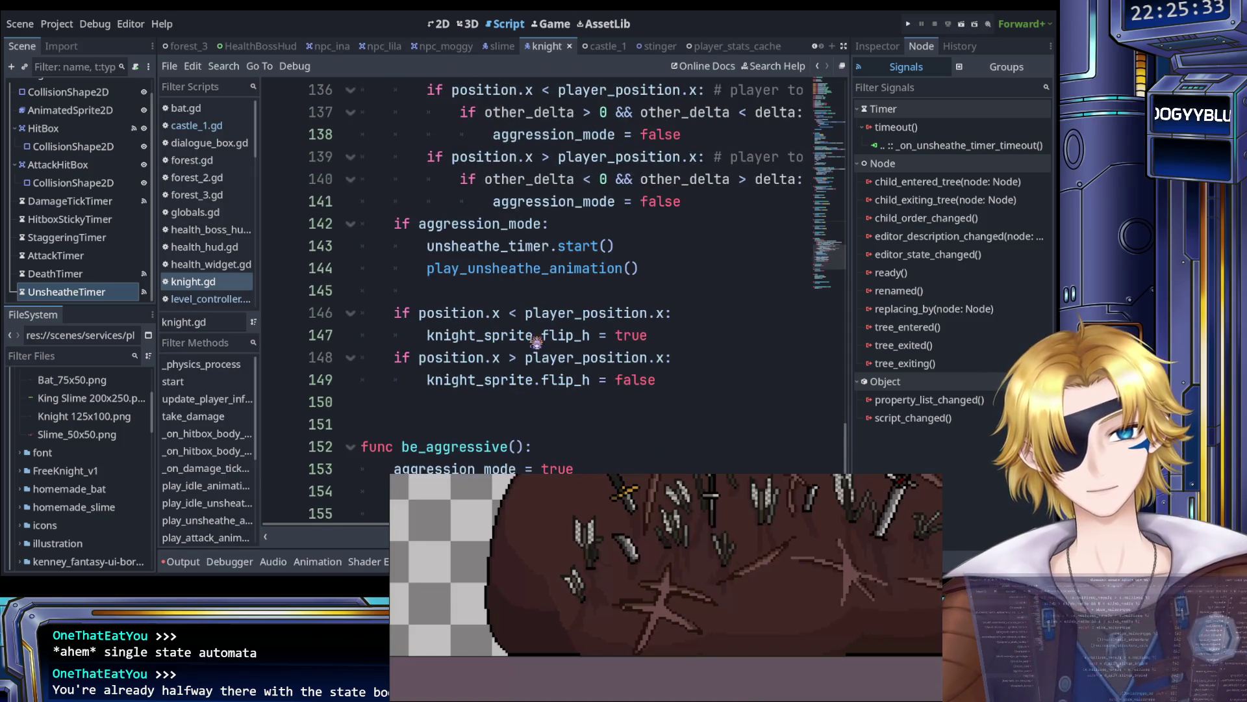
scroll(543, 341, up, 2)
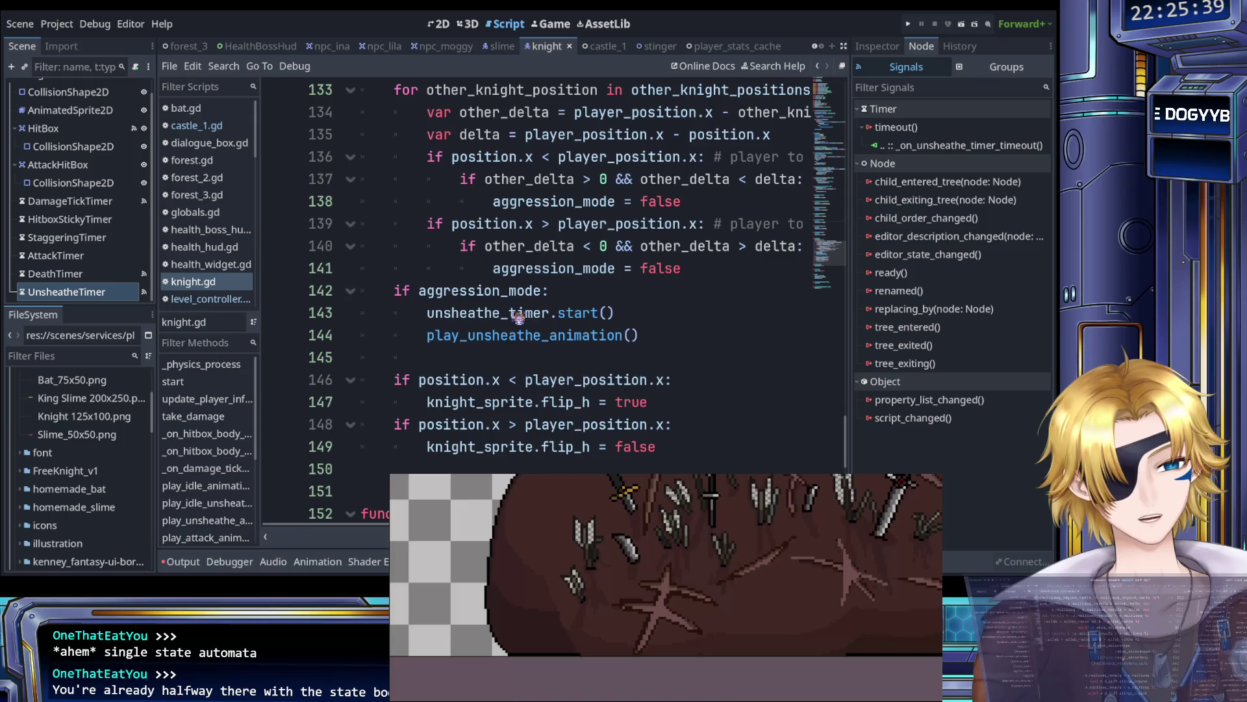
scroll(517, 319, down, 1)
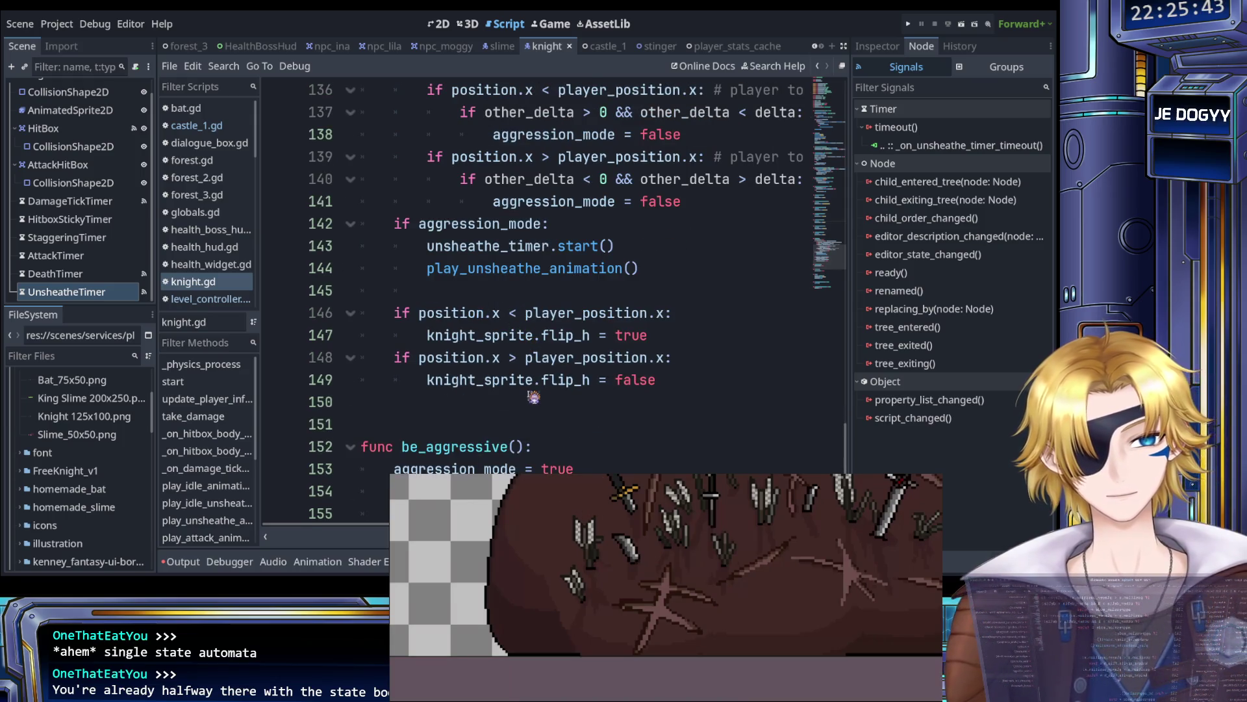
scroll(534, 396, down, 2)
scroll(534, 396, down, 3)
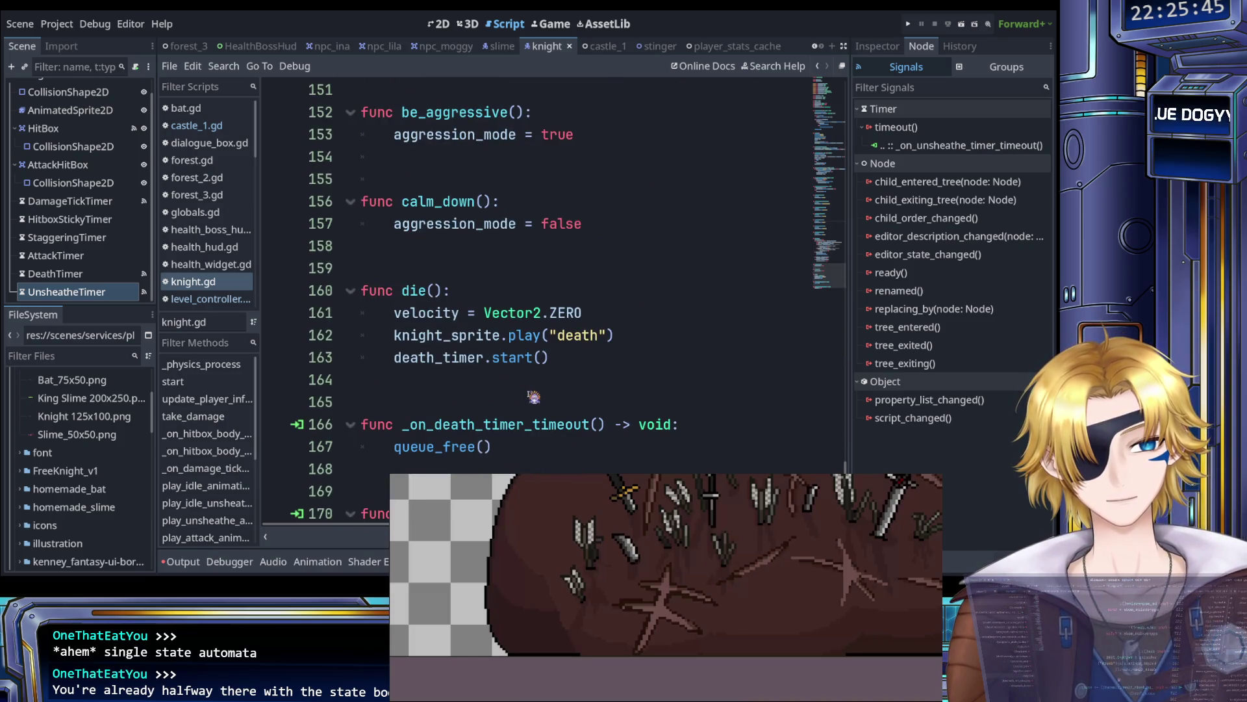
scroll(533, 396, up, 11)
scroll(533, 397, up, 3)
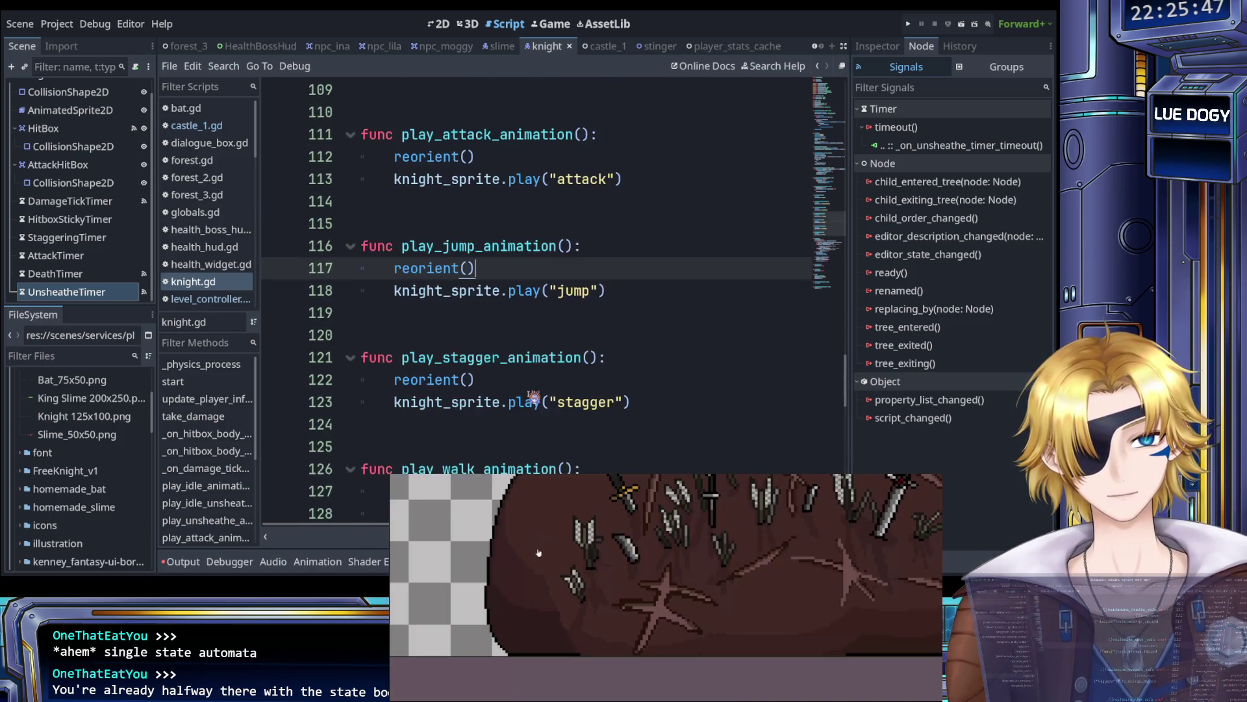
scroll(534, 396, up, 2)
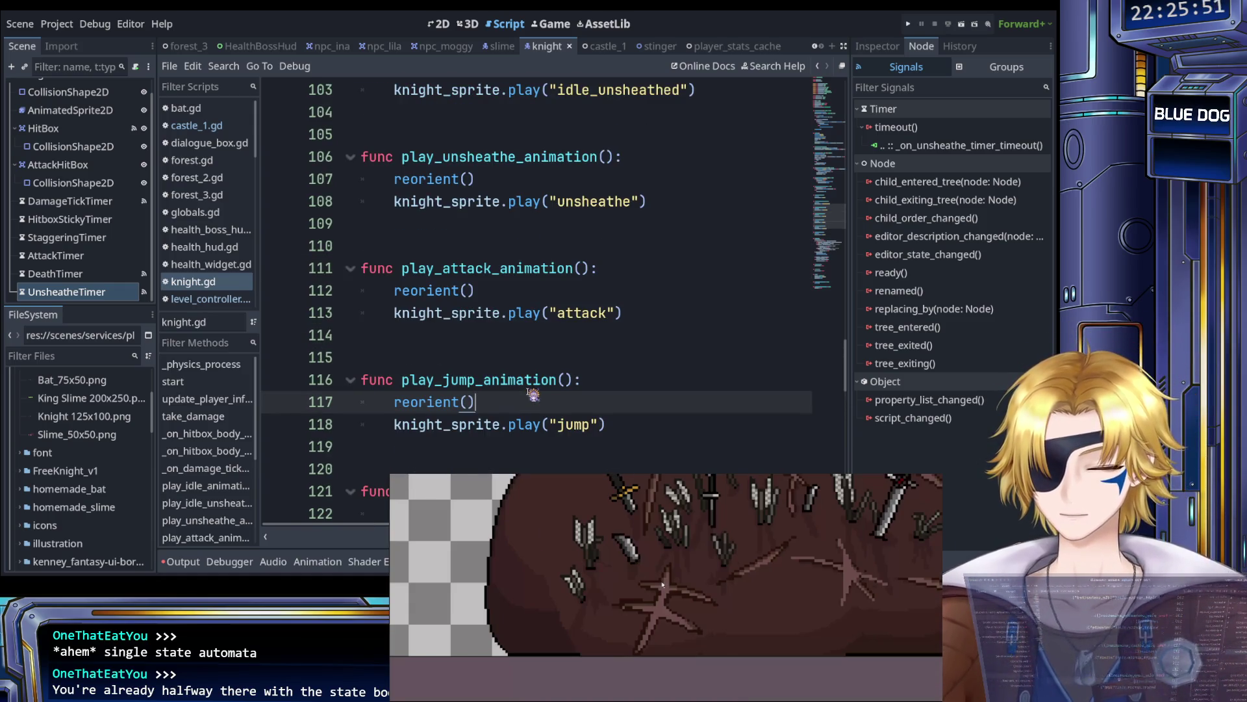
scroll(533, 394, up, 18)
scroll(531, 388, up, 16)
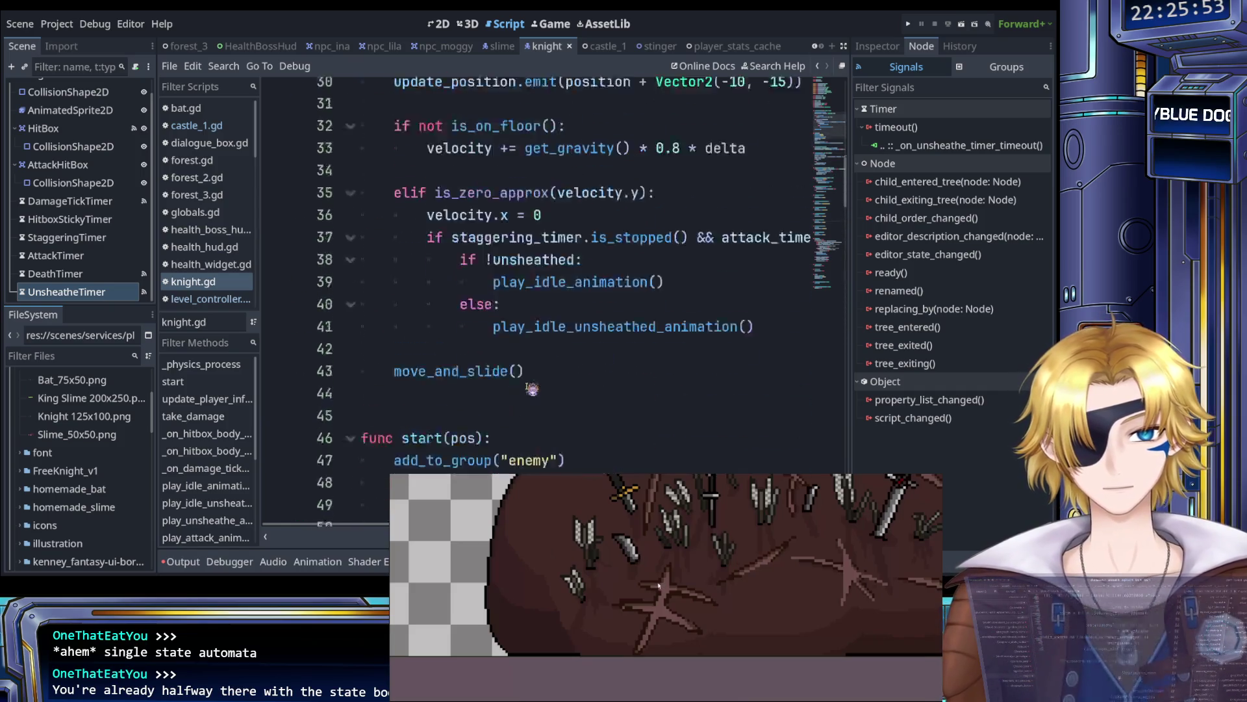
scroll(518, 380, down, 9)
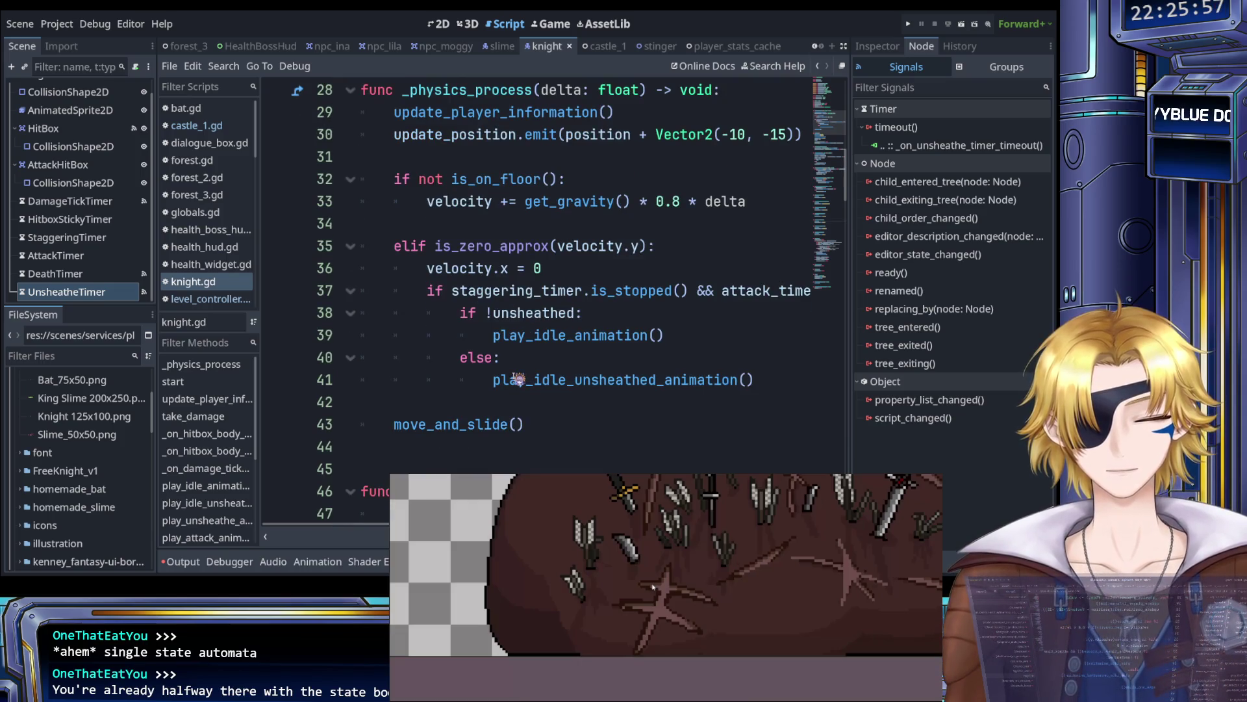
scroll(518, 380, down, 7)
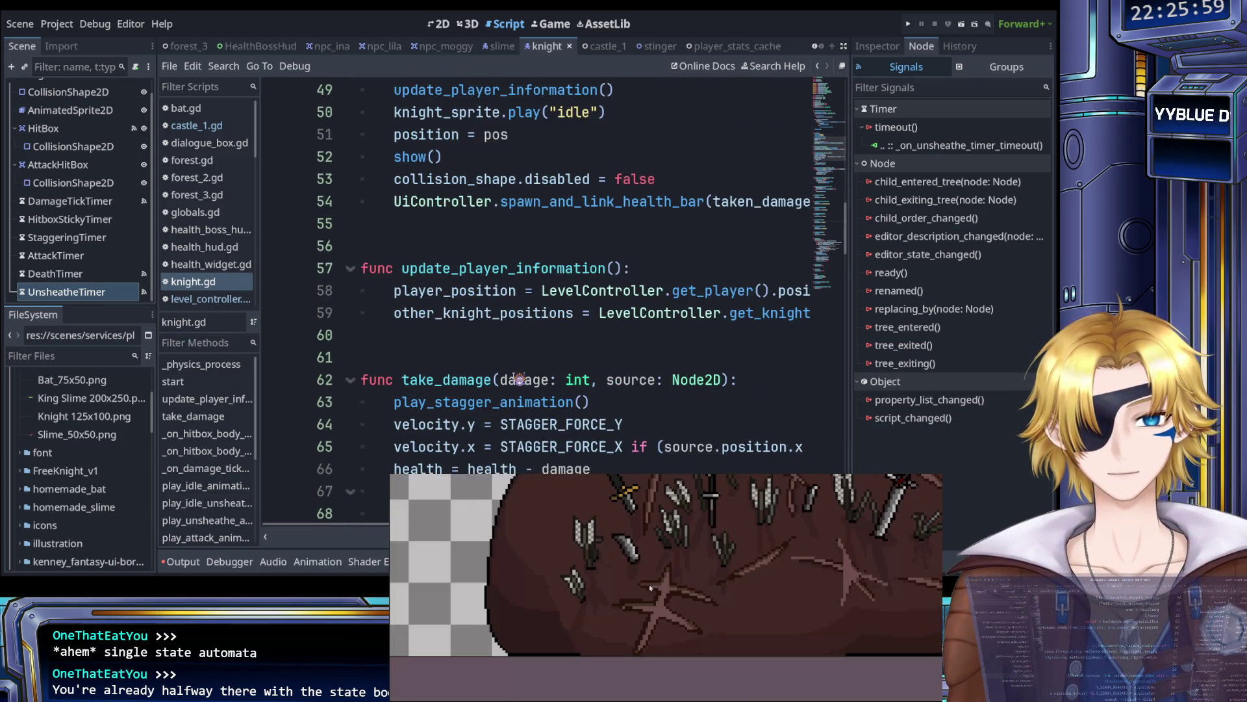
scroll(518, 379, down, 8)
scroll(517, 379, down, 2)
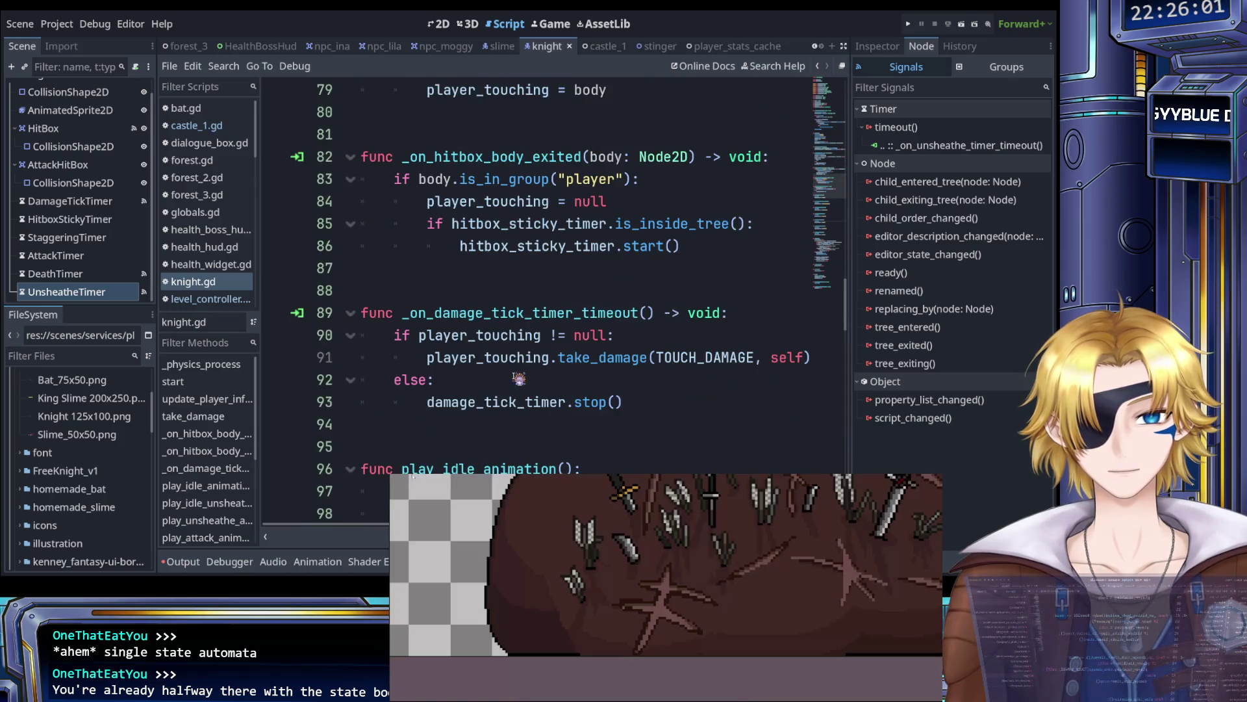
scroll(518, 378, down, 4)
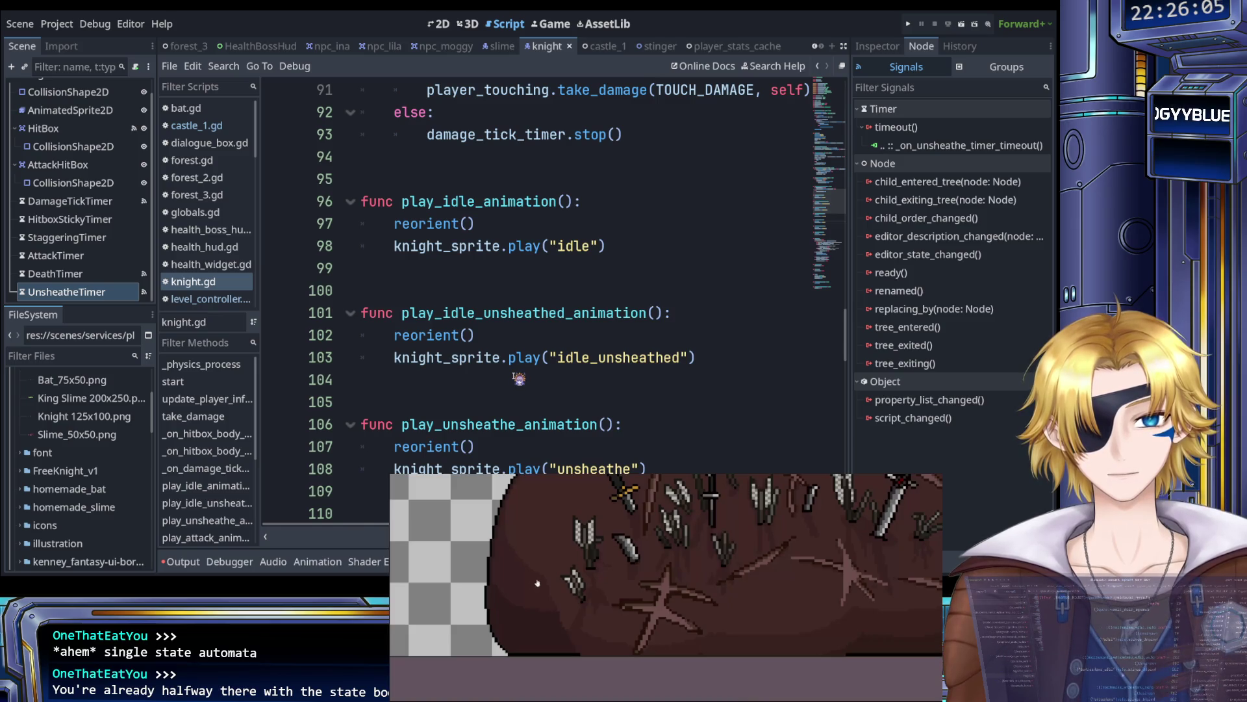
scroll(519, 379, up, 4)
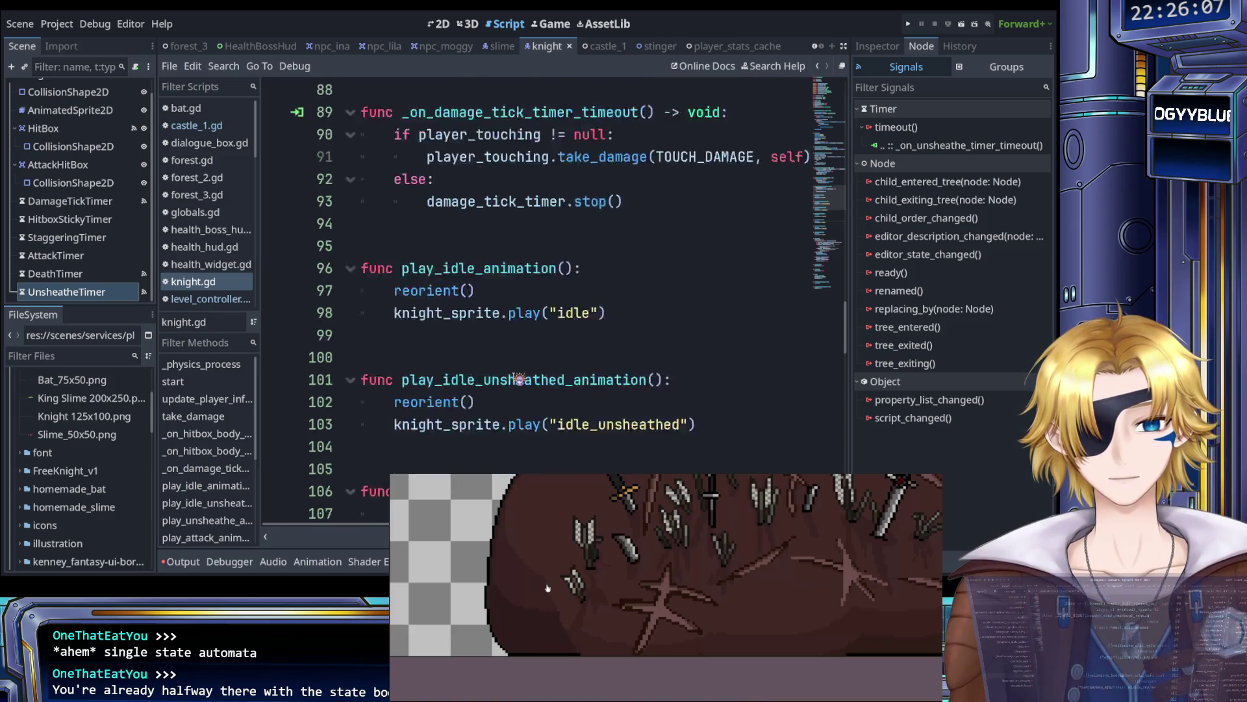
scroll(518, 379, up, 3)
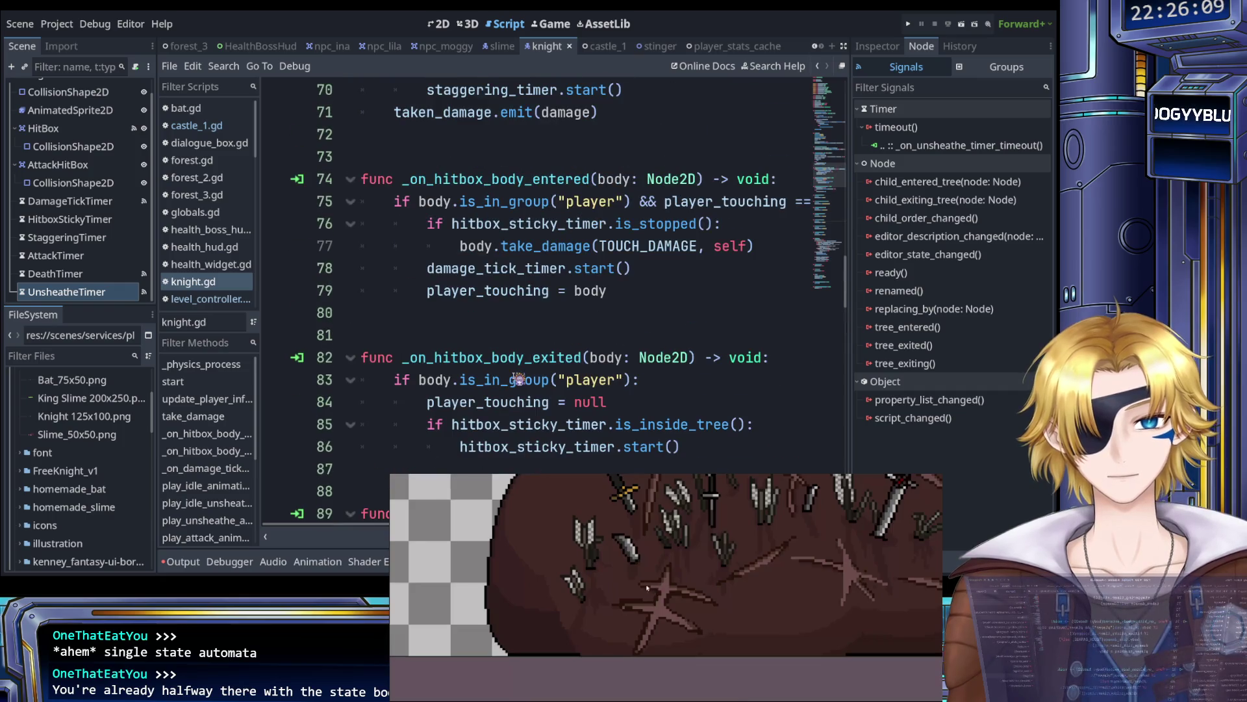
scroll(519, 379, up, 3)
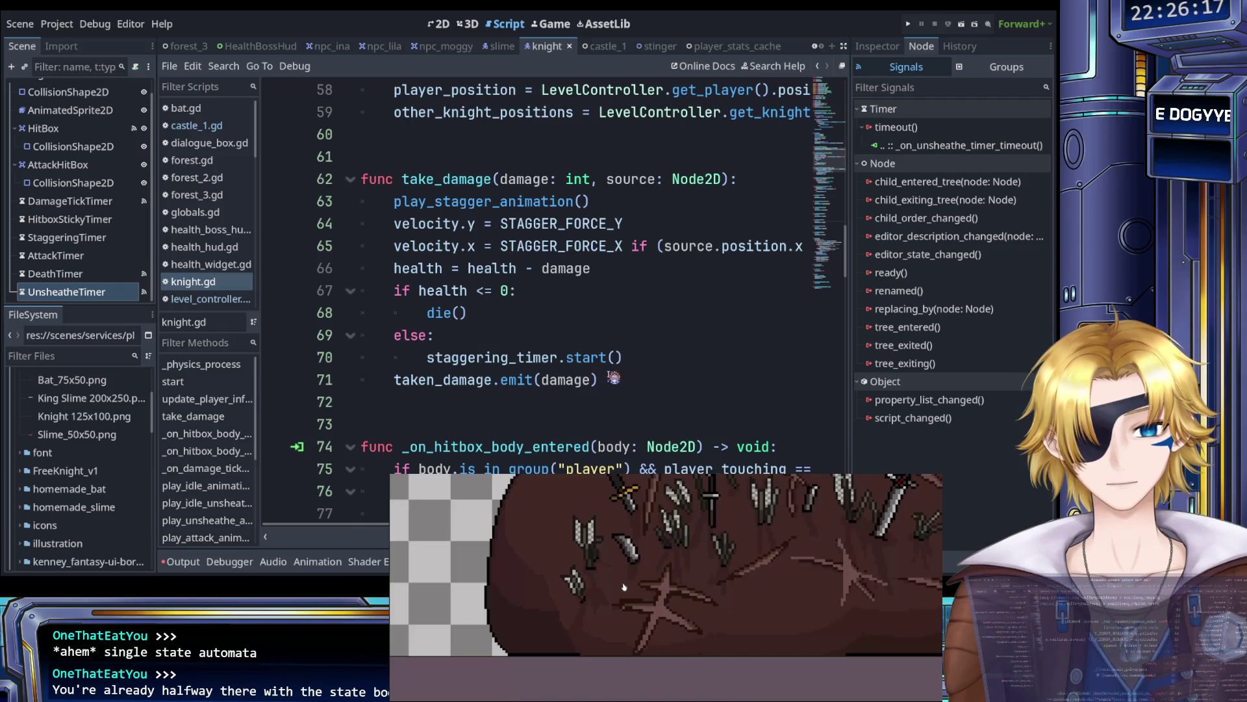
click(609, 377)
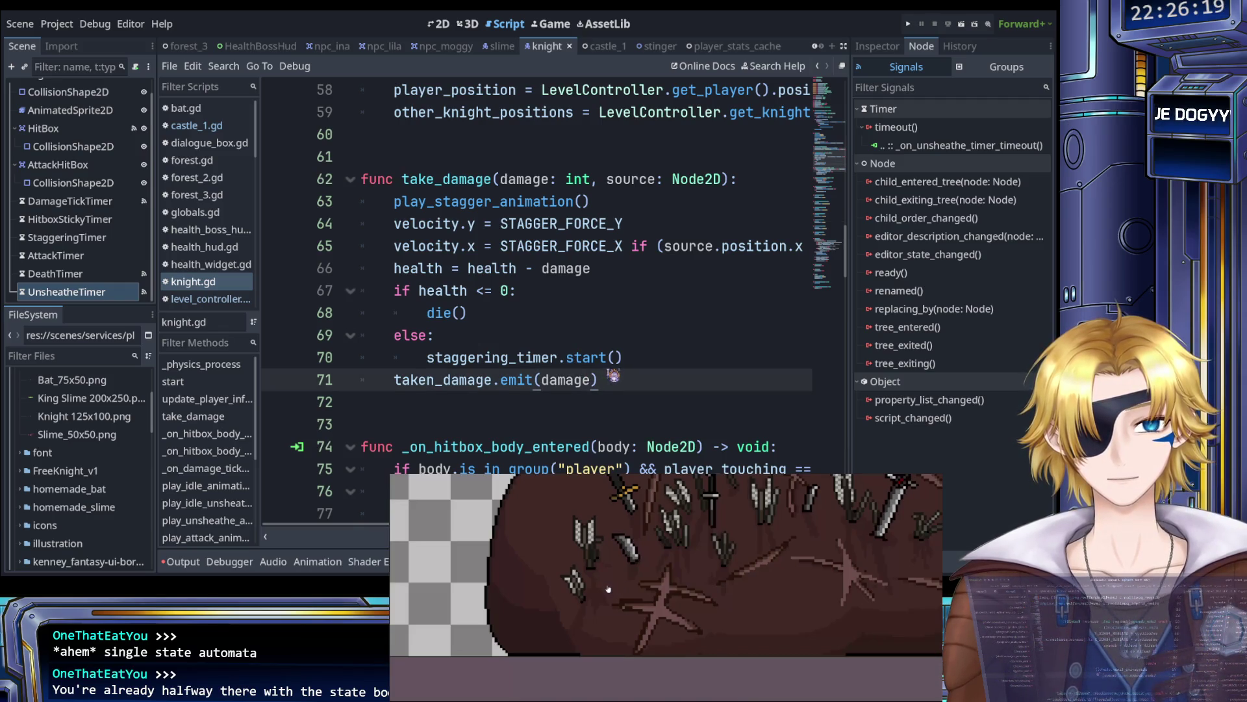
scroll(613, 377, up, 4)
scroll(613, 376, down, 3)
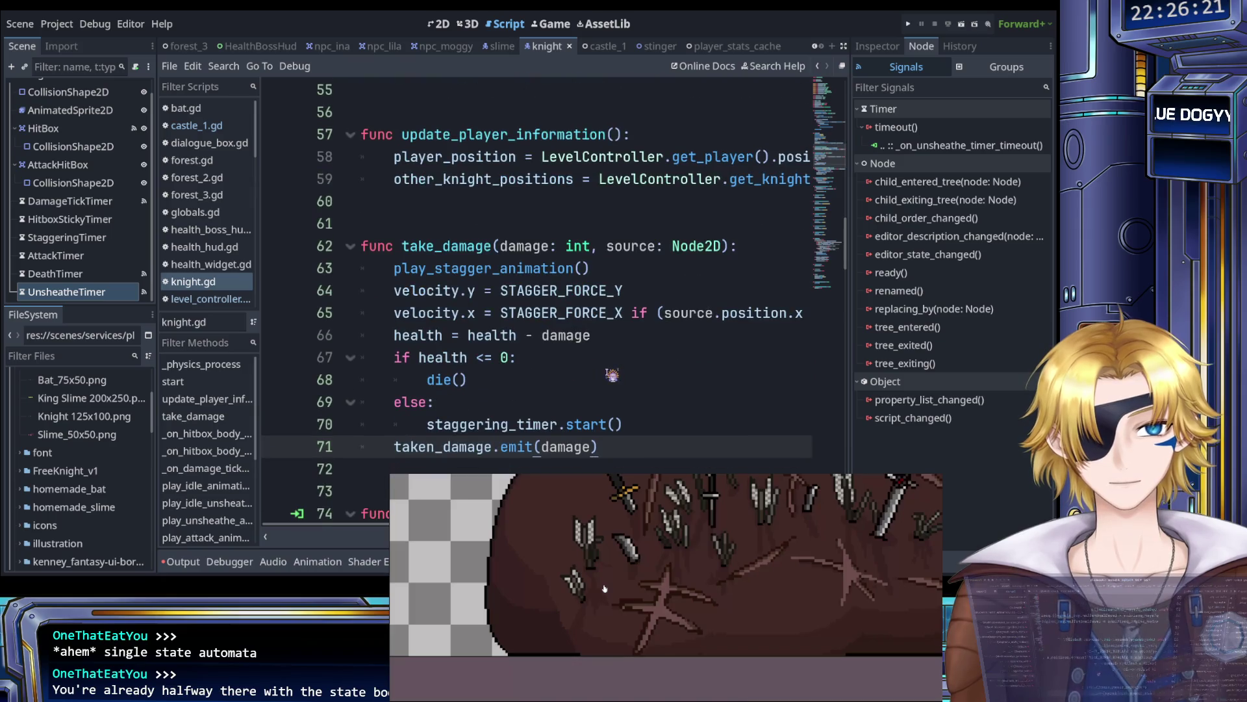
scroll(613, 375, up, 1)
scroll(611, 375, up, 3)
scroll(612, 375, down, 12)
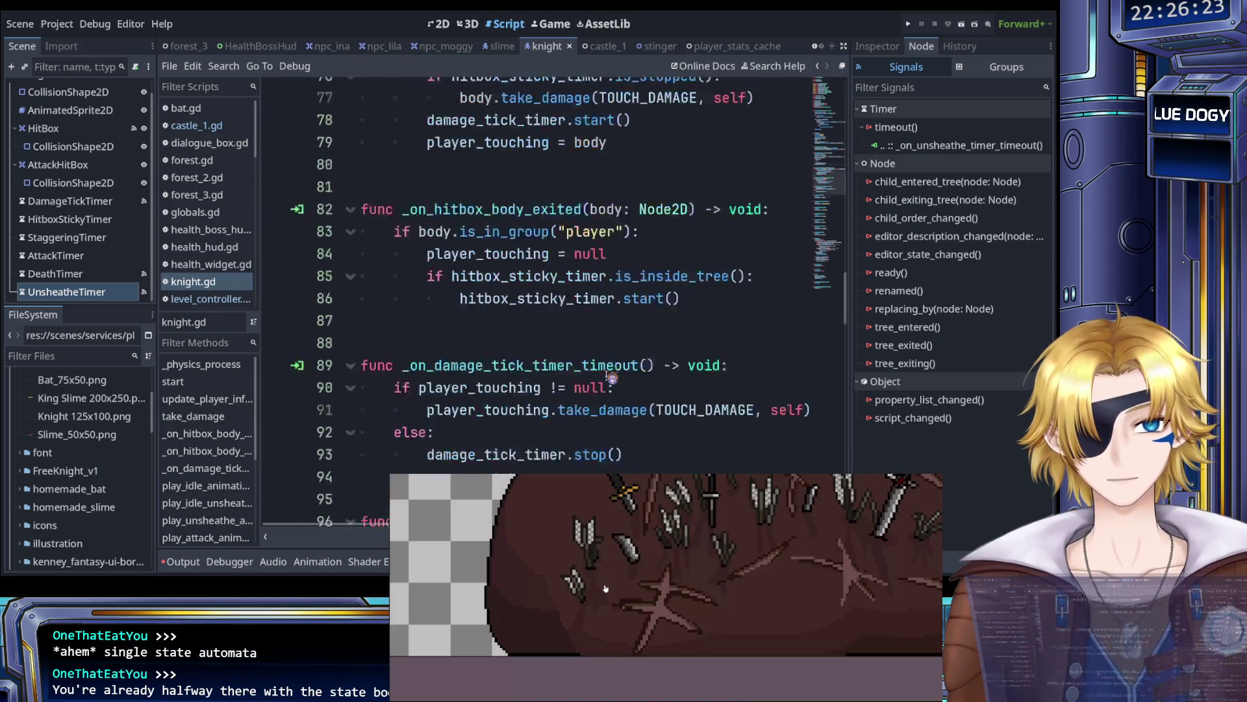
scroll(612, 377, down, 15)
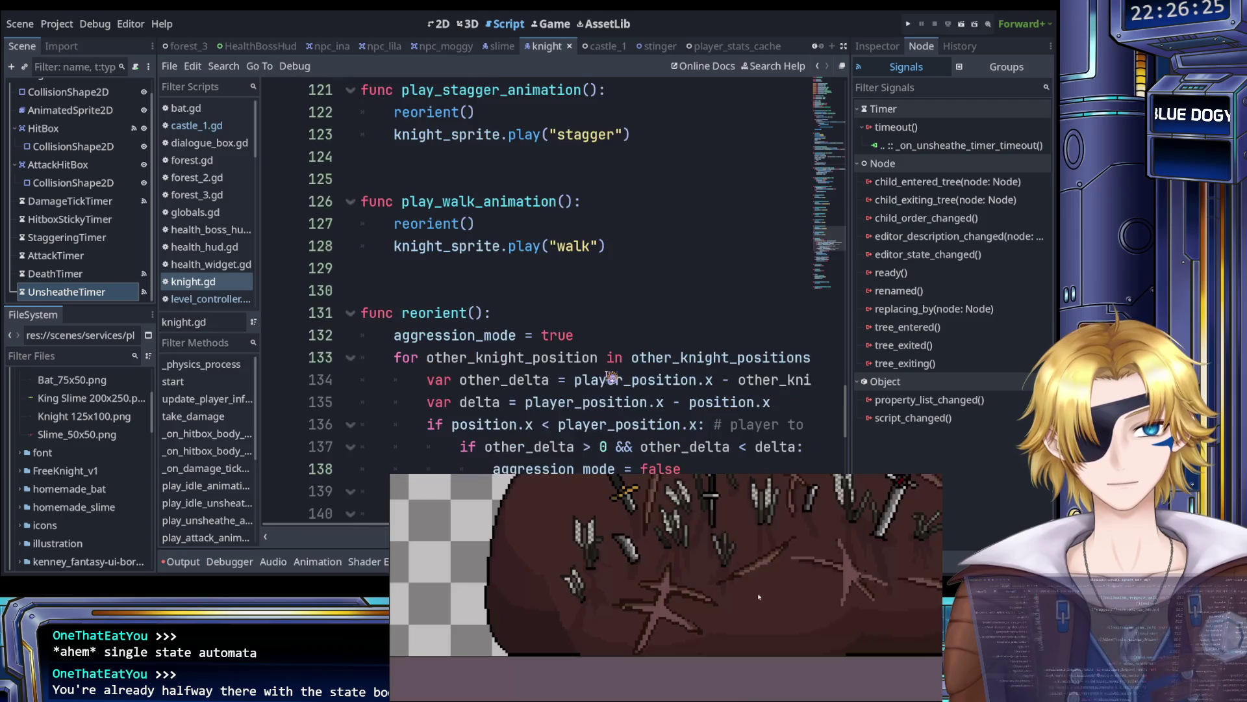
scroll(608, 378, down, 3)
scroll(607, 378, up, 3)
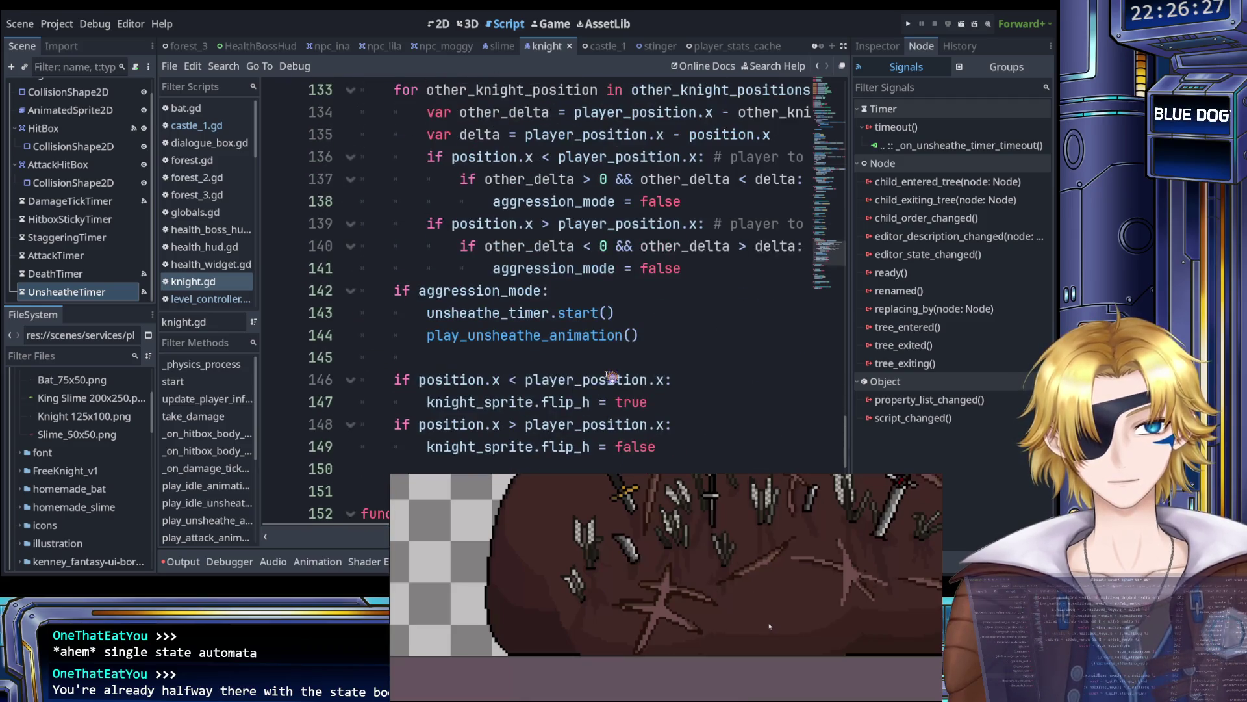
click(603, 363)
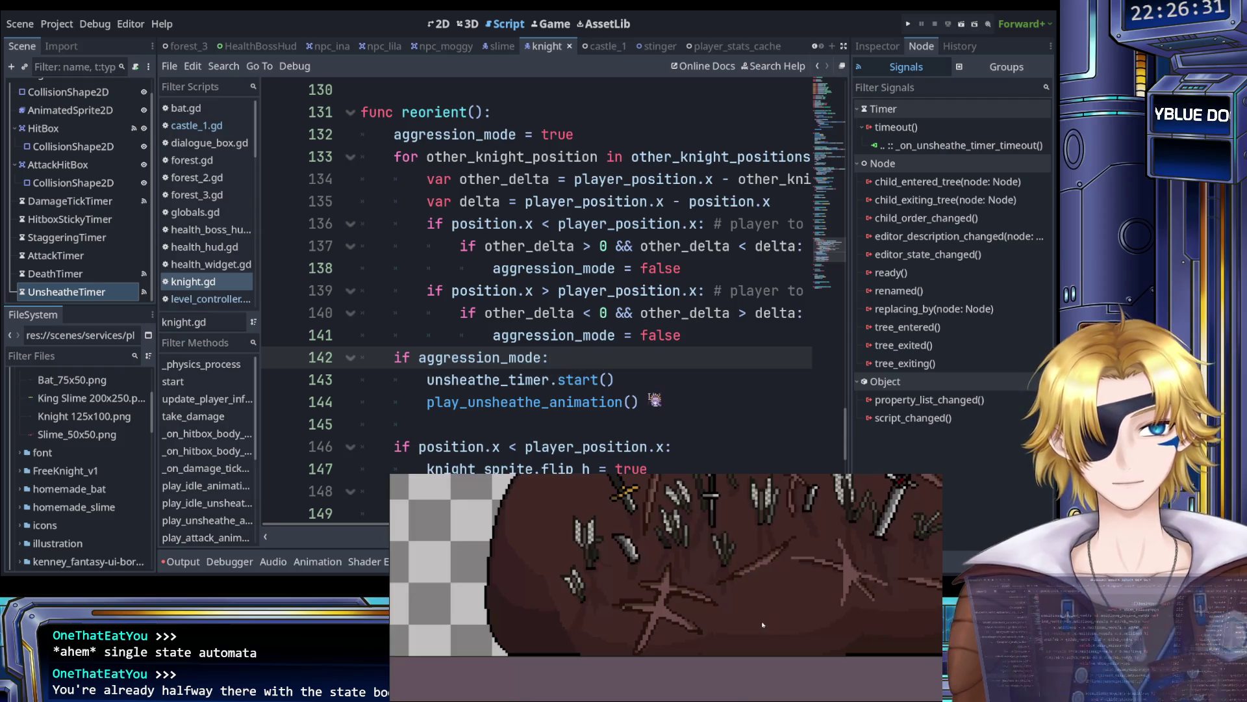
Step: Add an else: branch in reorient(), aligned with if aggression_mode:, with an indented blank line beneath
click(672, 403)
key(Return)
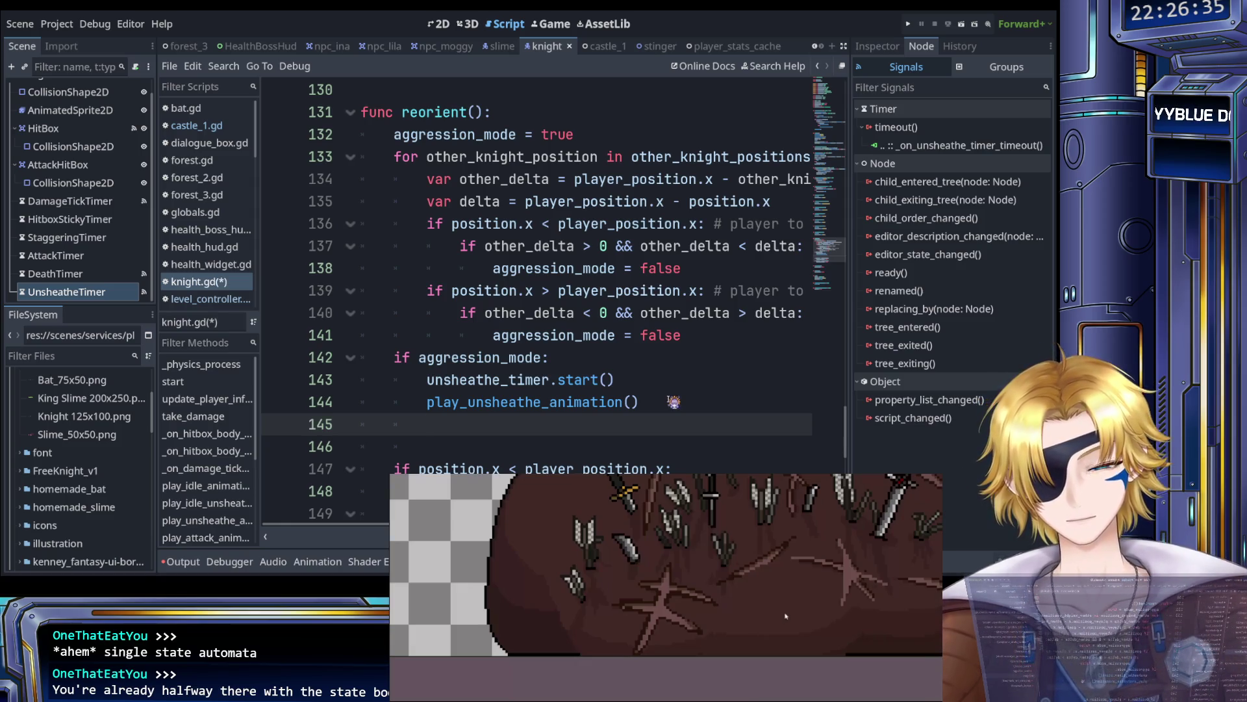
text(else:)
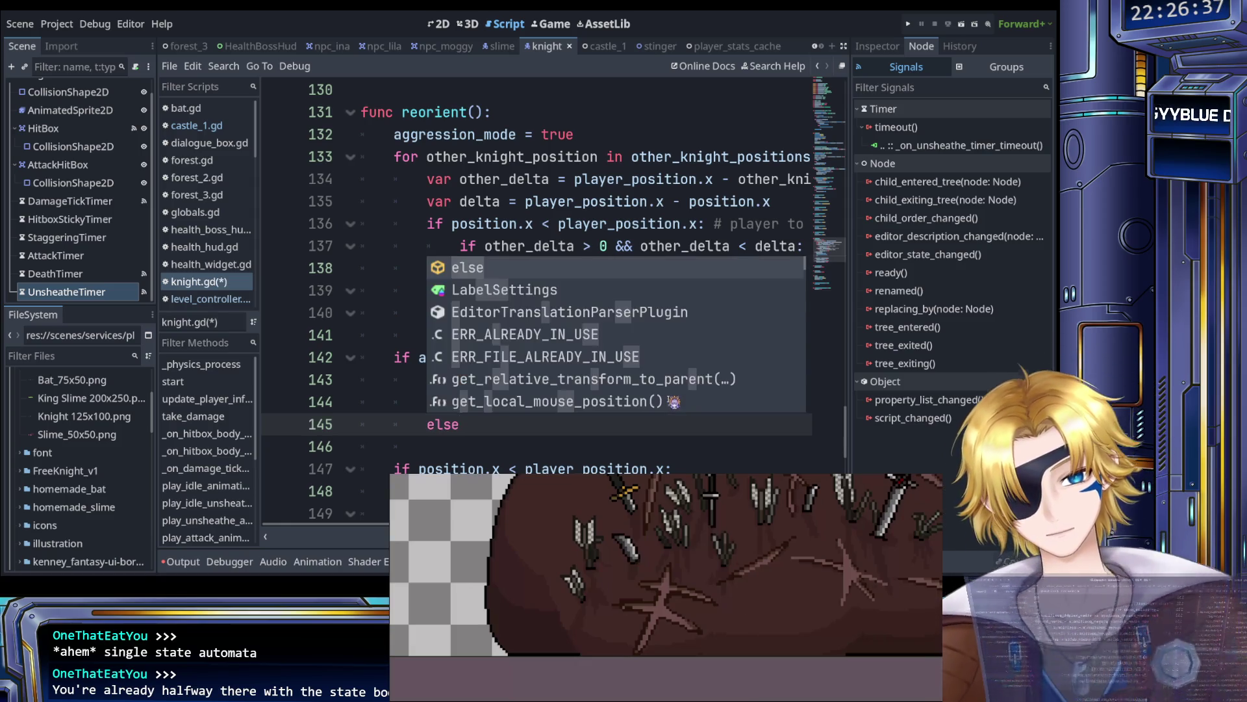
key(Return)
key(Up)
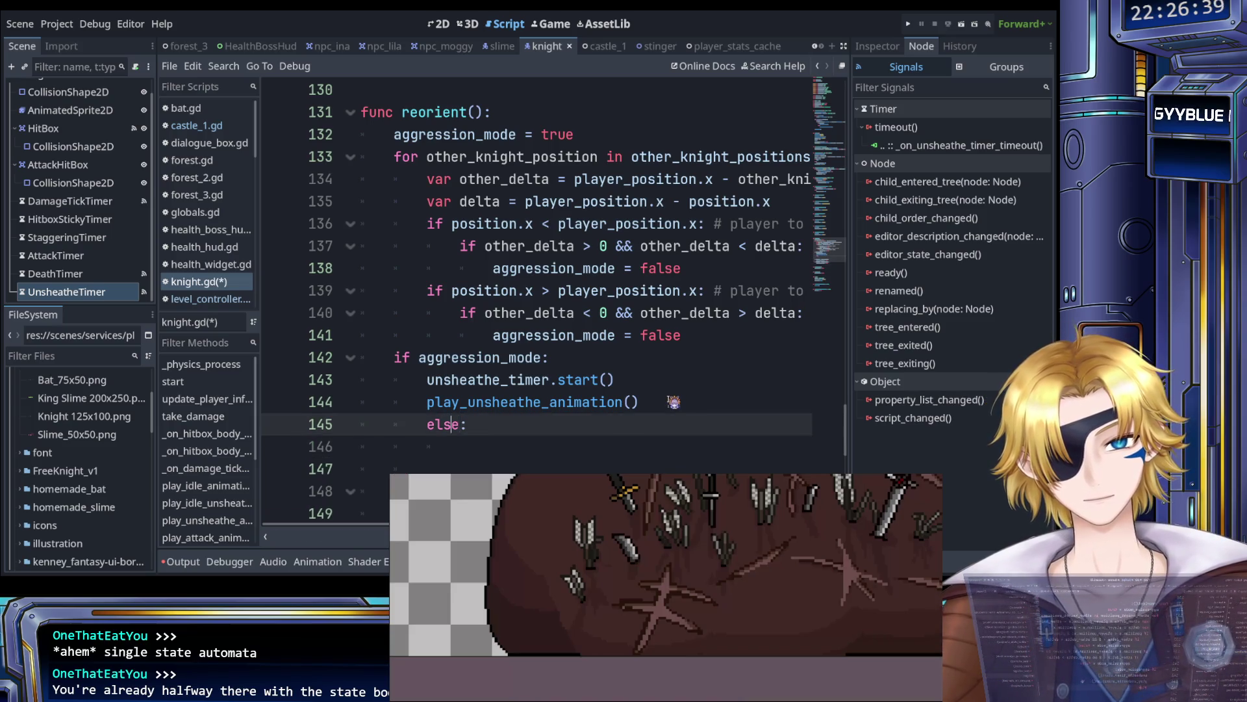
key(shift+Tab)
key(Down)
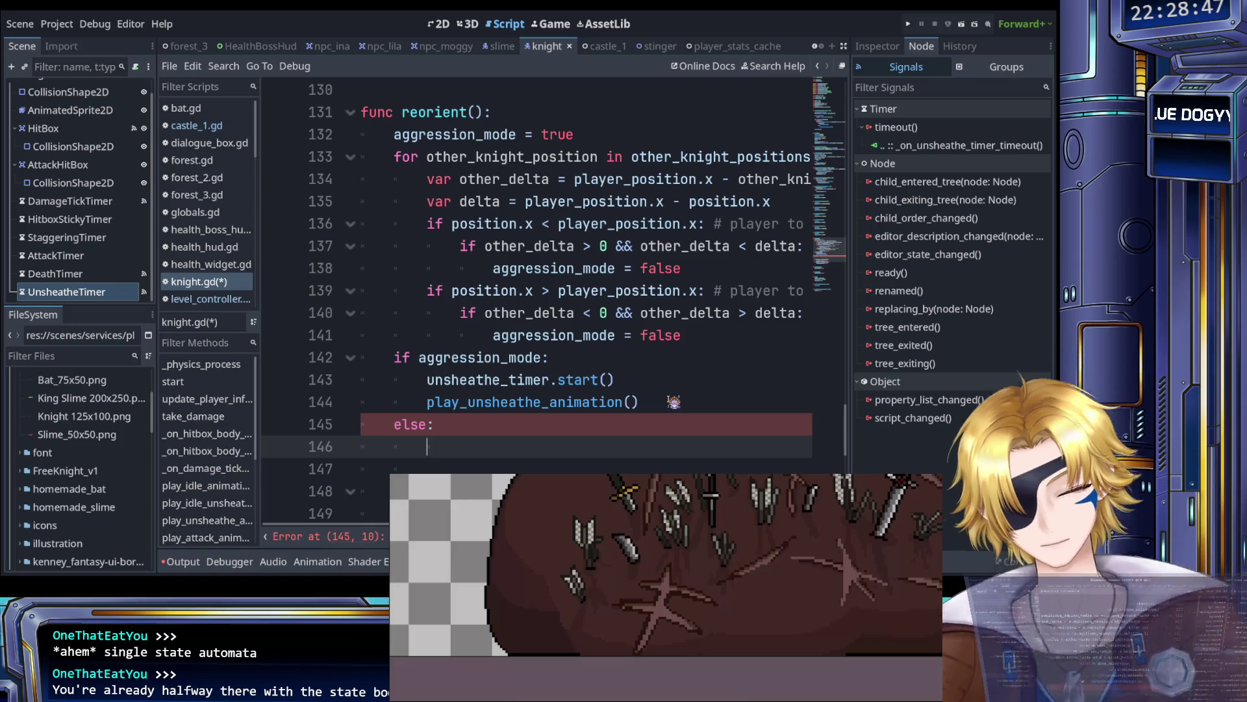
Step: Under else:, set unsheathed = false using autocomplete, then save knight.gd
text(unsh)
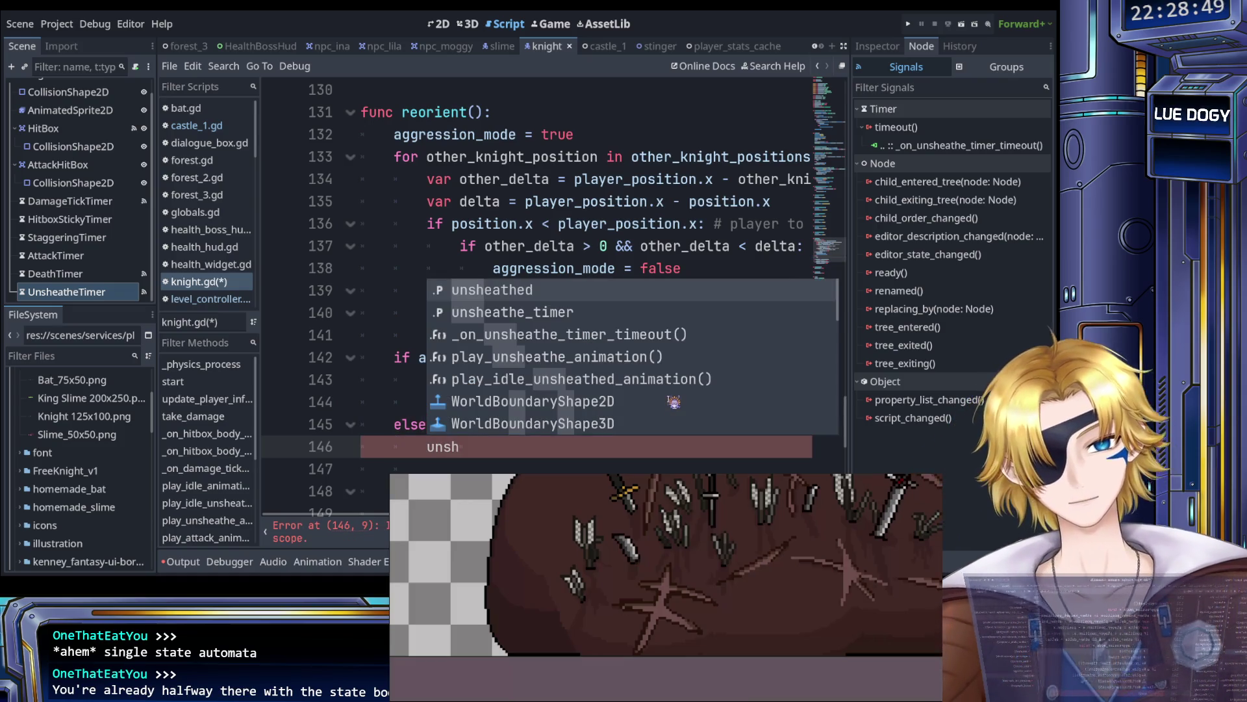
key(Return)
text(= false)
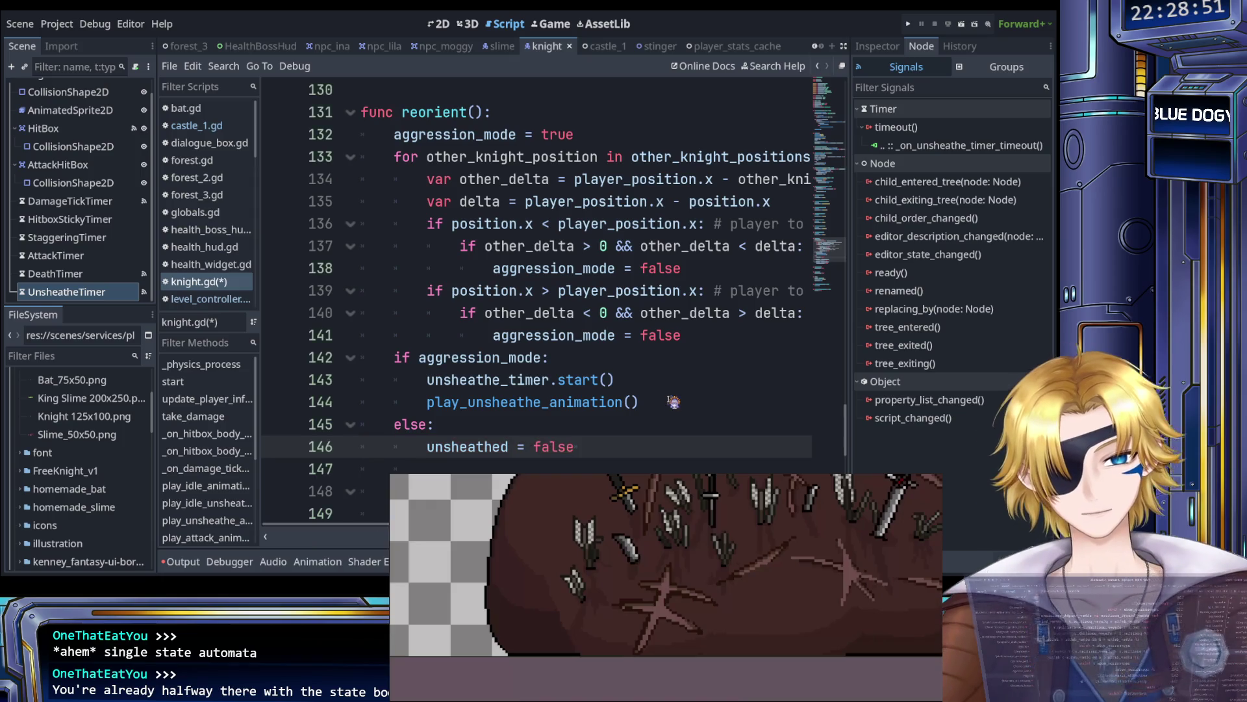
key(ctrl+s)
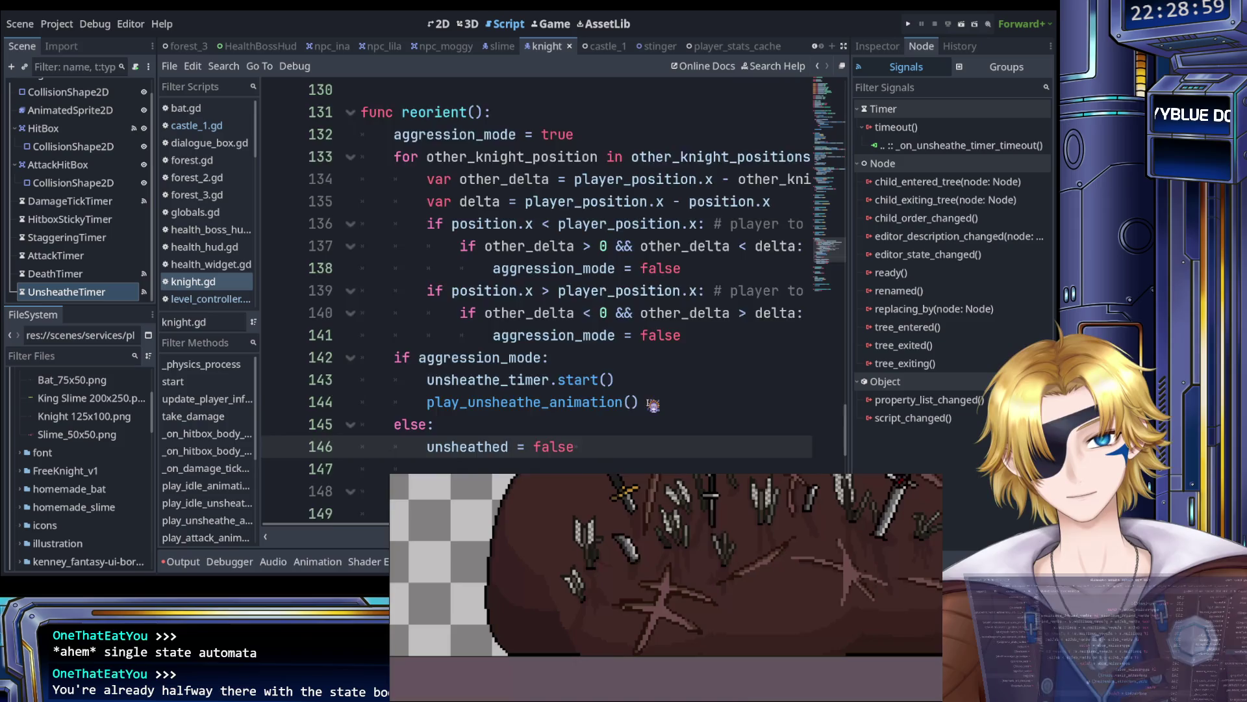
scroll(653, 405, down, 9)
scroll(653, 406, up, 8)
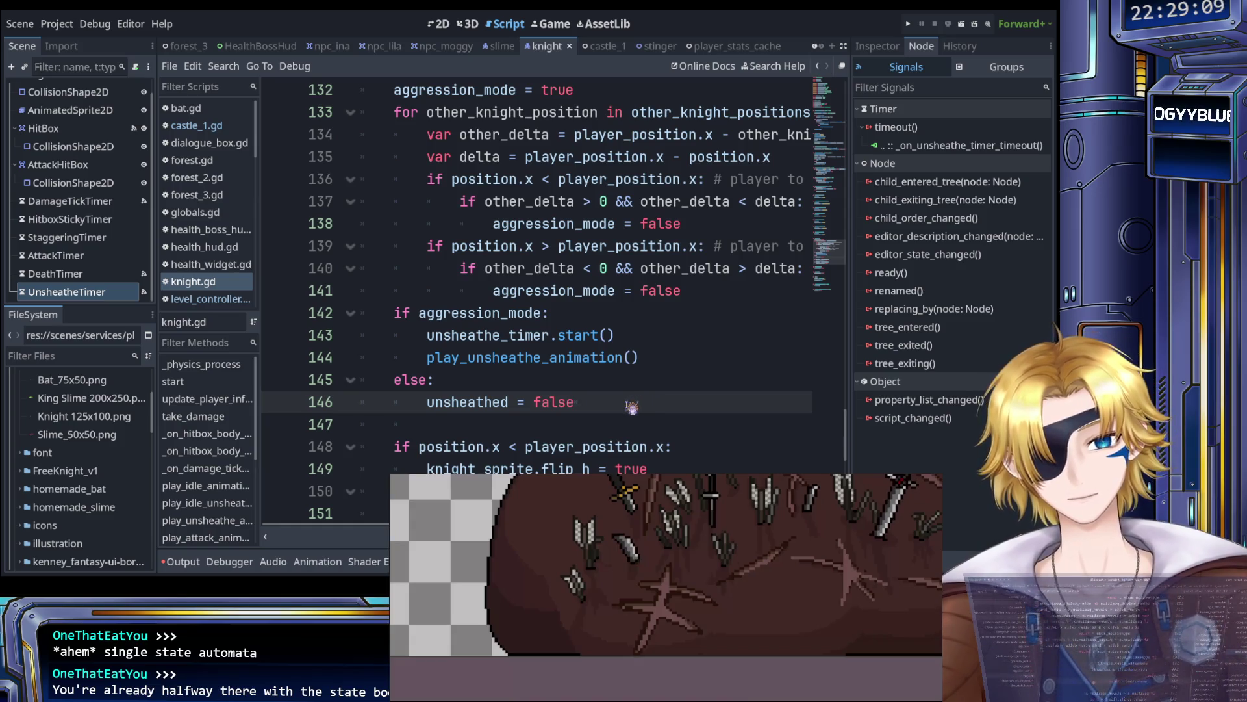
scroll(628, 406, up, 1)
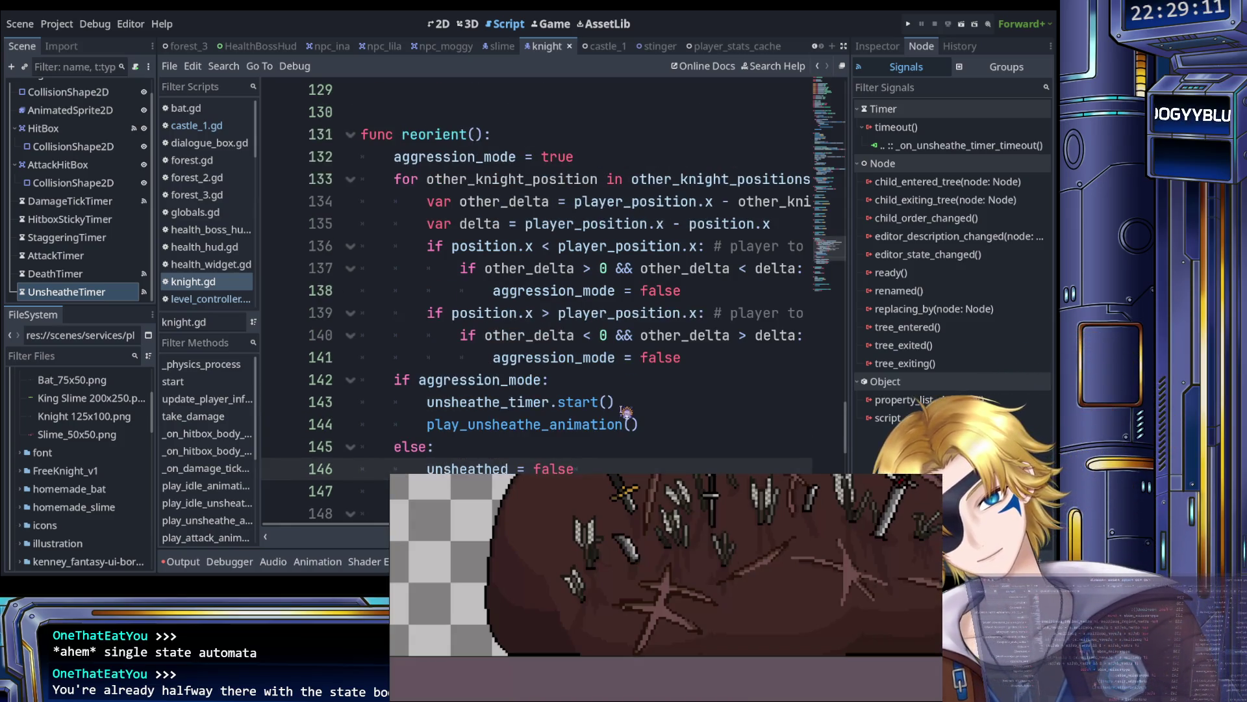
scroll(621, 411, up, 4)
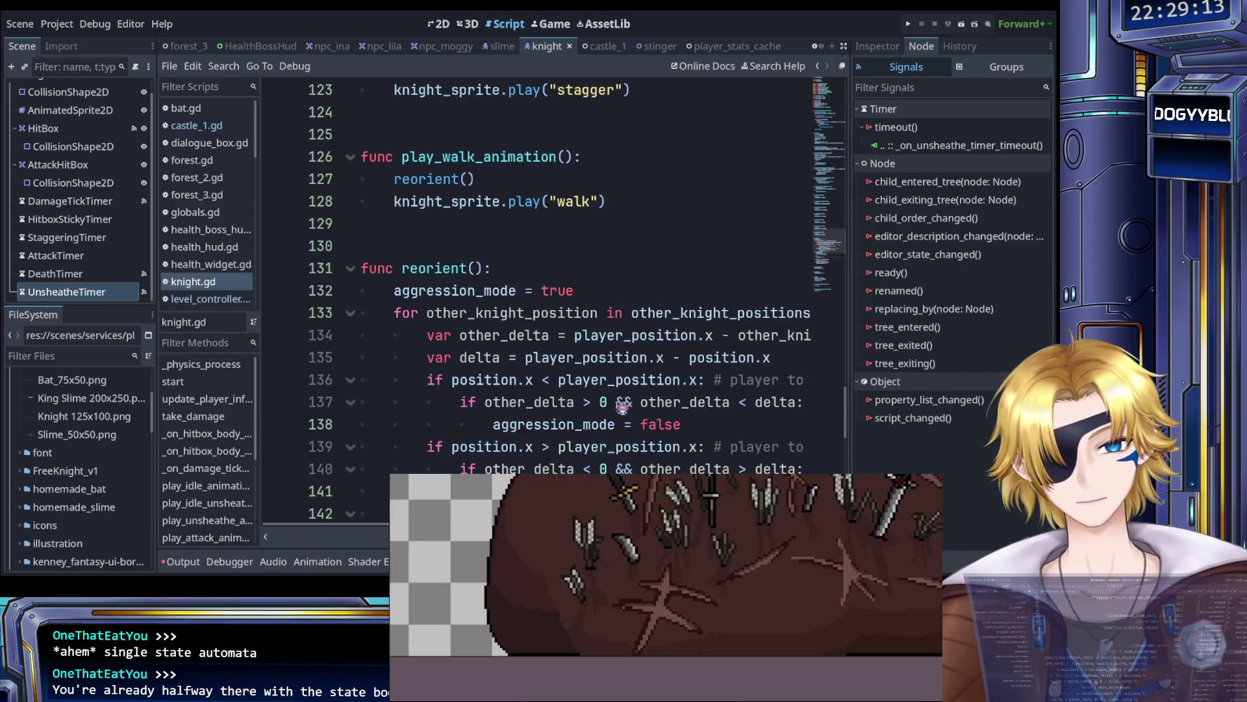
scroll(616, 410, up, 6)
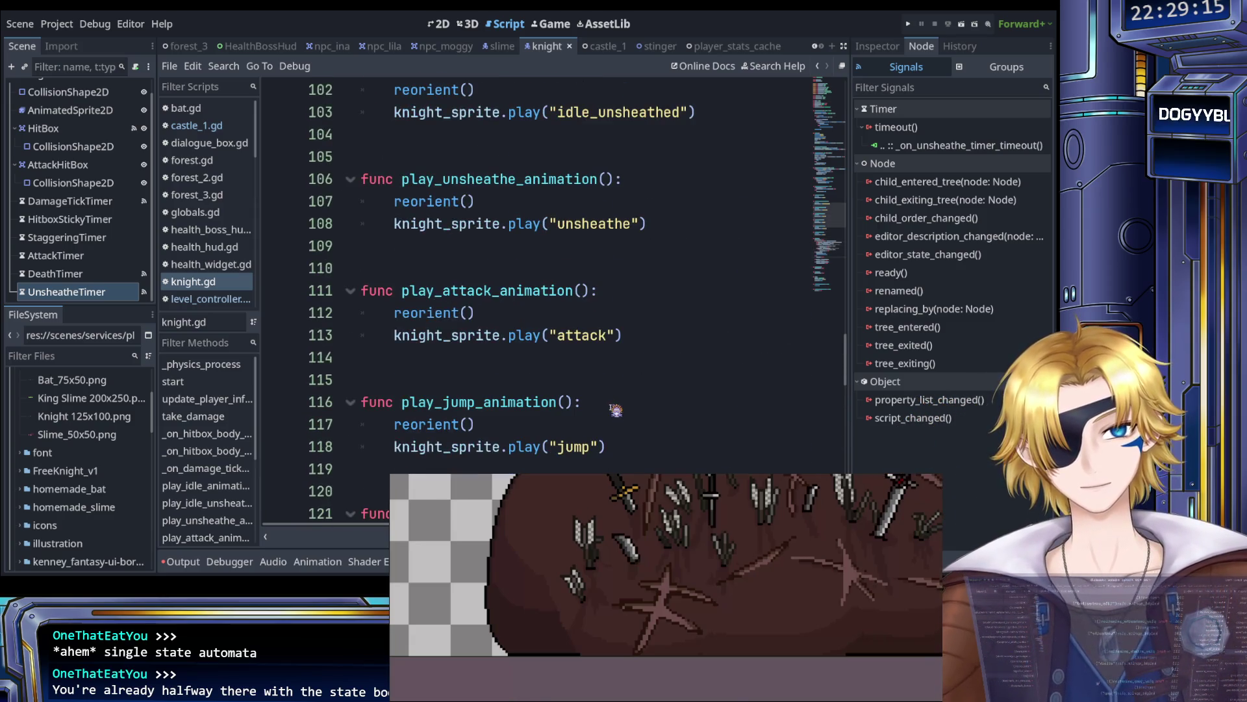
scroll(615, 410, up, 3)
scroll(615, 410, up, 11)
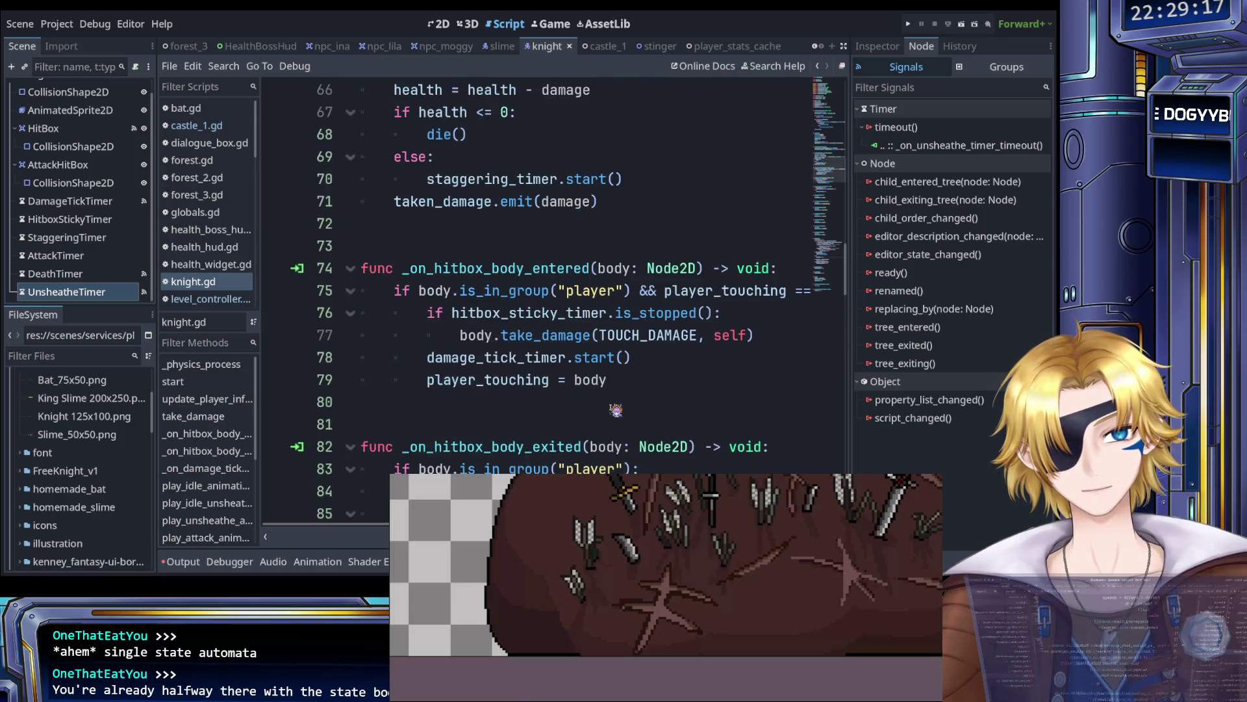
scroll(615, 410, up, 2)
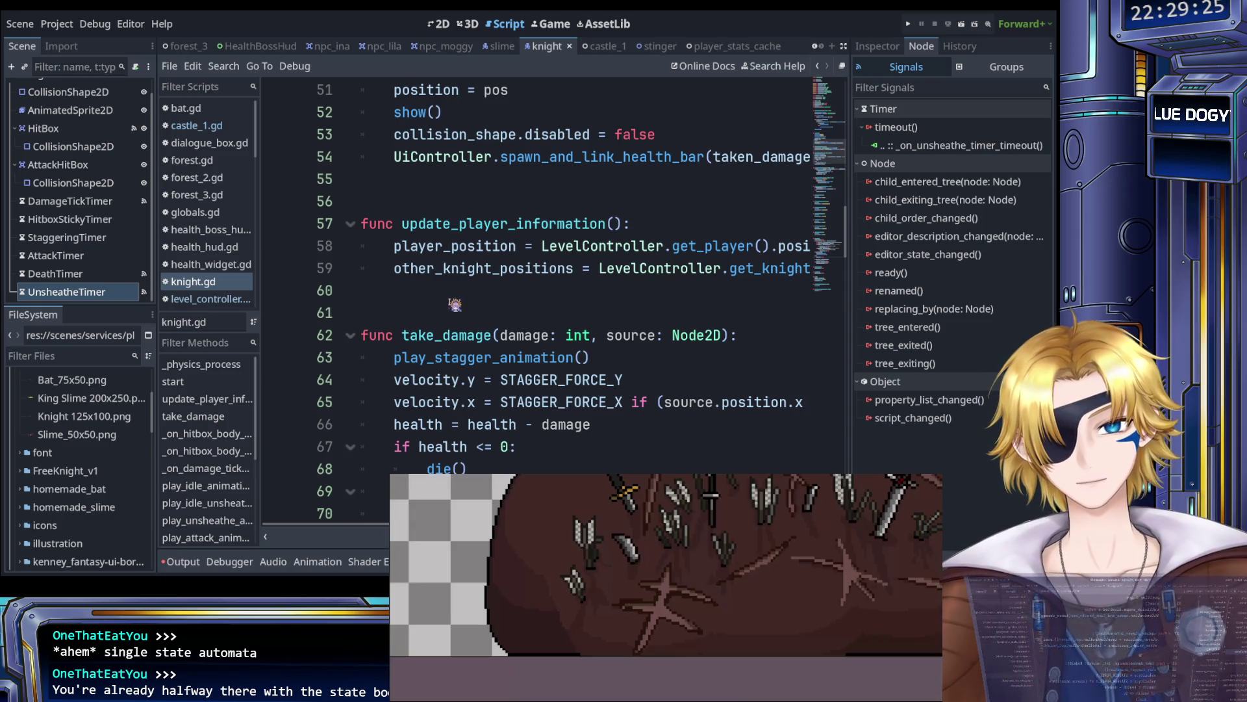
scroll(455, 304, up, 8)
scroll(455, 304, up, 3)
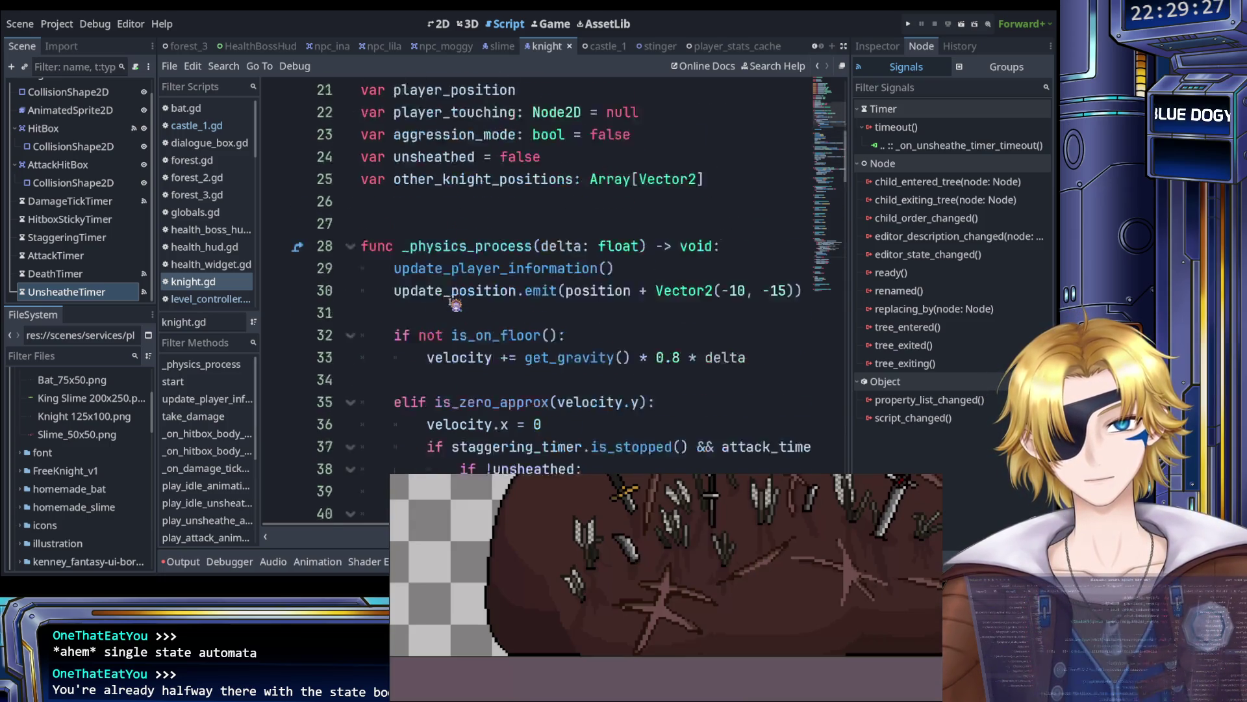
scroll(454, 304, down, 15)
scroll(455, 304, down, 2)
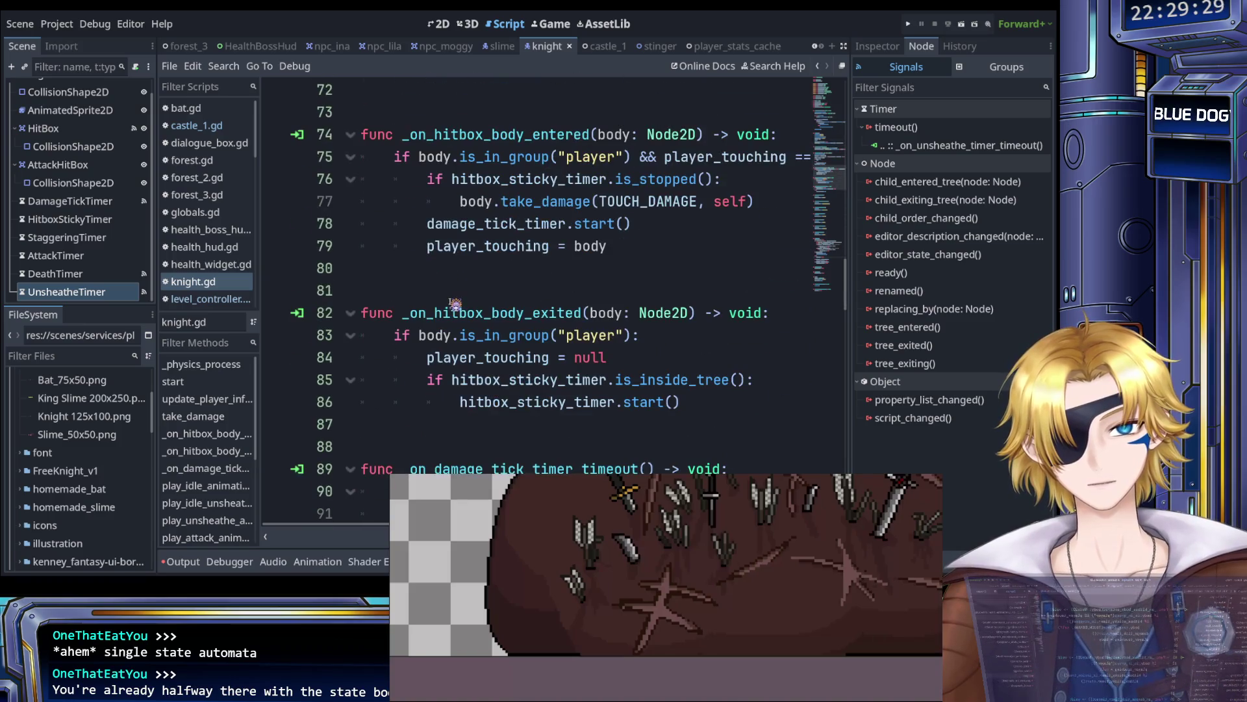
scroll(426, 300, up, 4)
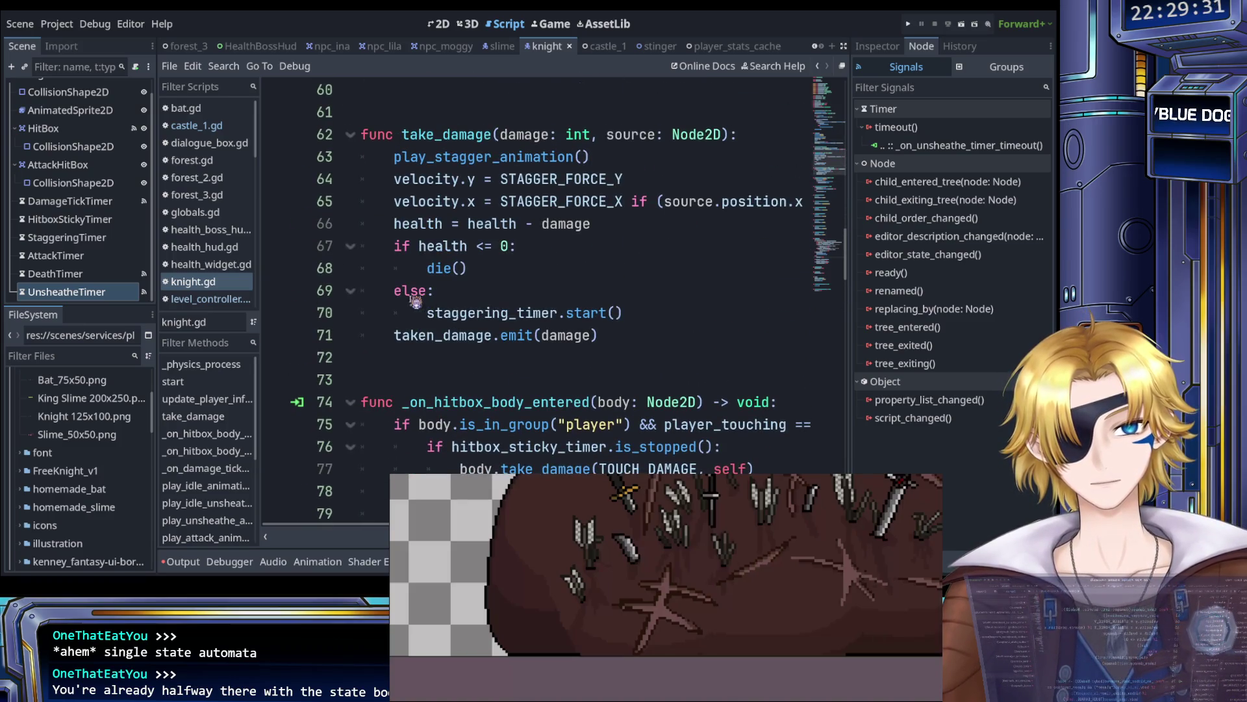
scroll(401, 303, down, 2)
scroll(403, 305, up, 2)
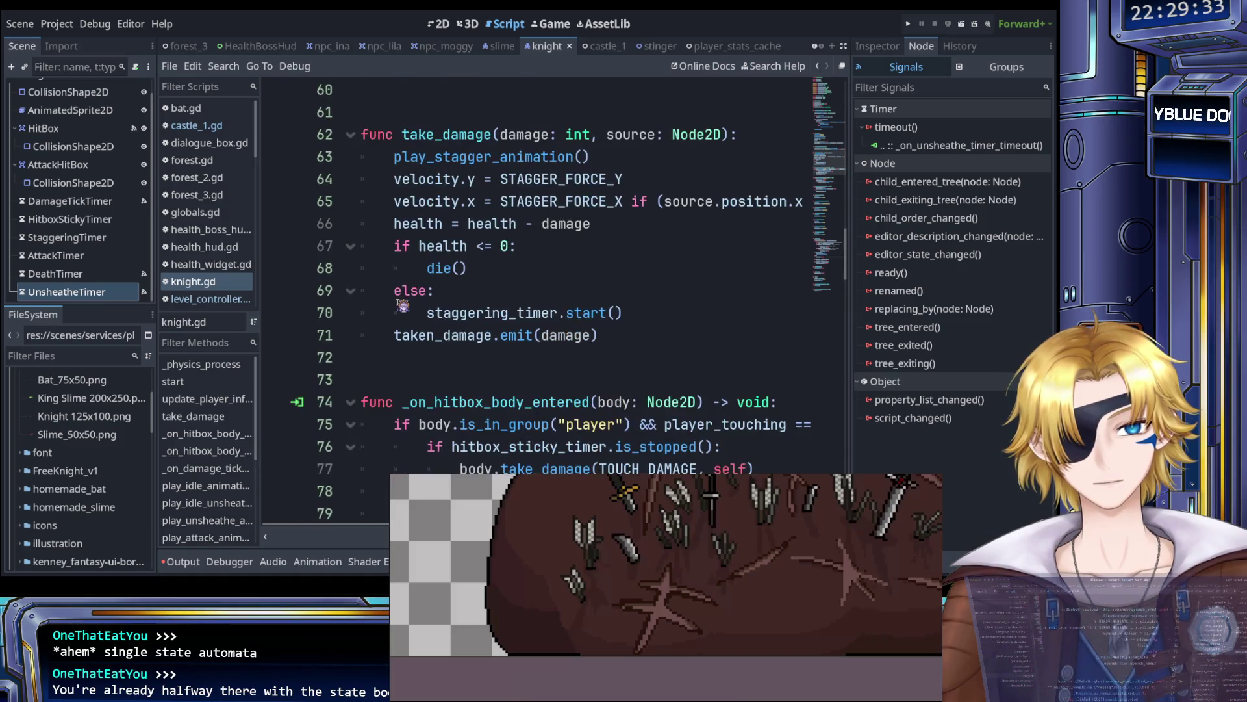
scroll(403, 305, down, 5)
scroll(402, 305, up, 6)
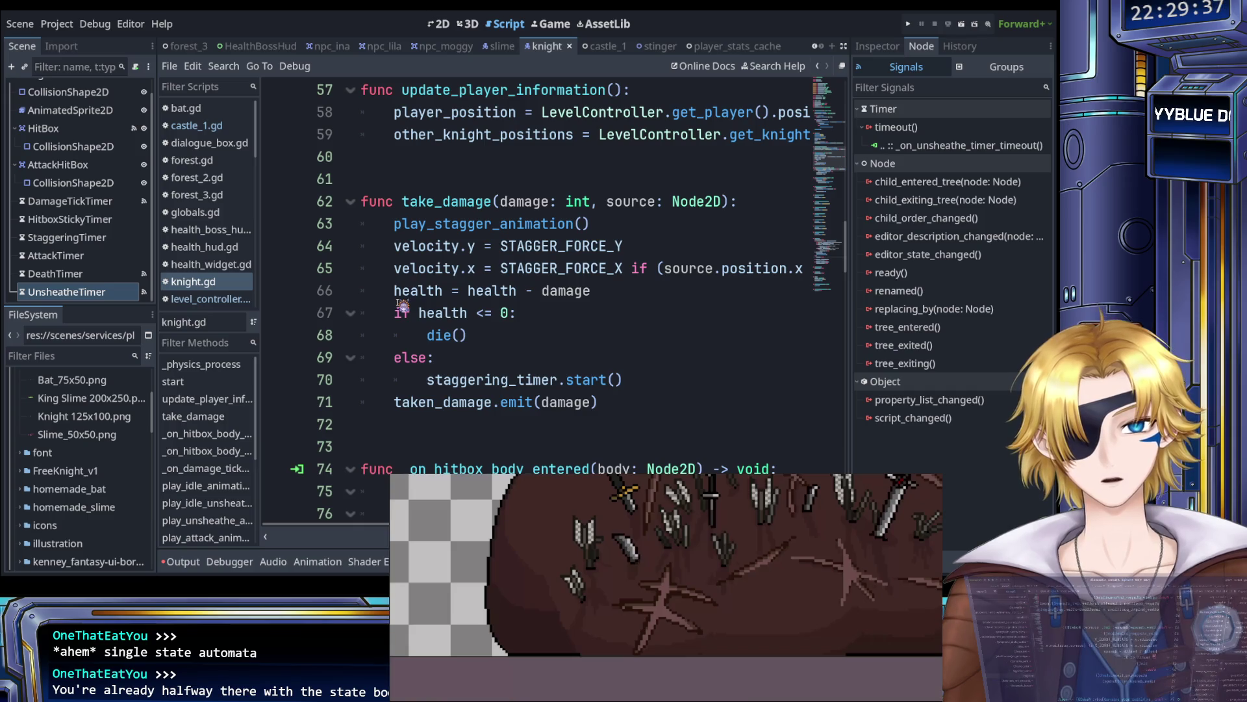
scroll(402, 305, up, 15)
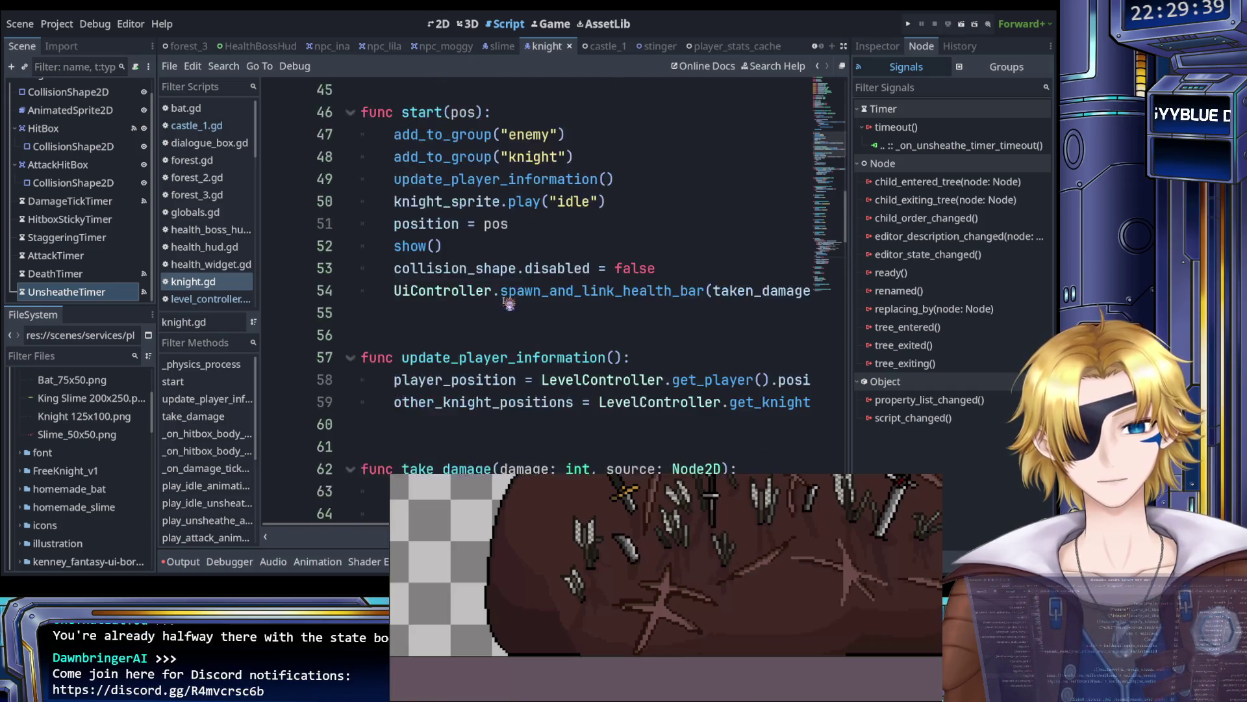
Step: Replace the 50 in STAGGER_FORCE_Y with 00 for -100.0, and change STAGGER_FORCE_X from 100.0 to 80.0
scroll(539, 324, down, 2)
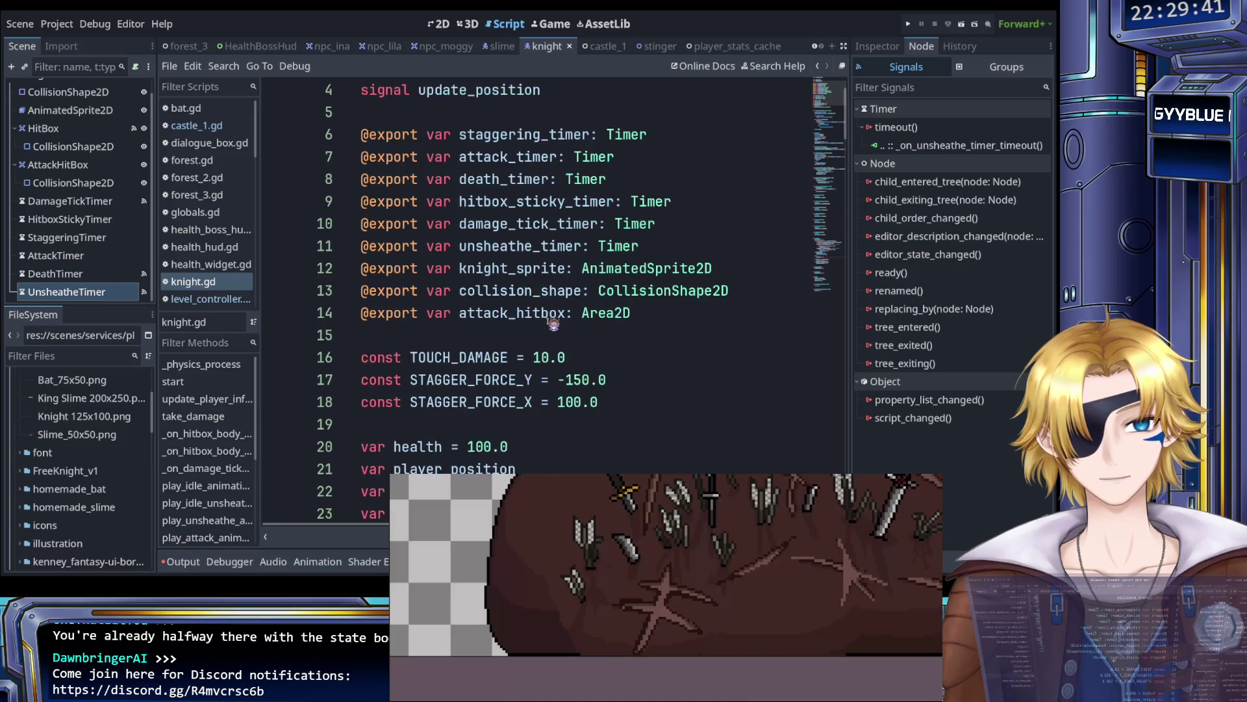
click(574, 315)
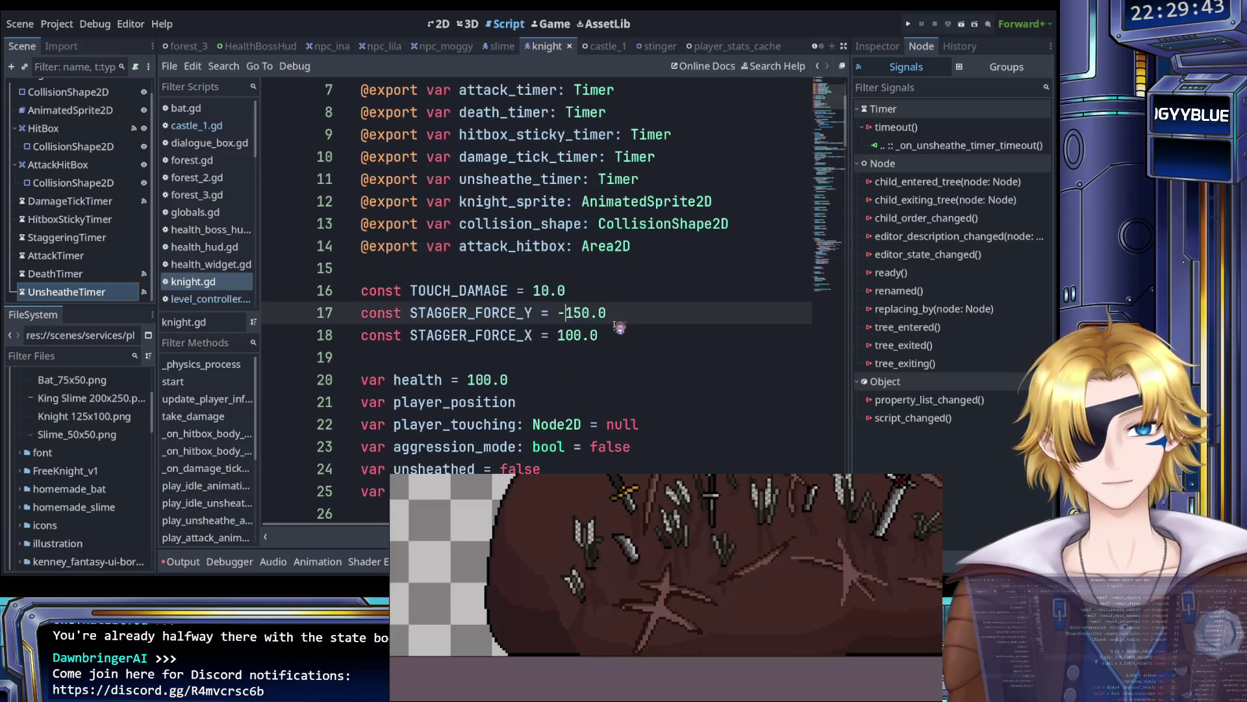
key(shift+Right)
key(shift+Right)
text(00)
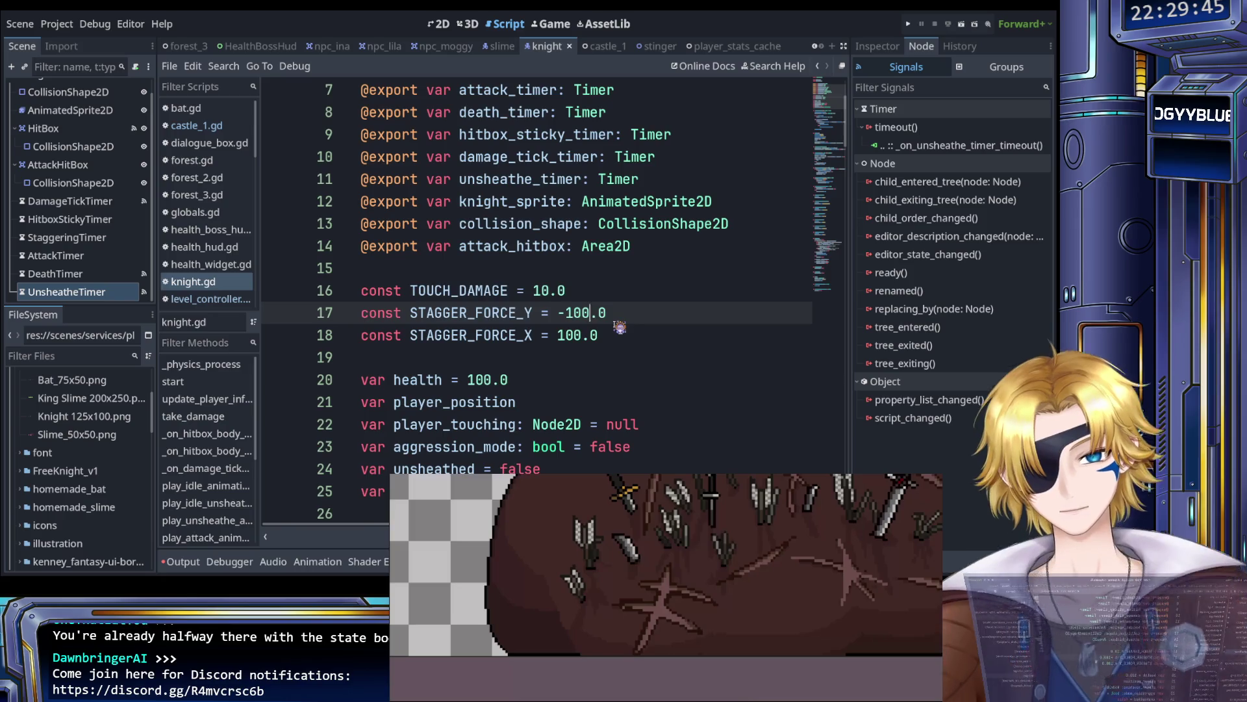
click(625, 333)
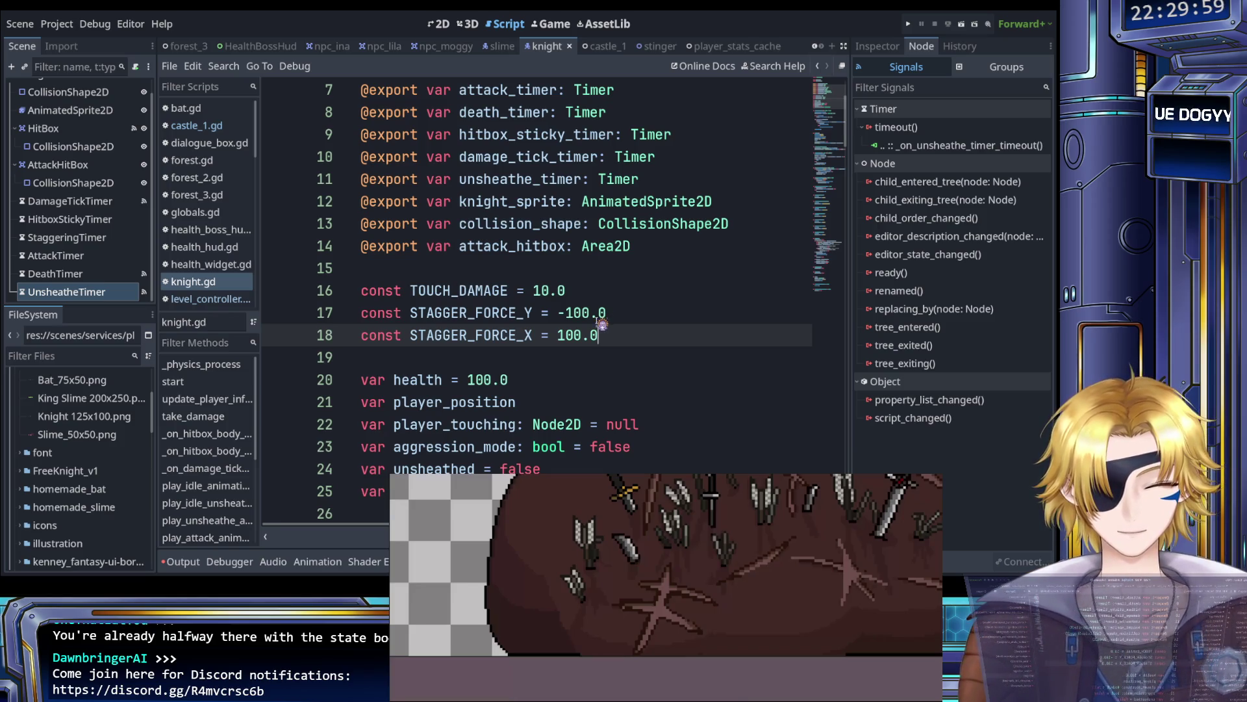
key(Left)
key(Left)
key(Left)
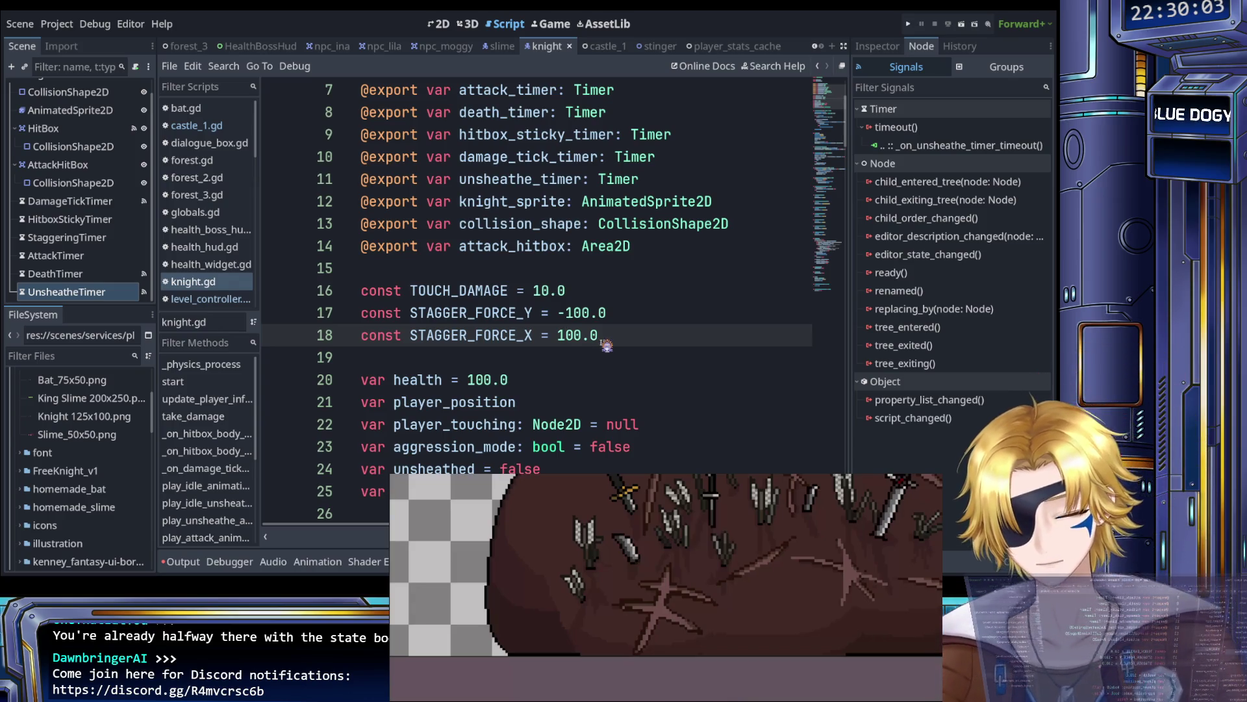
key(Delete)
key(BackSpace)
text(8)
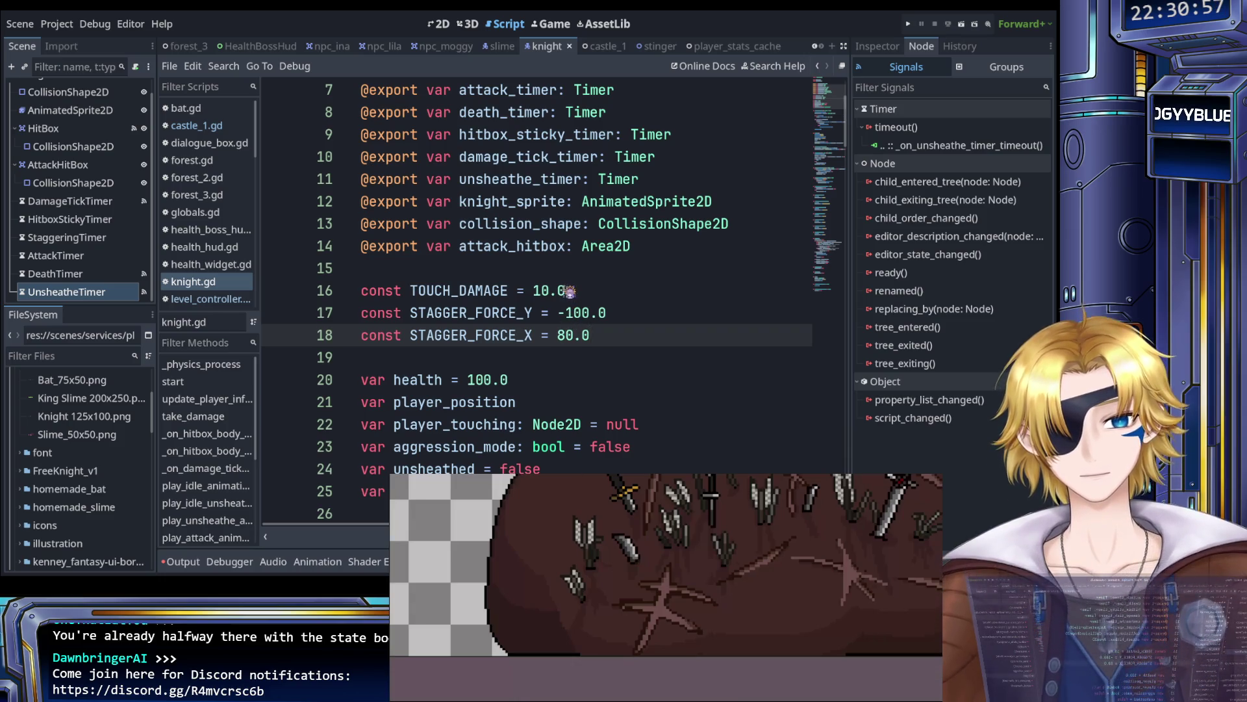
click(597, 292)
scroll(596, 295, down, 8)
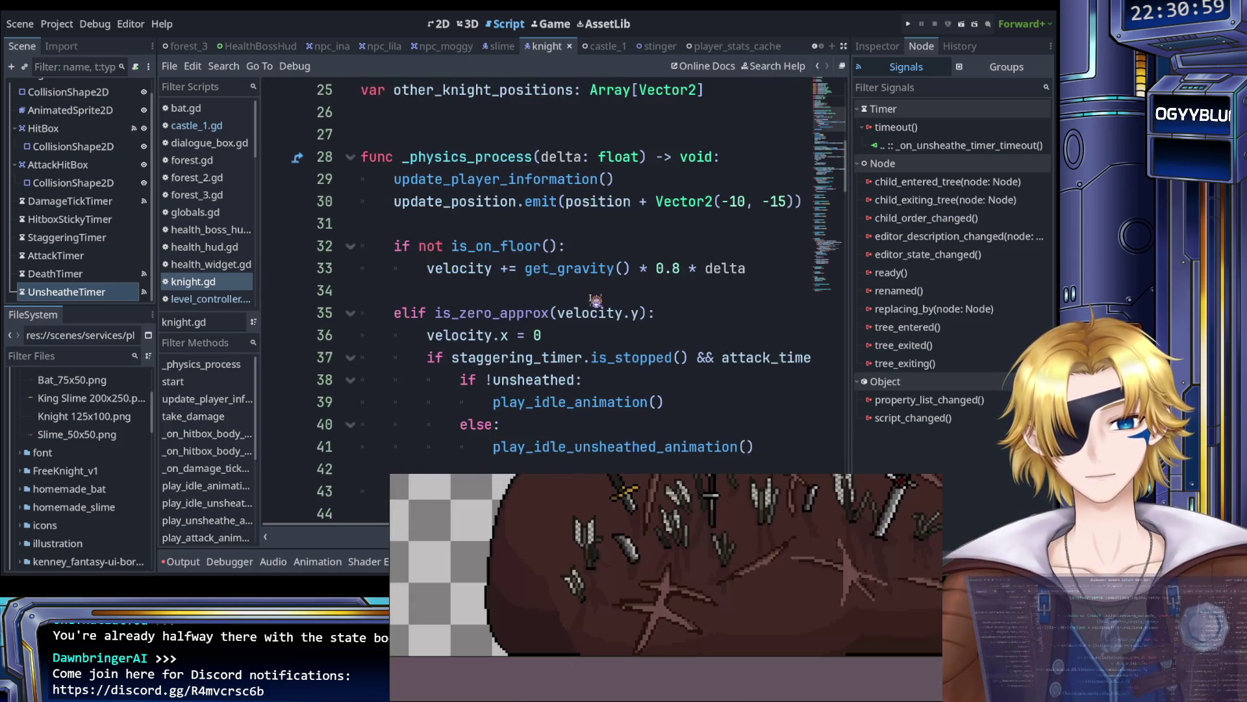
scroll(595, 300, down, 3)
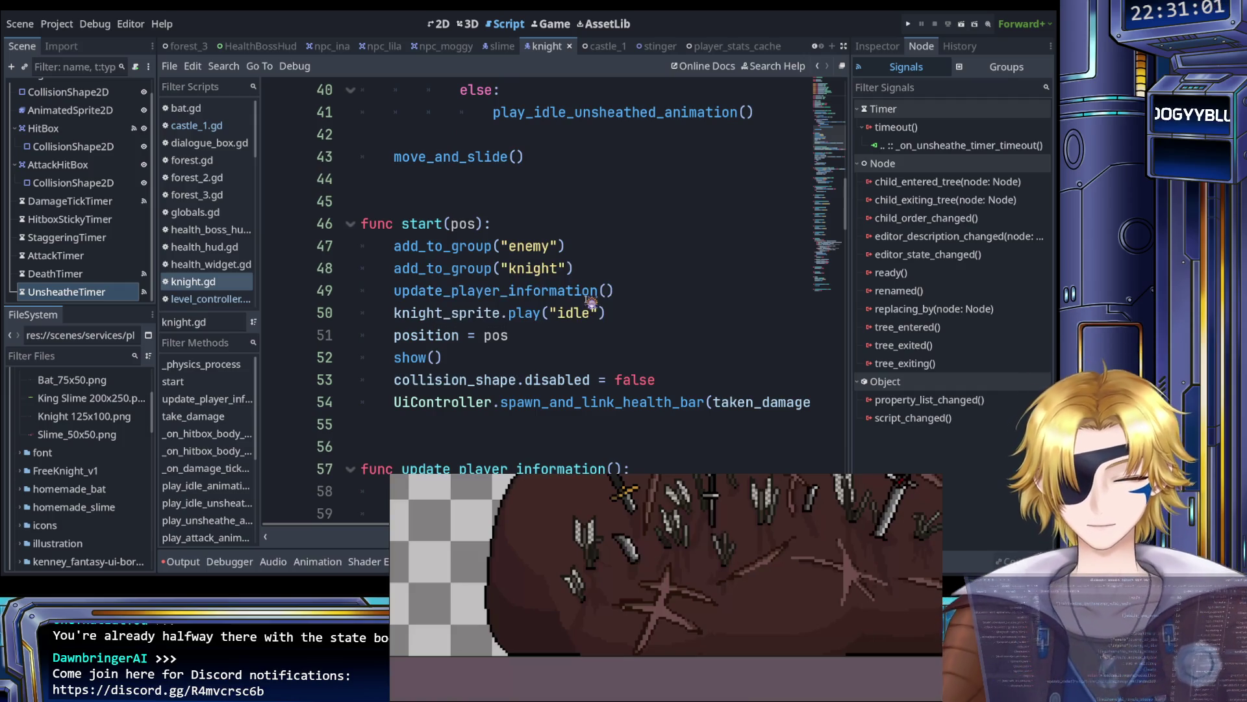
scroll(590, 303, down, 4)
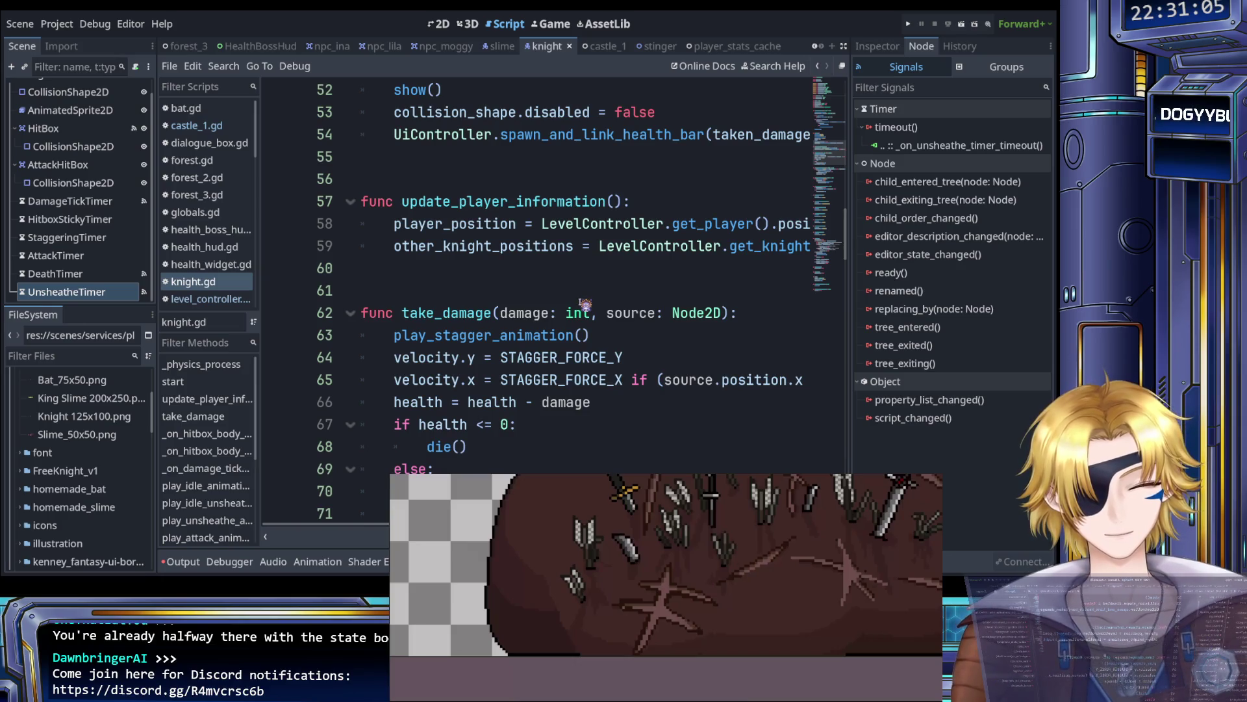
scroll(585, 305, down, 2)
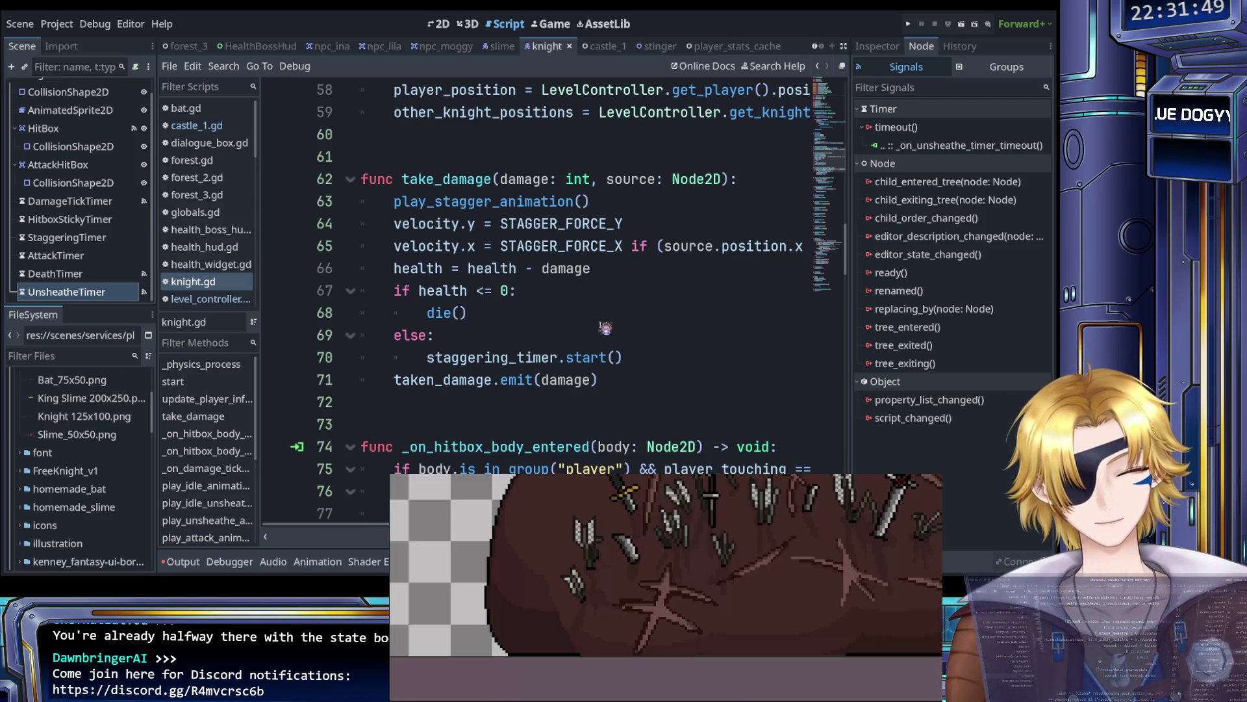
click(575, 318)
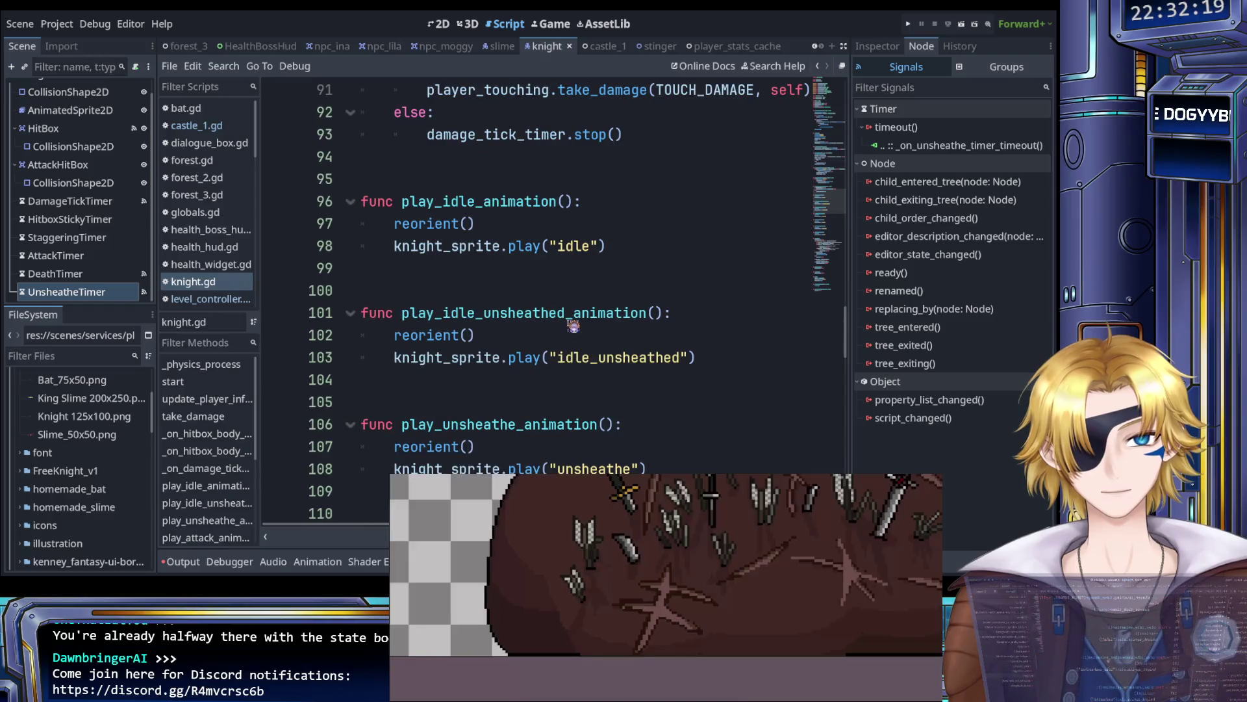
scroll(572, 325, down, 3)
scroll(573, 326, down, 13)
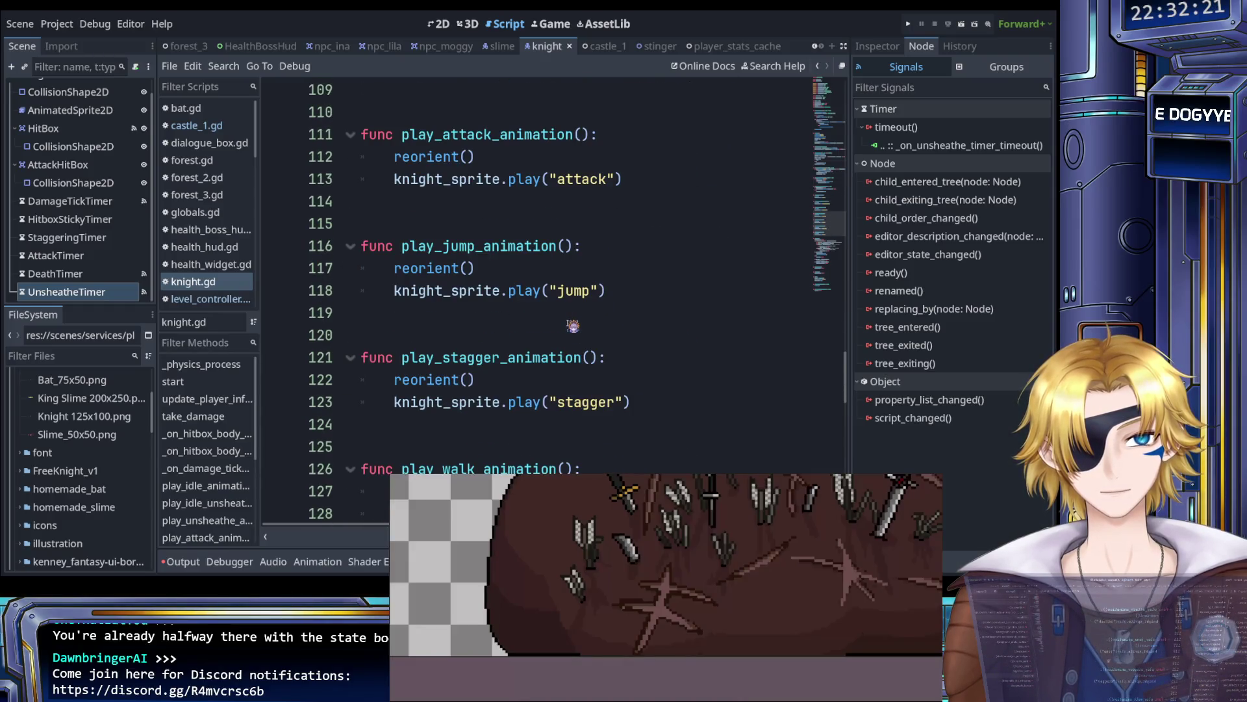
scroll(572, 326, down, 5)
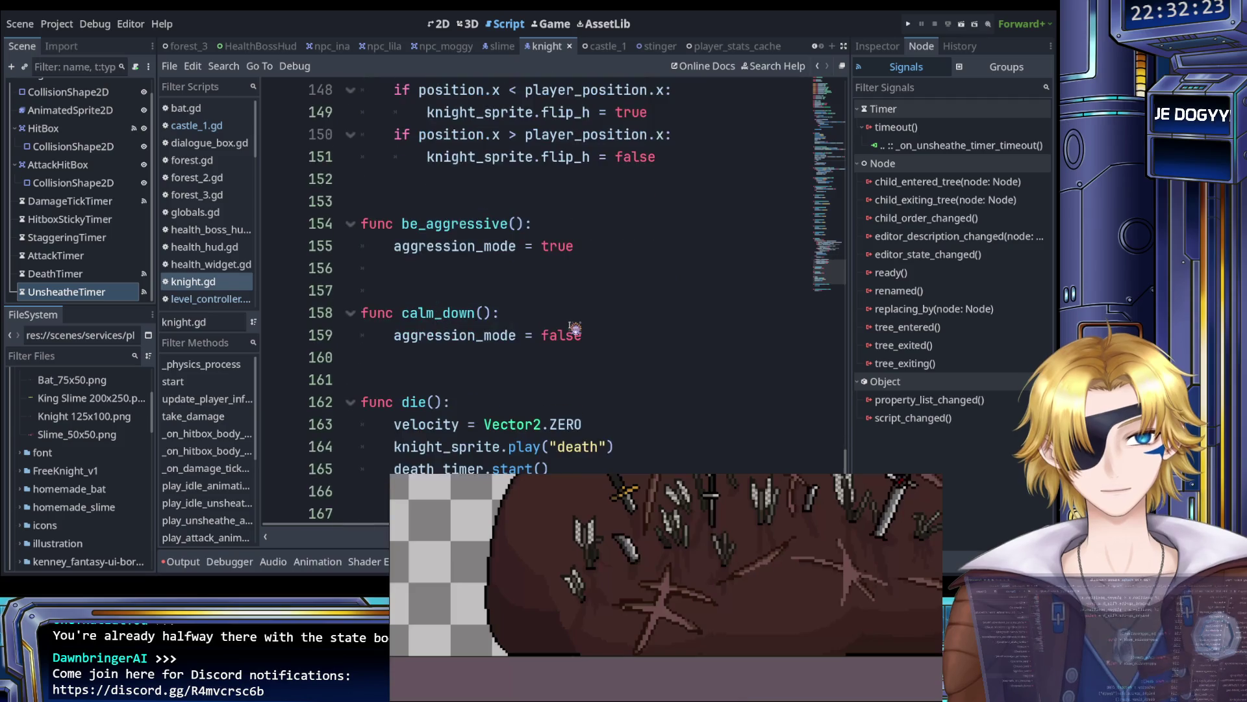
scroll(608, 390, up, 3)
scroll(607, 390, up, 20)
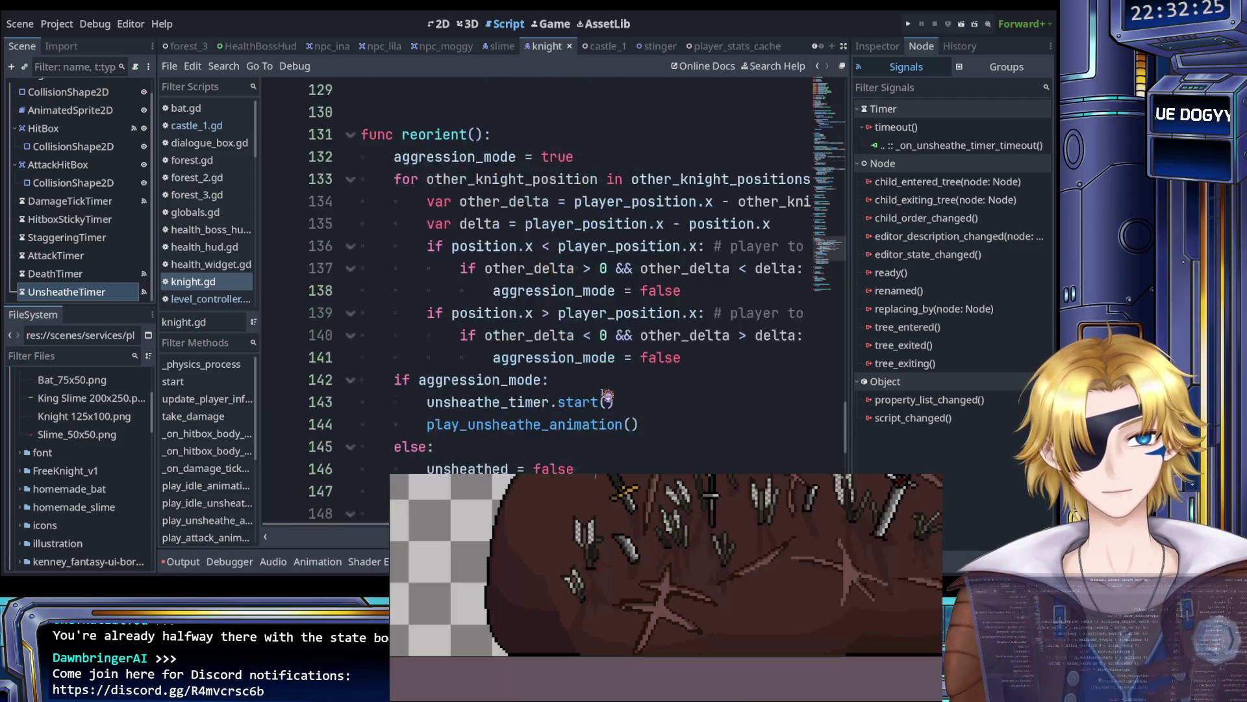
scroll(607, 394, up, 12)
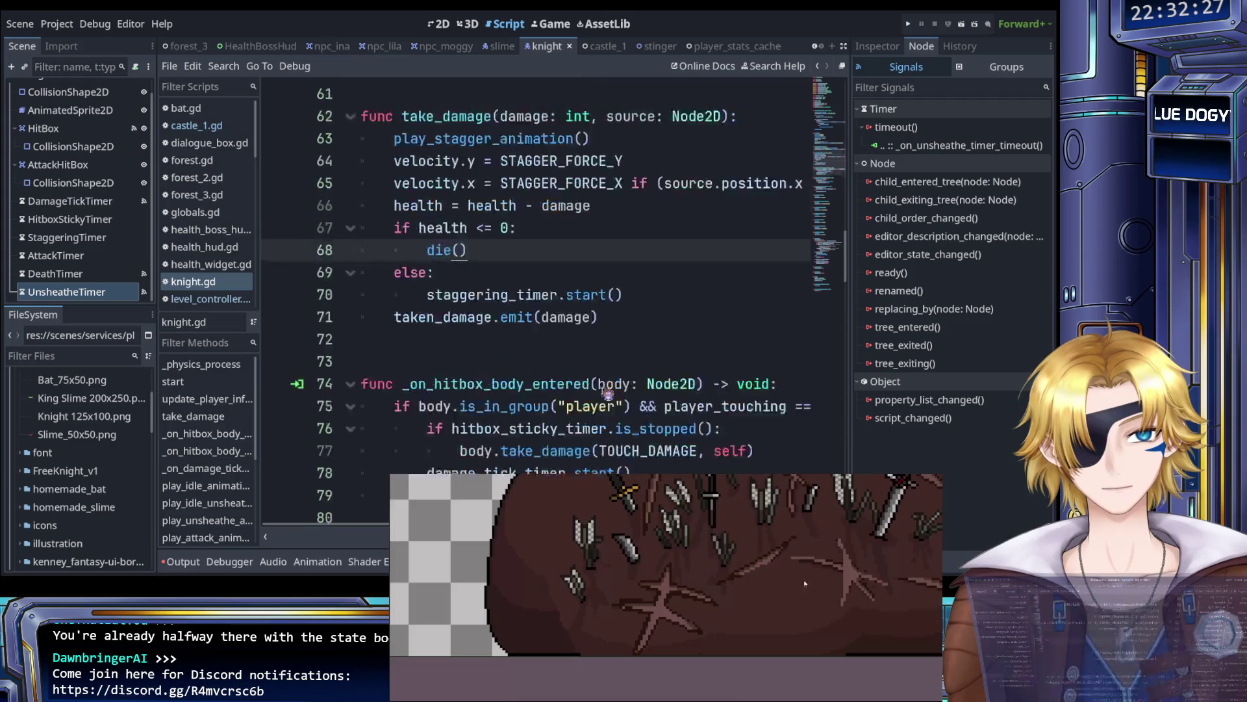
scroll(607, 395, up, 7)
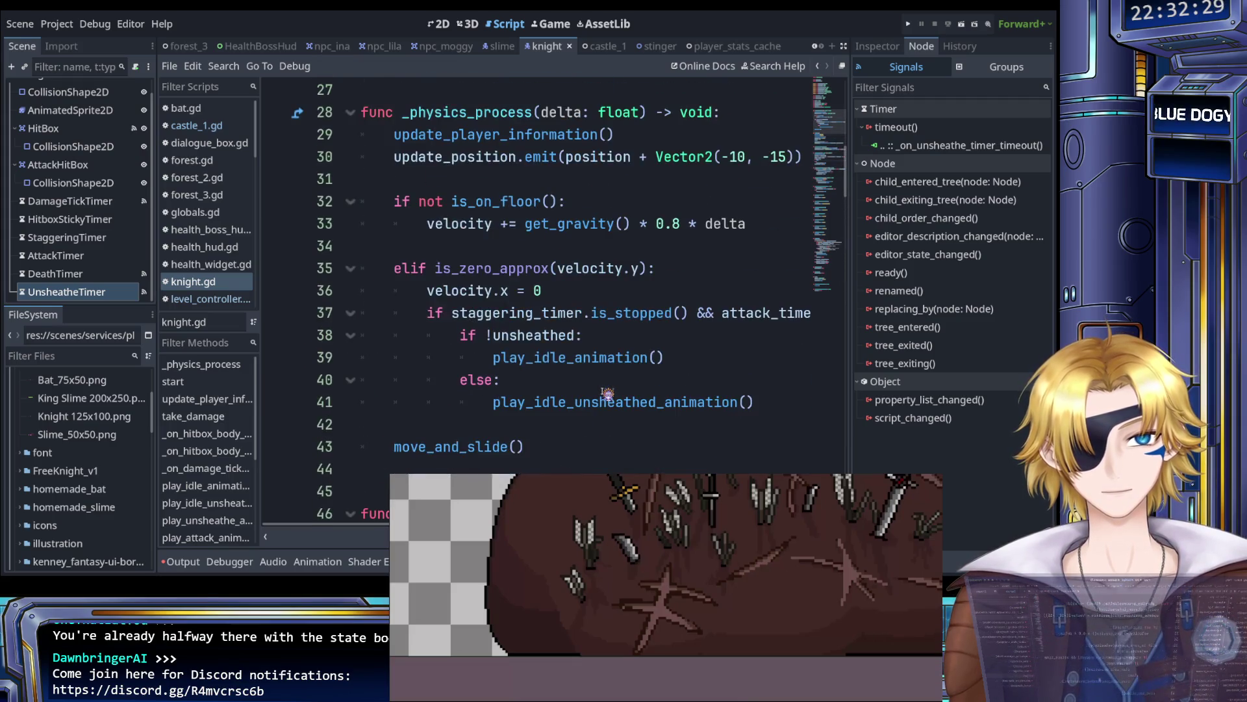
scroll(608, 394, up, 3)
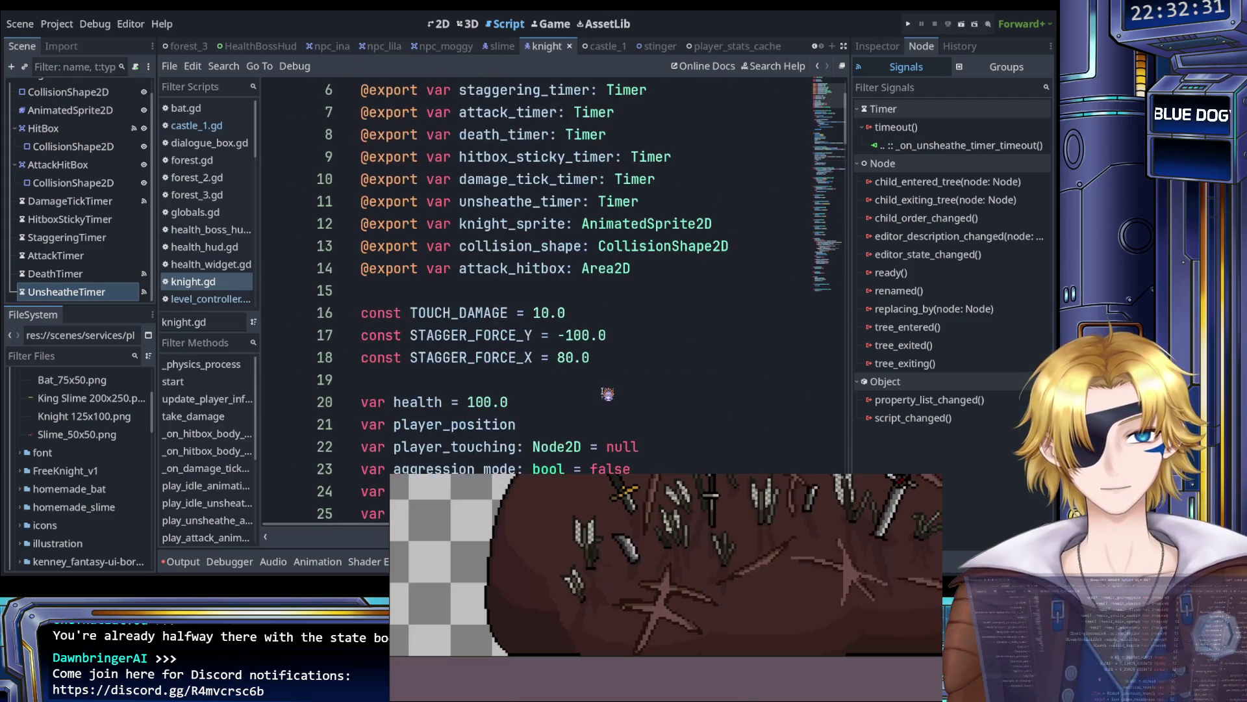
scroll(608, 395, down, 13)
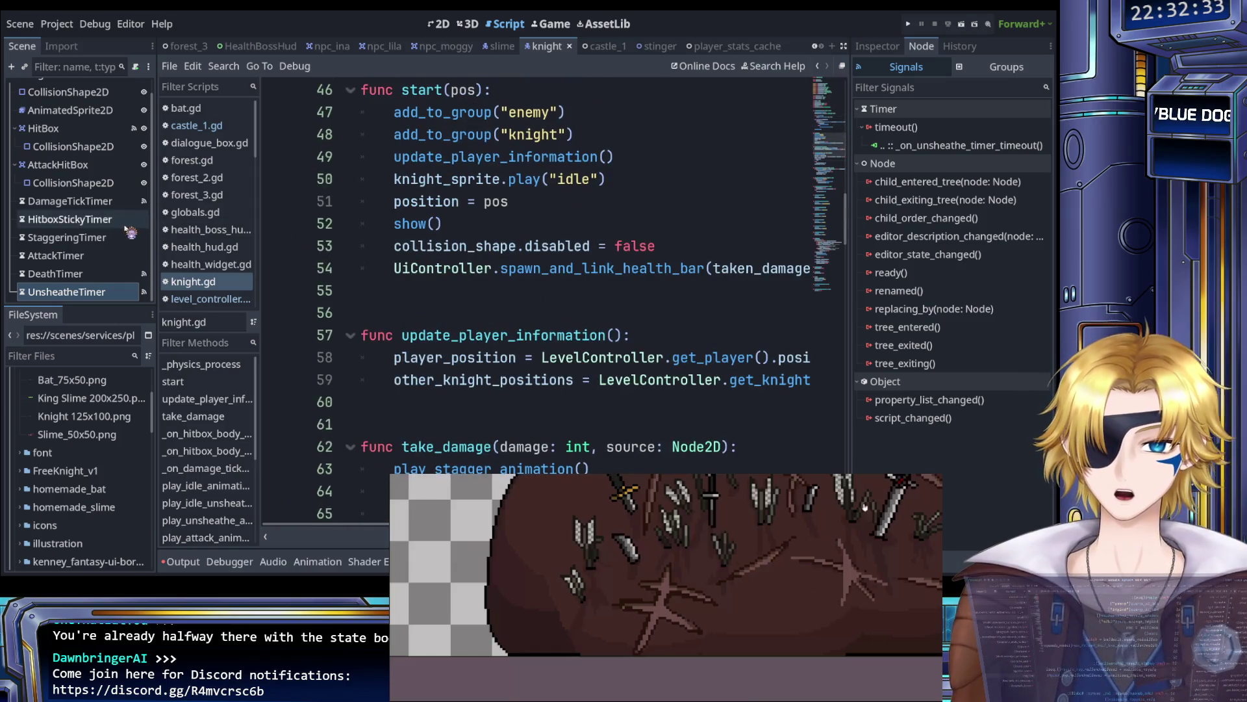
scroll(215, 245, down, 3)
scroll(214, 246, up, 3)
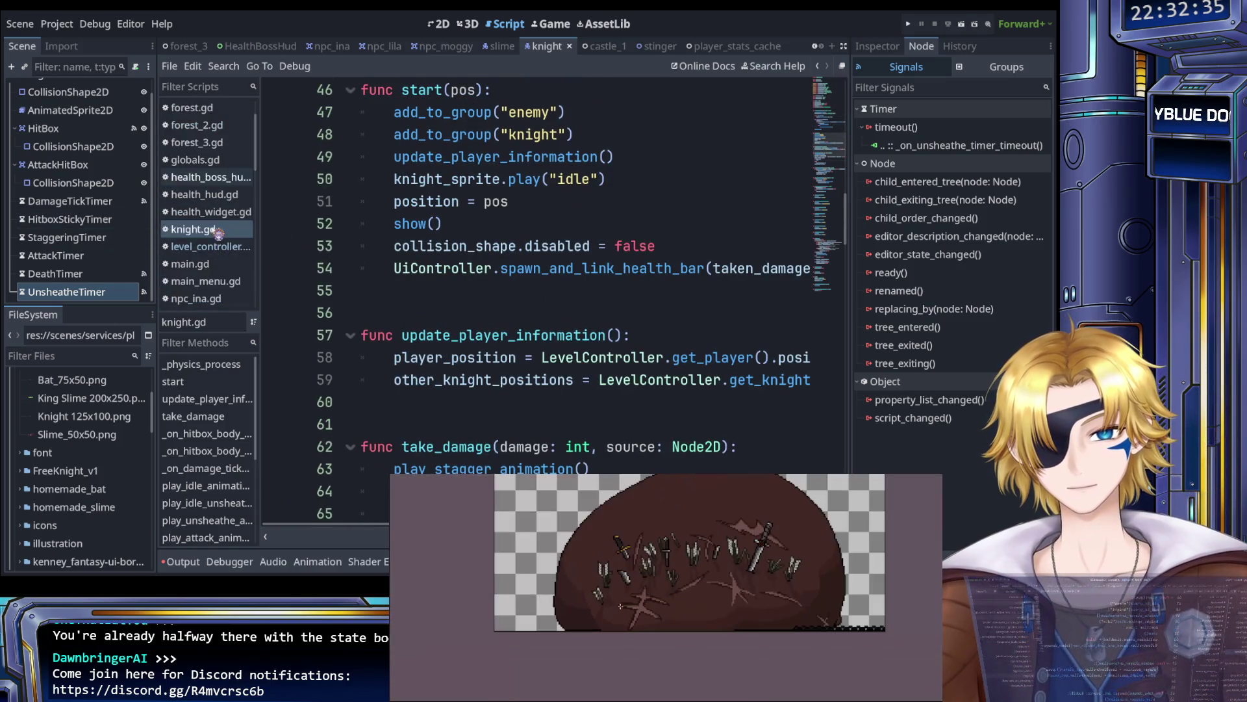
scroll(217, 247, down, 5)
Step: Open slime.gd and inspect the take_damage calls in its hitbox code
click(218, 245)
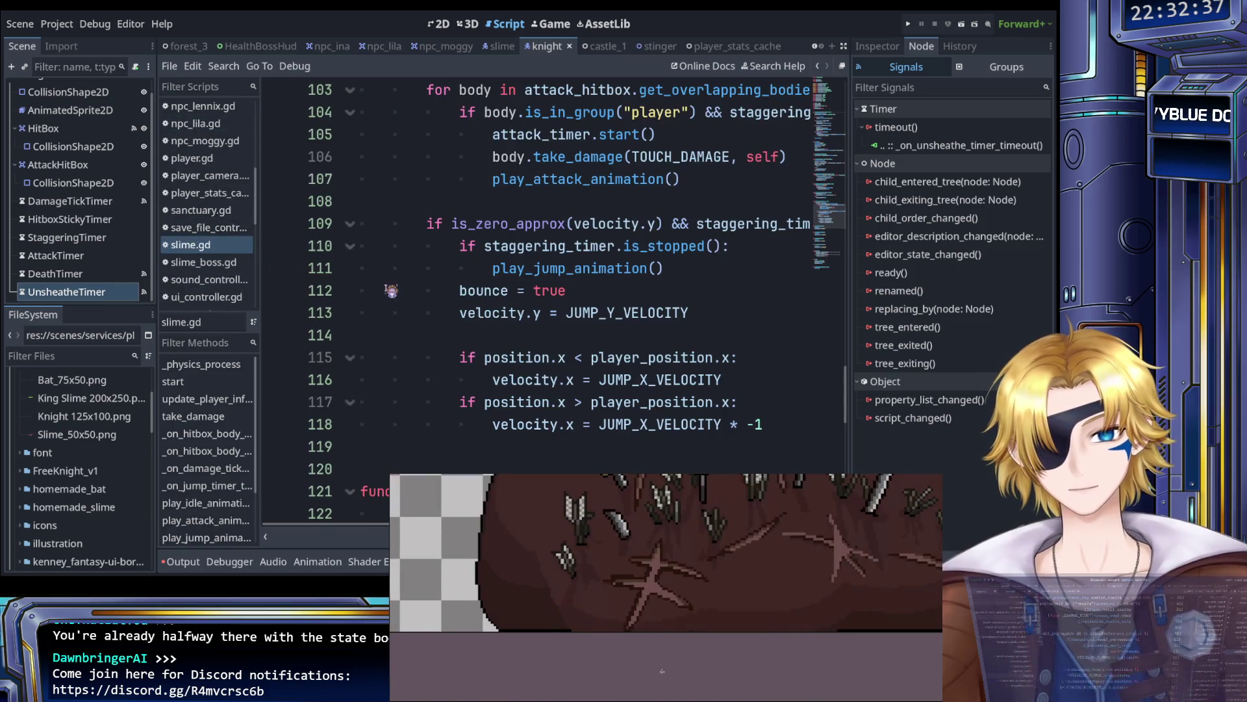
scroll(403, 288, down, 4)
scroll(402, 288, down, 8)
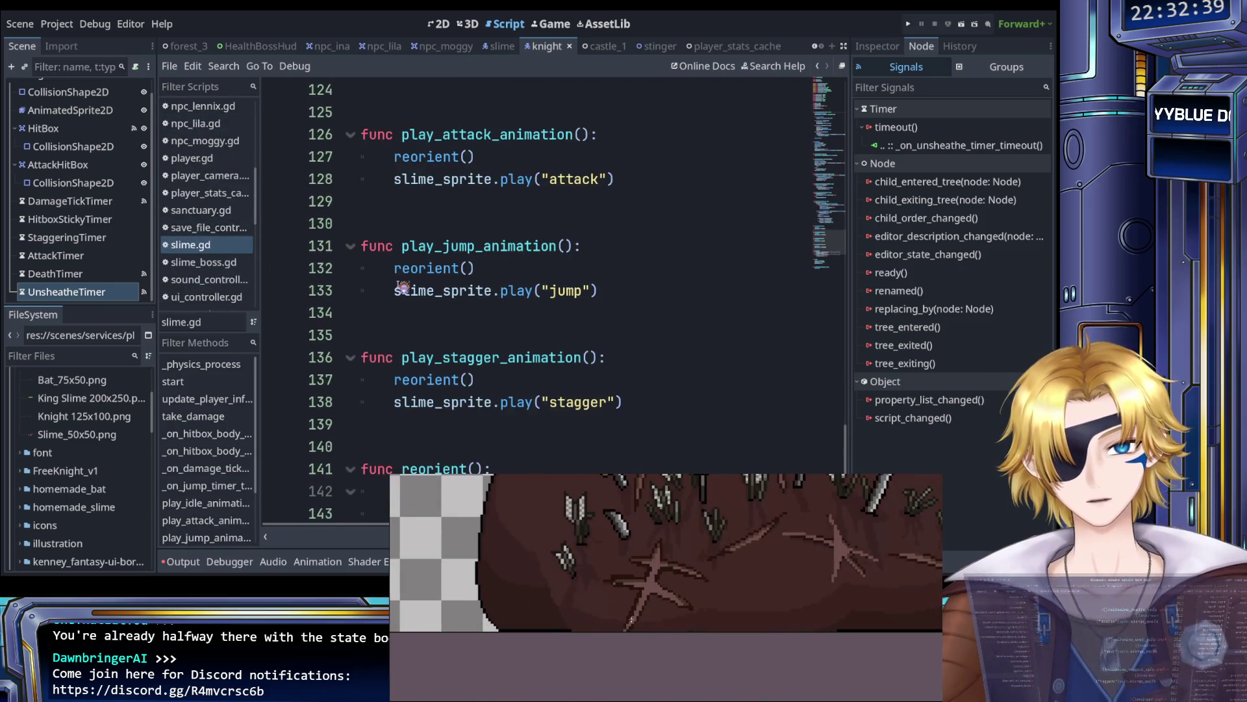
scroll(403, 288, up, 20)
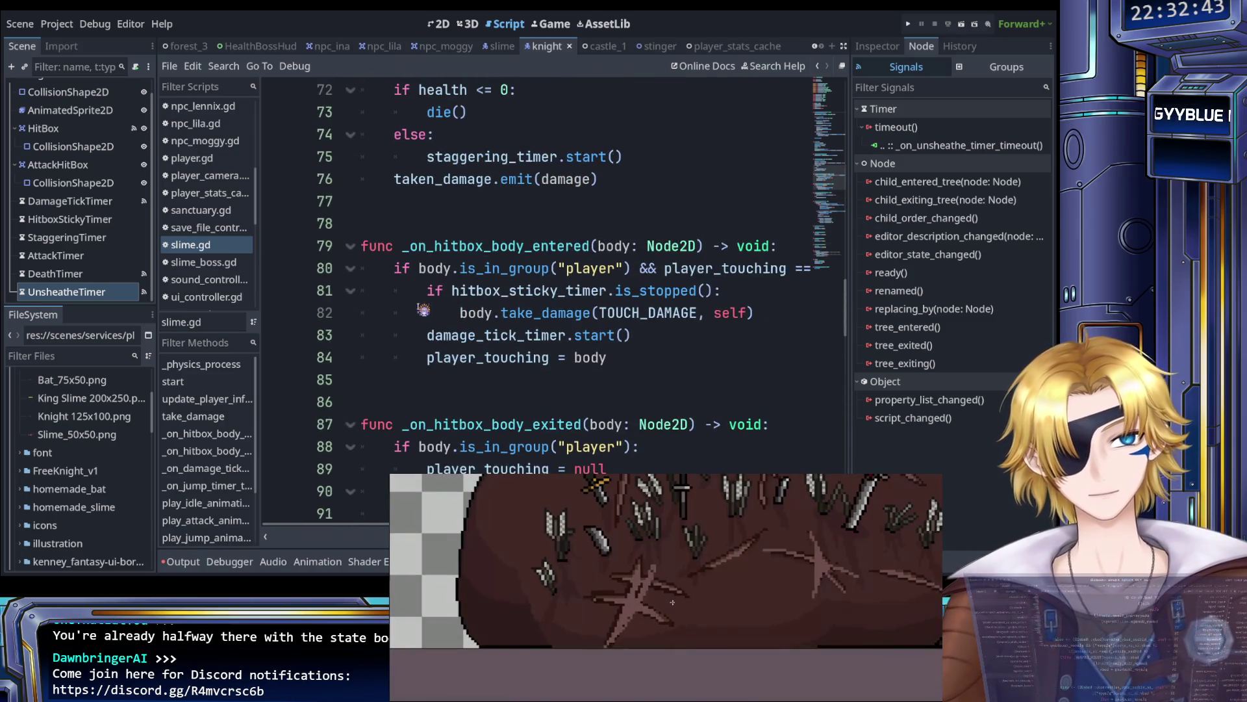
click(423, 311)
scroll(419, 310, up, 1)
scroll(419, 310, up, 1)
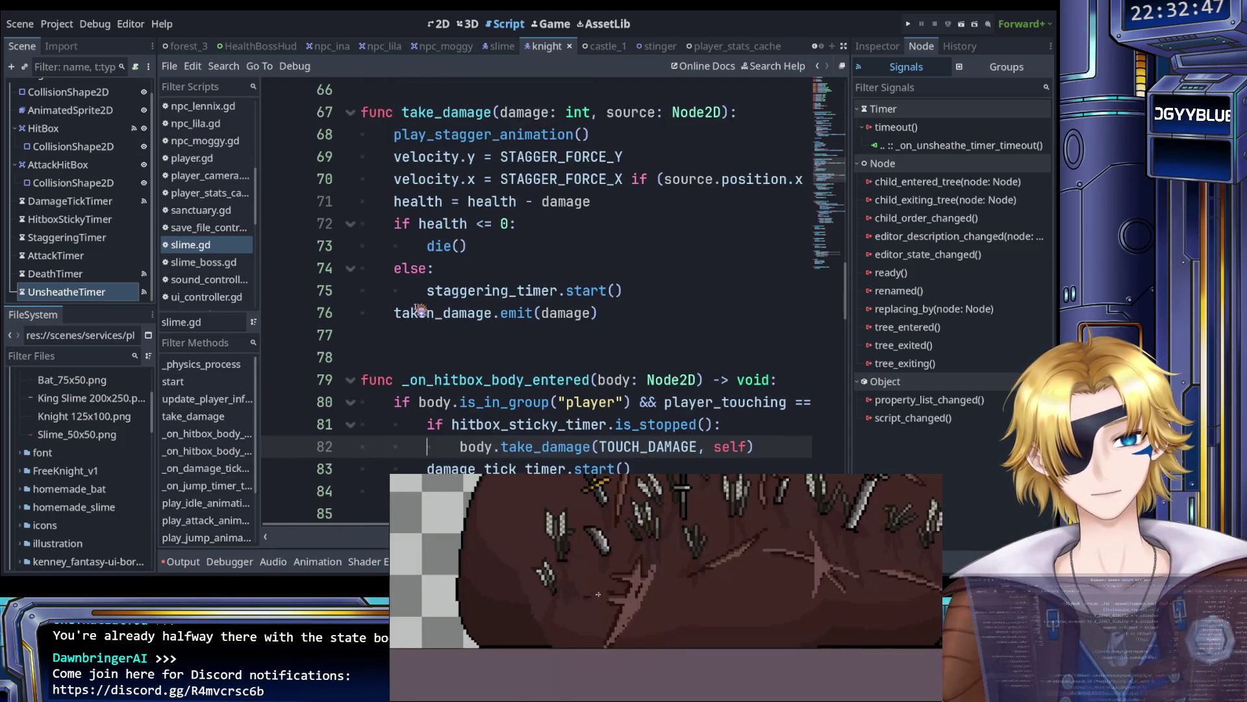
scroll(419, 311, down, 5)
scroll(421, 310, down, 6)
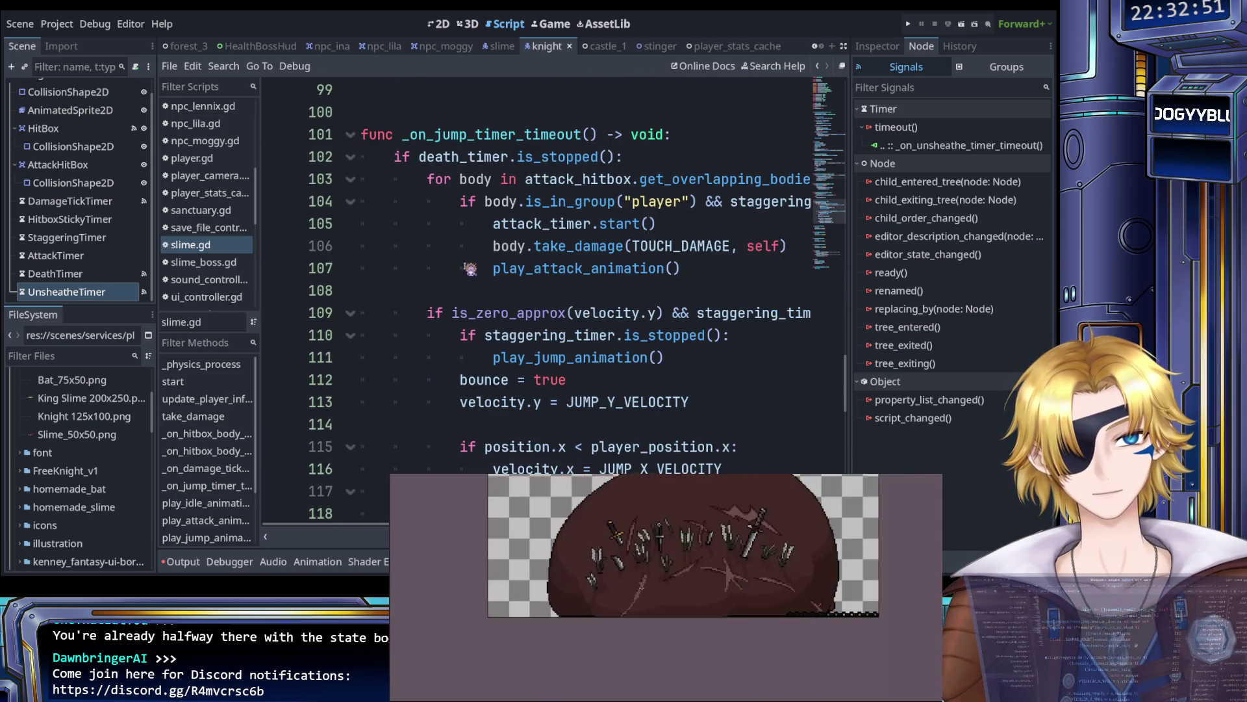
click(467, 246)
scroll(468, 256, up, 1)
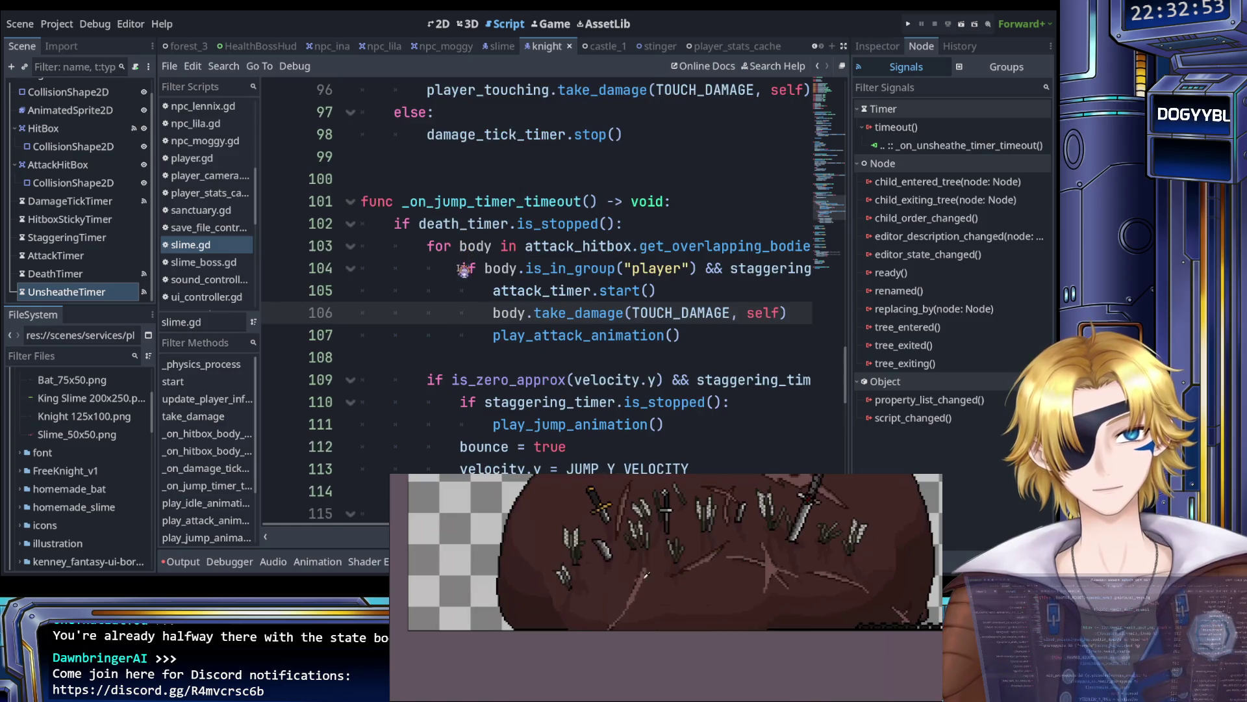
scroll(463, 273, right, 2)
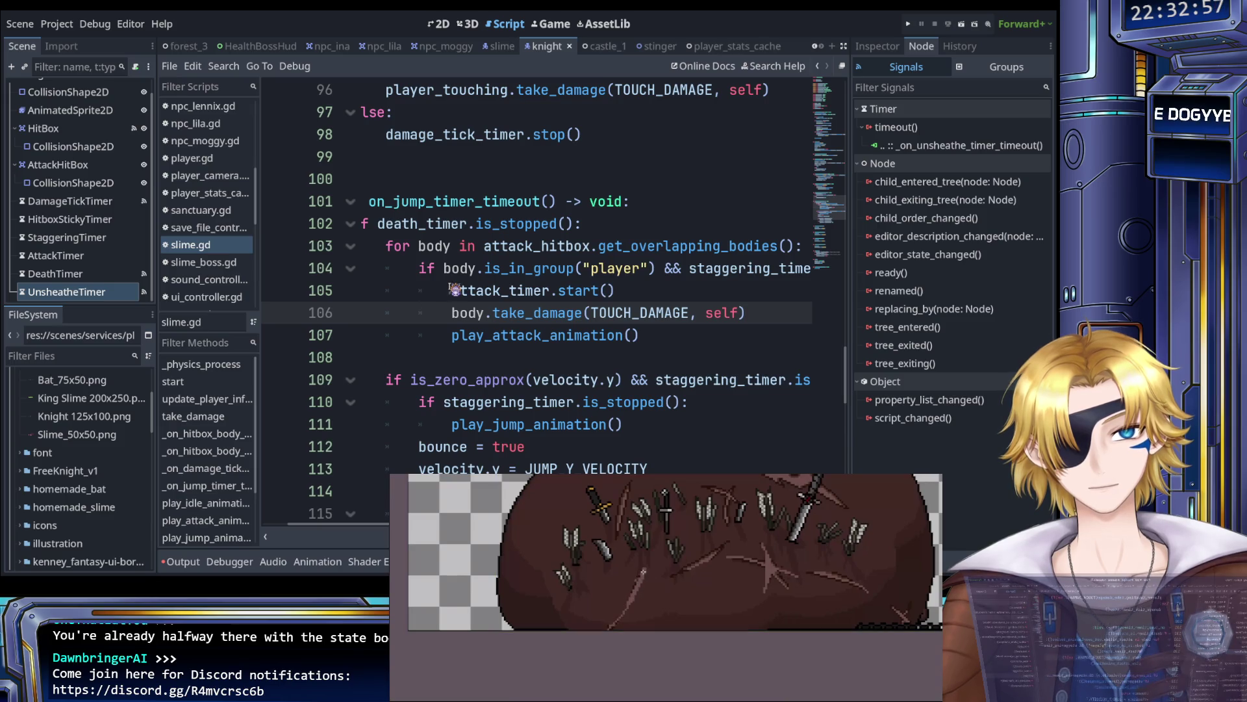
scroll(454, 289, right, 6)
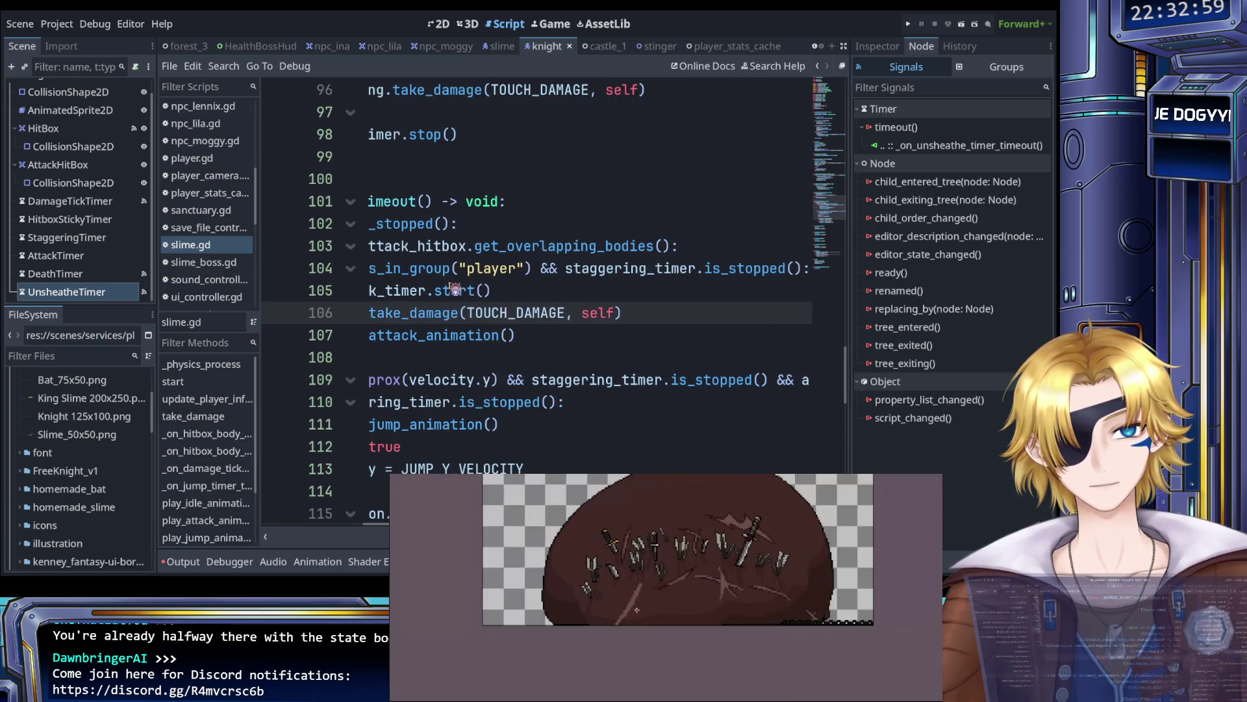
scroll(455, 288, right, 2)
scroll(455, 289, left, 10)
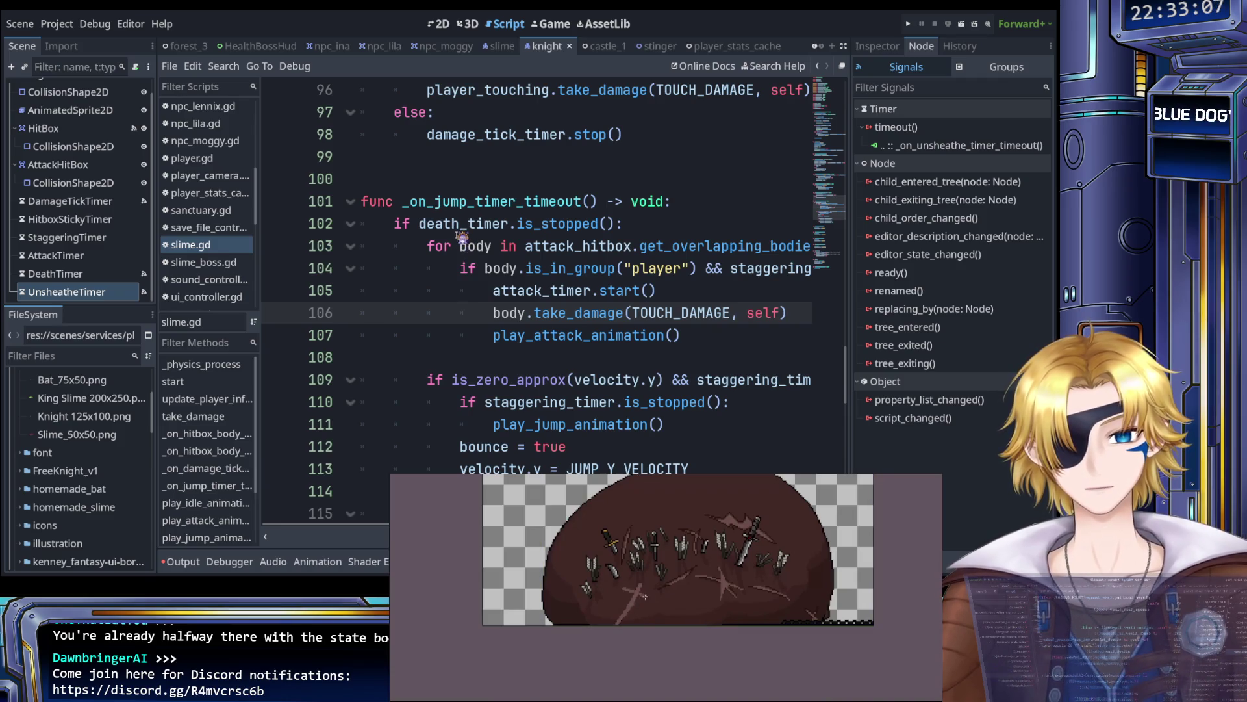
Step: Select the for body in attack_hitbox loop, lines 103–107, in _on_jump_timer_timeout()
click(460, 268)
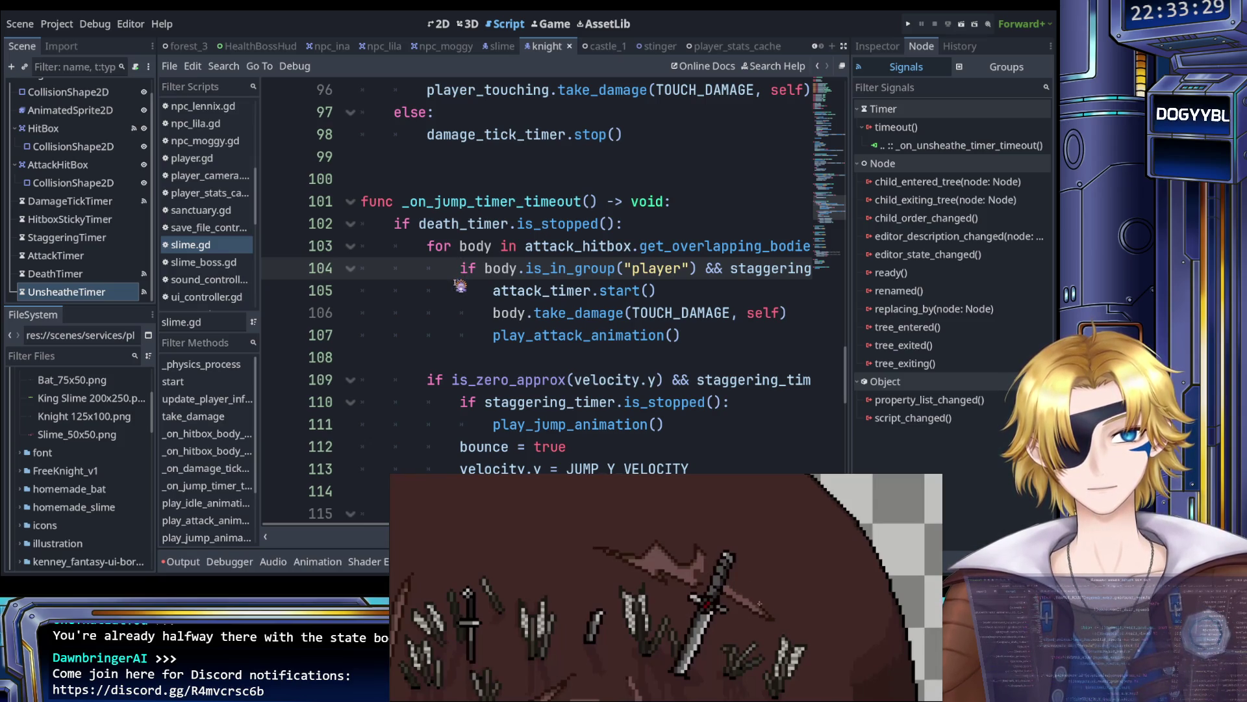
scroll(460, 286, right, 3)
scroll(460, 286, left, 3)
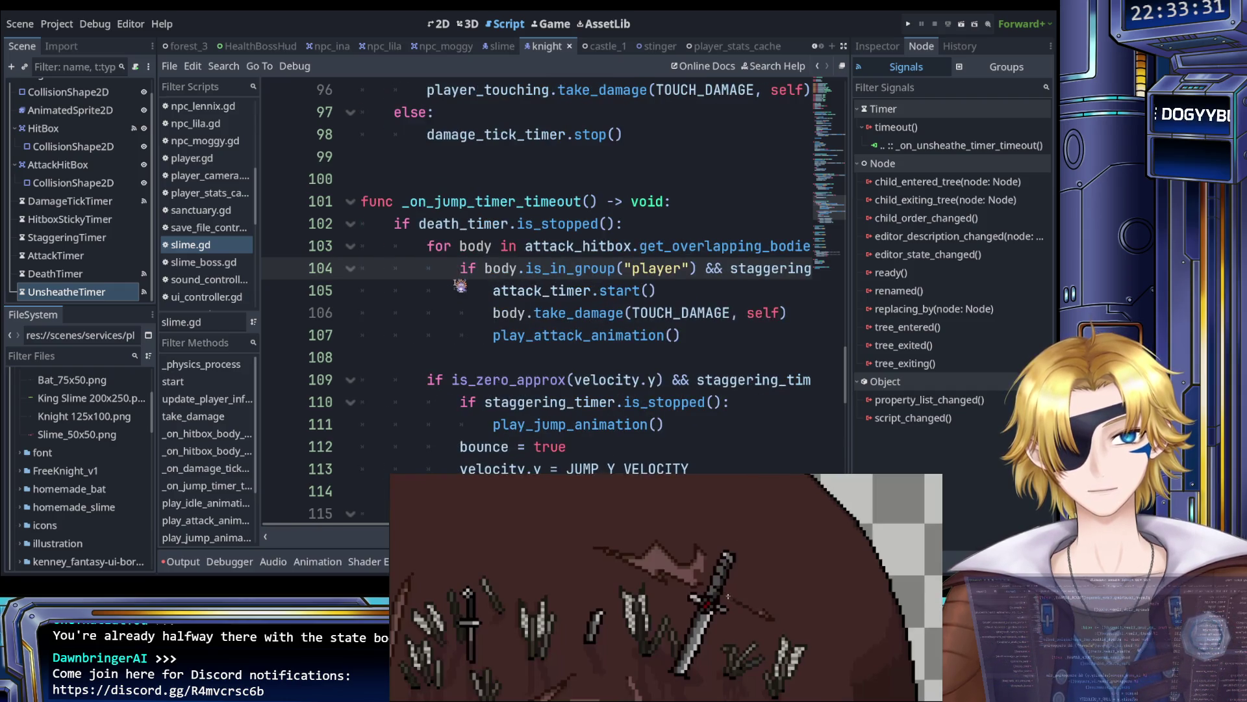
mouse_move(428, 246)
mouse_down()
mouse_move(715, 247)
mouse_move(575, 337)
mouse_up()
scroll(495, 247, right, 3)
Step: Clear the loop selection and browse the script, placing the caret on the attack timer line
scroll(513, 317, left, 4)
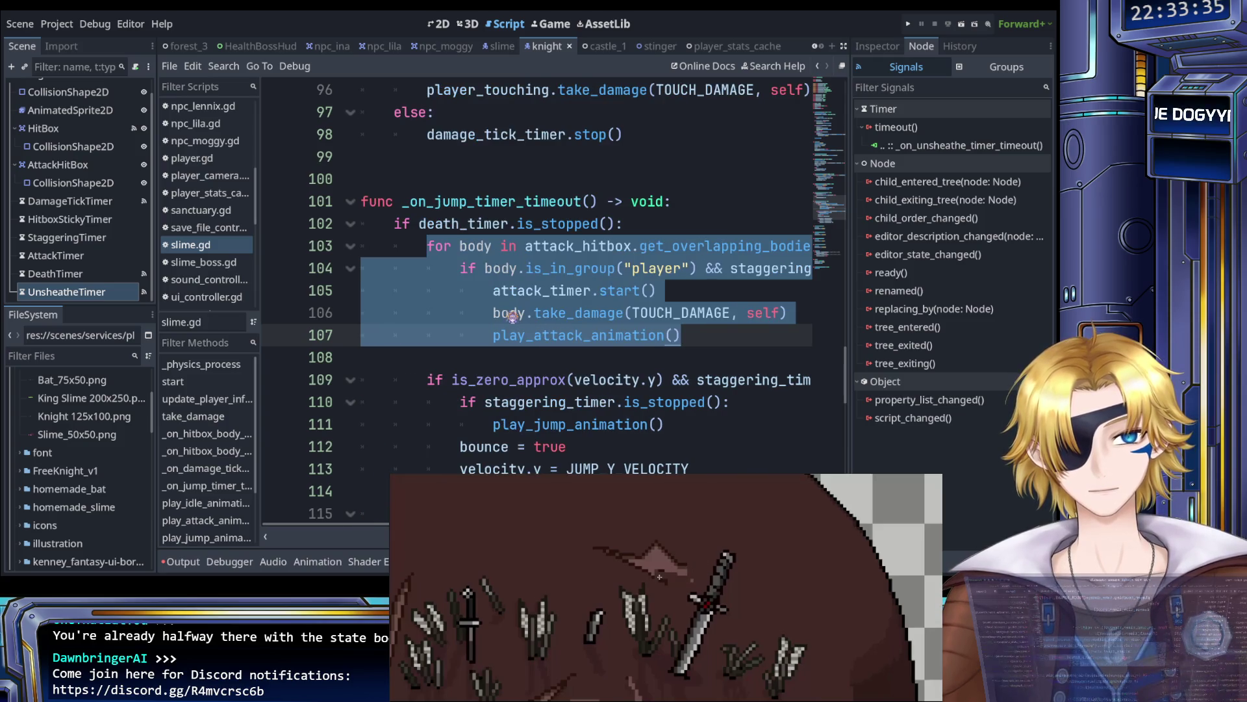
click(510, 312)
scroll(486, 304, down, 2)
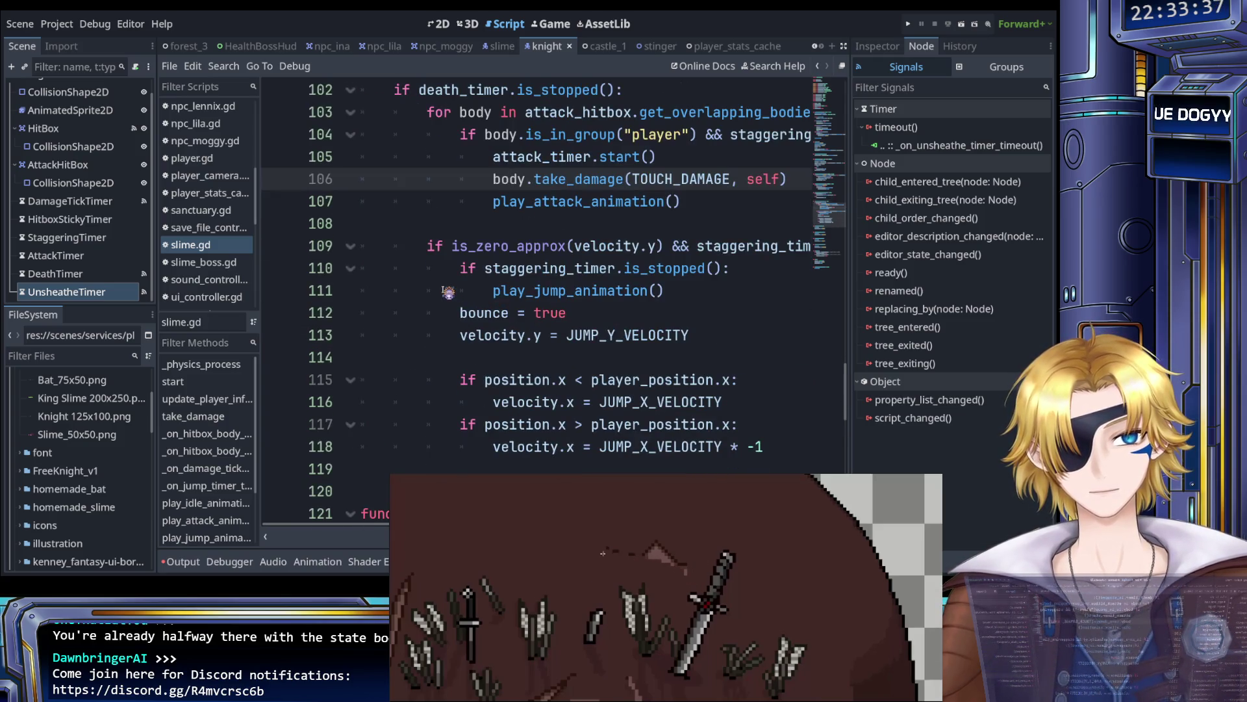
scroll(448, 291, down, 3)
scroll(448, 292, up, 5)
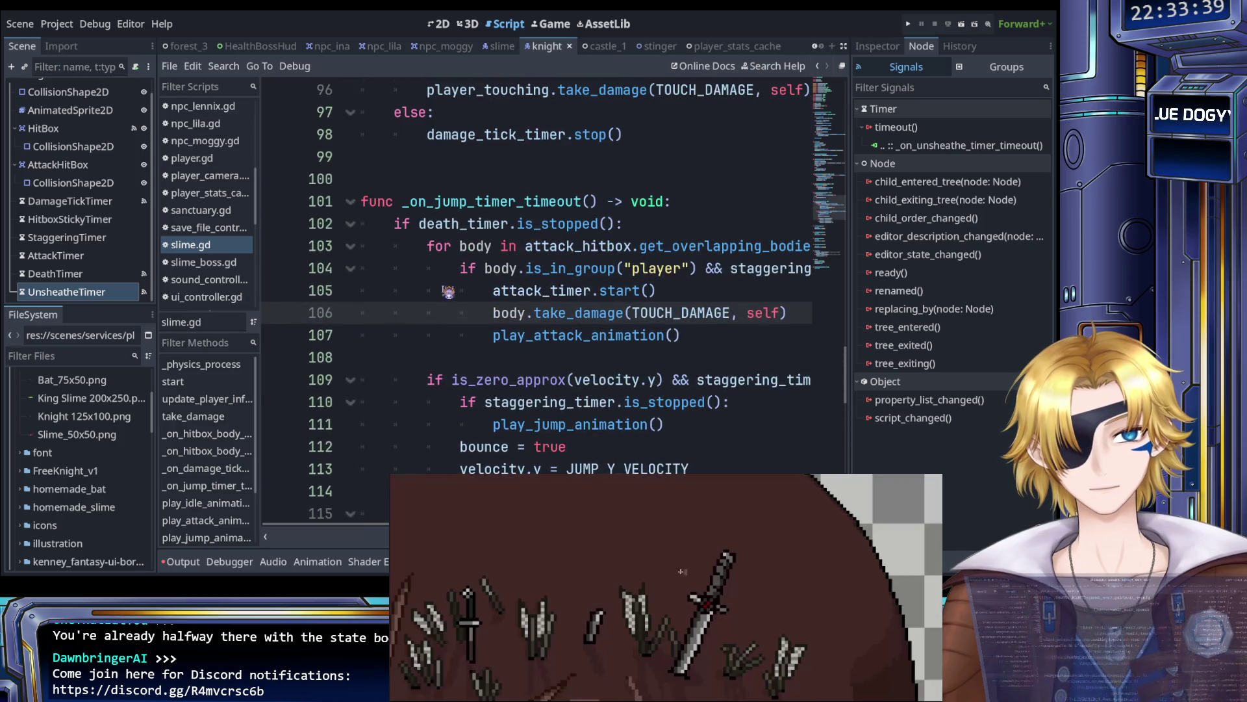
scroll(447, 291, down, 2)
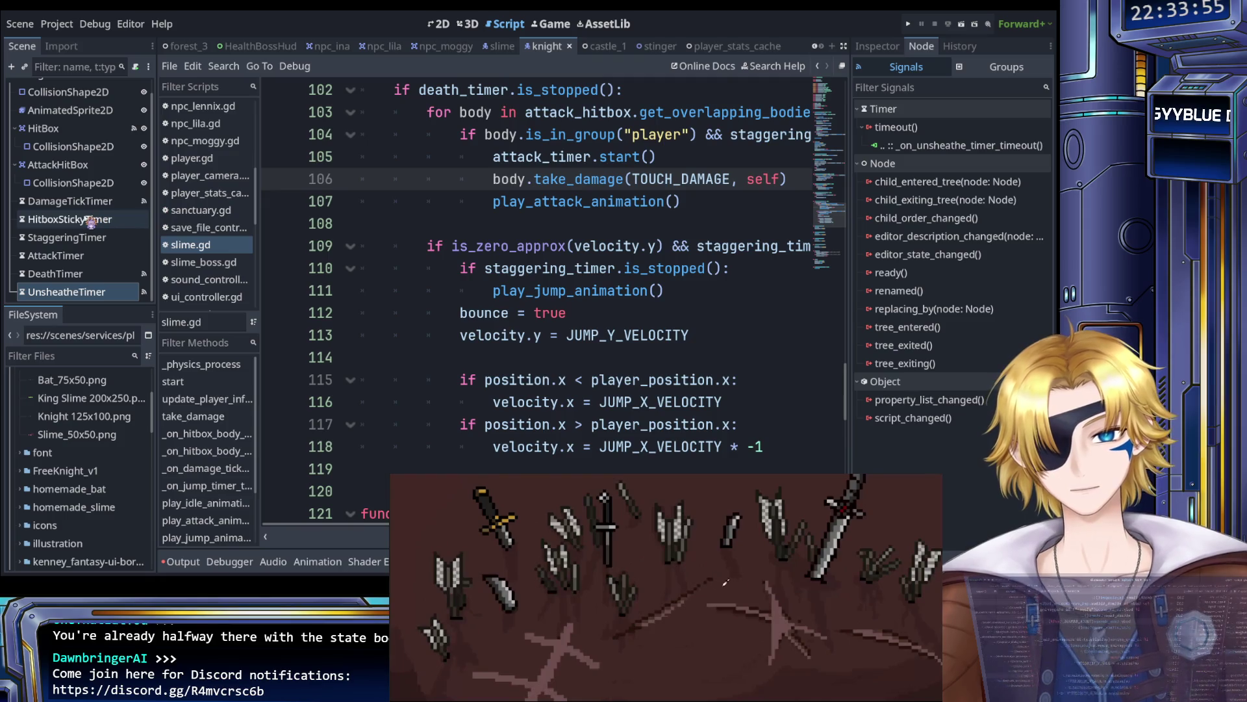
scroll(532, 232, up, 1)
click(531, 233)
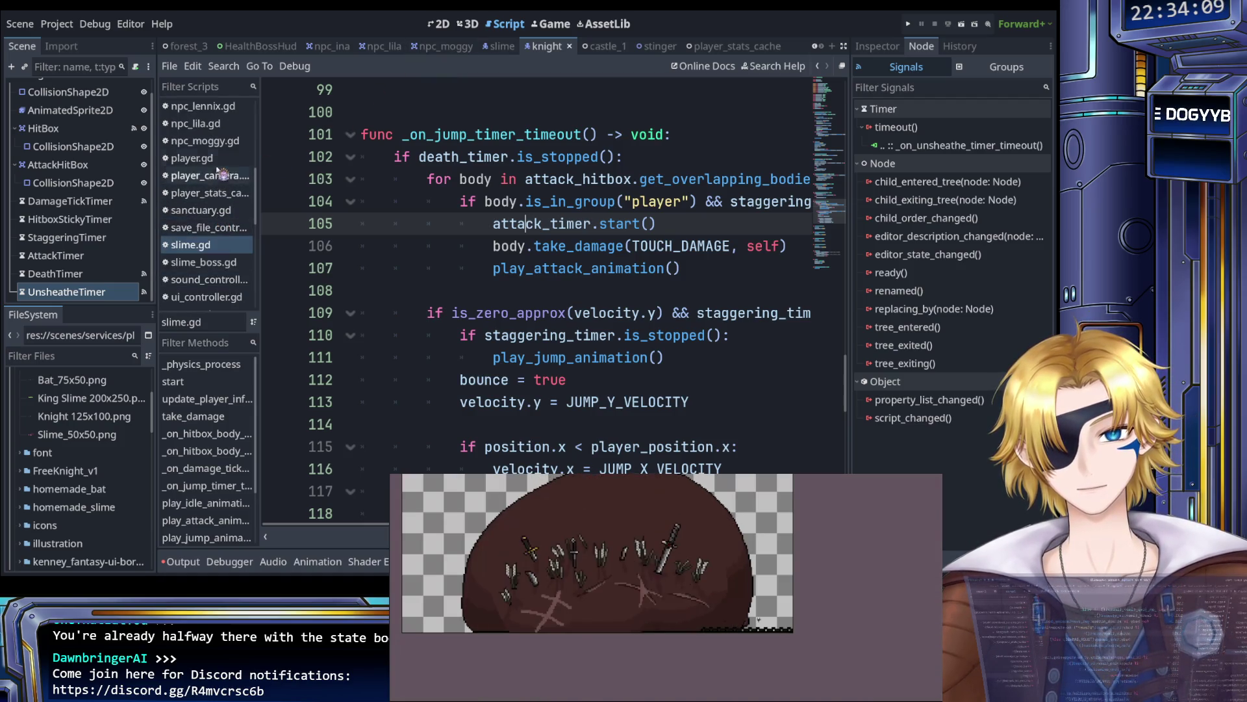
scroll(219, 216, up, 3)
Step: Switch to knight.gd and put the caret on the blank line 31, below update_position.emit
click(193, 150)
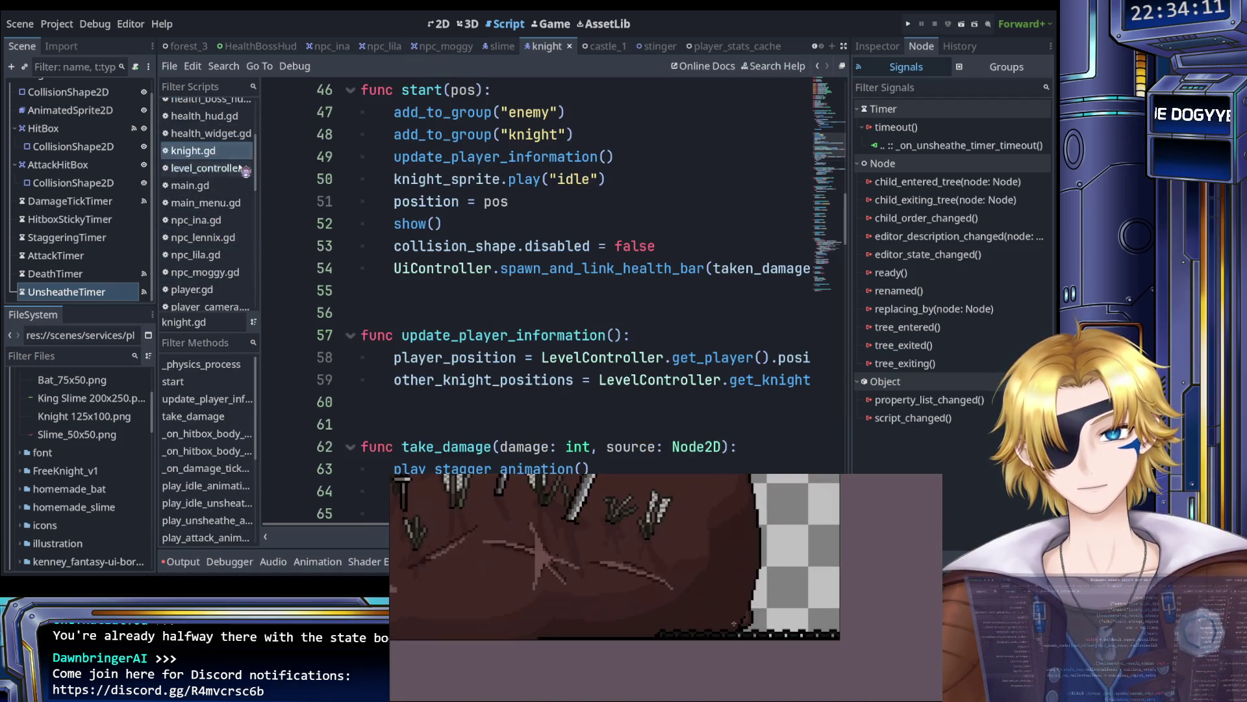
scroll(442, 279, down, 4)
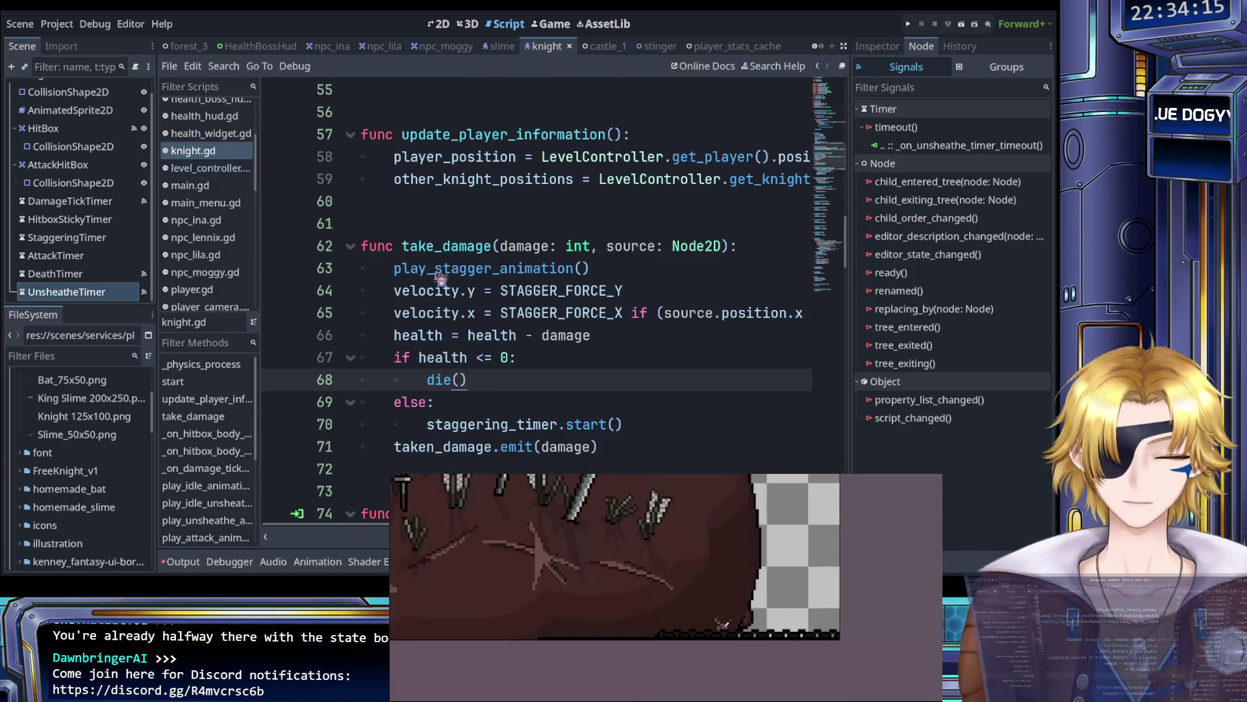
scroll(444, 291, up, 8)
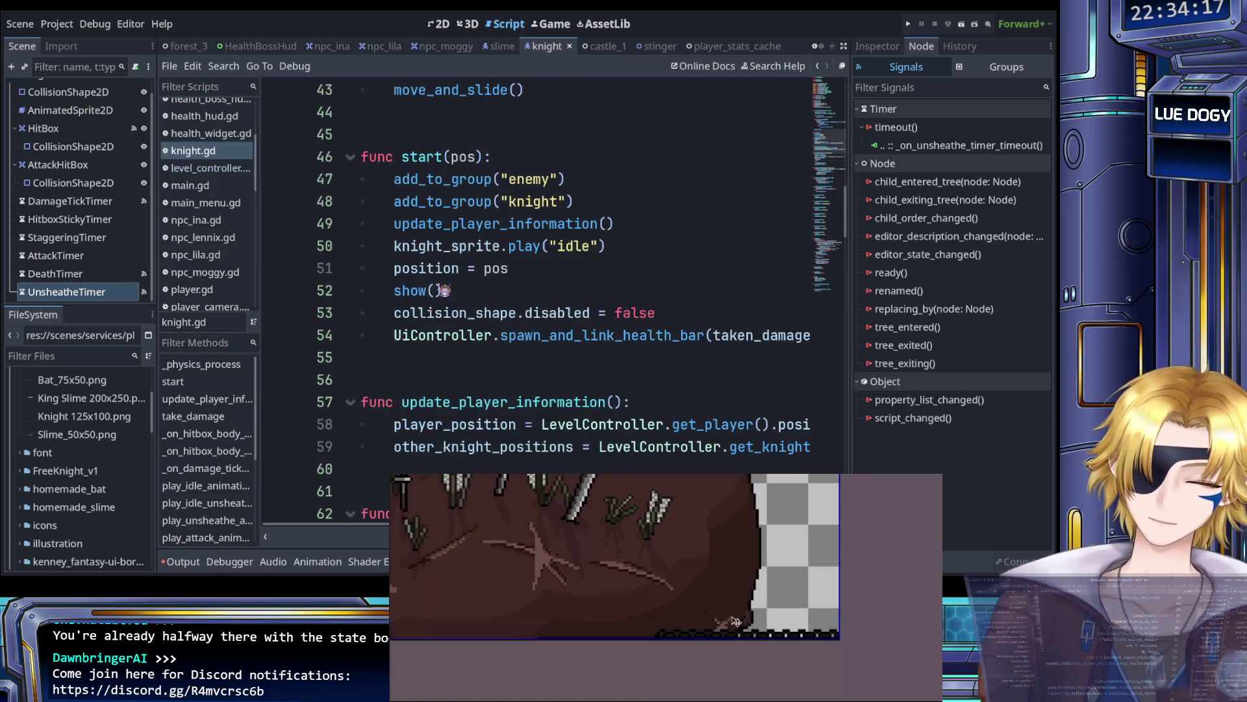
scroll(443, 289, up, 4)
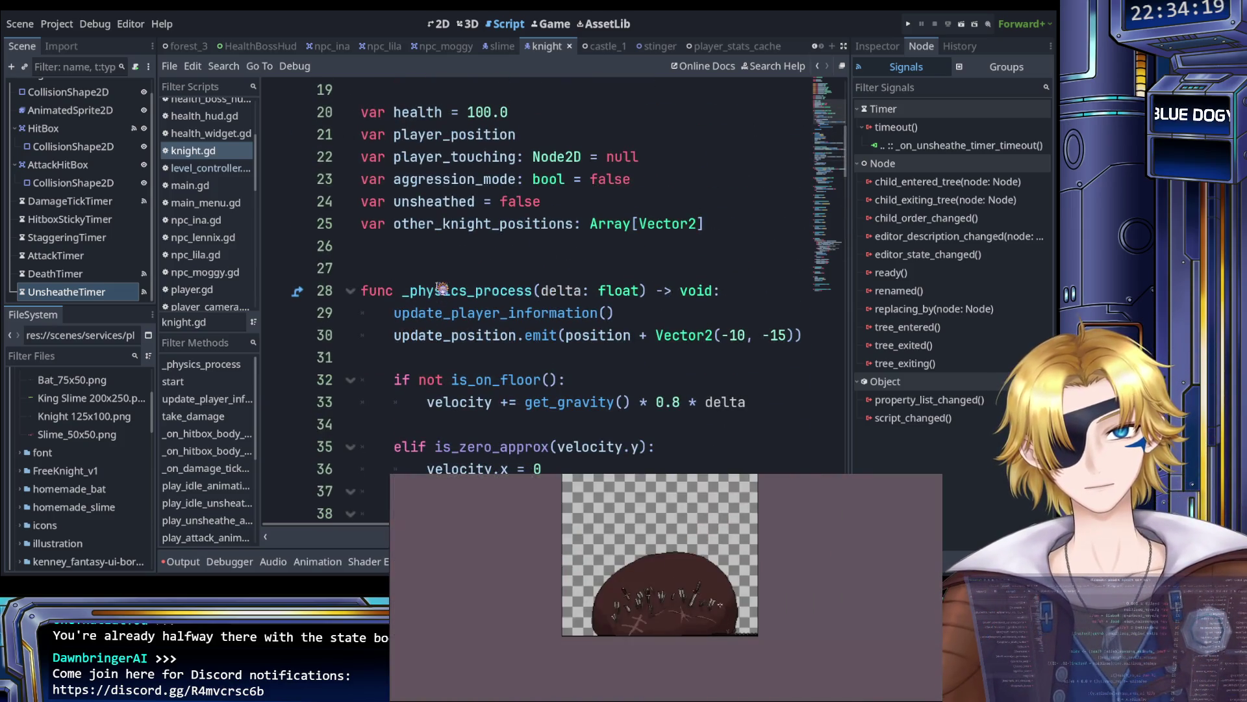
scroll(442, 288, down, 2)
scroll(441, 288, down, 1)
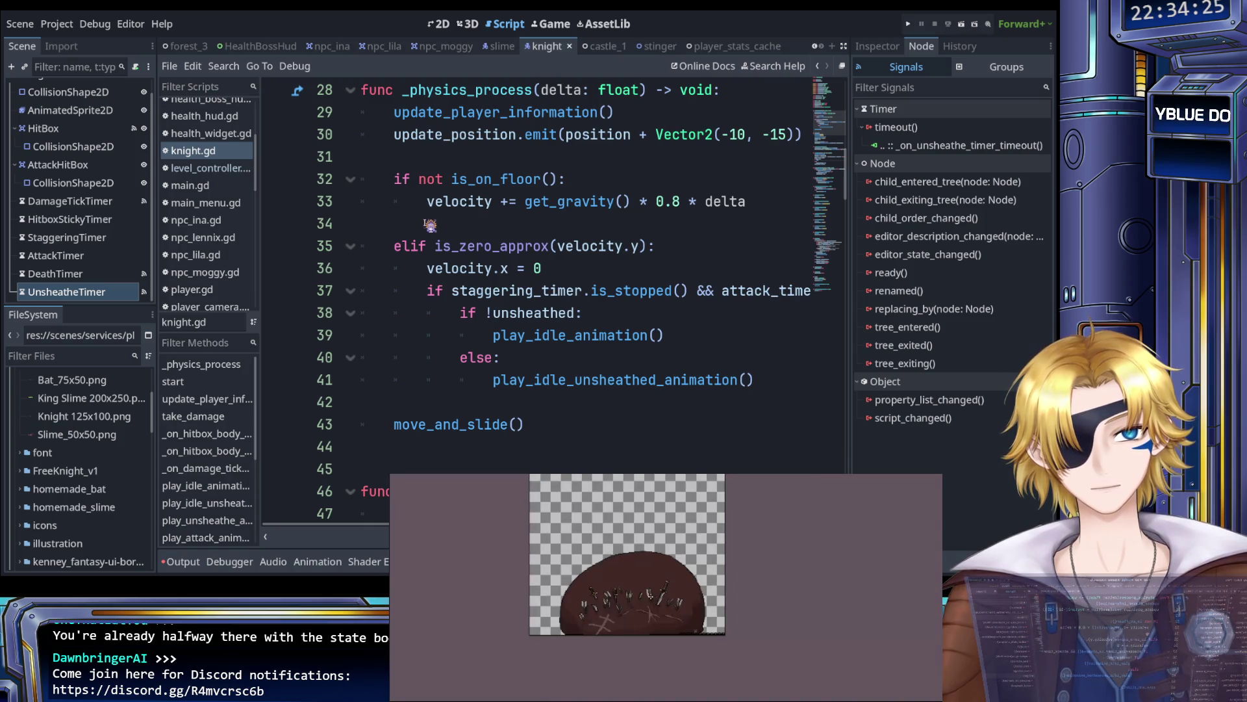
click(430, 225)
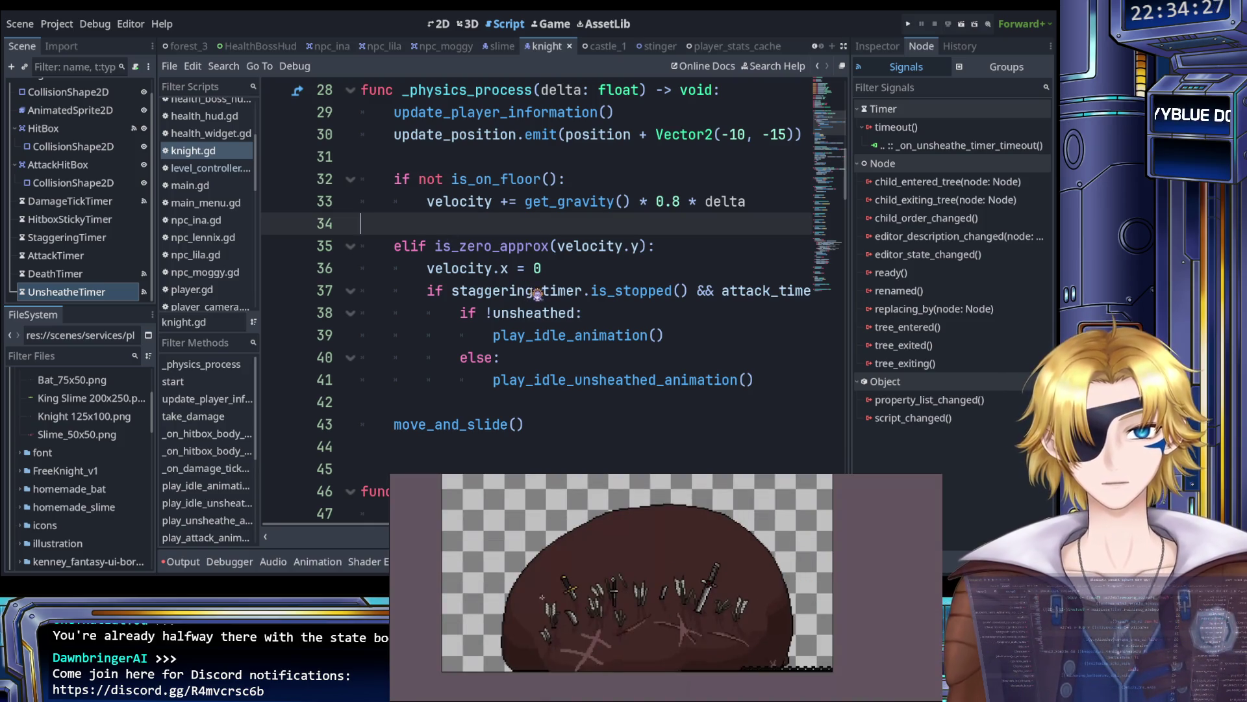
click(463, 155)
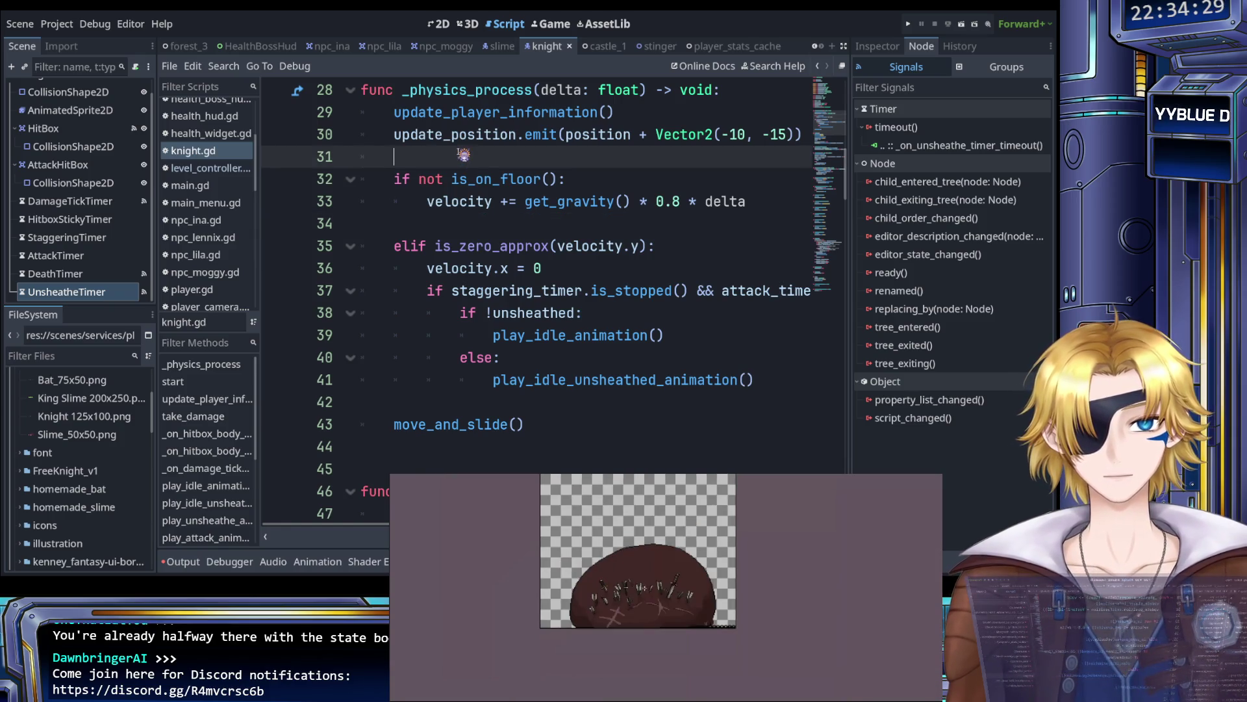
Step: Paste the copied attack_hitbox loop into line 31 of _physics_process and review the pasted code
key(ctrl+v)
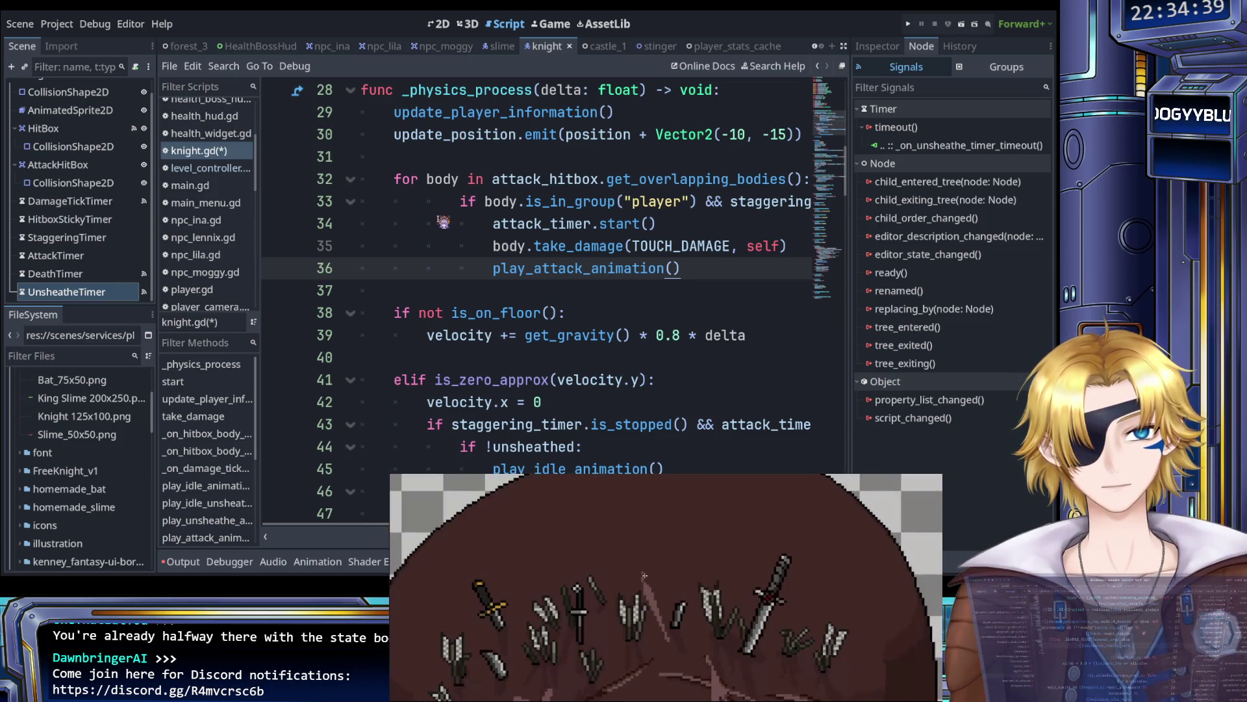
scroll(443, 223, right, 3)
scroll(443, 223, right, 5)
scroll(442, 223, left, 7)
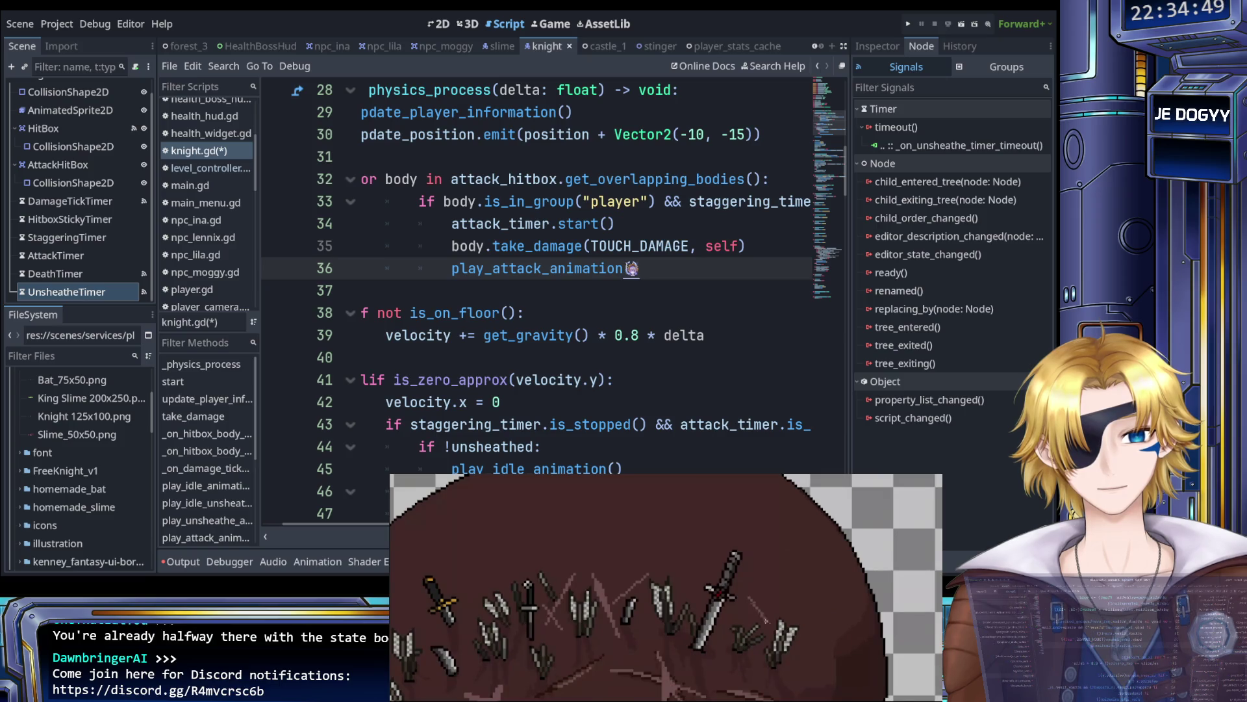
scroll(607, 268, left, 2)
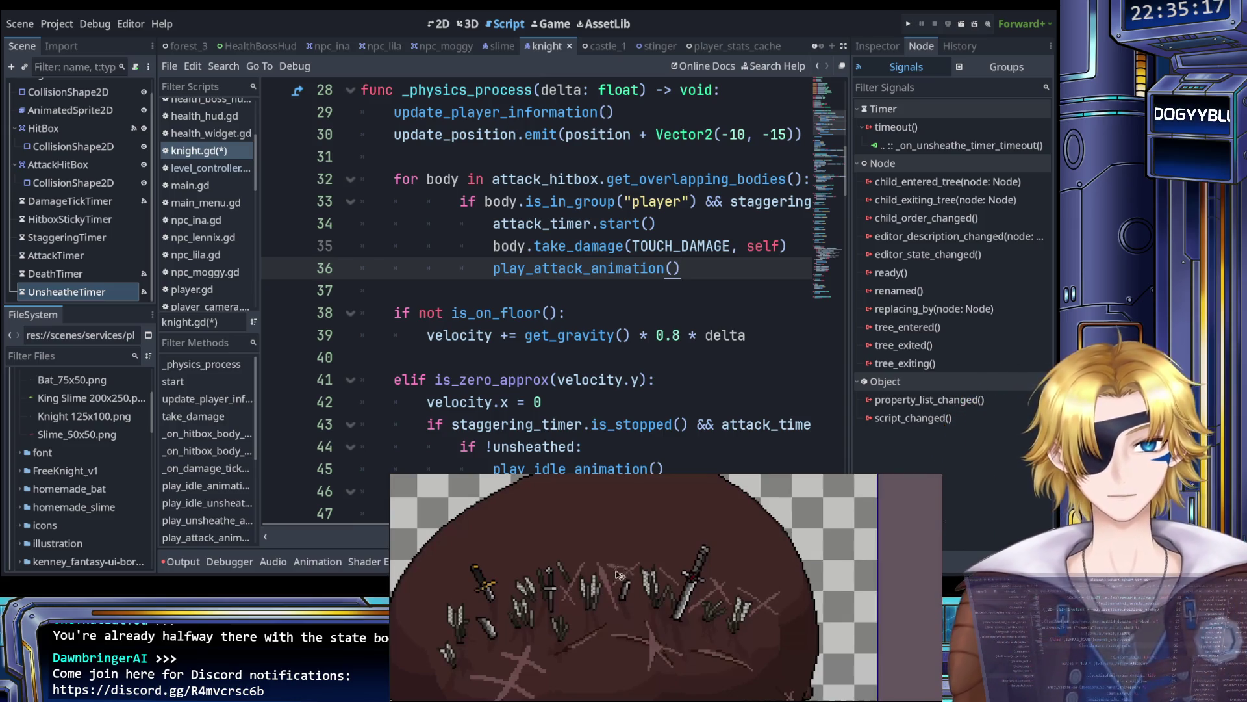
scroll(754, 612, down, 3)
scroll(528, 602, up, 4)
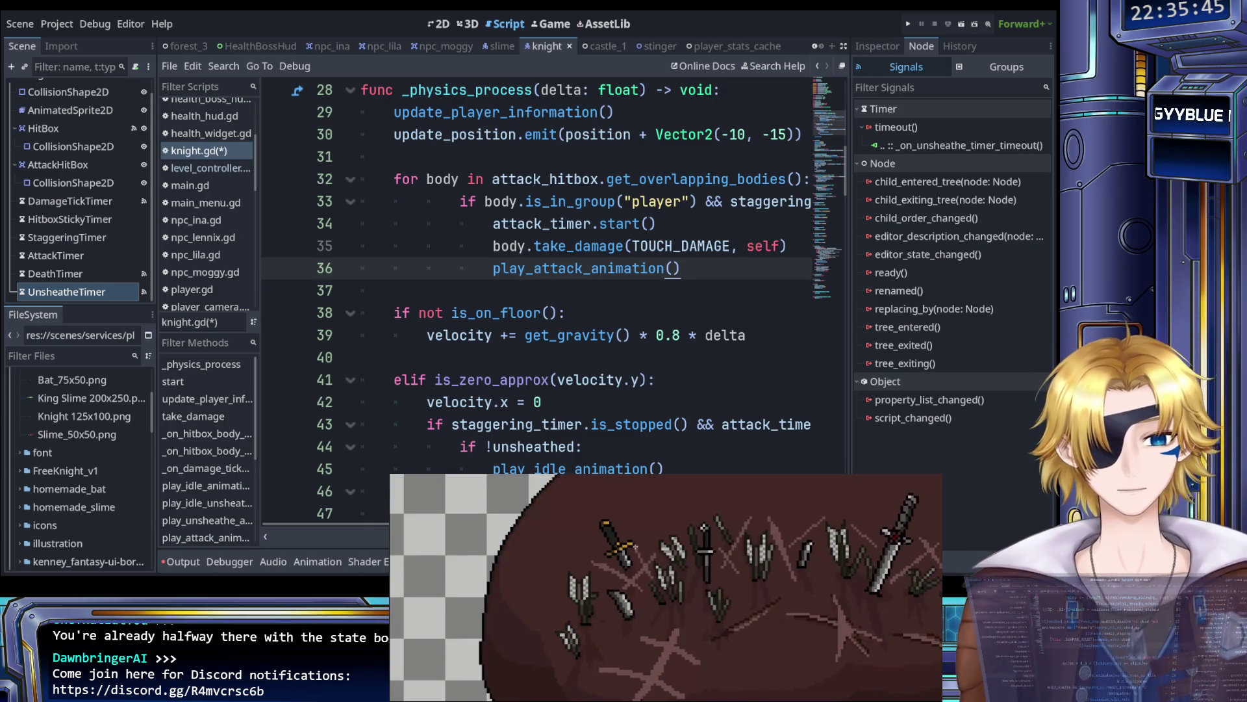
scroll(636, 577, down, 5)
scroll(671, 588, up, 5)
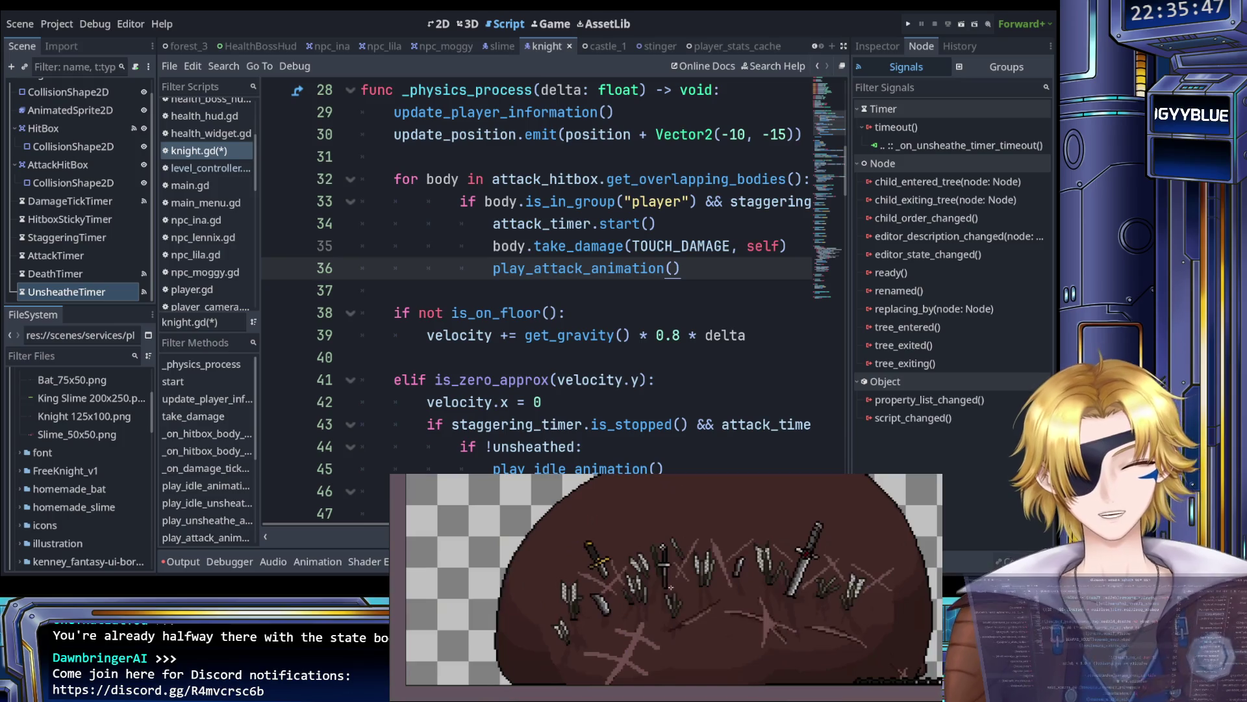
scroll(671, 587, down, 5)
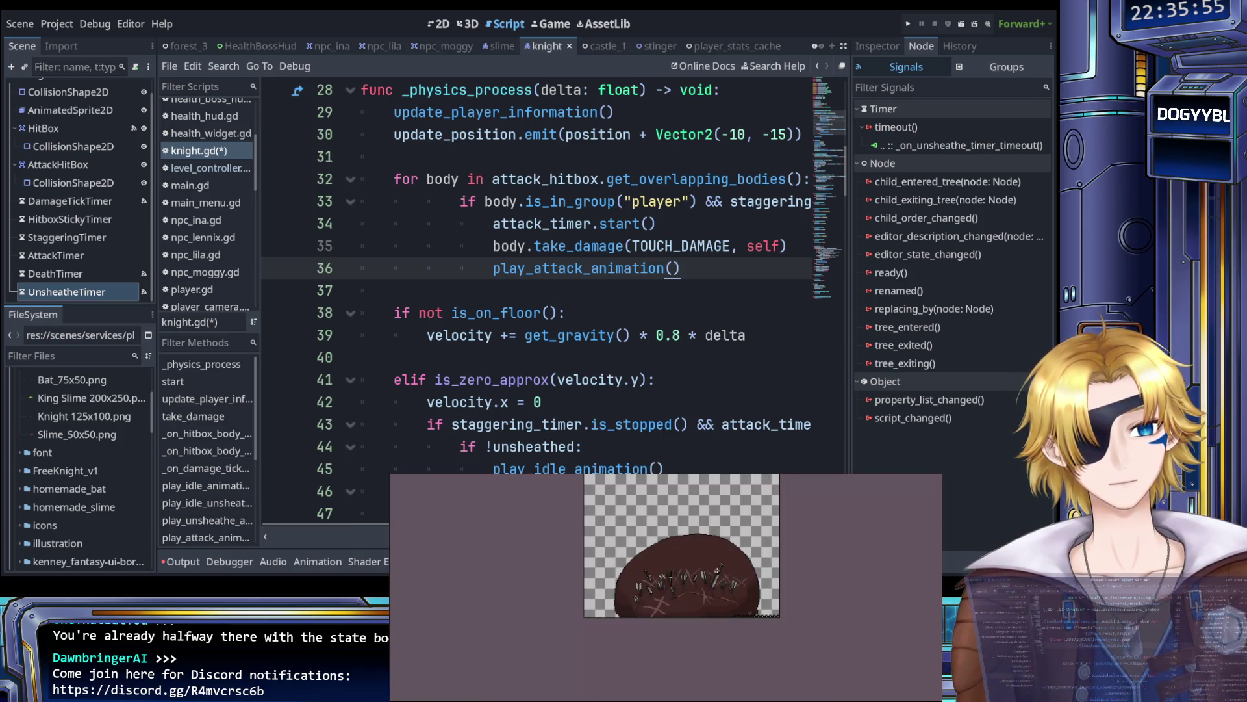
scroll(713, 565, up, 1)
scroll(670, 617, up, 1)
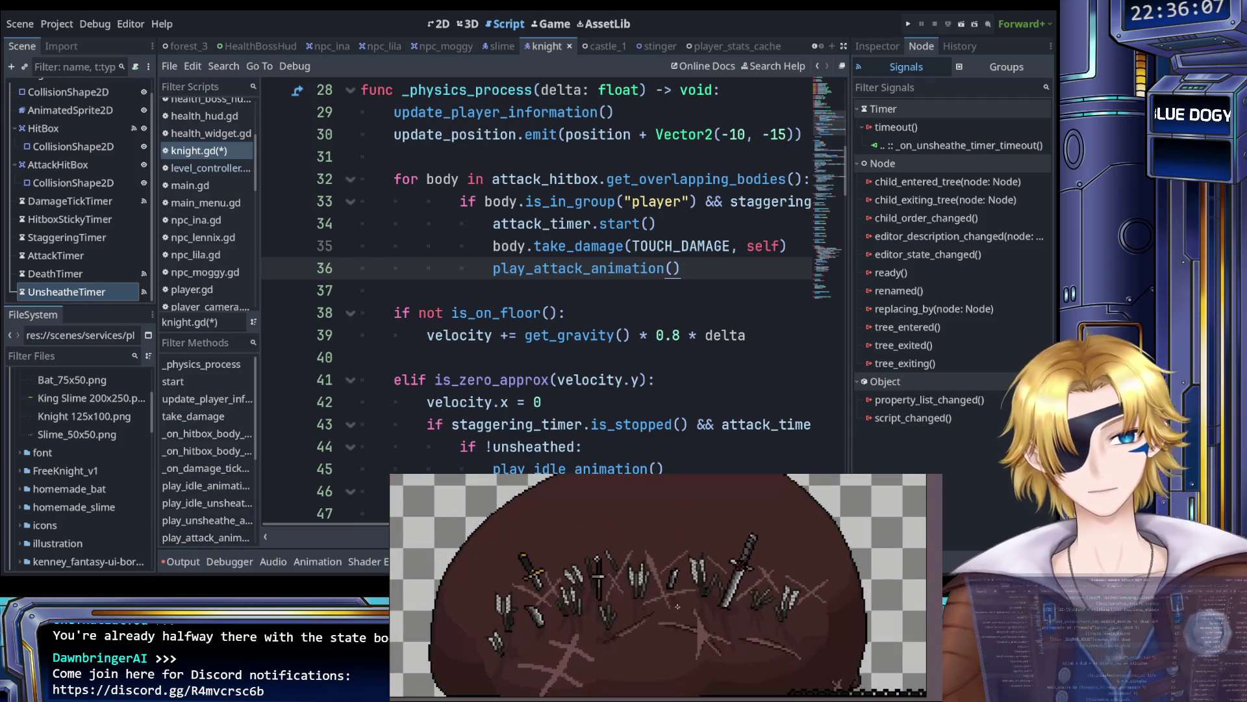
scroll(596, 609, up, 3)
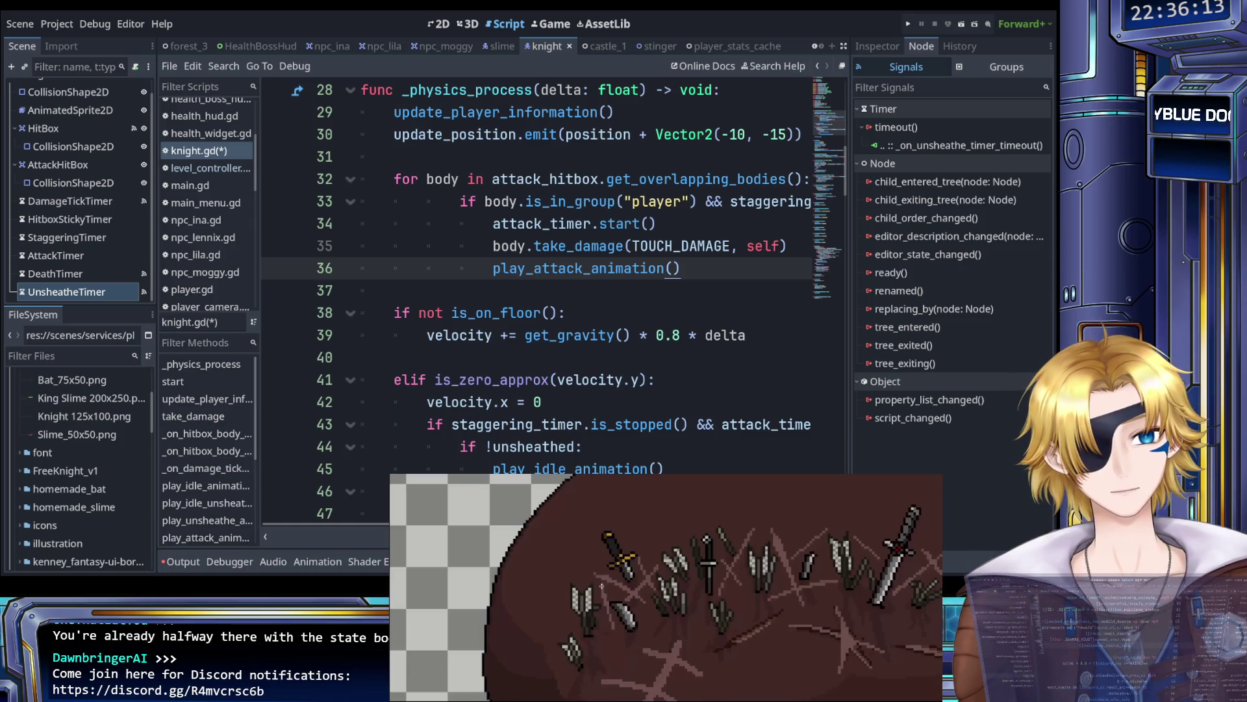
scroll(602, 588, down, 3)
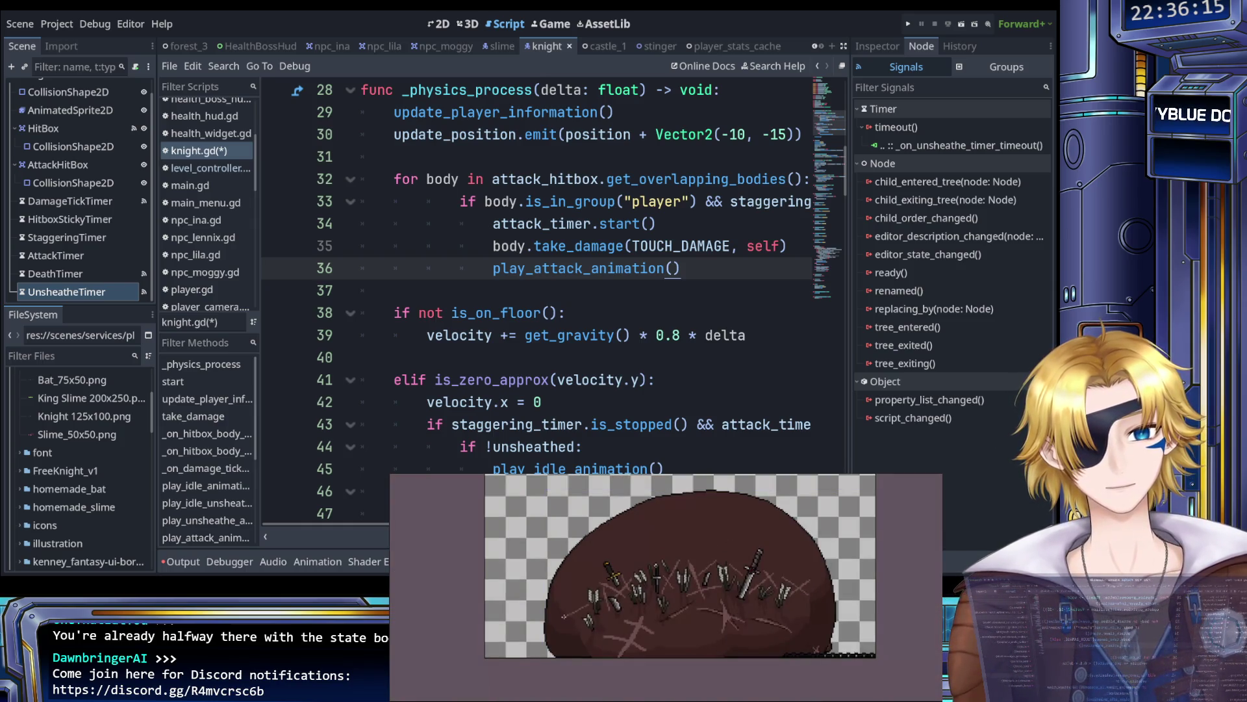
scroll(590, 601, up, 3)
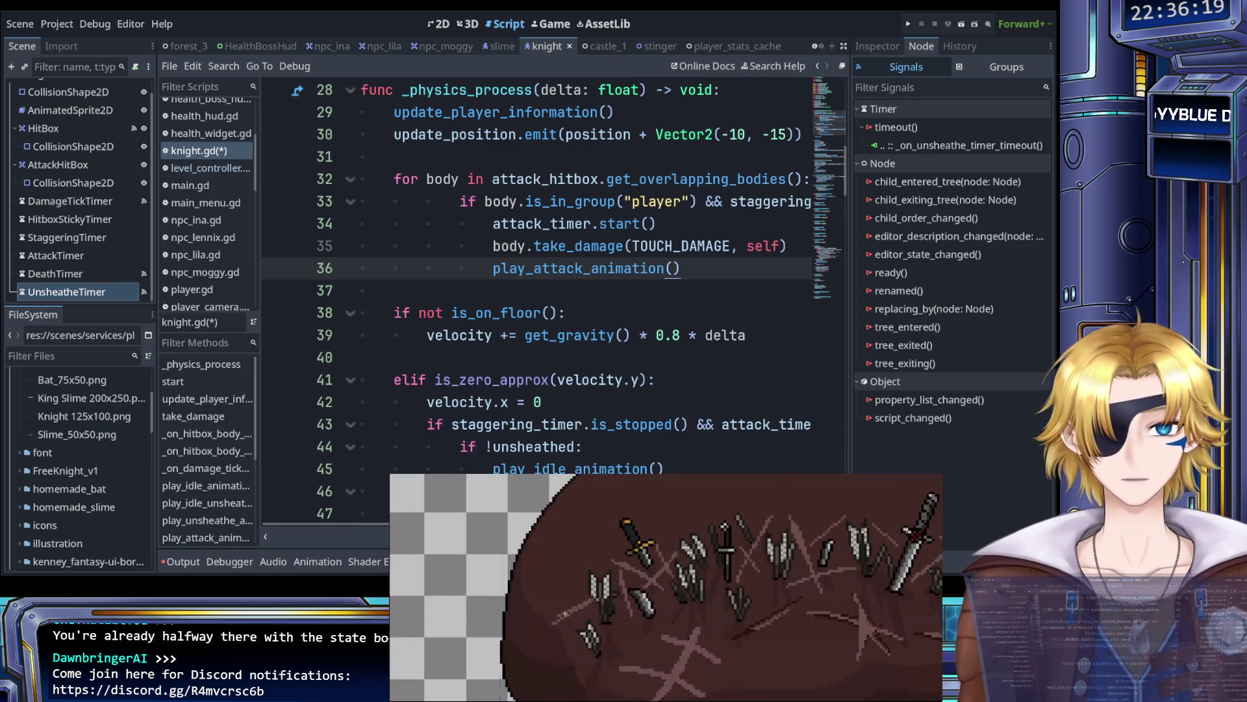
scroll(590, 600, down, 5)
scroll(562, 600, up, 2)
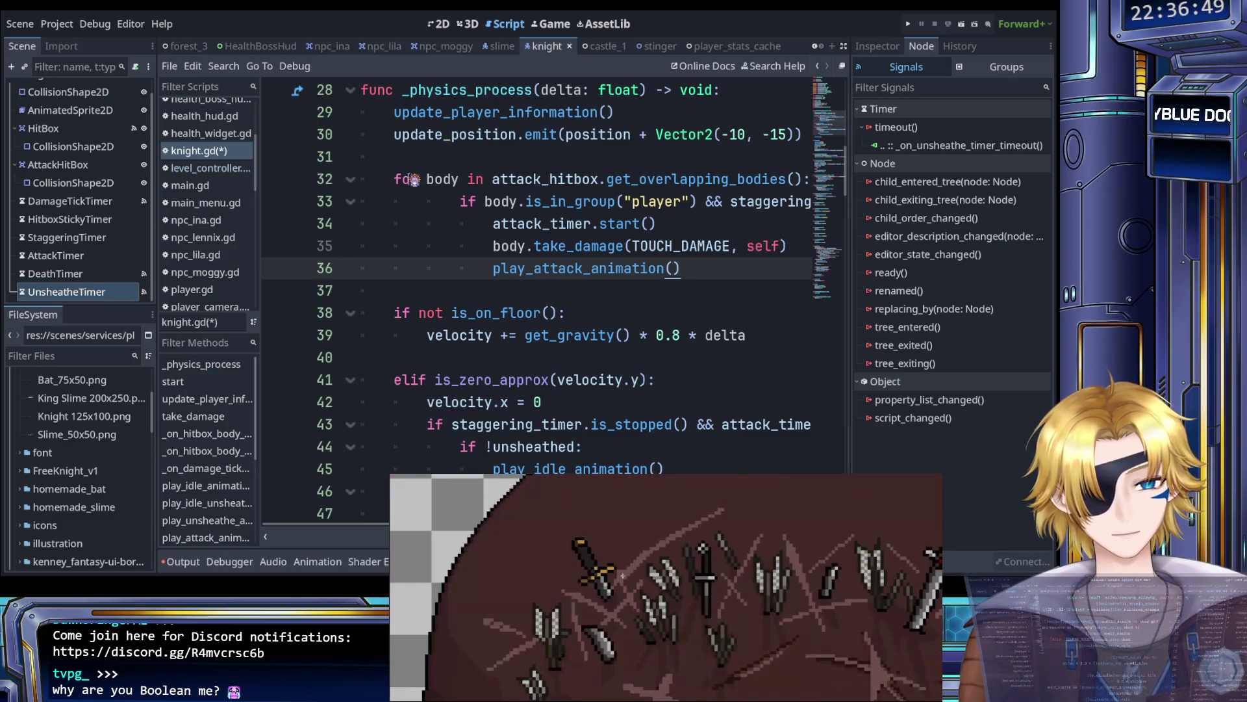
click(467, 218)
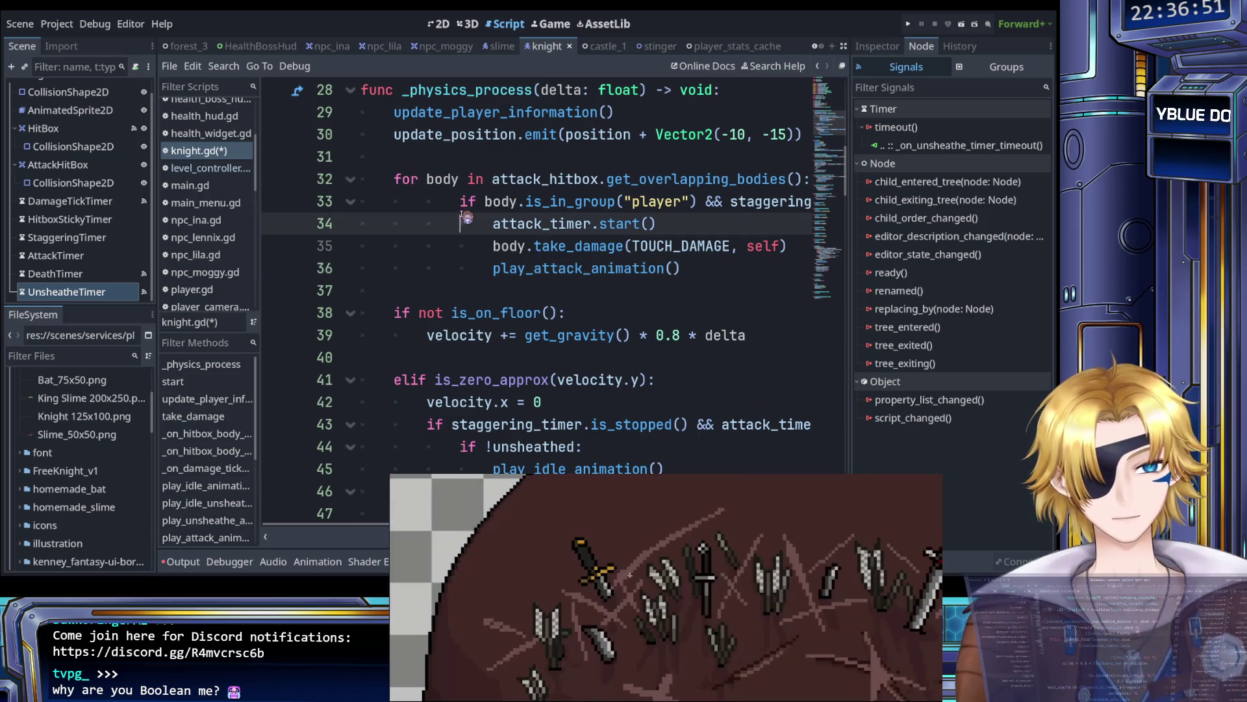
scroll(467, 218, up, 1)
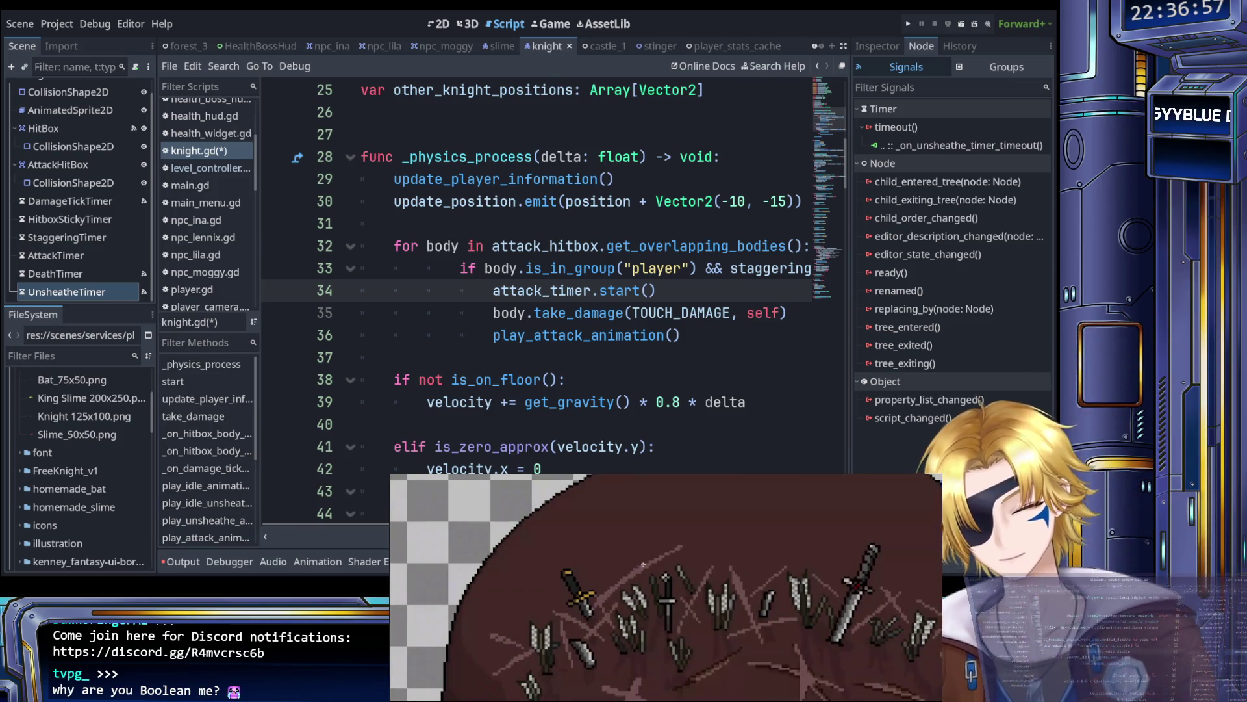
scroll(659, 560, down, 3)
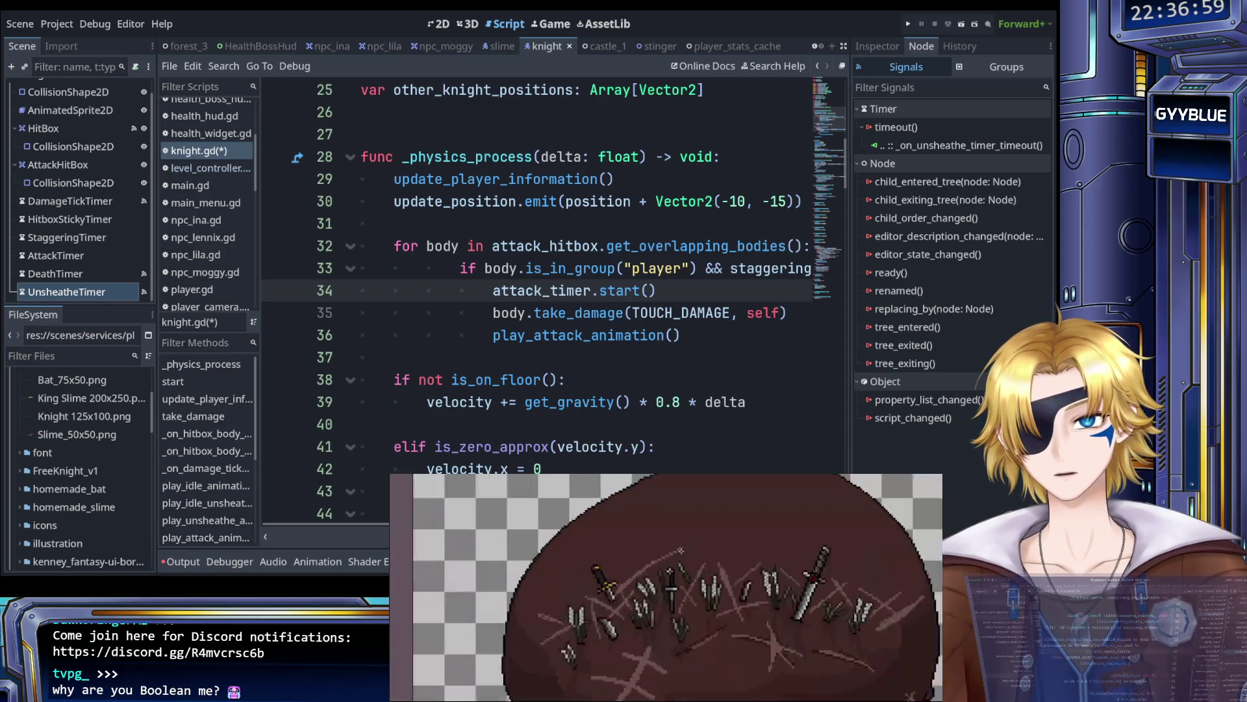
scroll(657, 560, up, 3)
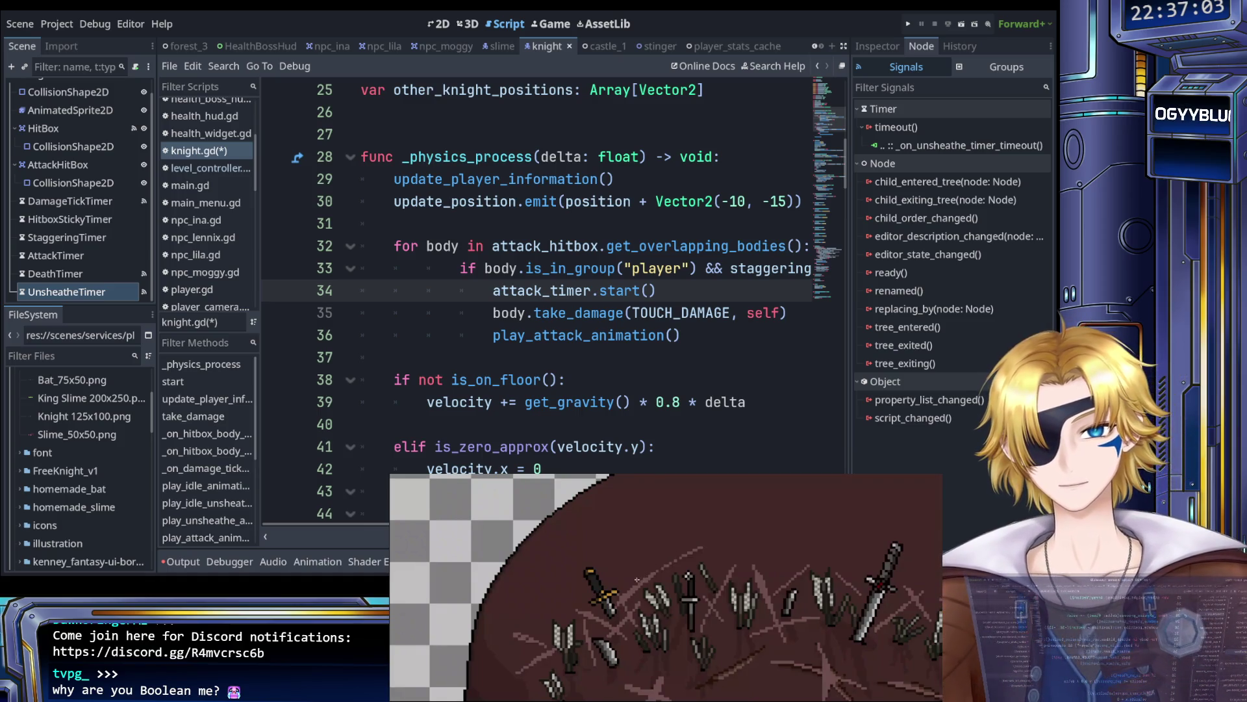
scroll(648, 575, down, 3)
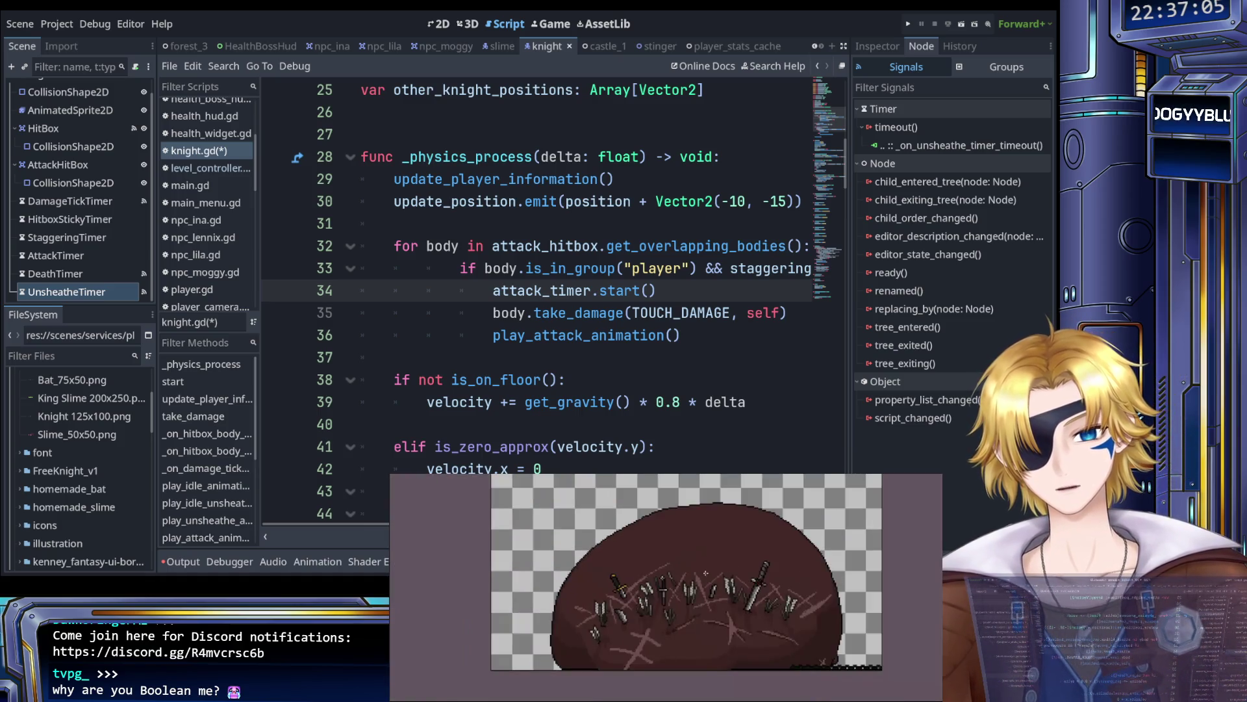
scroll(697, 561, up, 2)
scroll(697, 561, down, 3)
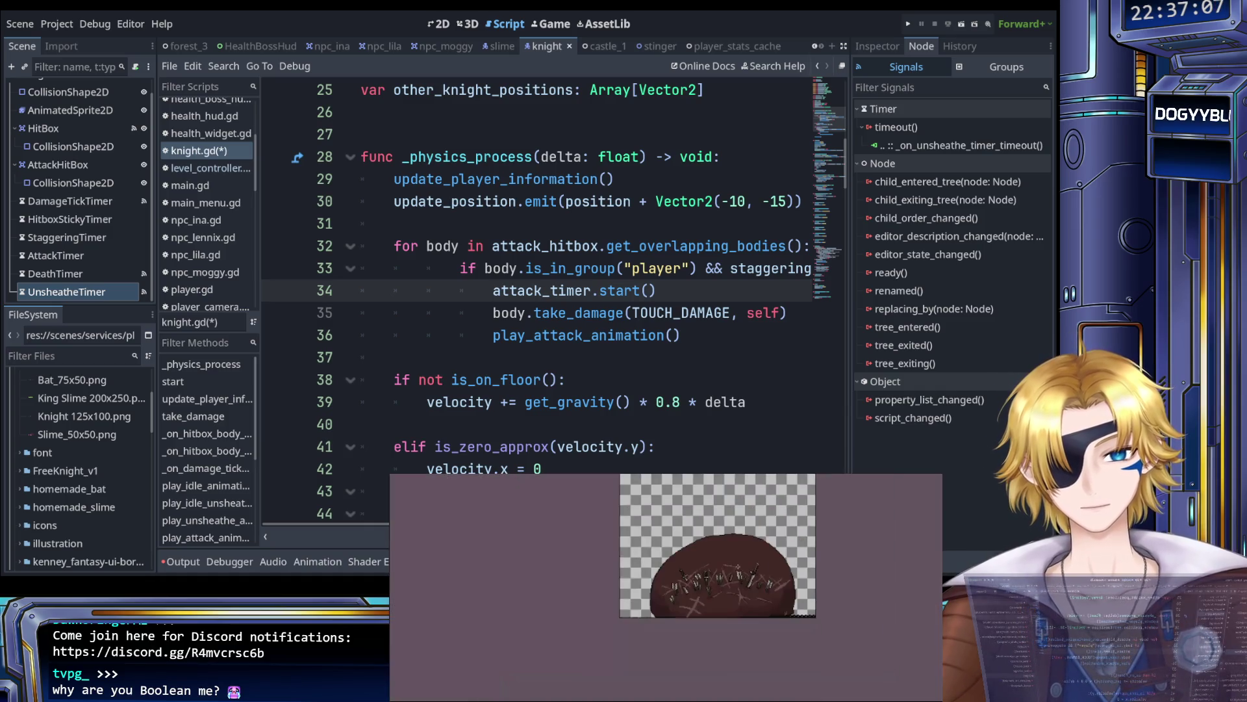
scroll(783, 586, up, 3)
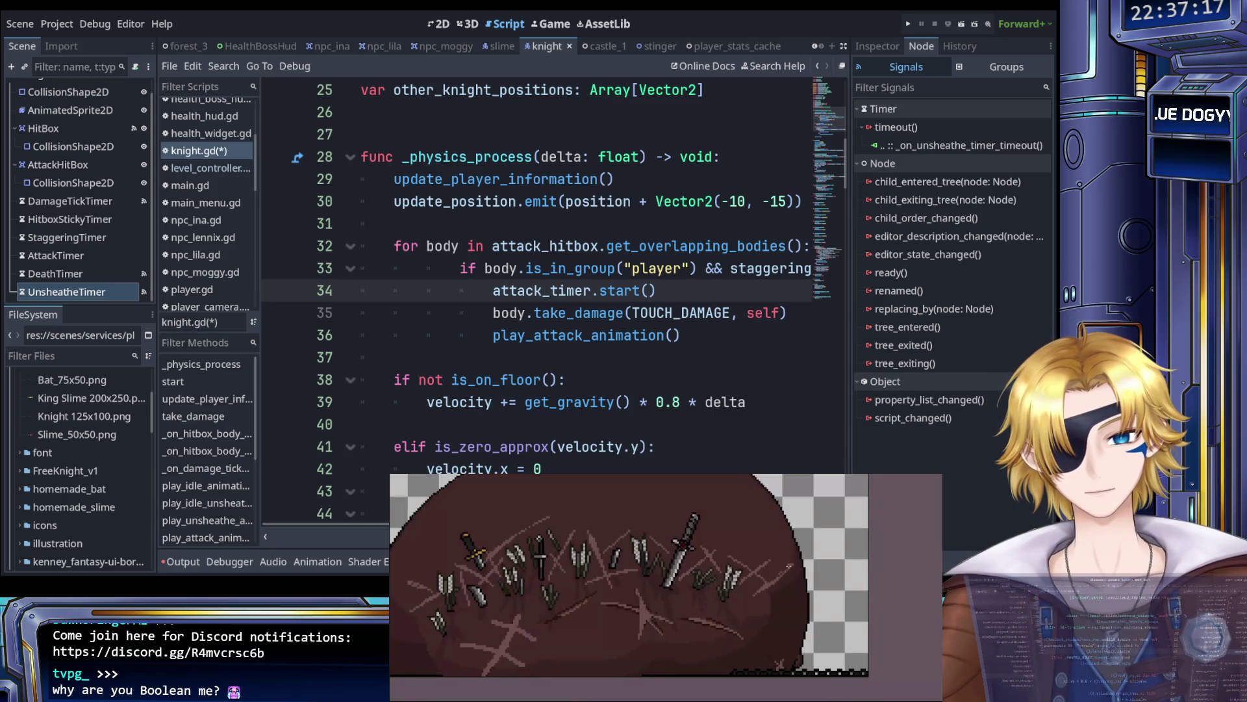
scroll(698, 596, down, 1)
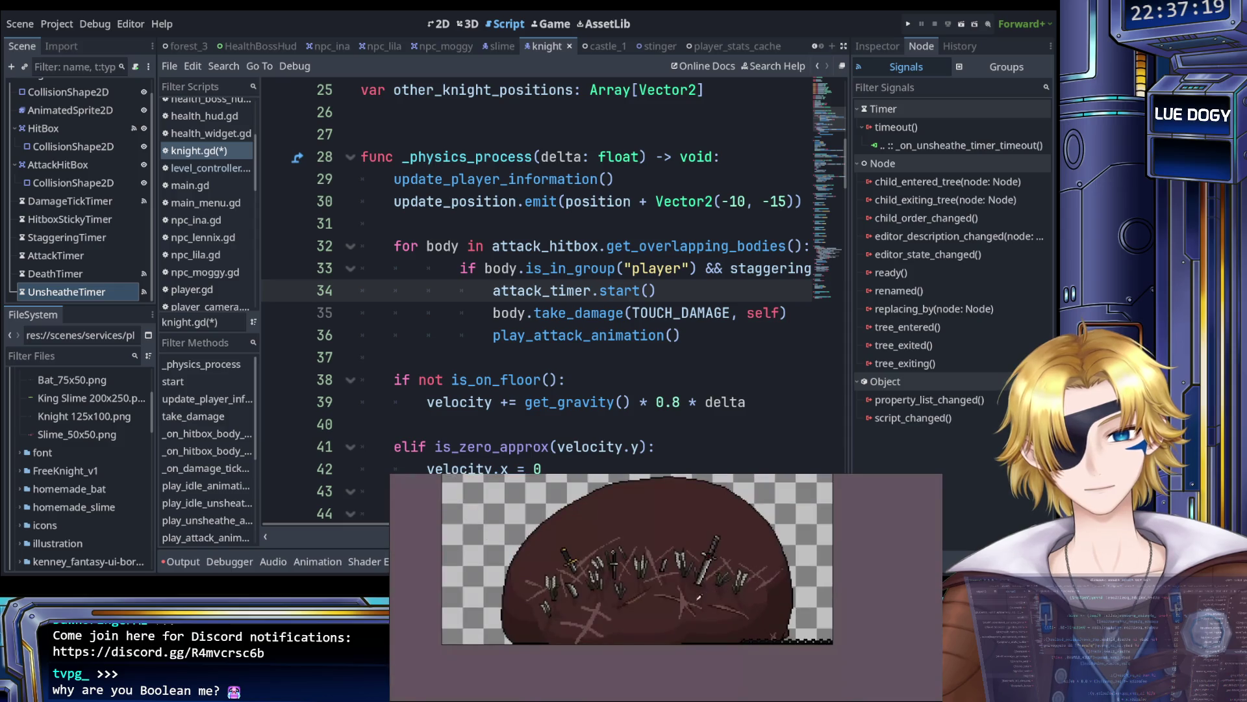
scroll(695, 596, down, 2)
scroll(663, 535, up, 2)
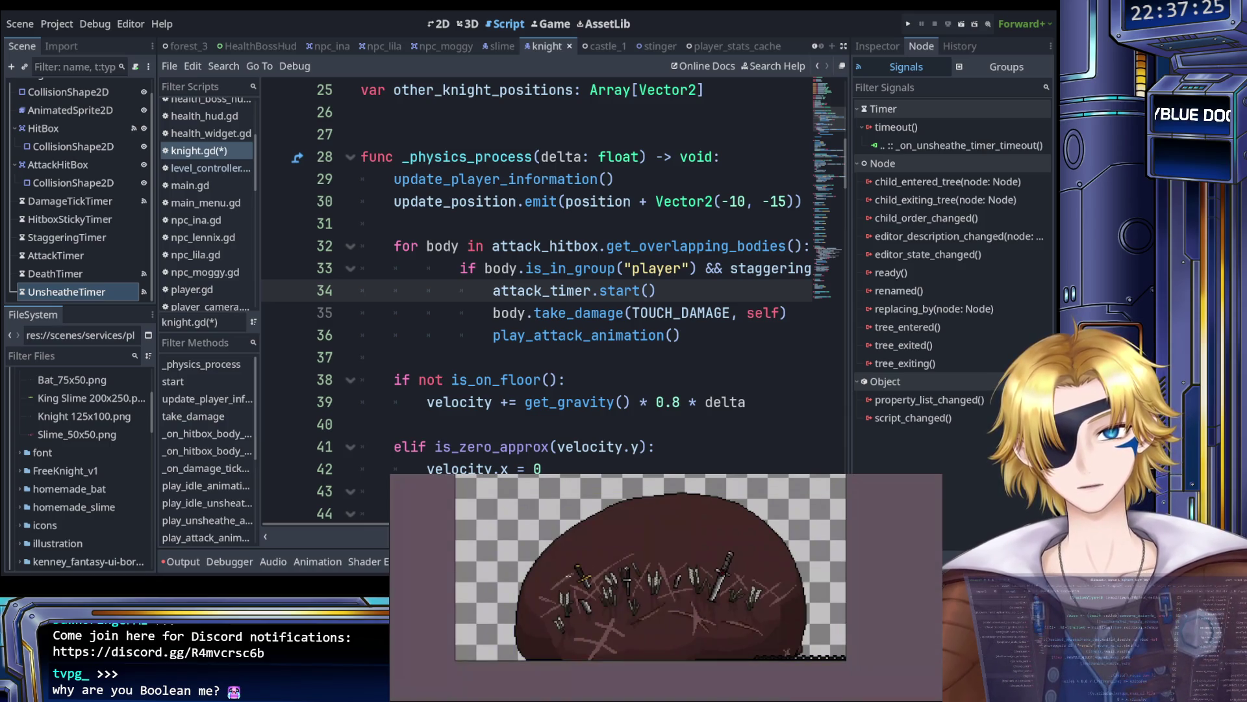
Step: Paint dark brown over the pink scratches on the slime's lower-left, undoing one stray stroke first
drag(682, 555, 643, 541)
key(ctrl+z)
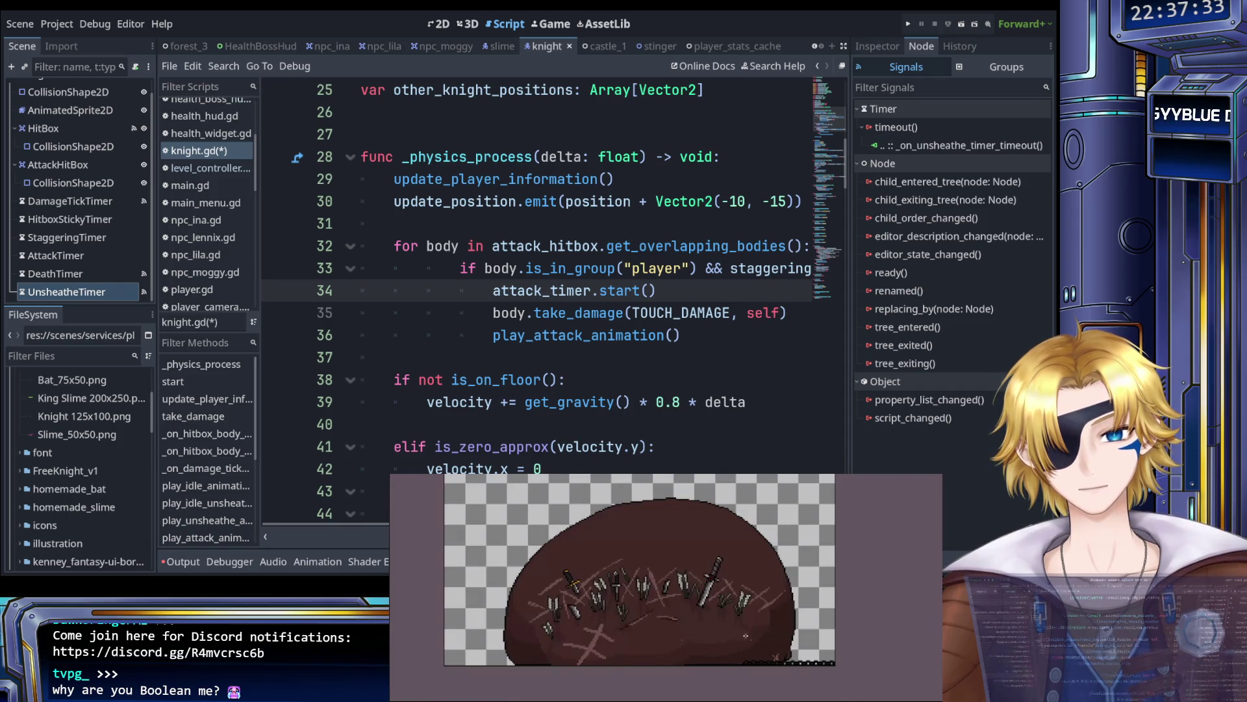
mouse_move(671, 618)
mouse_down()
mouse_move(592, 633)
mouse_move(571, 646)
mouse_move(629, 641)
mouse_move(588, 663)
mouse_up()
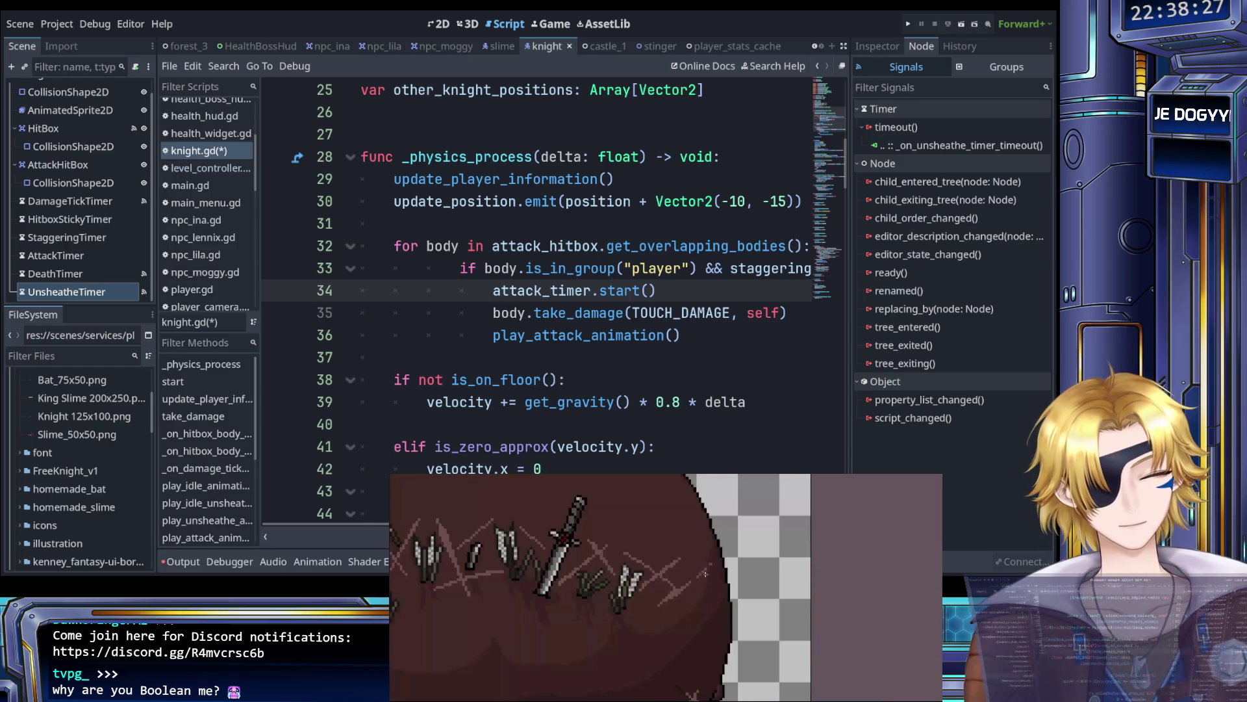
scroll(692, 596, down, 5)
scroll(716, 592, up, 5)
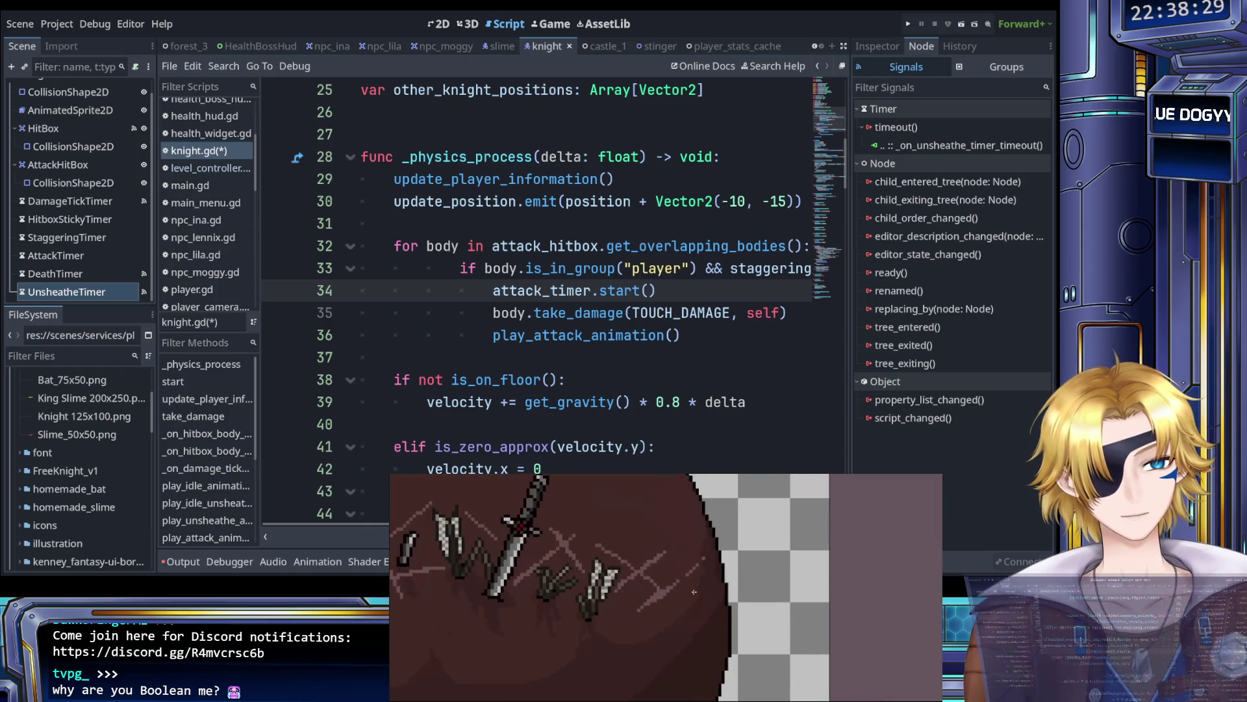
scroll(701, 535, down, 5)
scroll(627, 611, up, 3)
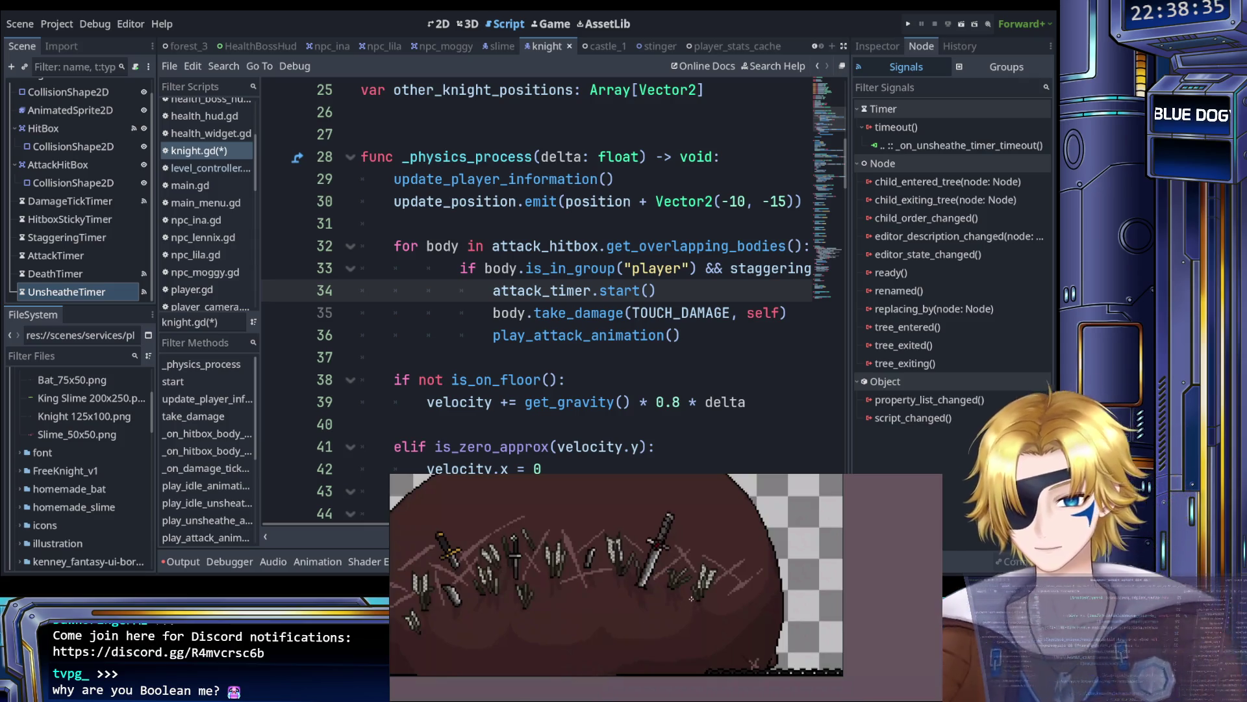
scroll(587, 622, down, 2)
scroll(587, 622, up, 3)
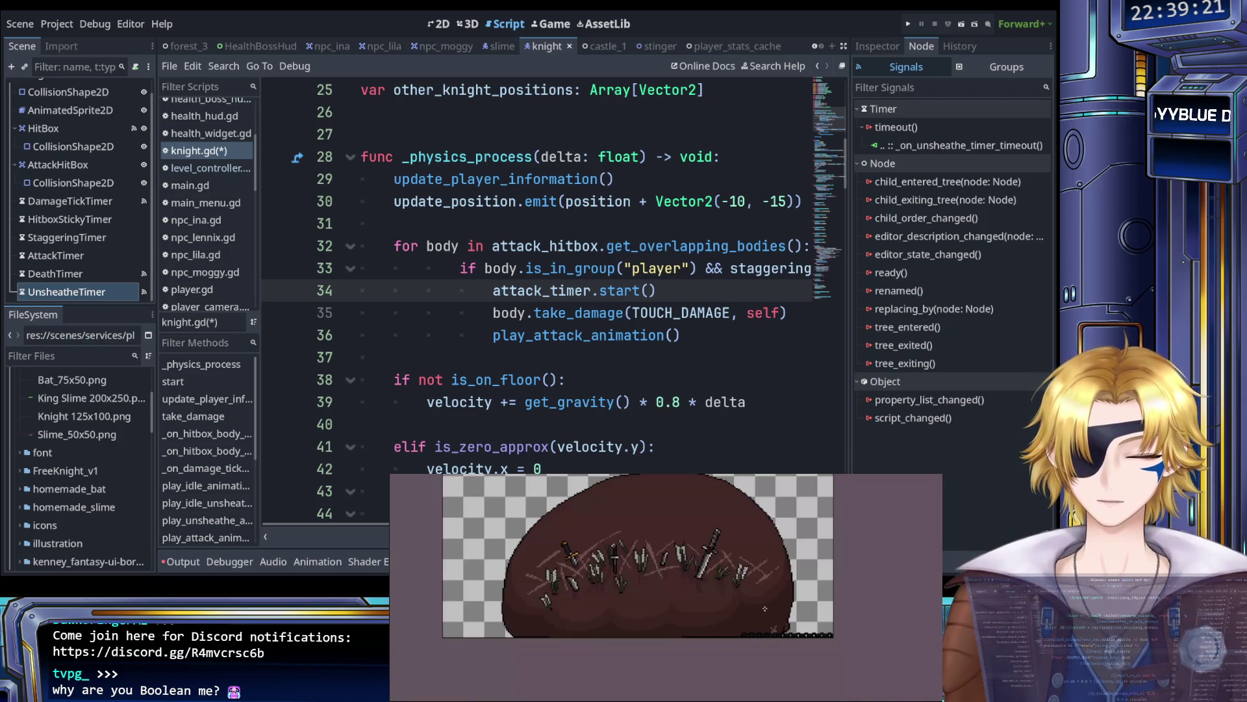
scroll(770, 606, up, 1)
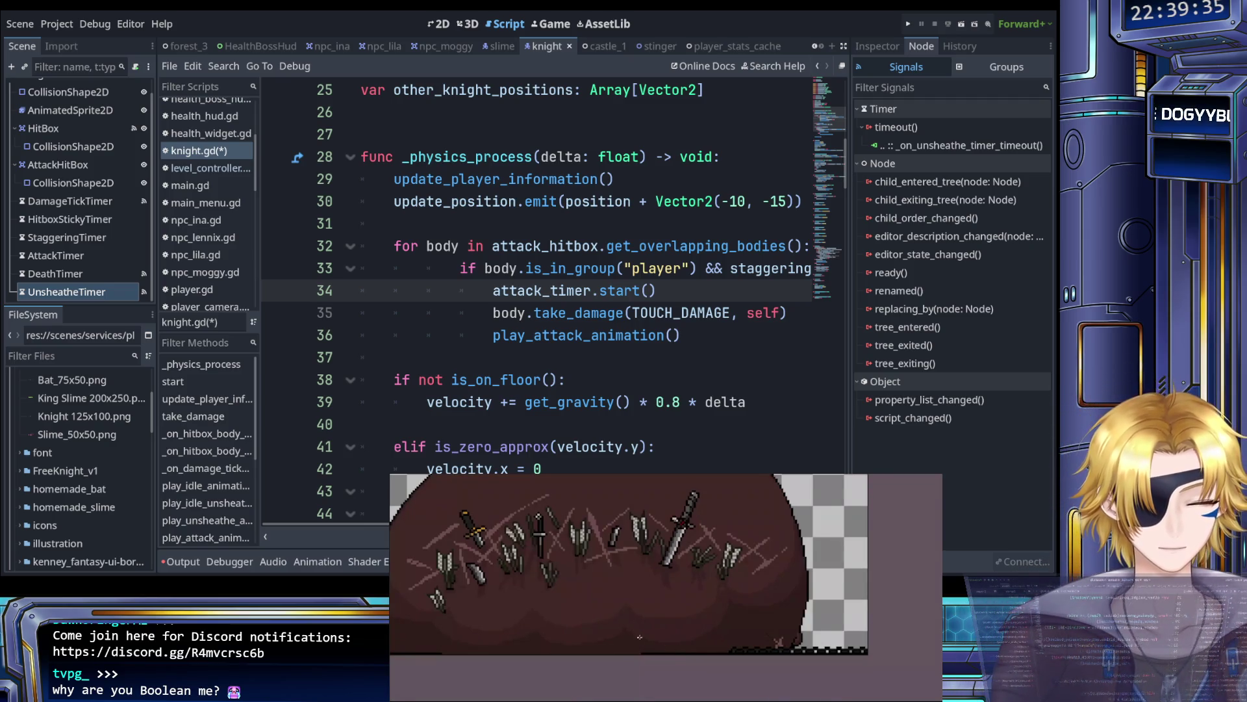
scroll(685, 640, down, 1)
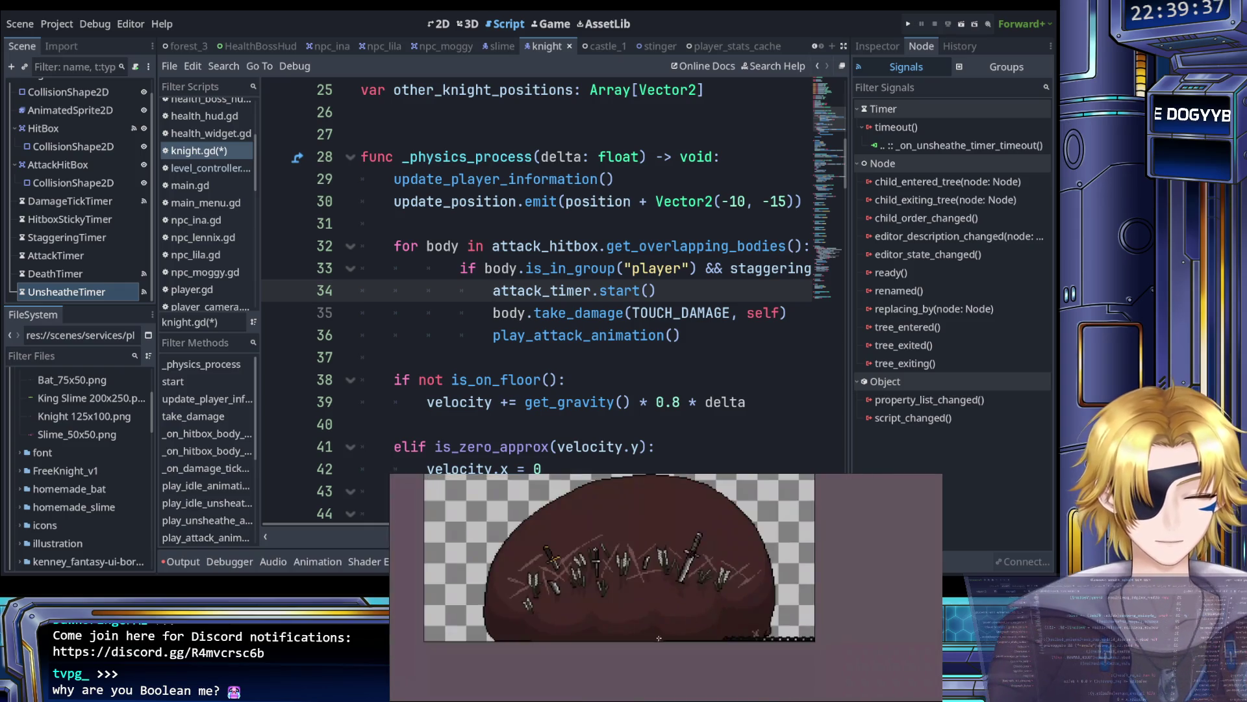
scroll(655, 624, up, 2)
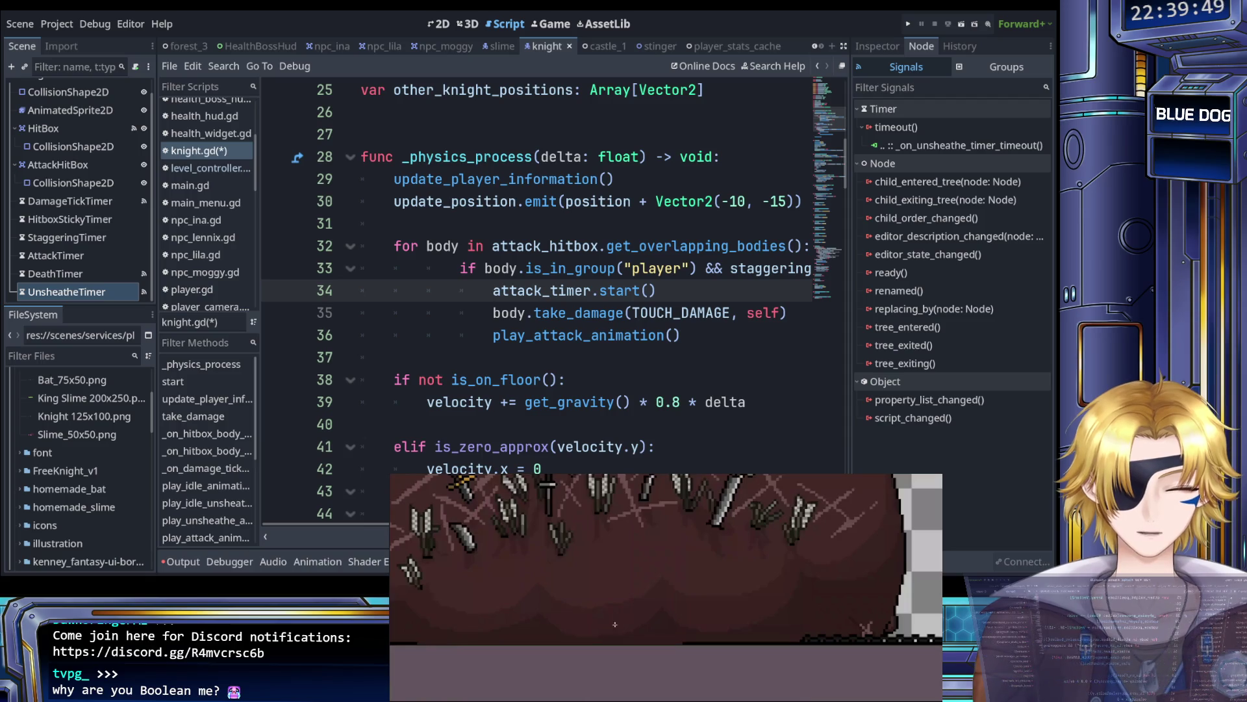
scroll(611, 629, down, 3)
scroll(604, 621, up, 2)
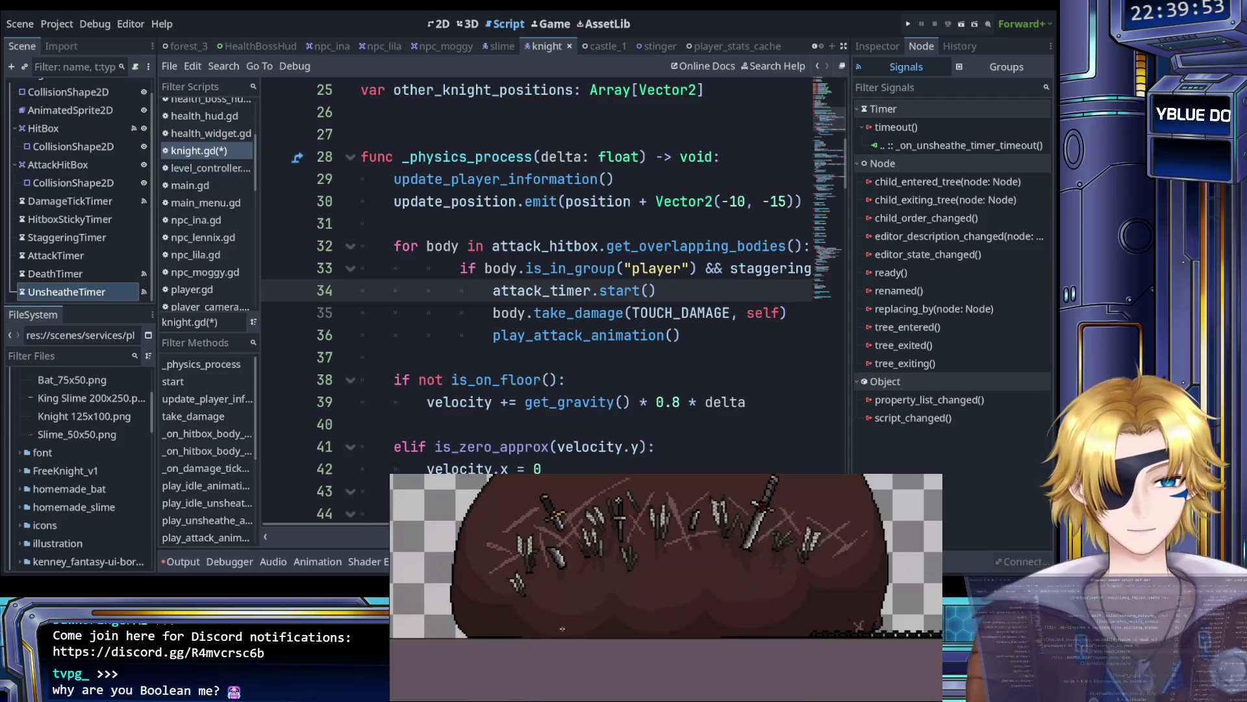
scroll(667, 633, down, 2)
scroll(728, 629, up, 2)
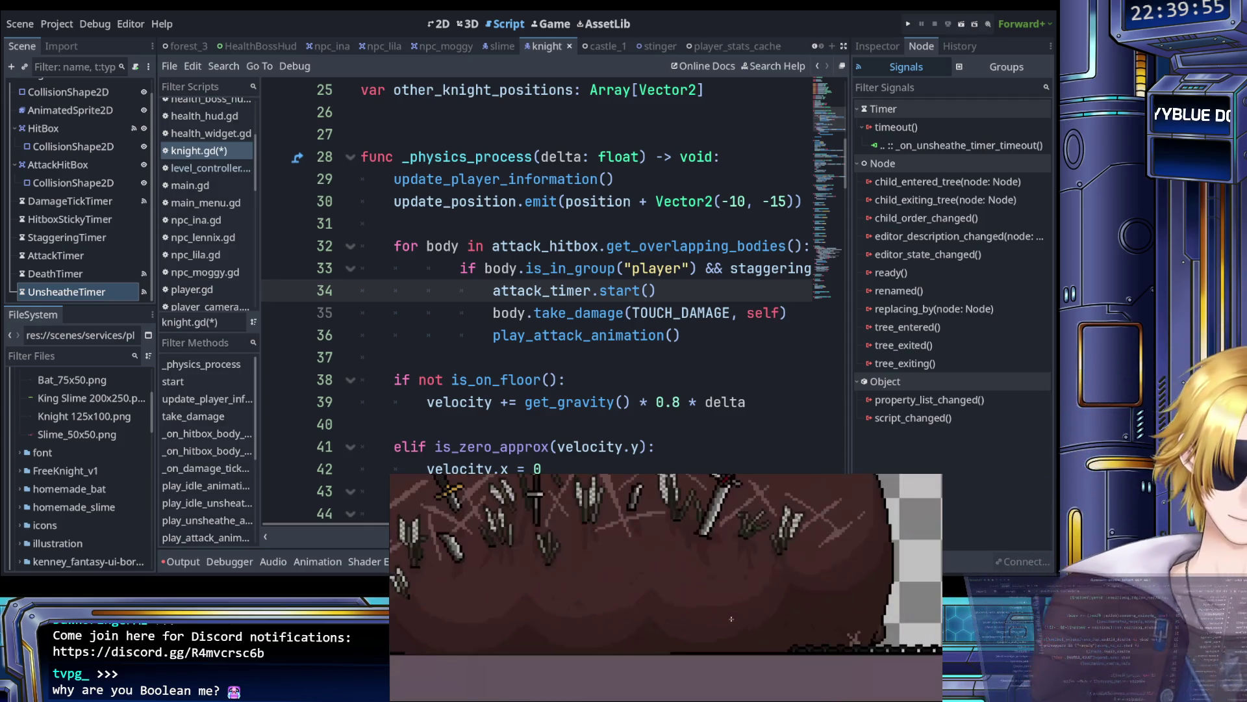
scroll(664, 595, down, 2)
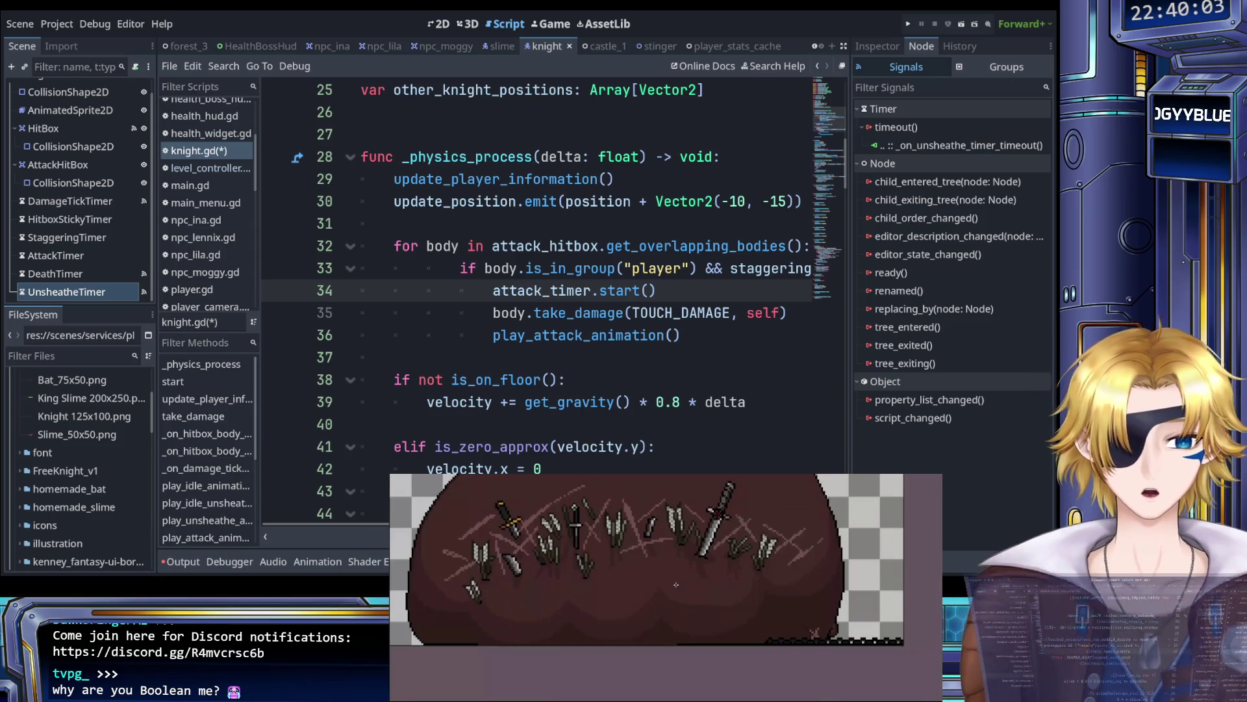
scroll(724, 600, down, 2)
scroll(648, 606, up, 2)
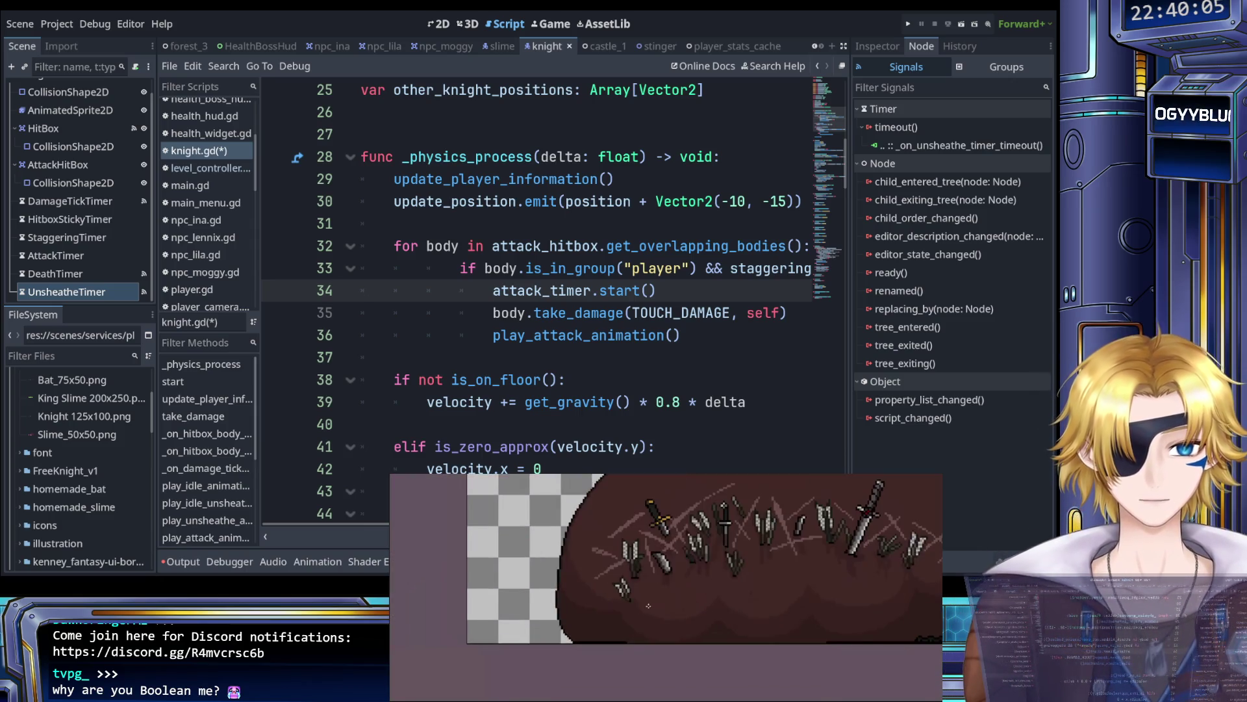
scroll(634, 611, down, 1)
scroll(631, 615, up, 1)
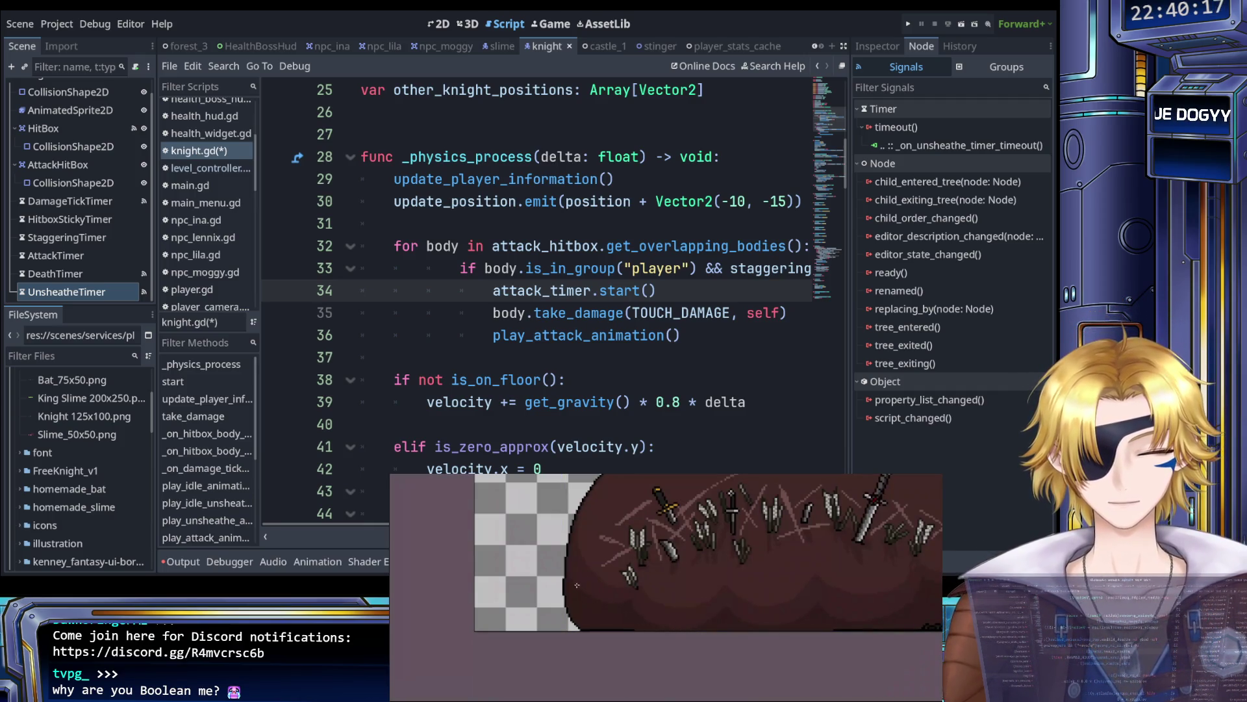
scroll(582, 588, up, 2)
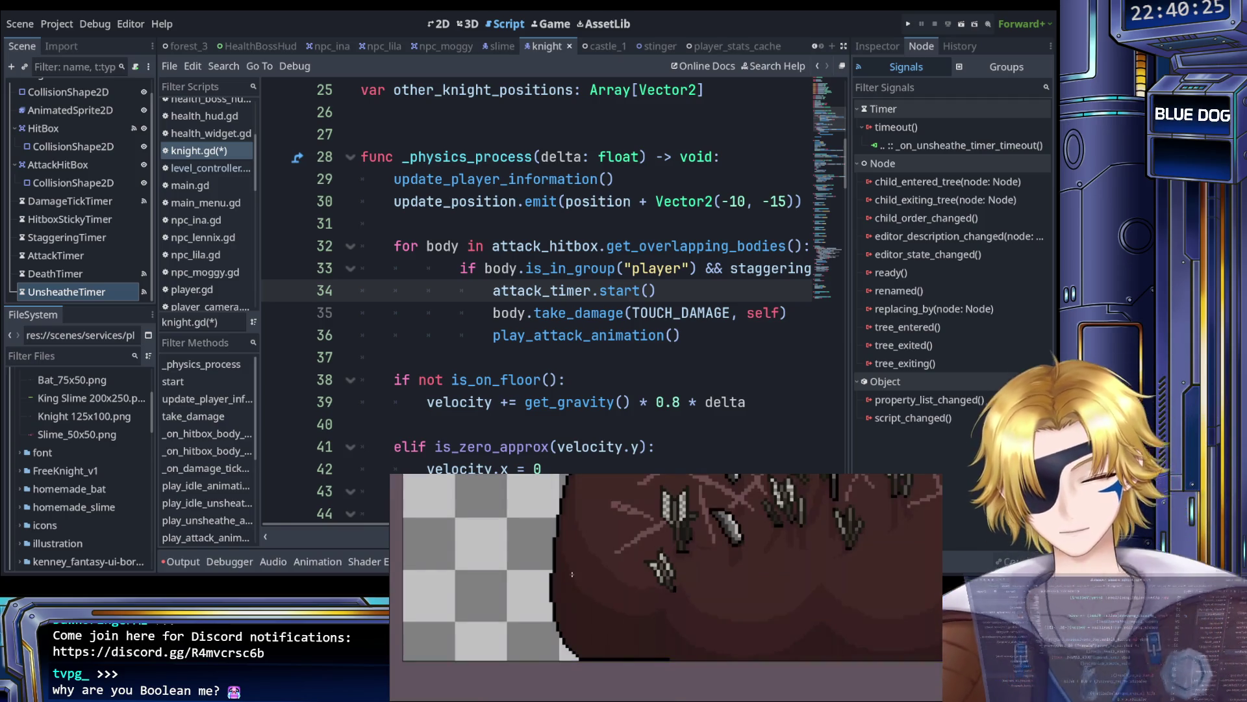
scroll(577, 584, down, 3)
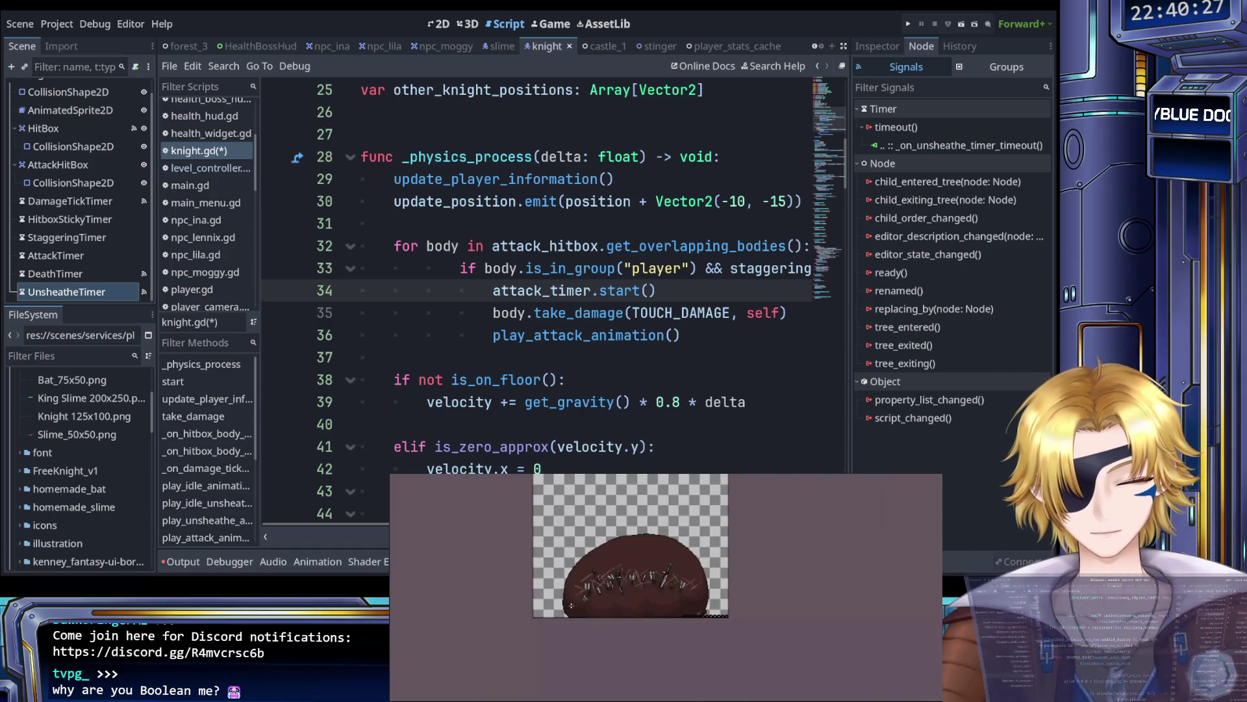
scroll(670, 585, up, 3)
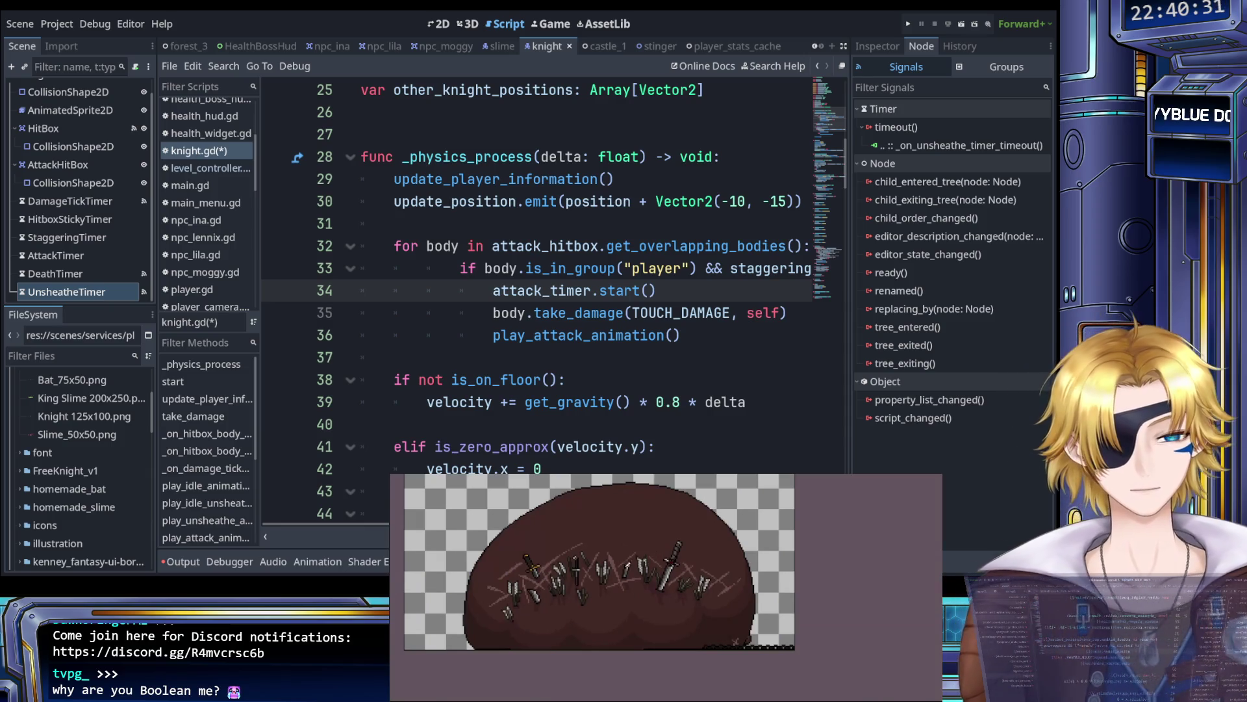
scroll(617, 558, up, 3)
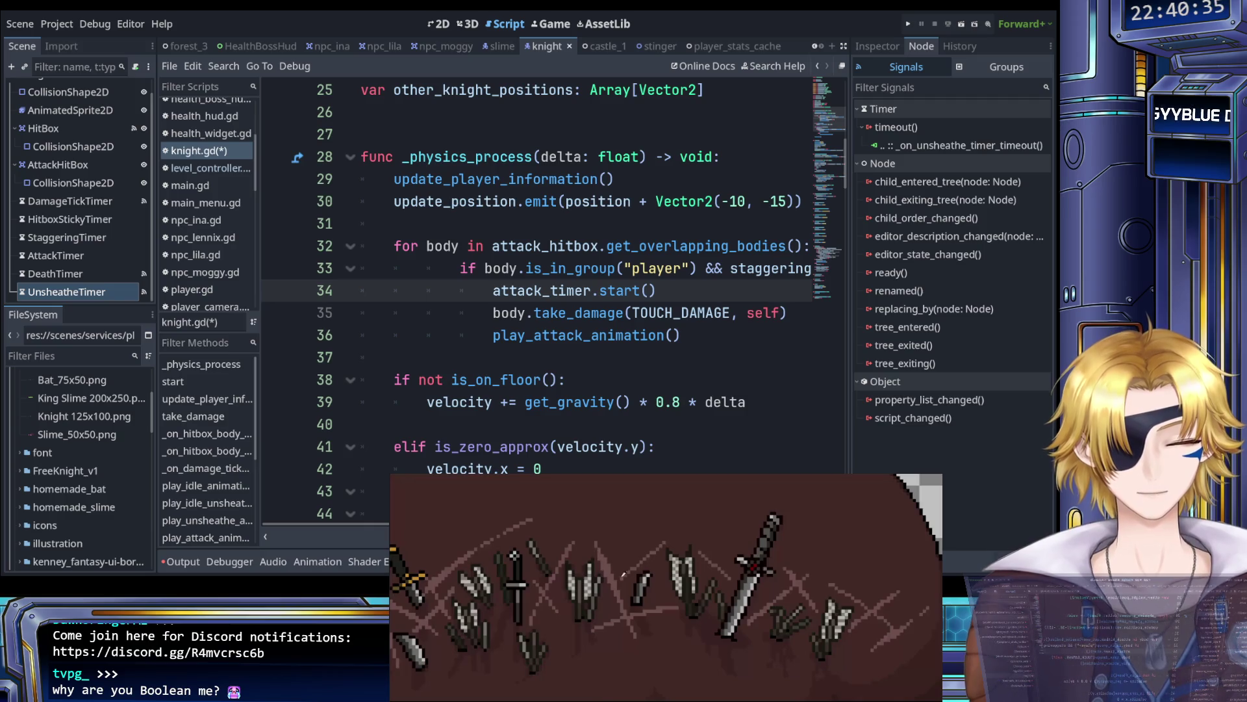
scroll(619, 574, down, 3)
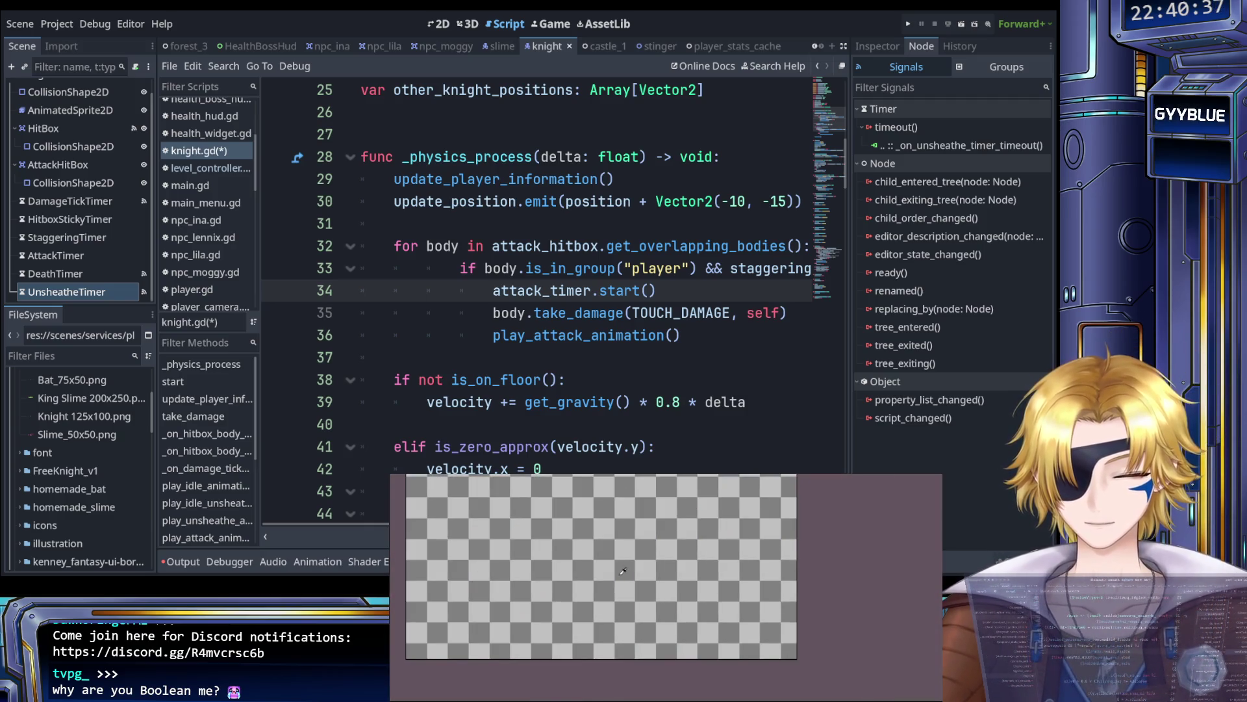
scroll(622, 571, down, 2)
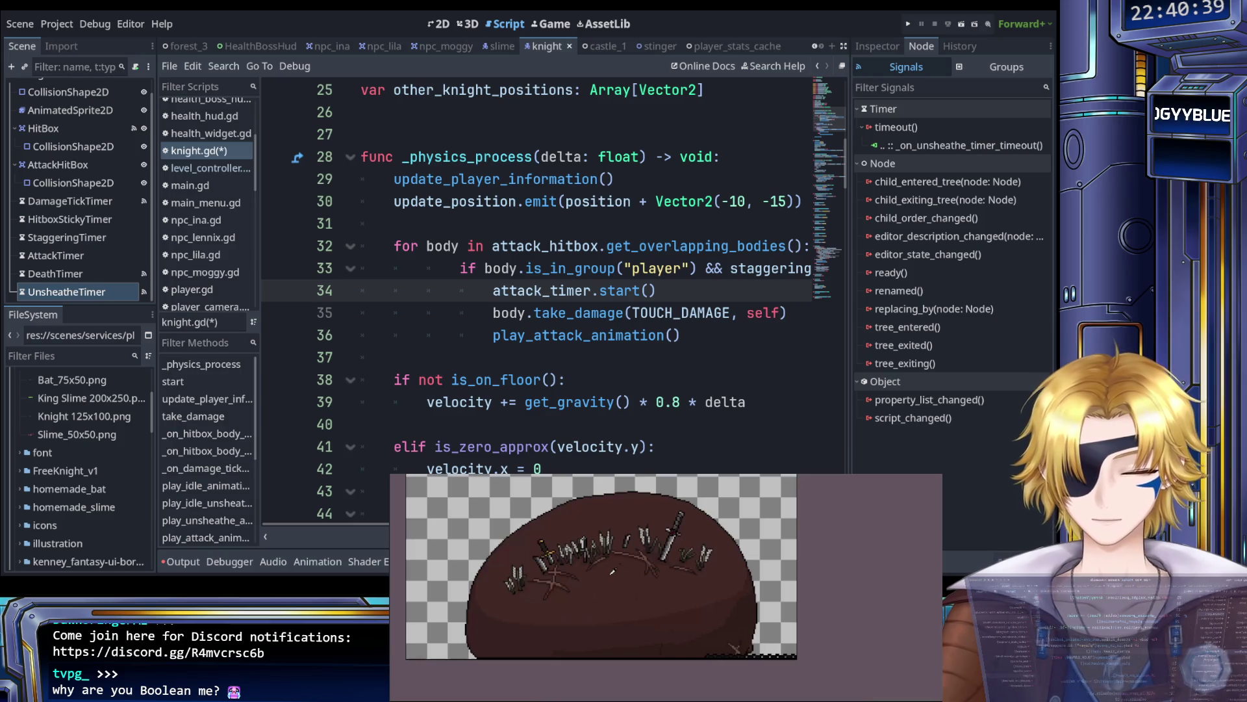
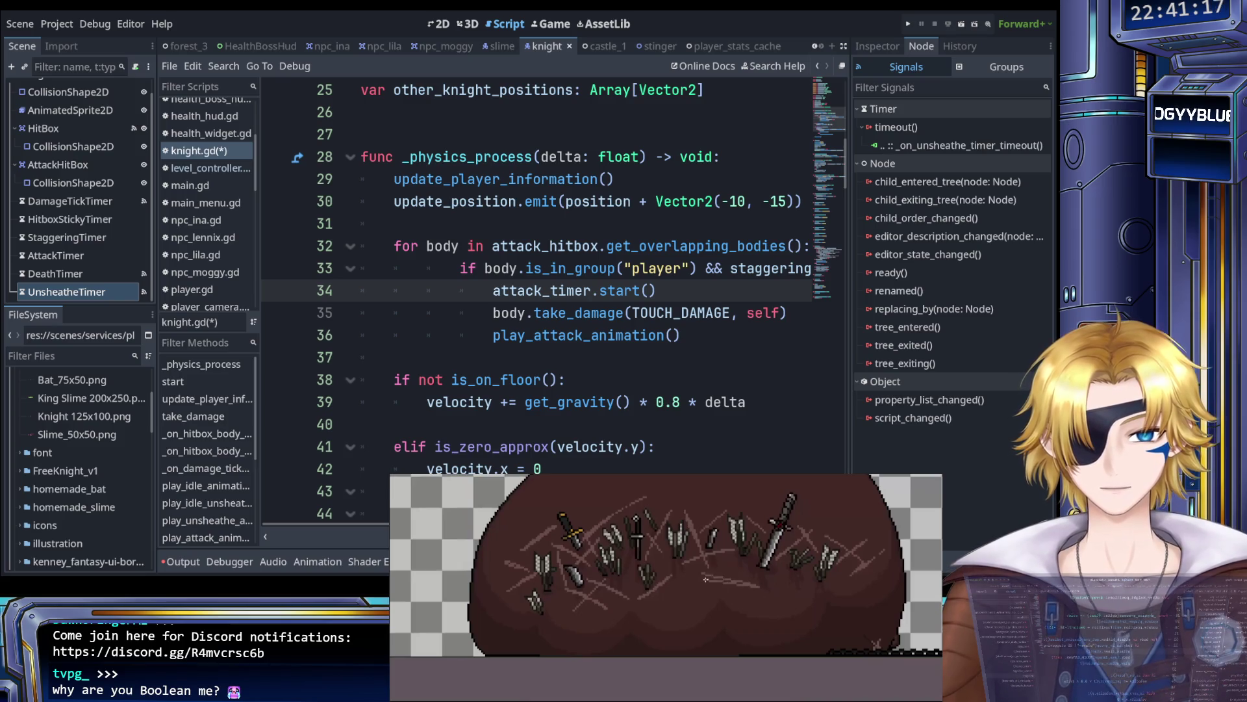
Step: Review the attack code in _physics_process and save knight.gd
click(398, 224)
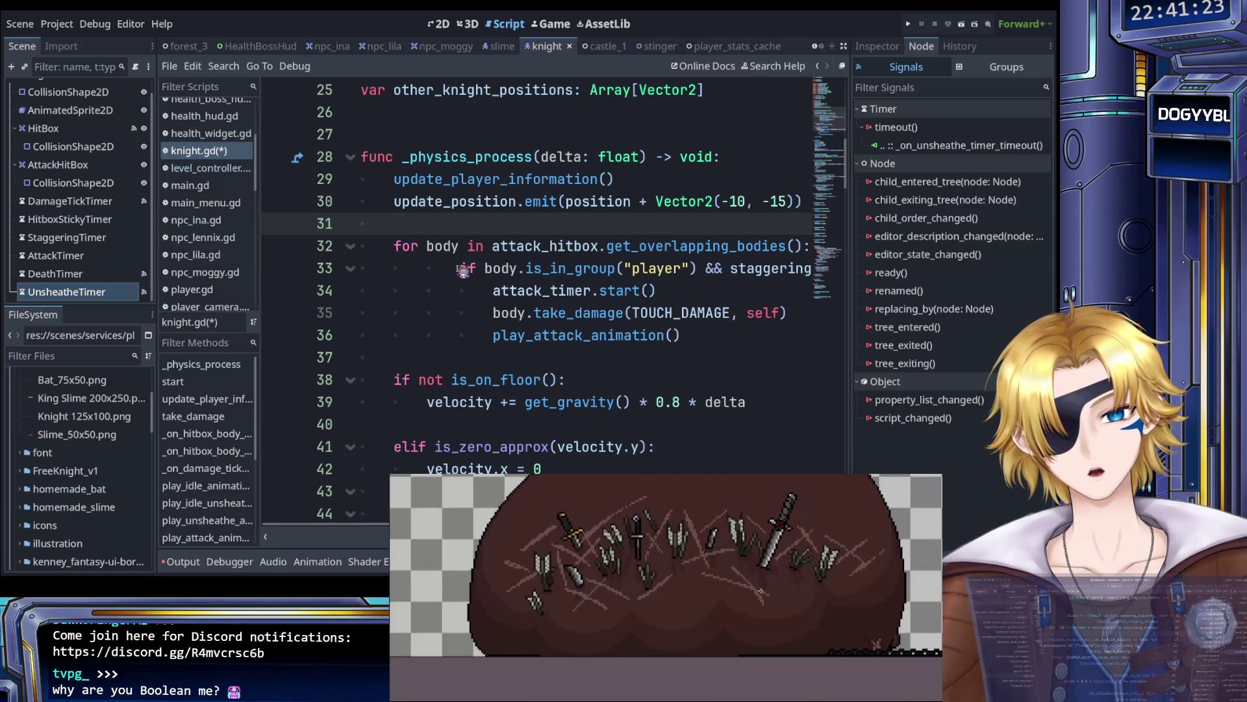
click(461, 268)
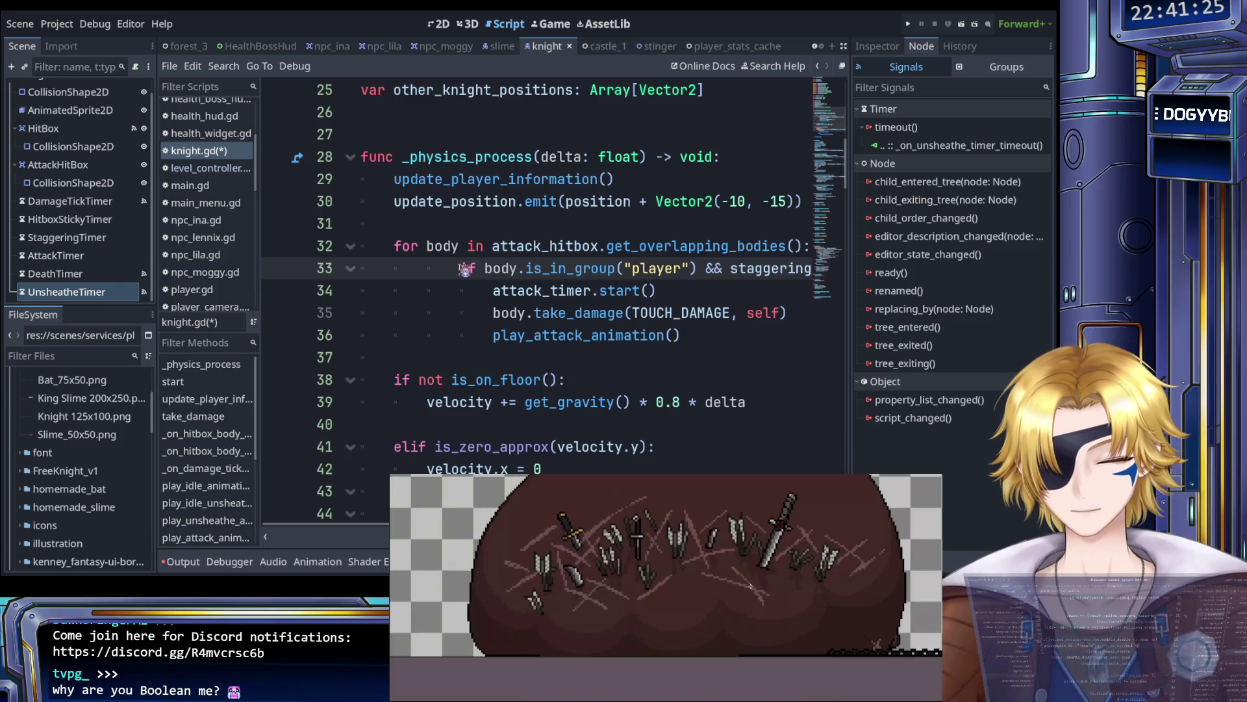
scroll(465, 268, up, 1)
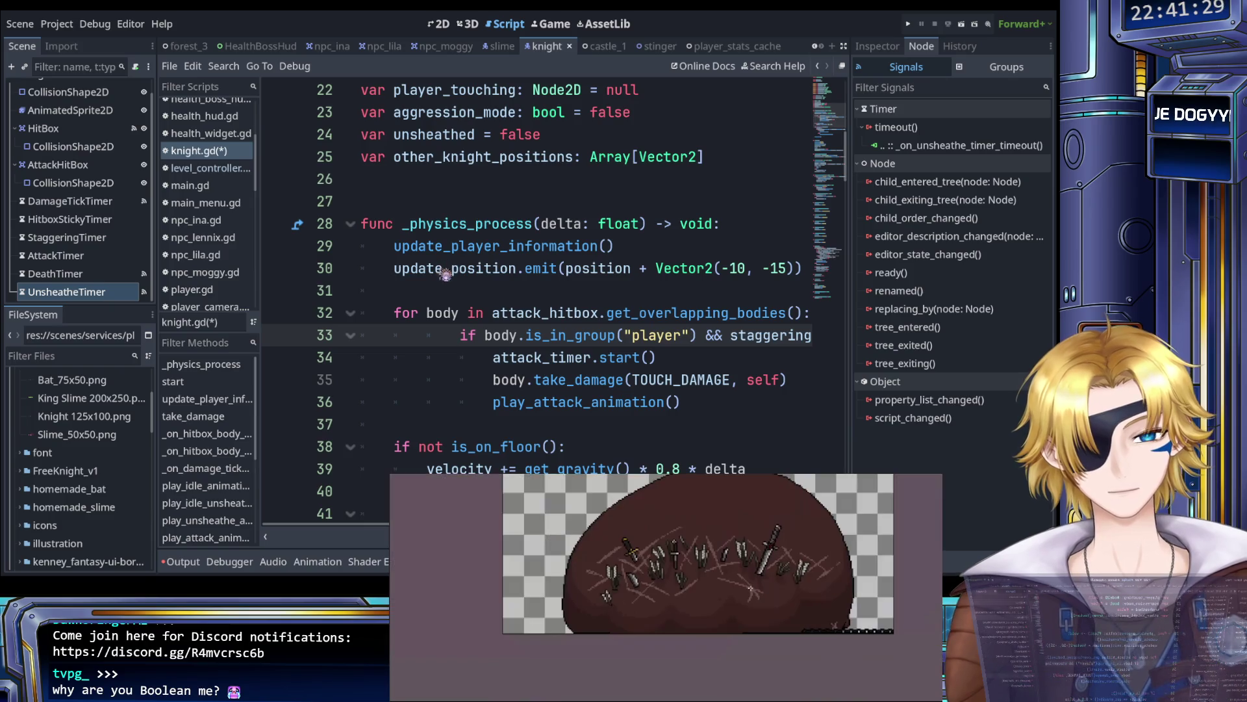
scroll(473, 379, right, 5)
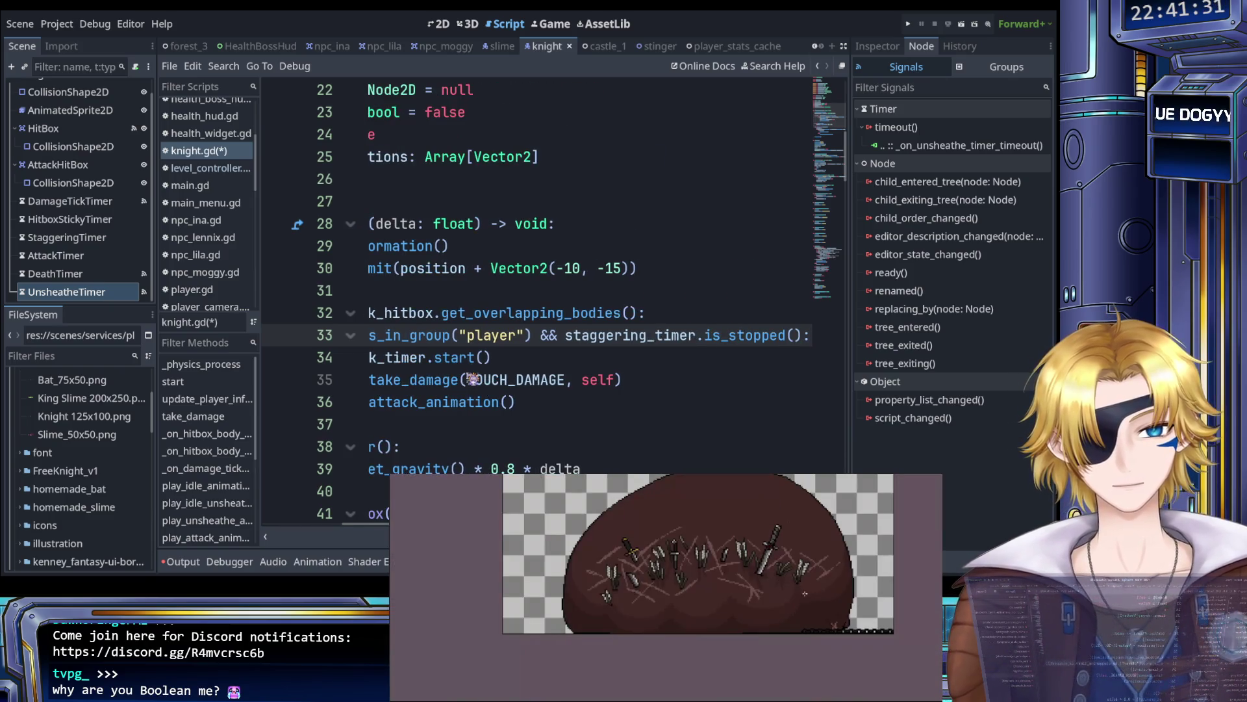
scroll(473, 379, left, 5)
drag(418, 357, 418, 402)
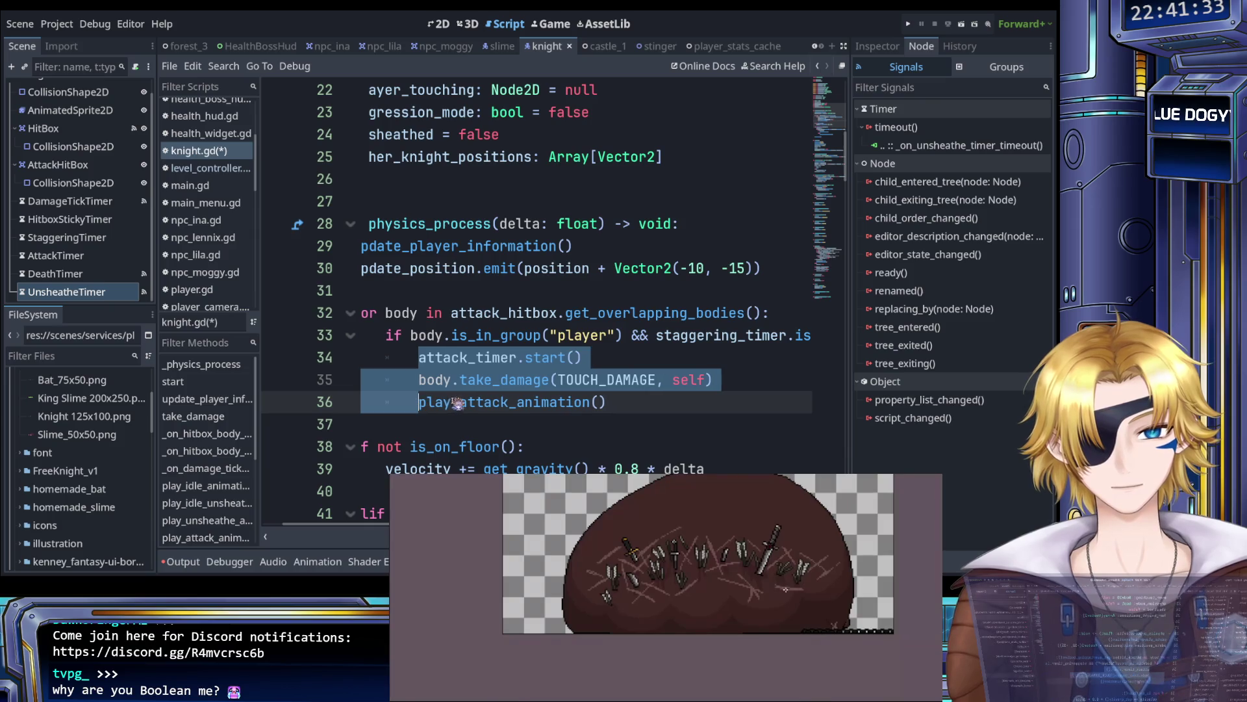
click(468, 381)
key(ctrl+s)
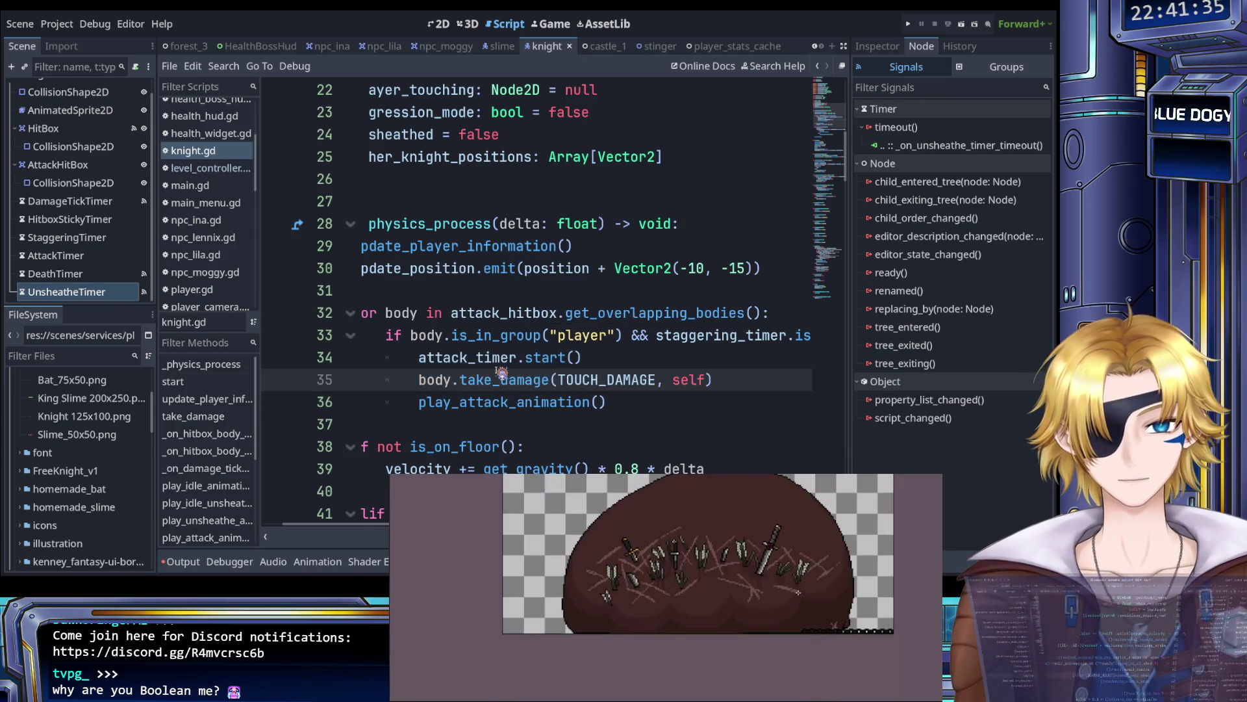
Step: Select the attack lines 34–36: the attack_timer start, TOUCH_DAMAGE call and attack animation
scroll(501, 377, left, 1)
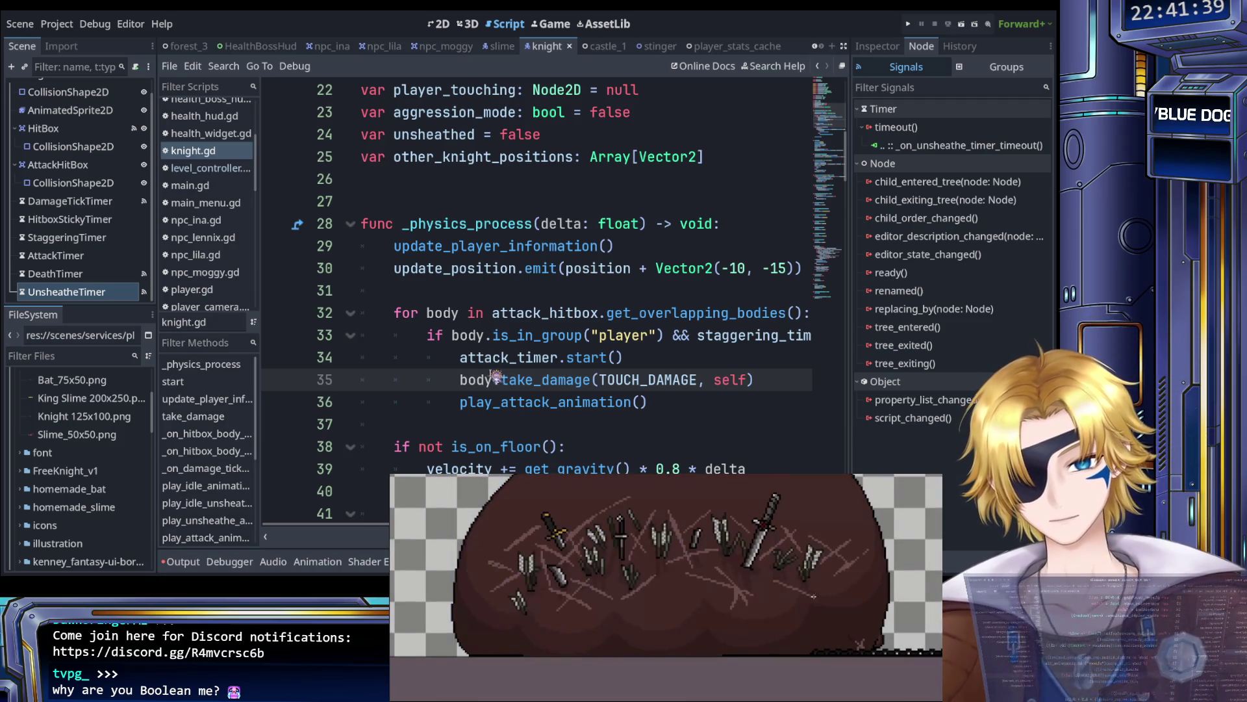
click(469, 354)
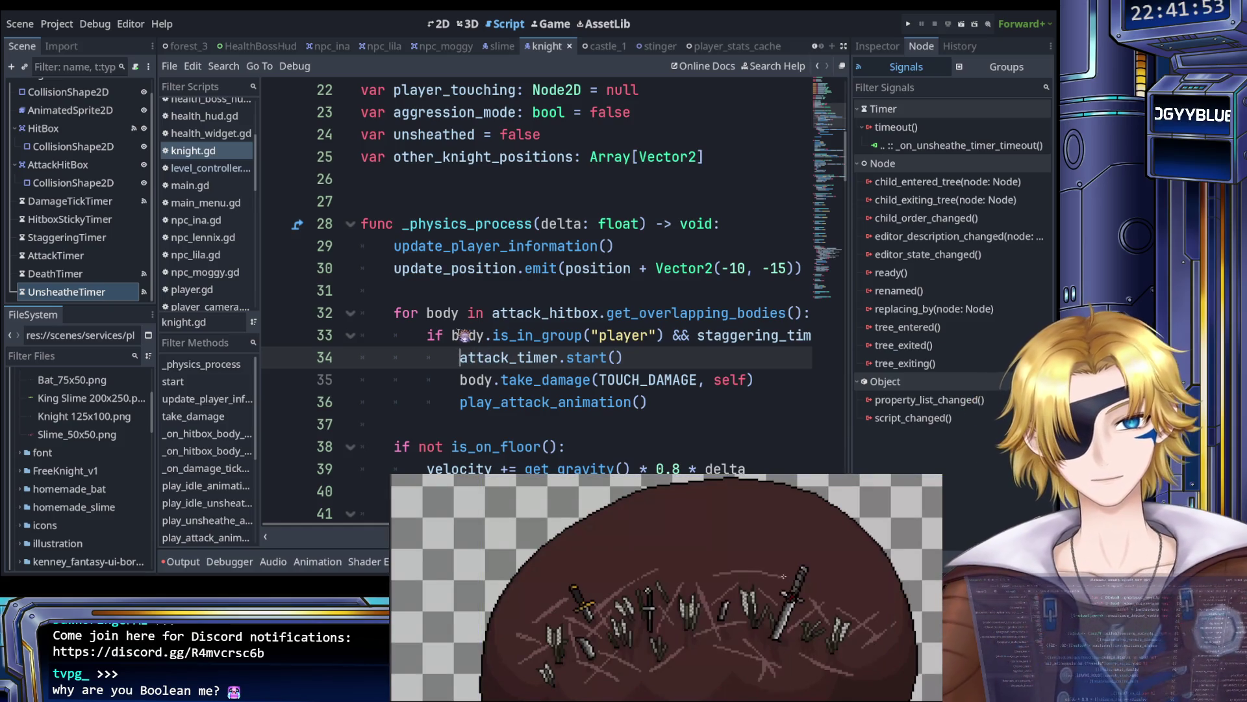
key(Up)
scroll(480, 355, right, 5)
scroll(471, 356, left, 5)
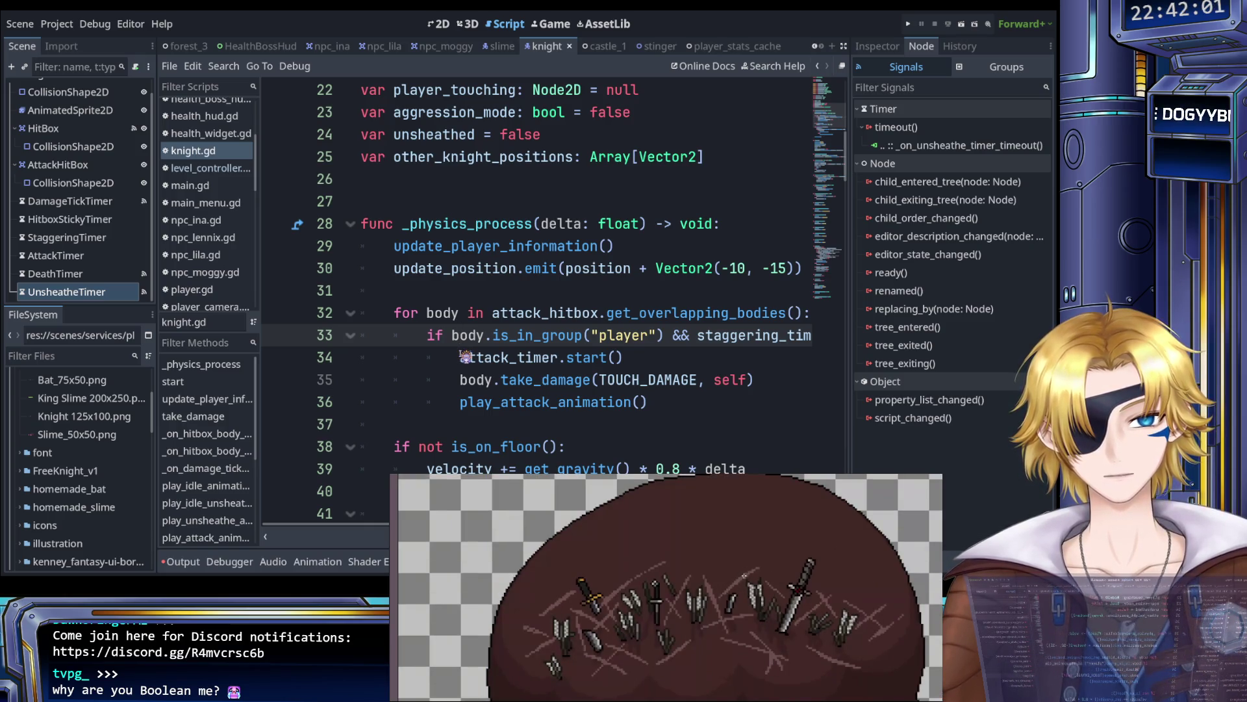
scroll(466, 356, right, 3)
scroll(465, 356, left, 3)
scroll(465, 357, right, 2)
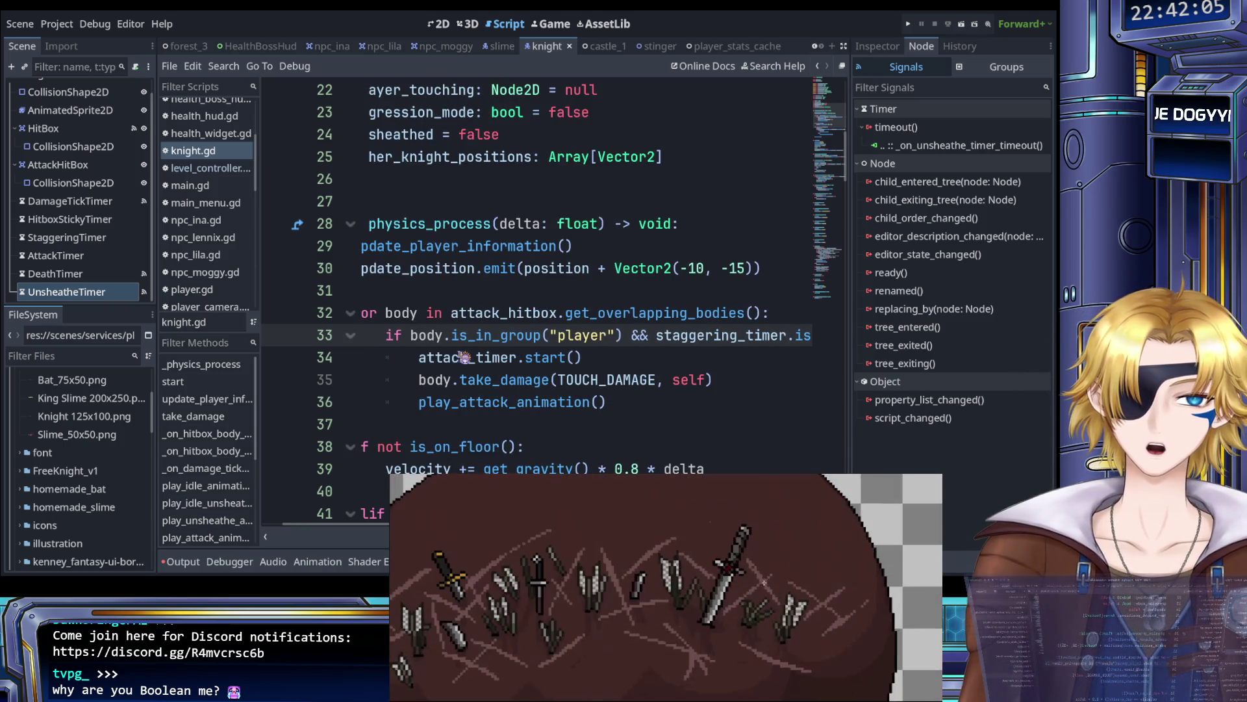
scroll(465, 356, left, 2)
scroll(465, 350, down, 1)
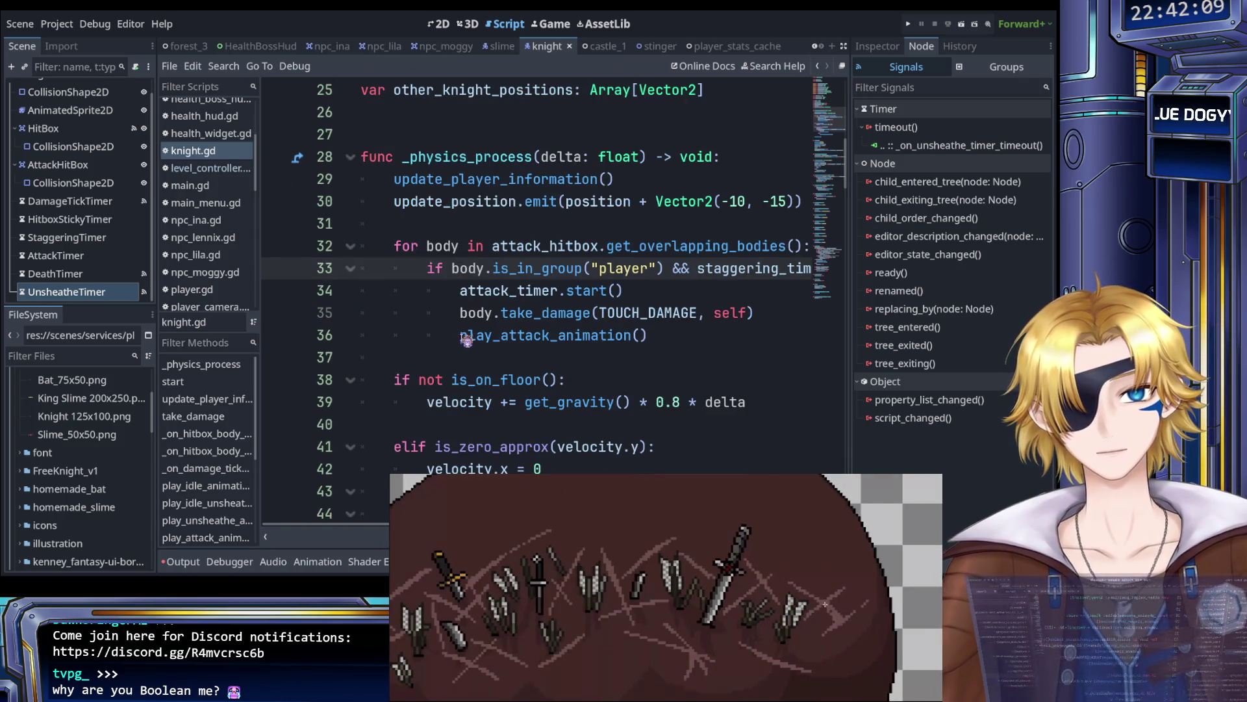
scroll(465, 338, right, 3)
scroll(454, 332, left, 3)
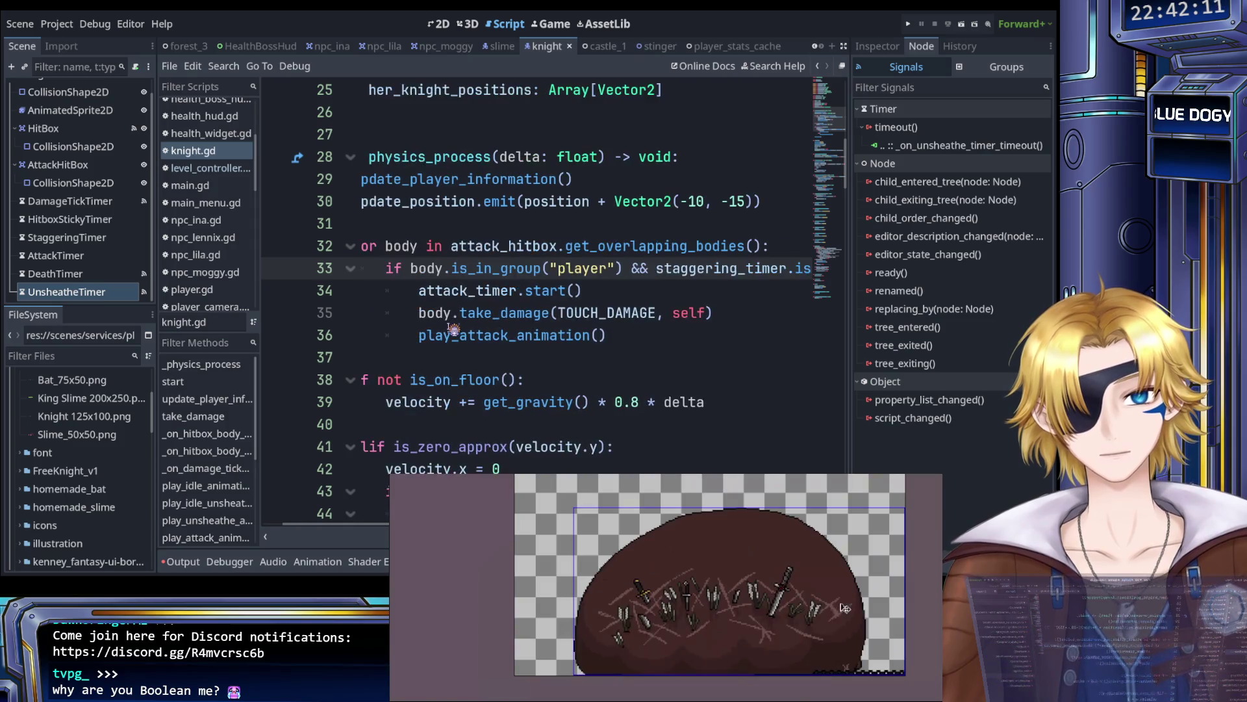
scroll(453, 330, right, 3)
scroll(454, 329, left, 3)
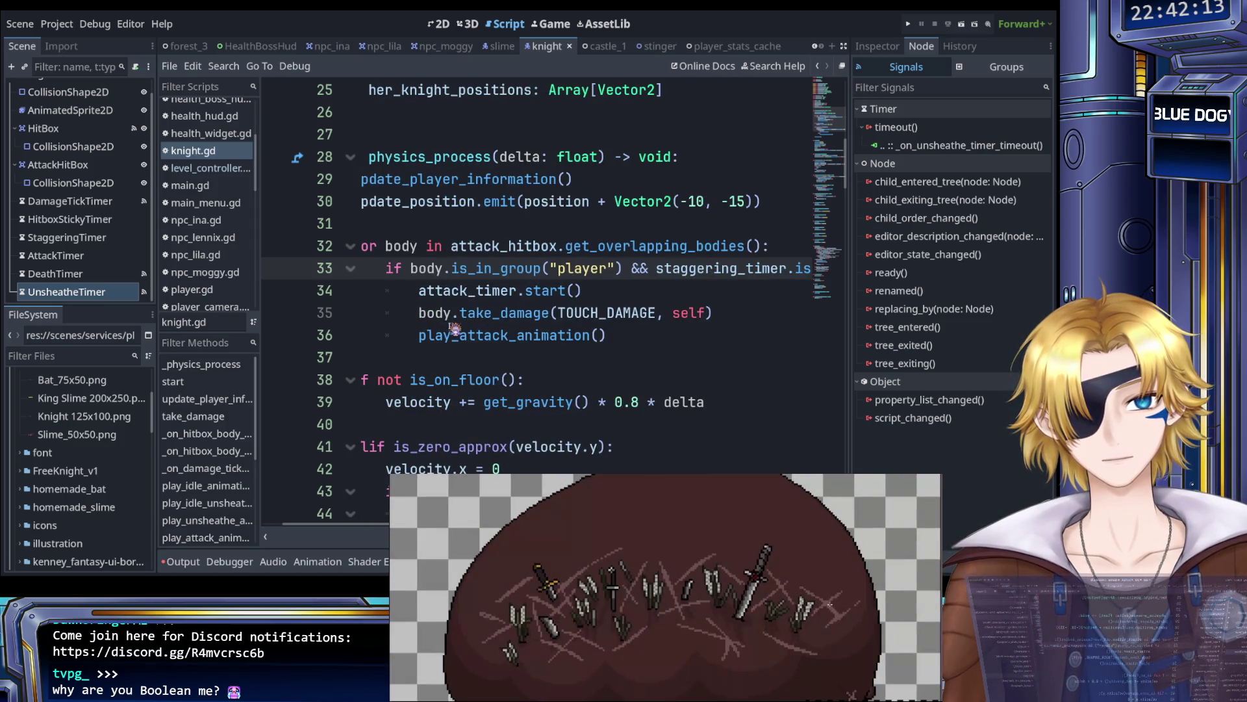
drag(653, 338, 470, 293)
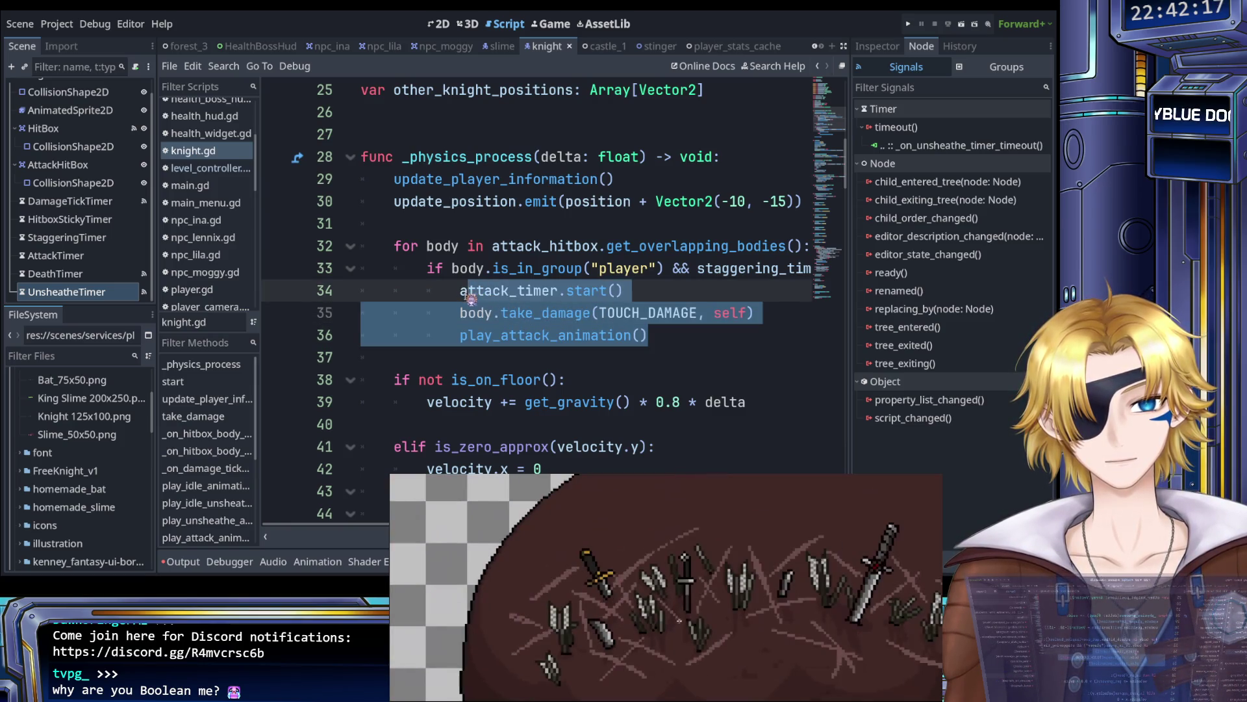
Step: Delete the attack lines and declare var player_in_attack_range = false on line 32
key(shift+Left)
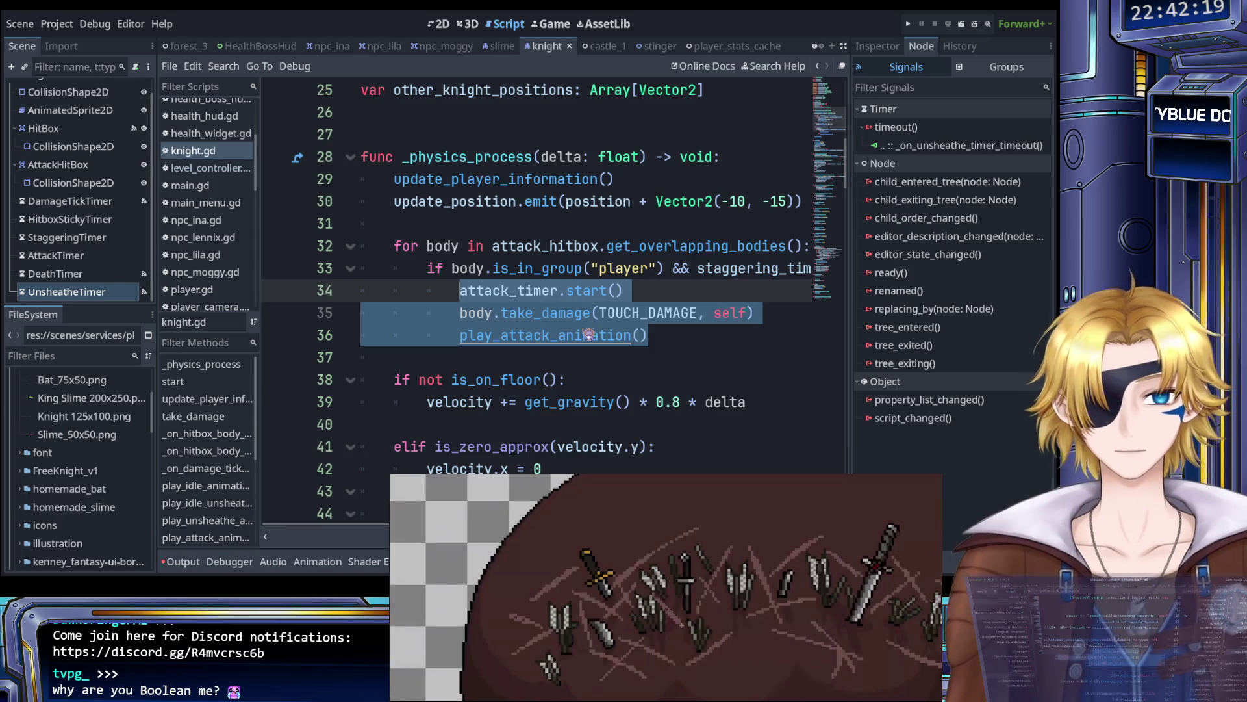
key(Delete)
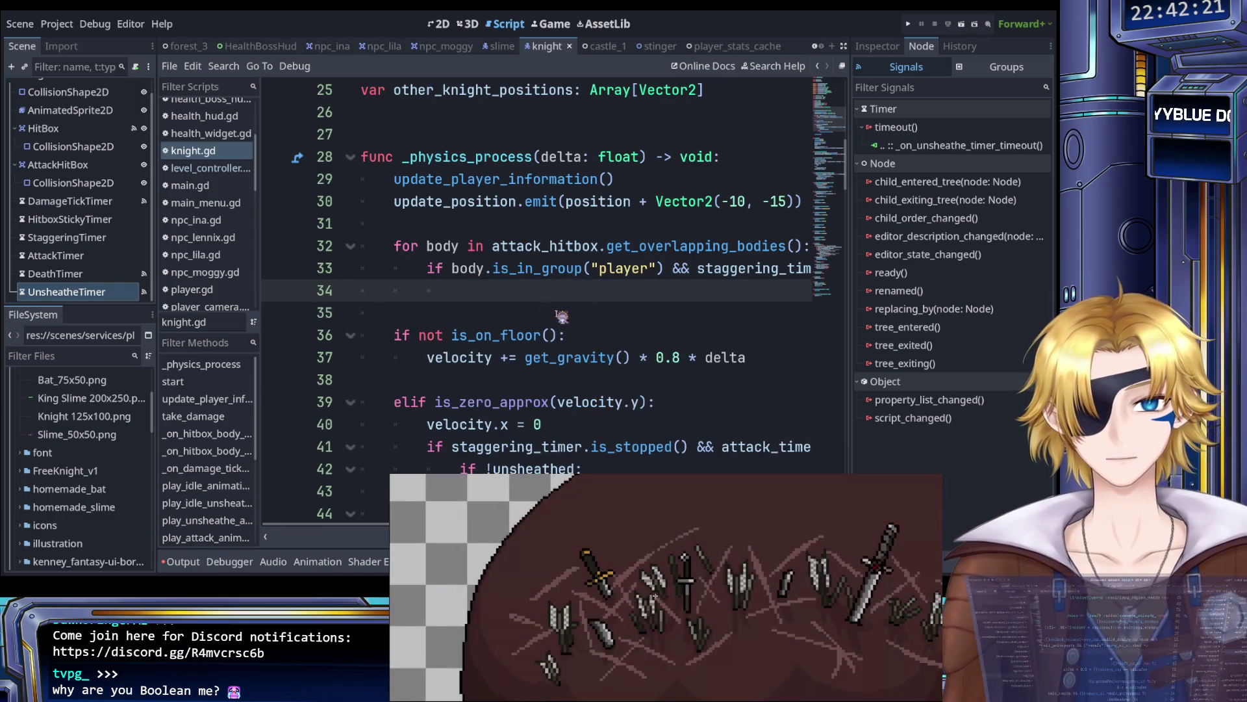
click(450, 226)
key(Return)
key(Up)
text(var )
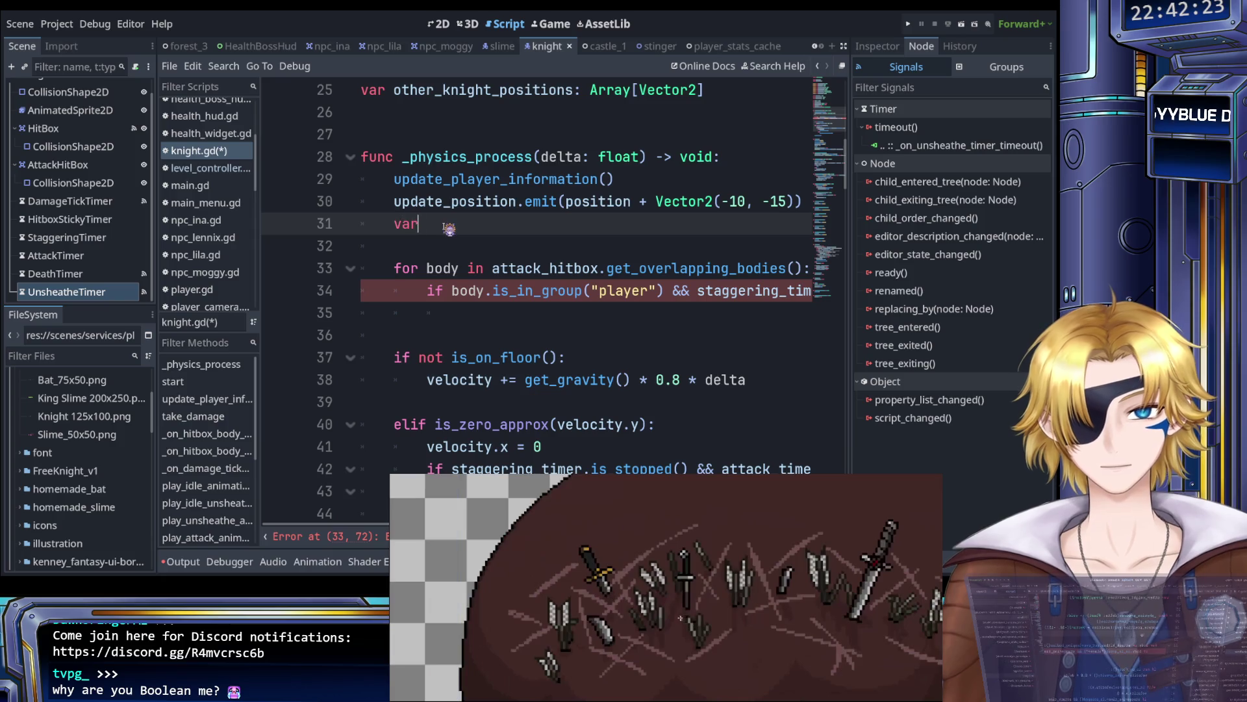
text(attacl)
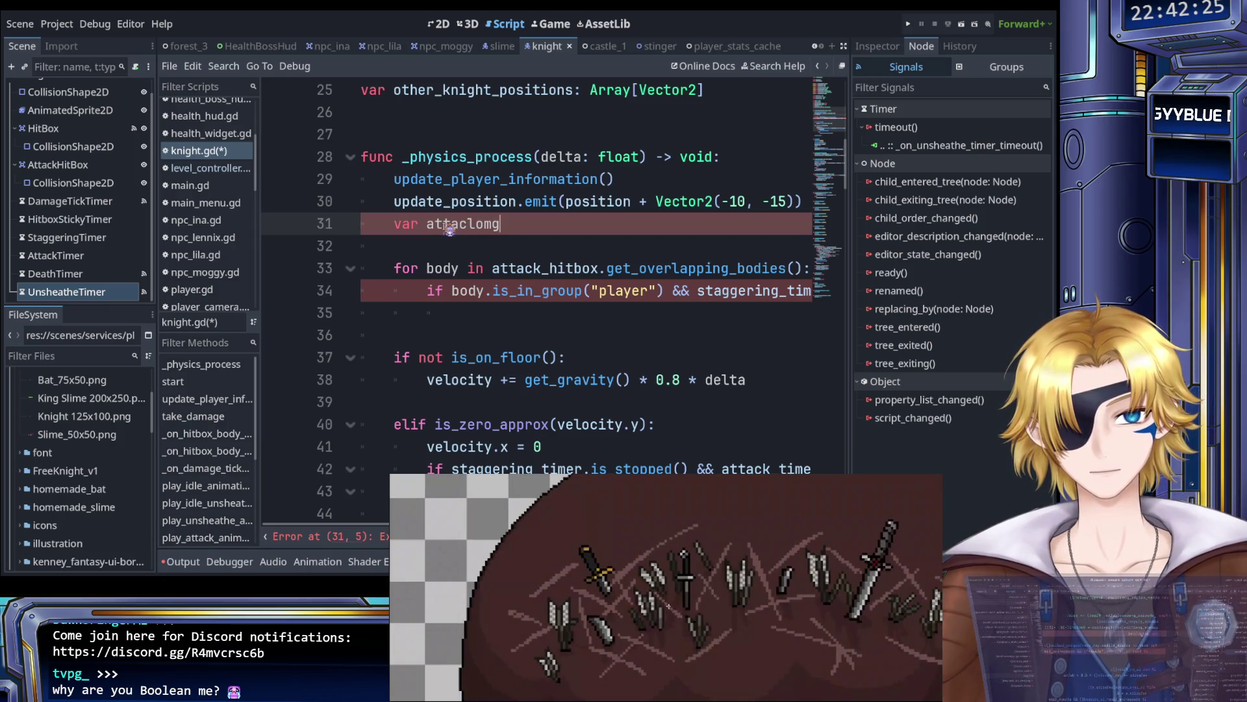
key(BackSpace)
text(king)
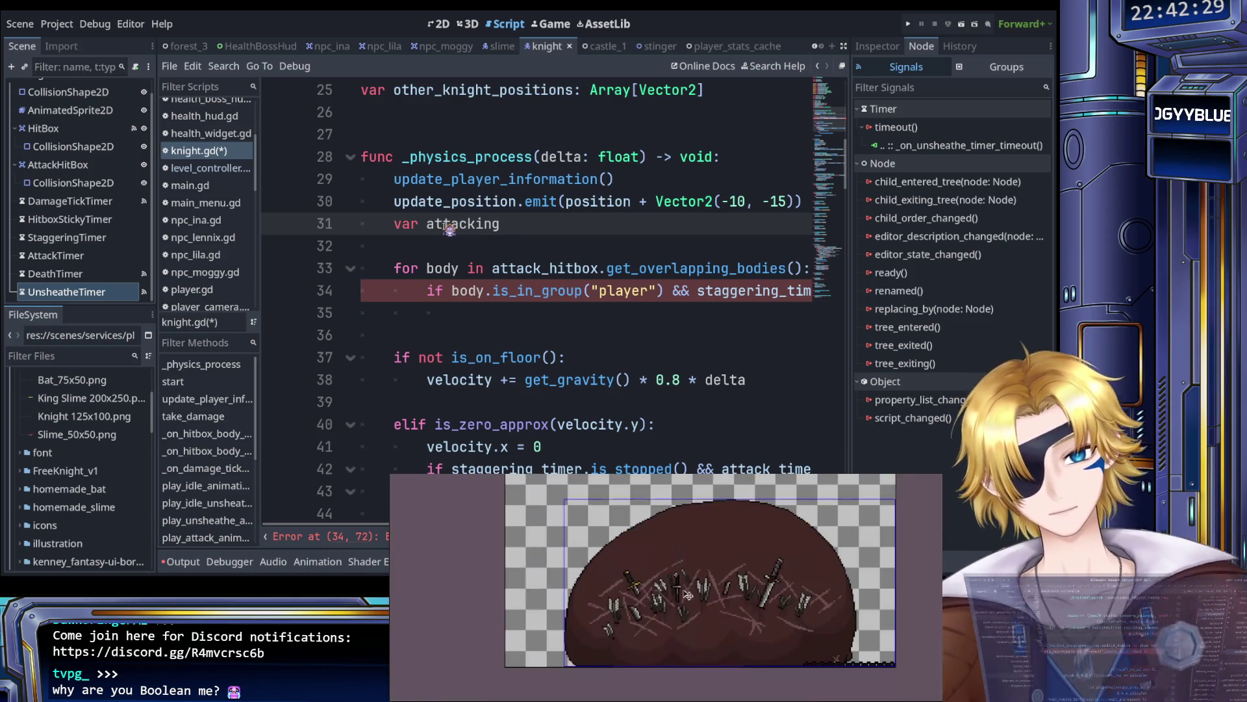
key(shift+Left)
key(shift+Left)
key(shift+Left)
key(shift+Left)
key(shift+Left)
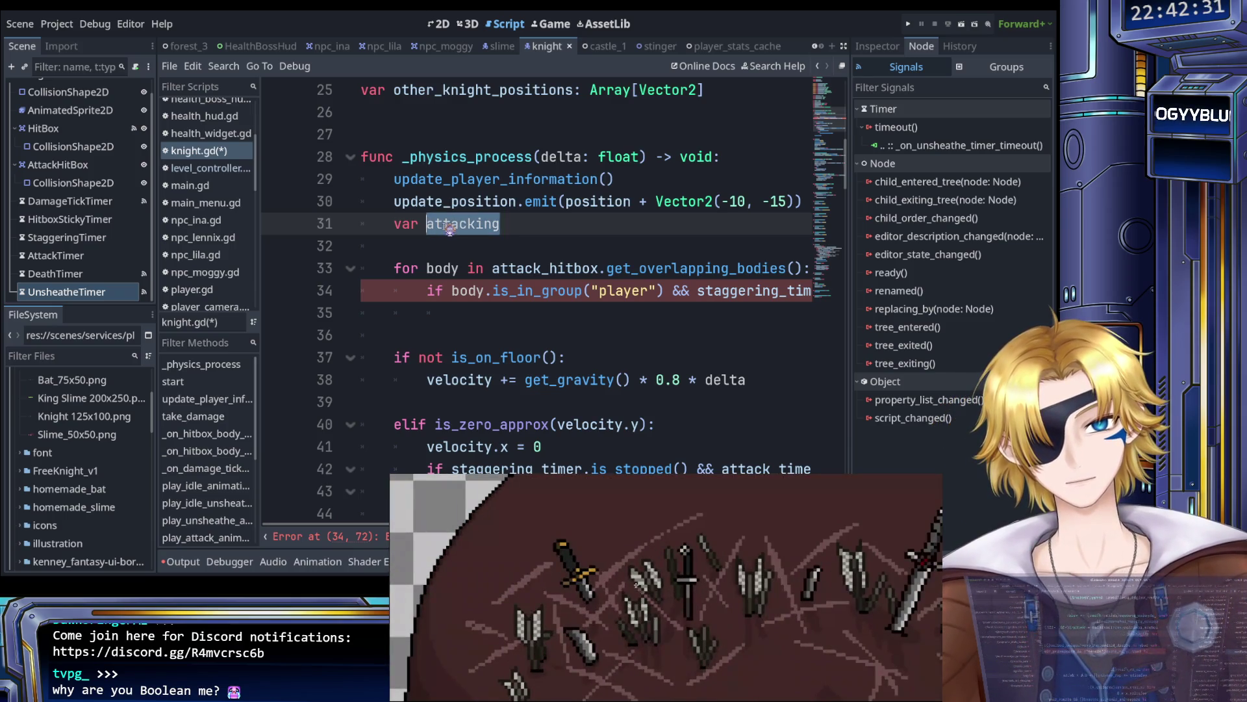
text(player_in_)
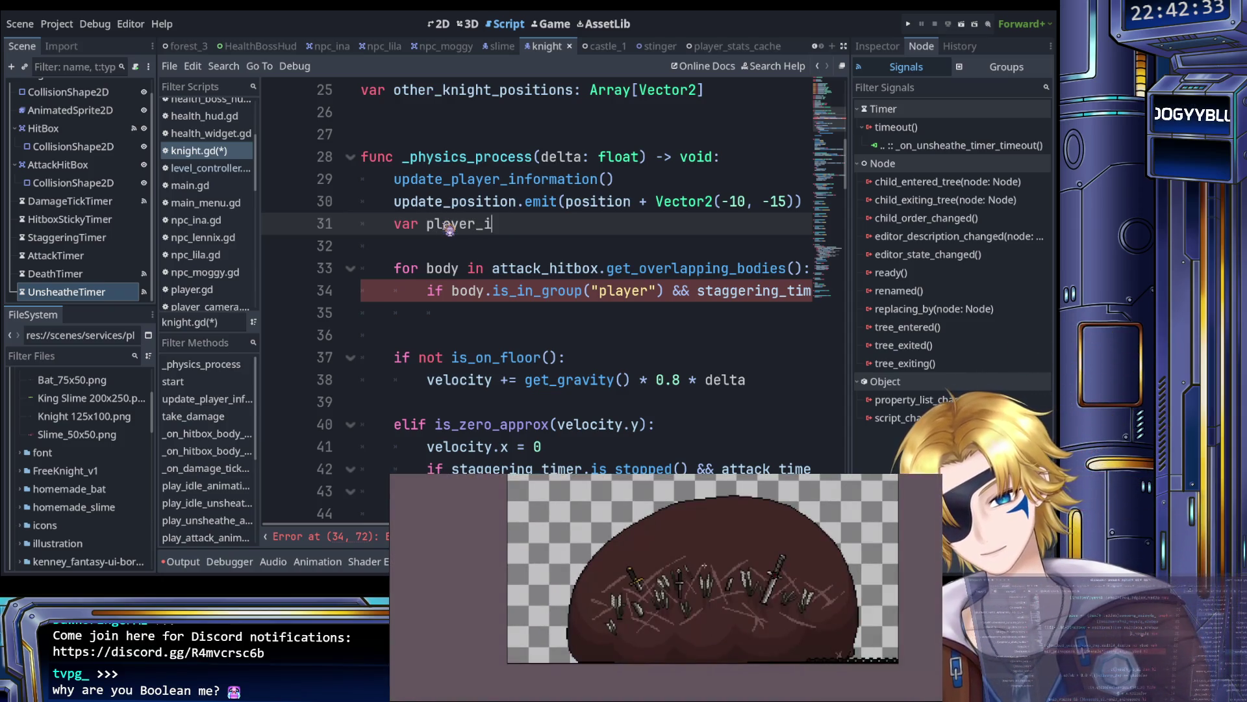
text(attack_range)
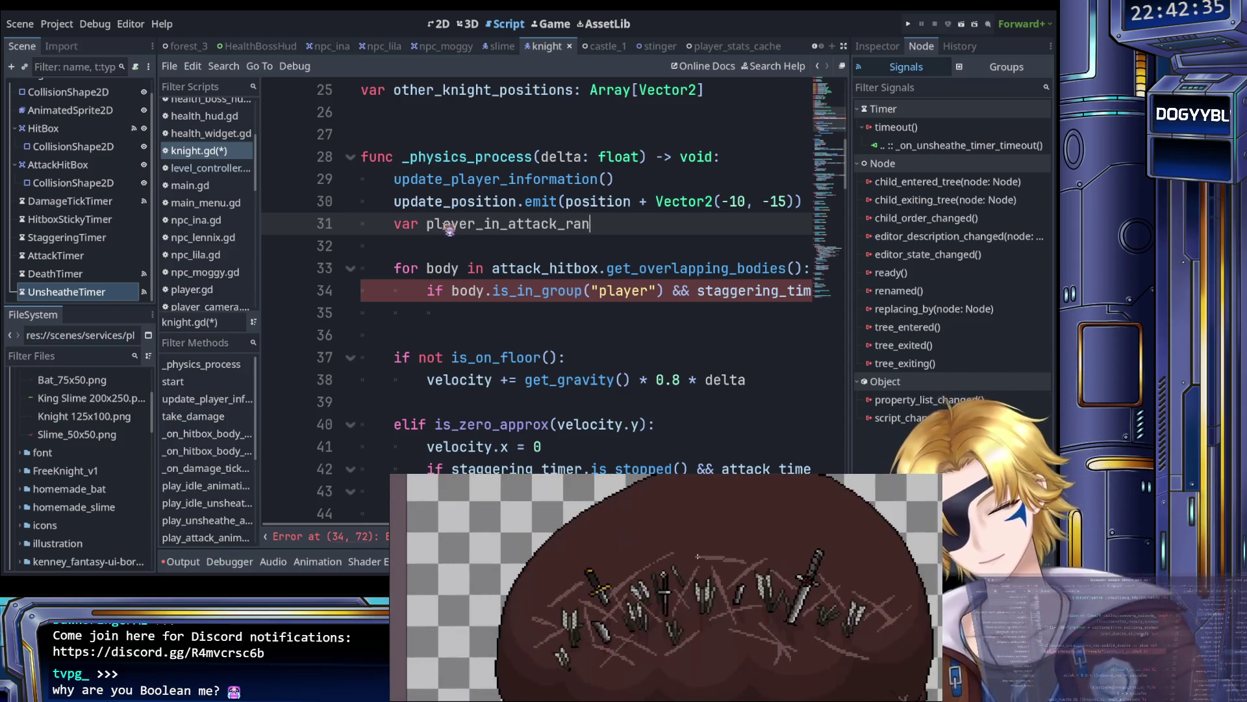
text( = false;)
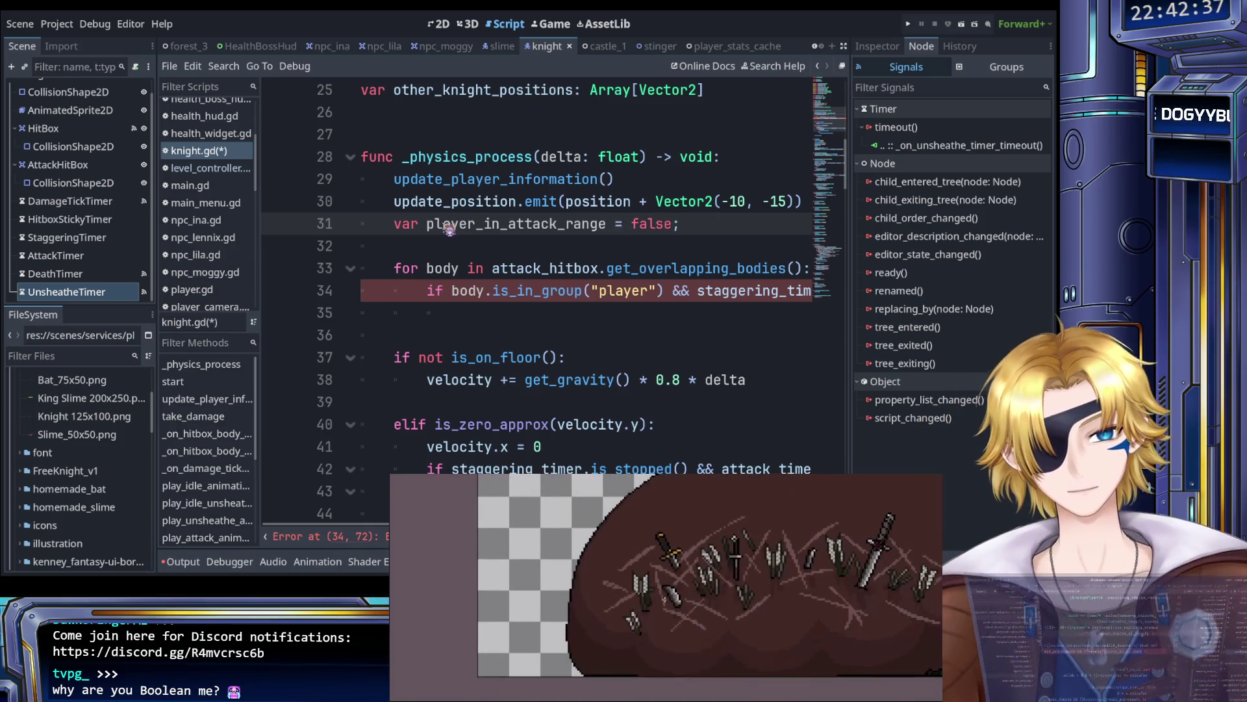
key(BackSpace)
Step: Set player_in_attack_range = true inside the player check, with a blank line above the declaration
key(Home)
text(\)
key(Return)
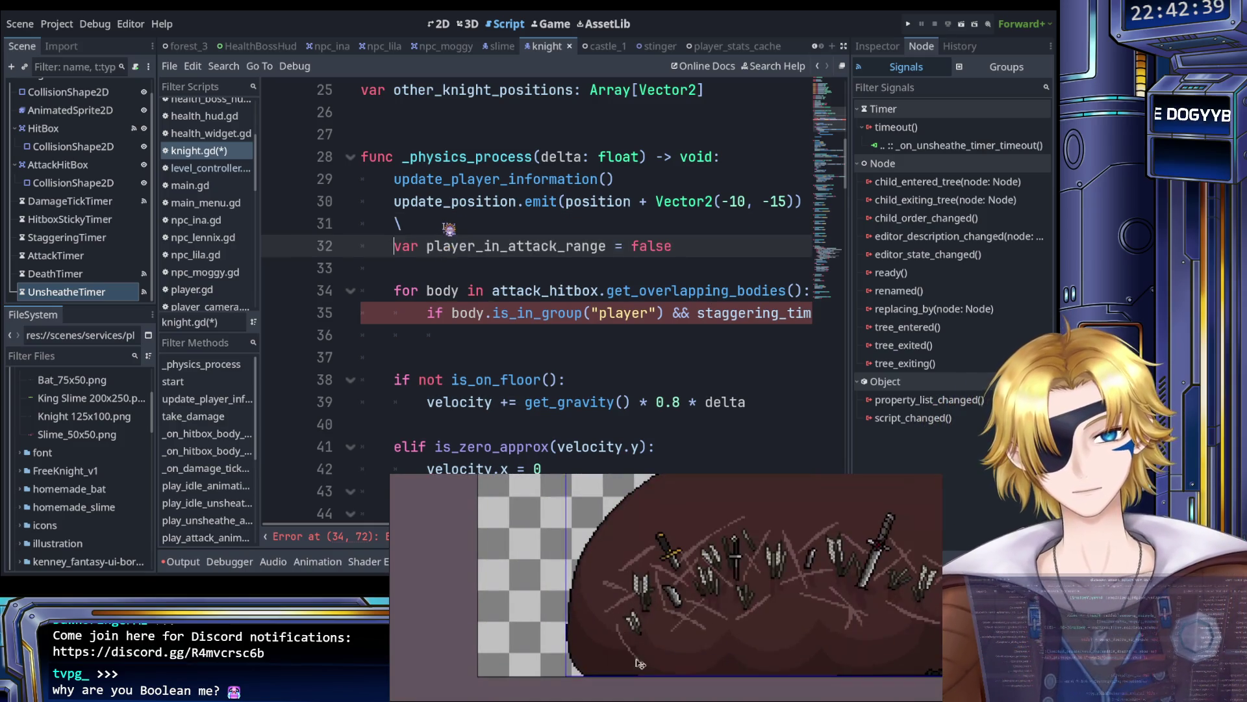
key(Up)
key(BackSpace)
key(Down)
key(Down)
key(Down)
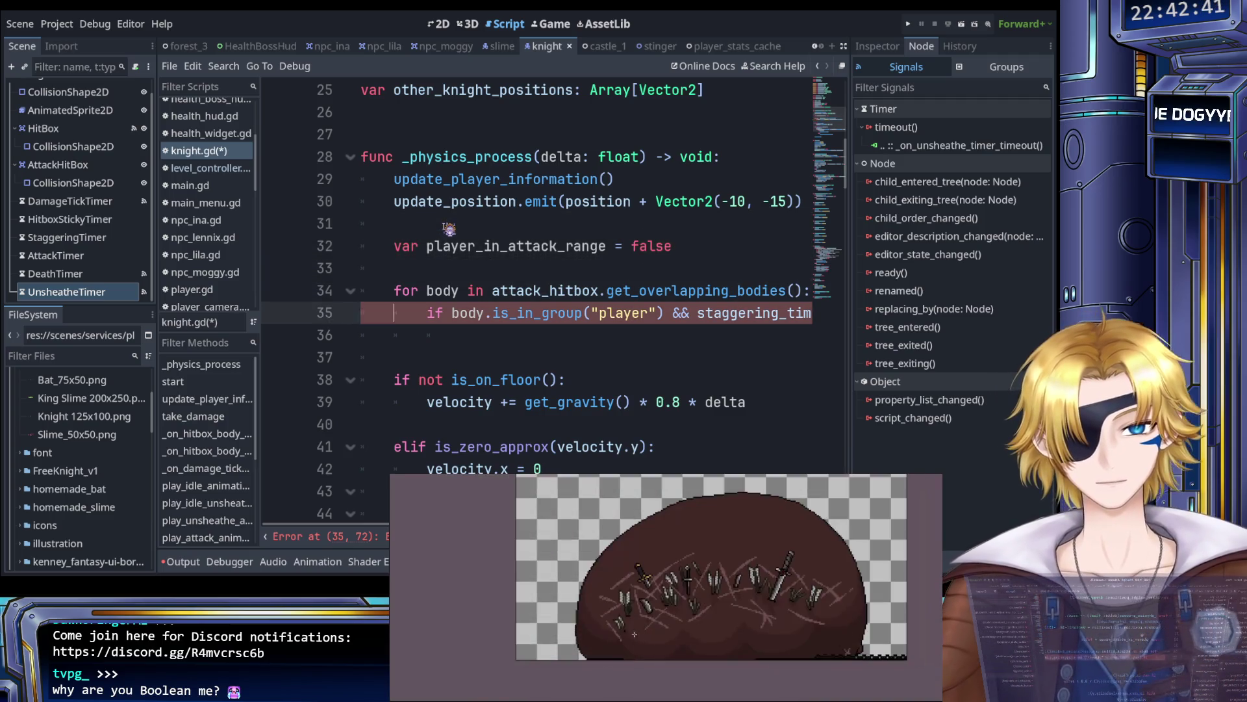
key(Tab)
text(player)
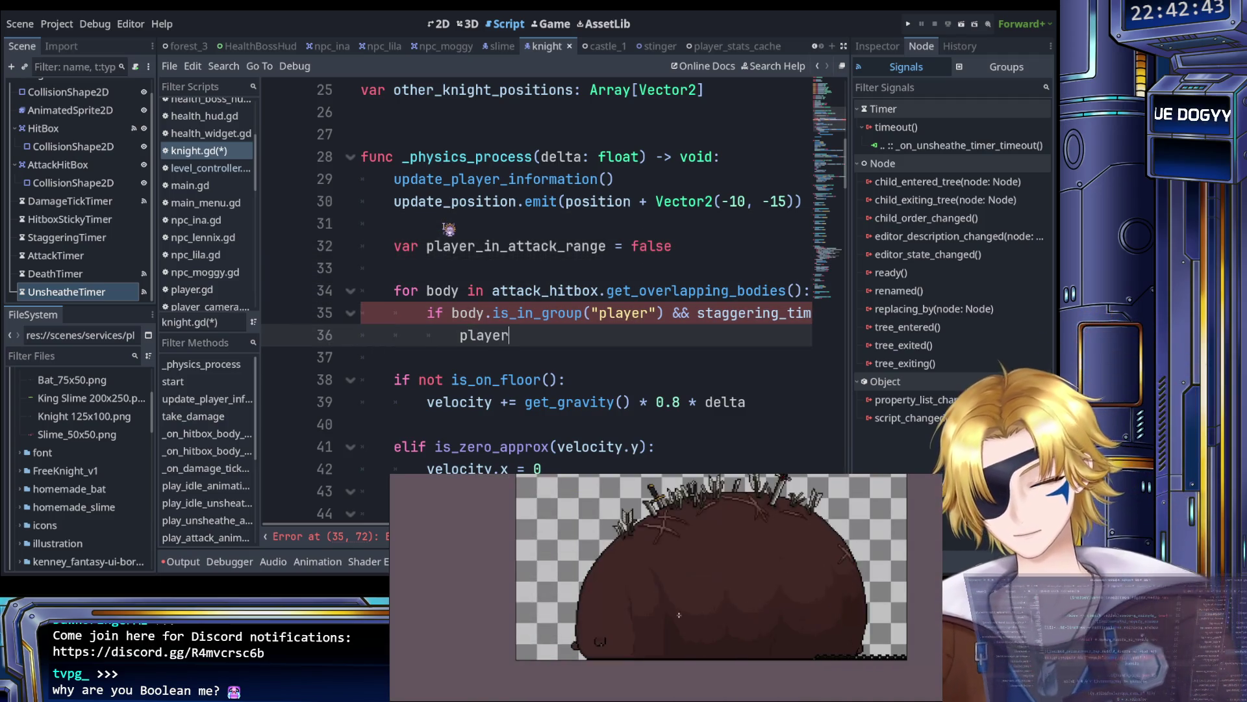
key(Down)
key(Down)
key(Return)
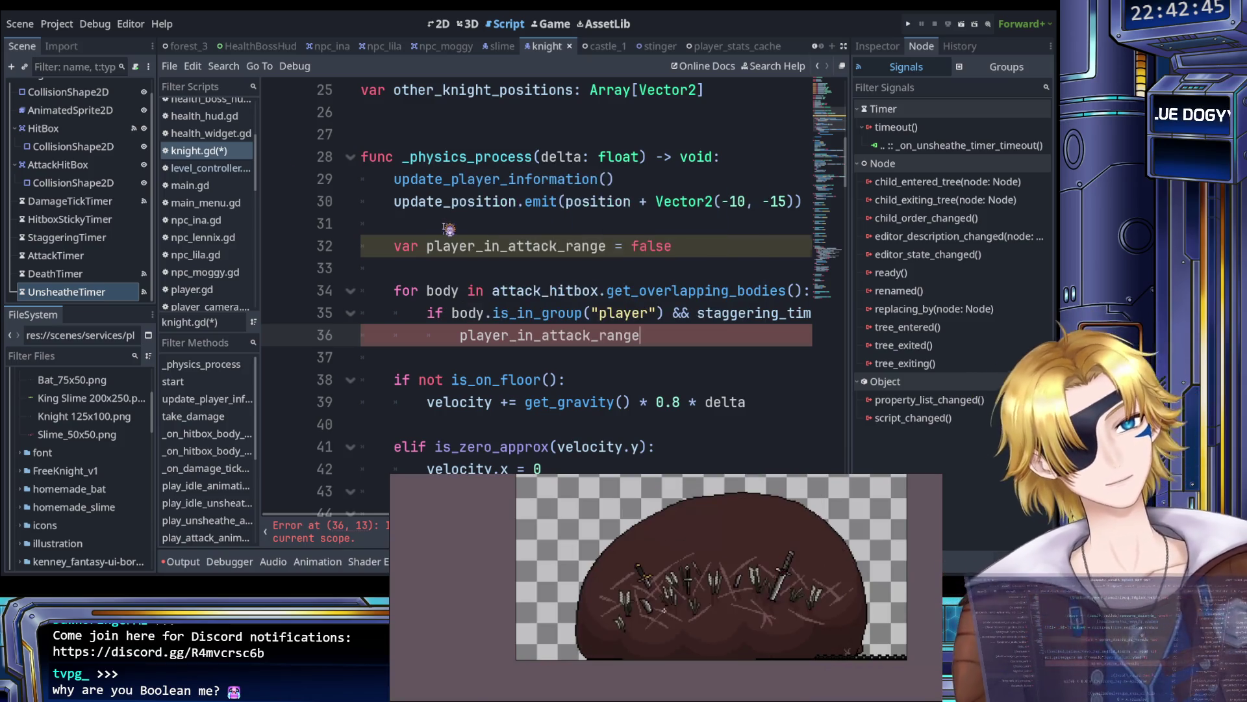
text(true)
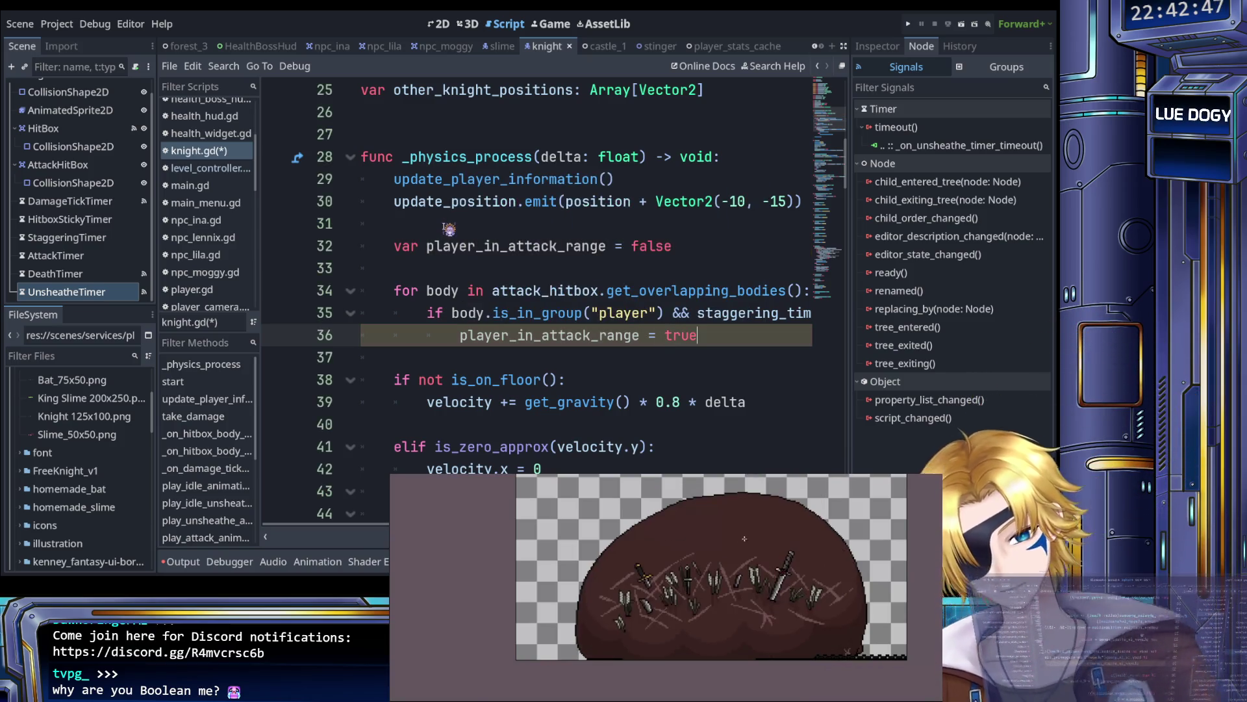
click(554, 361)
Step: Add an elif player_in_attack_range: branch on line 41 and paste the attack code into it
scroll(554, 365, down, 1)
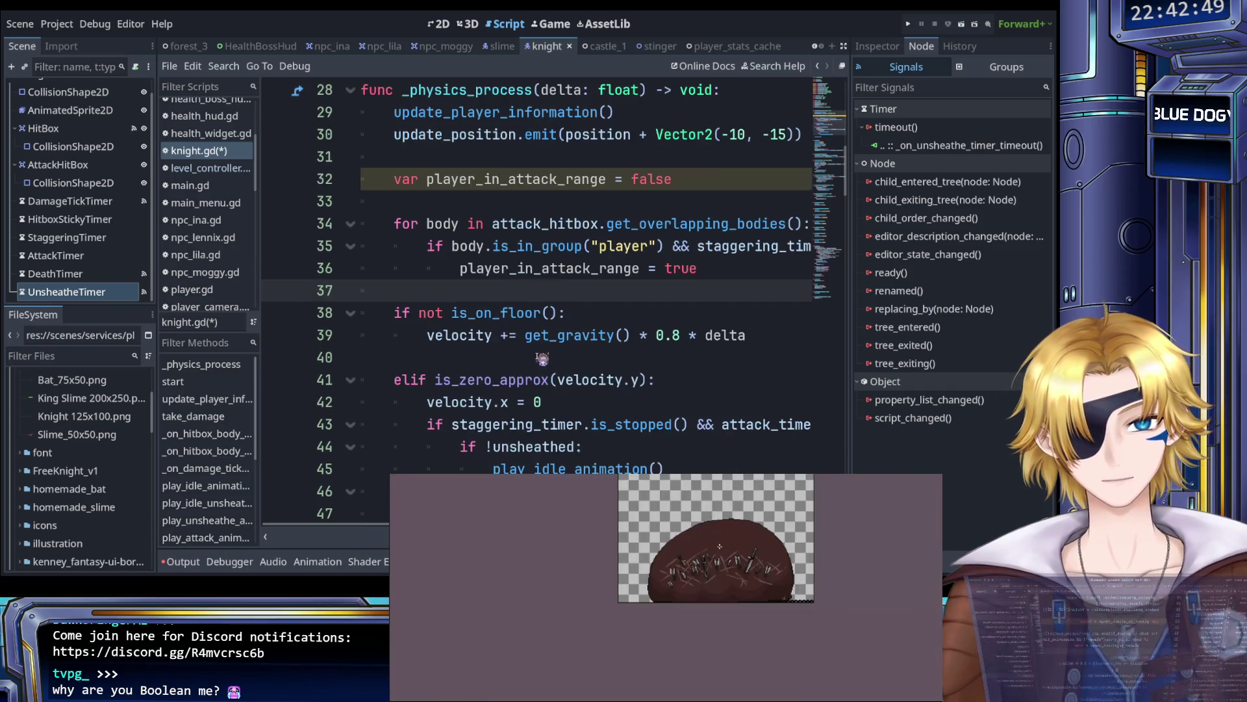
click(526, 357)
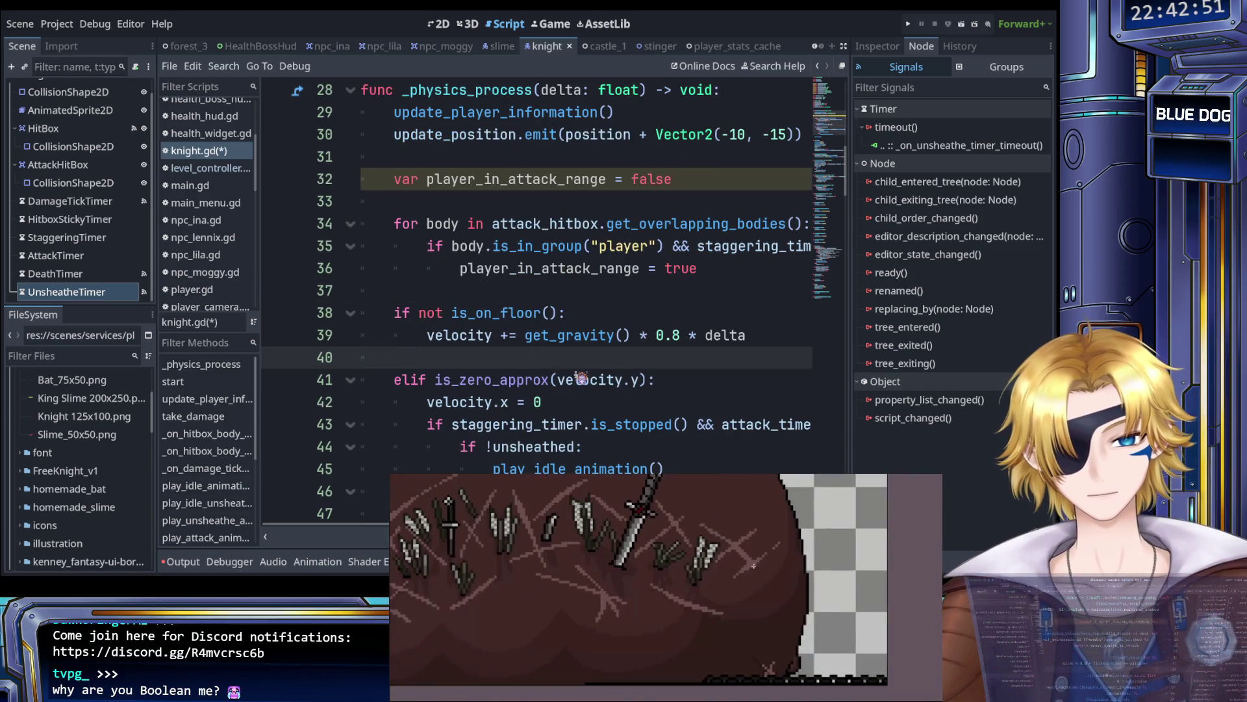
key(Return)
key(Return)
text(elif )
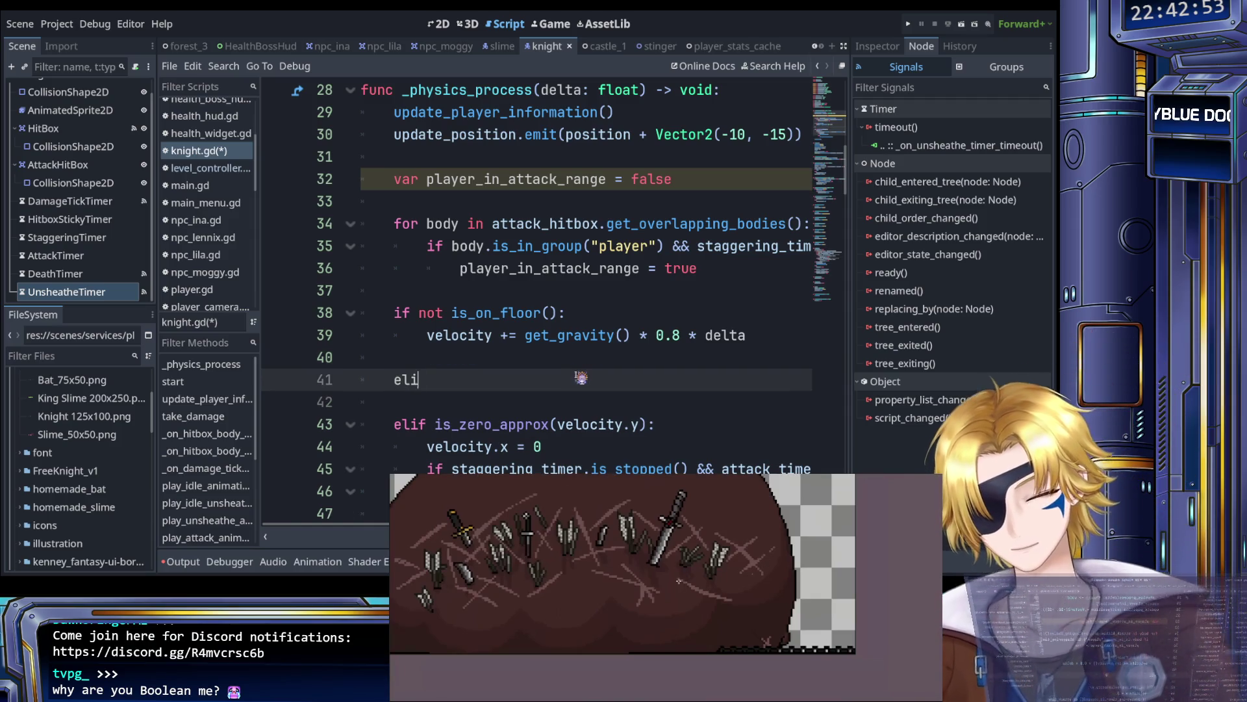
text(pla)
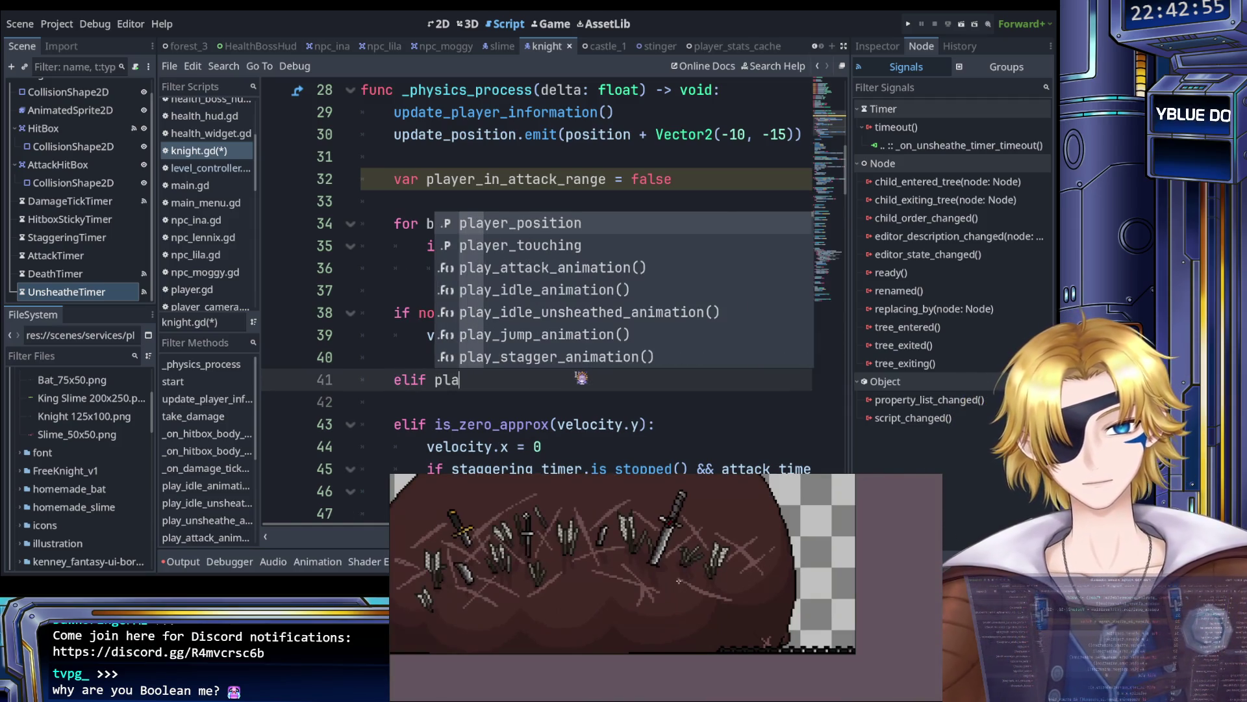
key(Down)
key(Down)
key(Down)
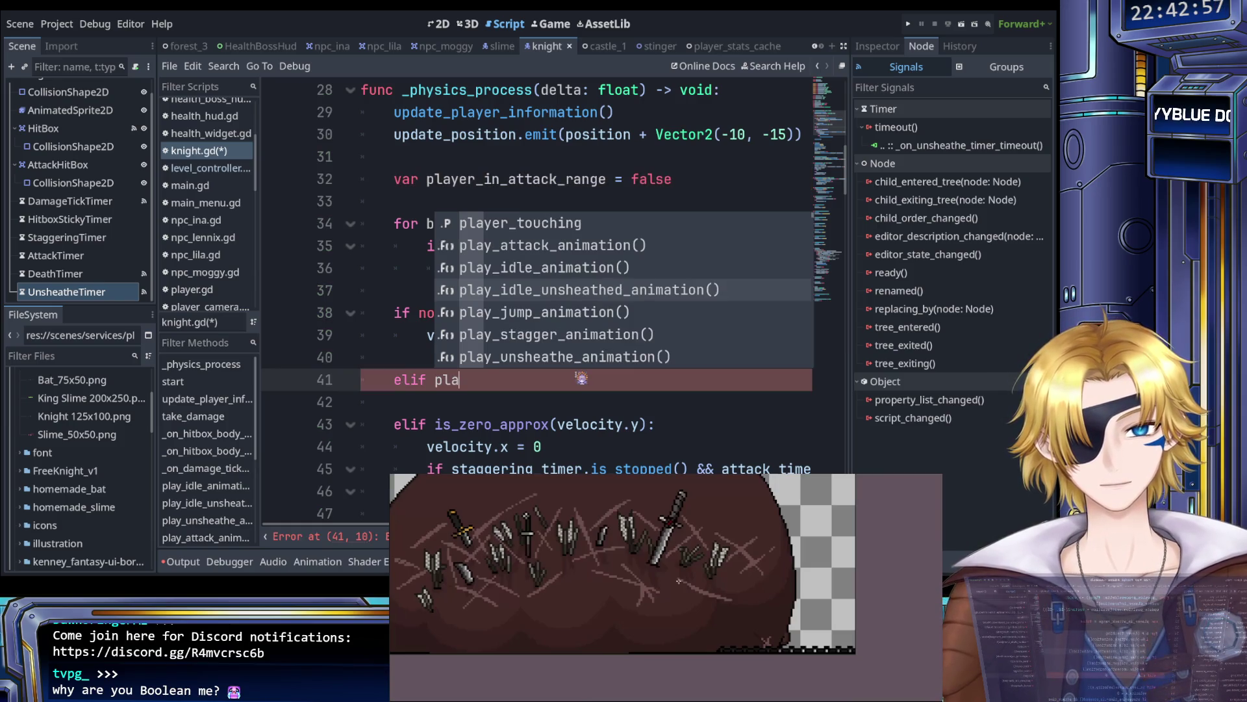
text(yer_in)
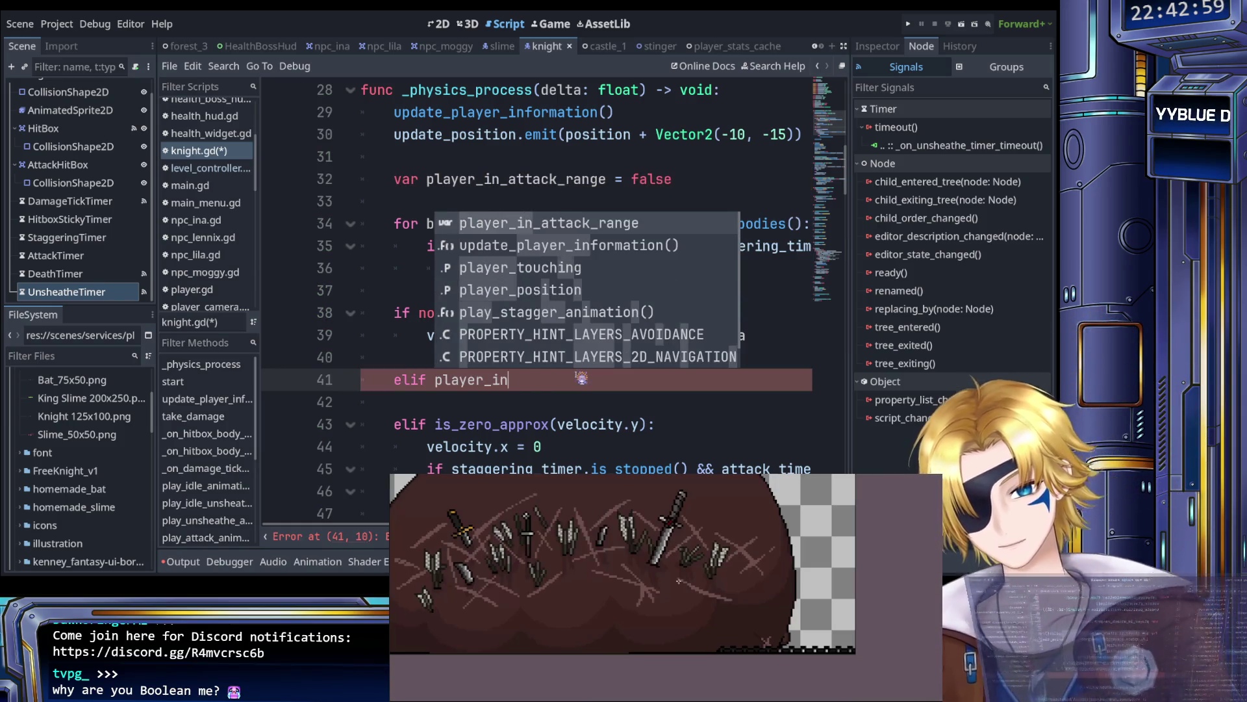
key(Return)
text(:)
key(Return)
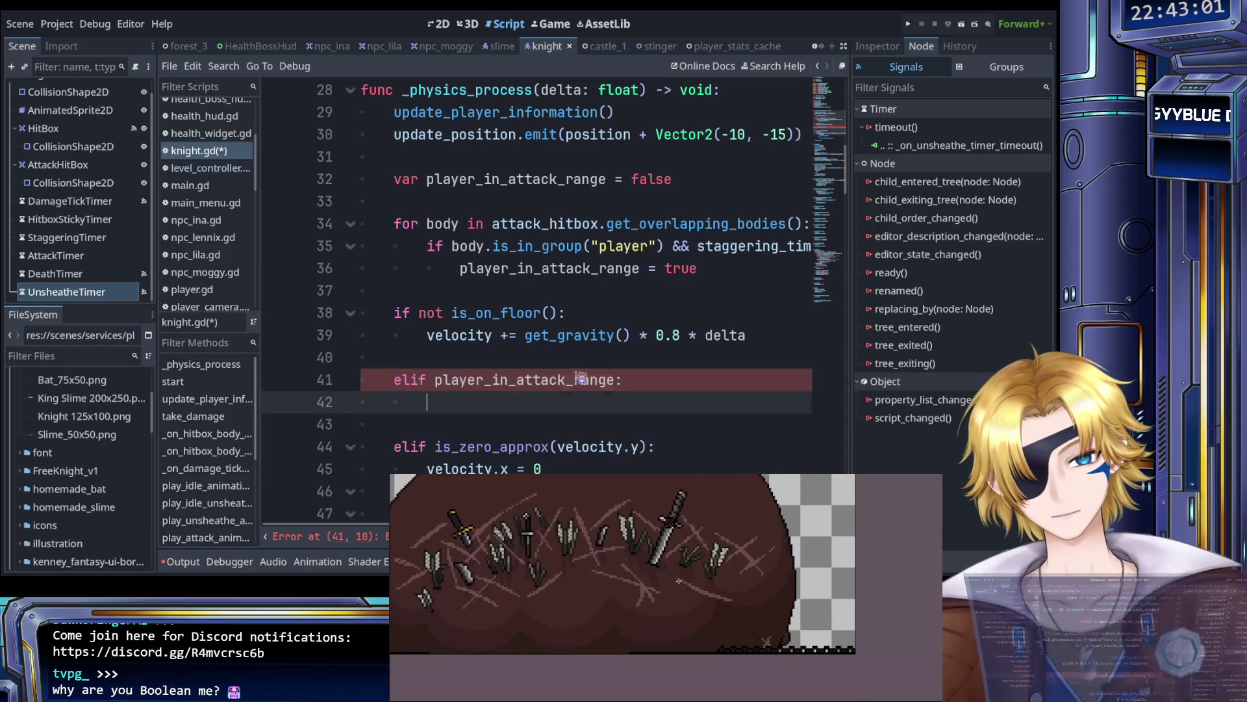
text(attack_timer.start() 			body.take_damage(TOUCH_DAMAGE, self) 			play_attack_animation())
Step: Dedent the take_damage and attack animation lines, and delete body before .take_damage on line 43
click(593, 401)
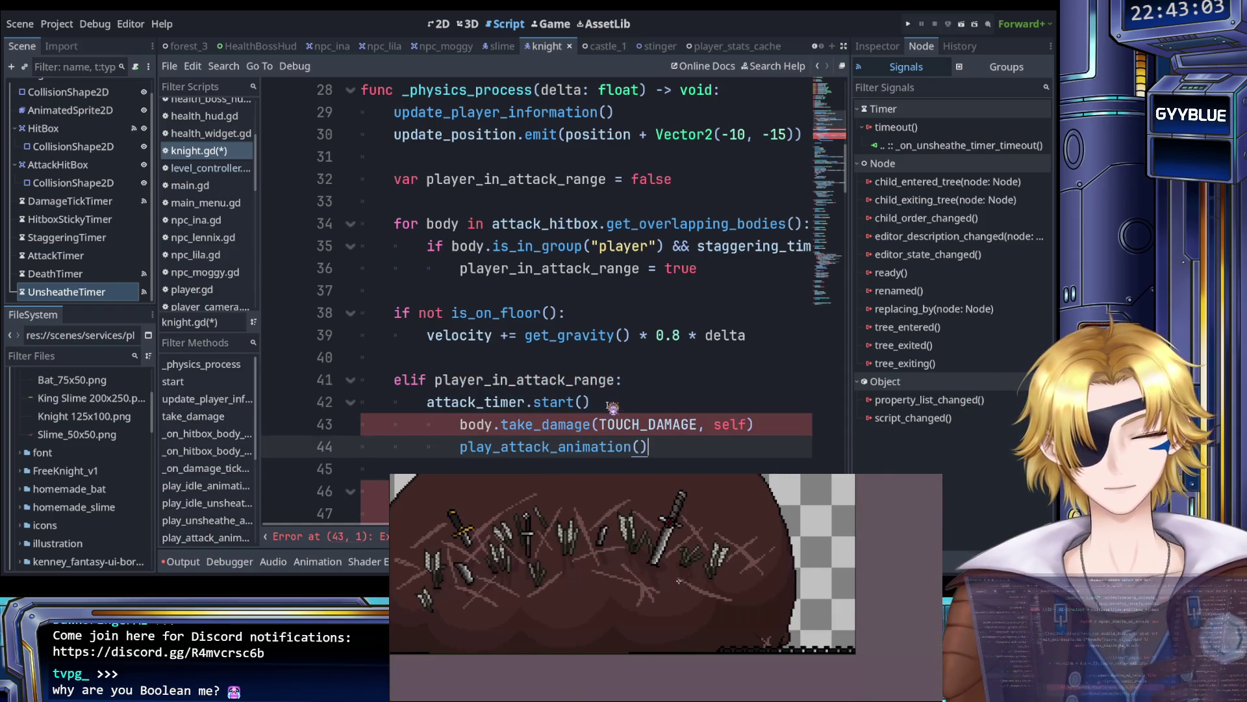
scroll(613, 407, down, 1)
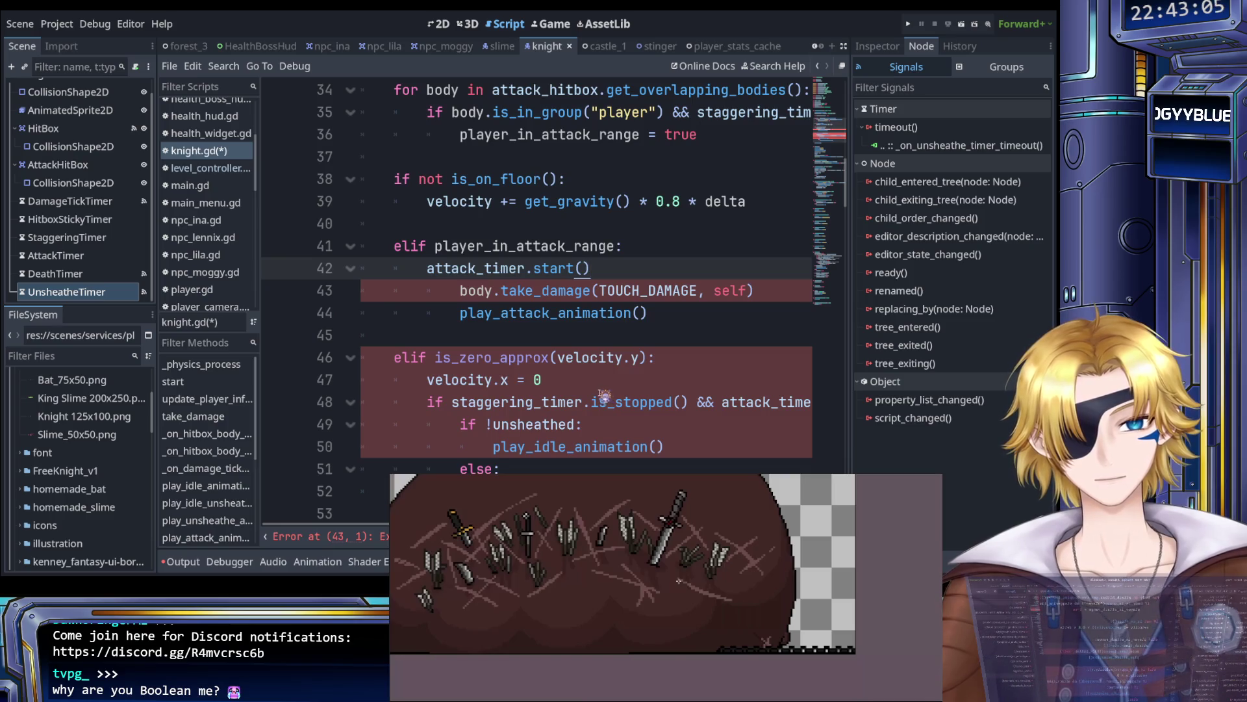
click(552, 291)
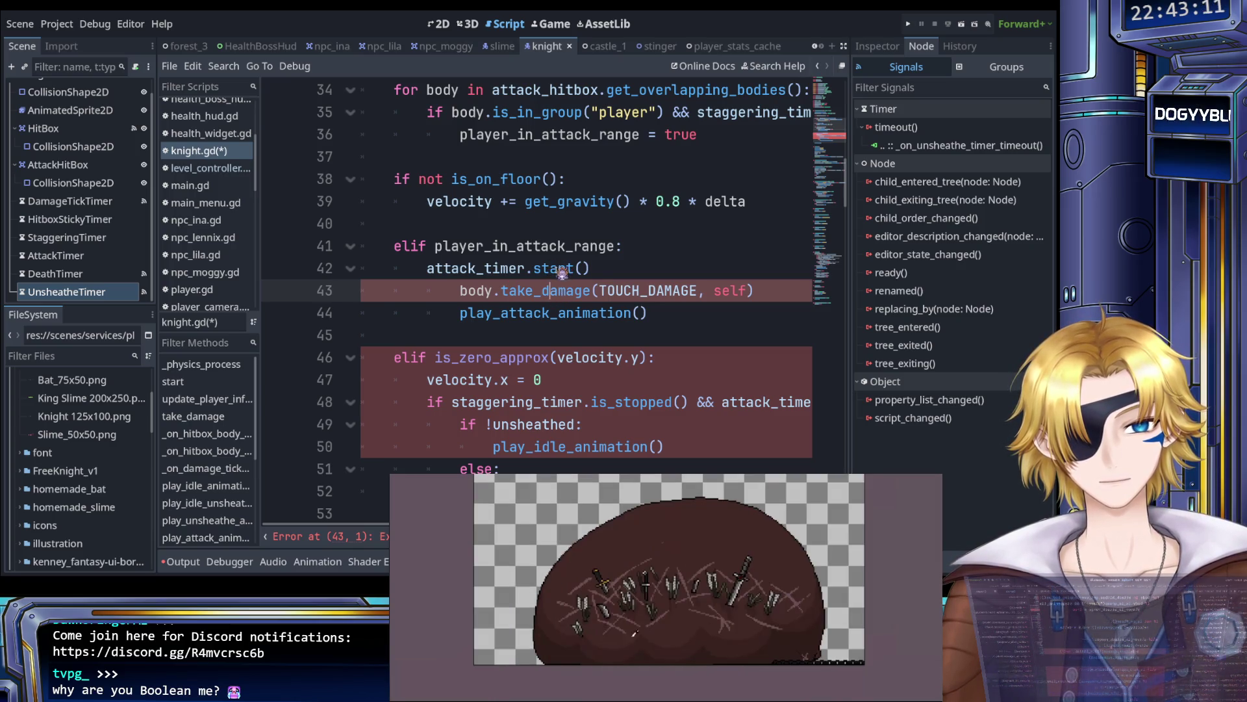
drag(460, 290, 649, 313)
key(shift+Tab)
click(485, 313)
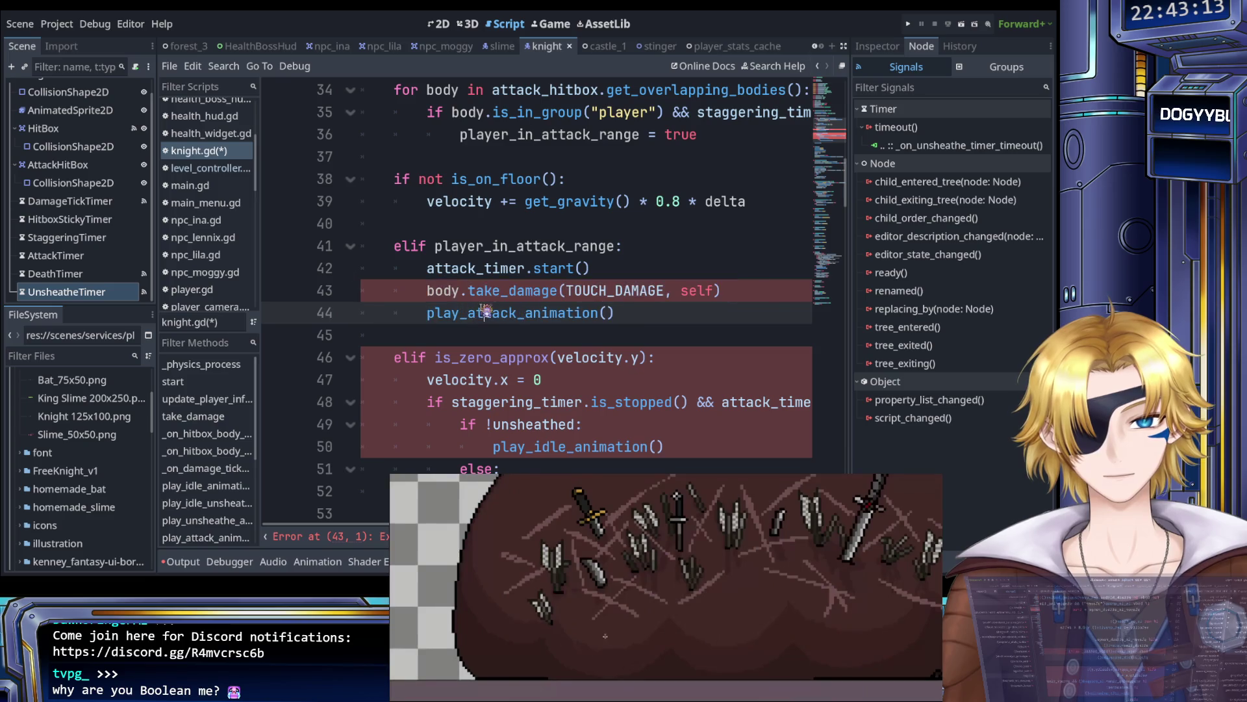
click(617, 313)
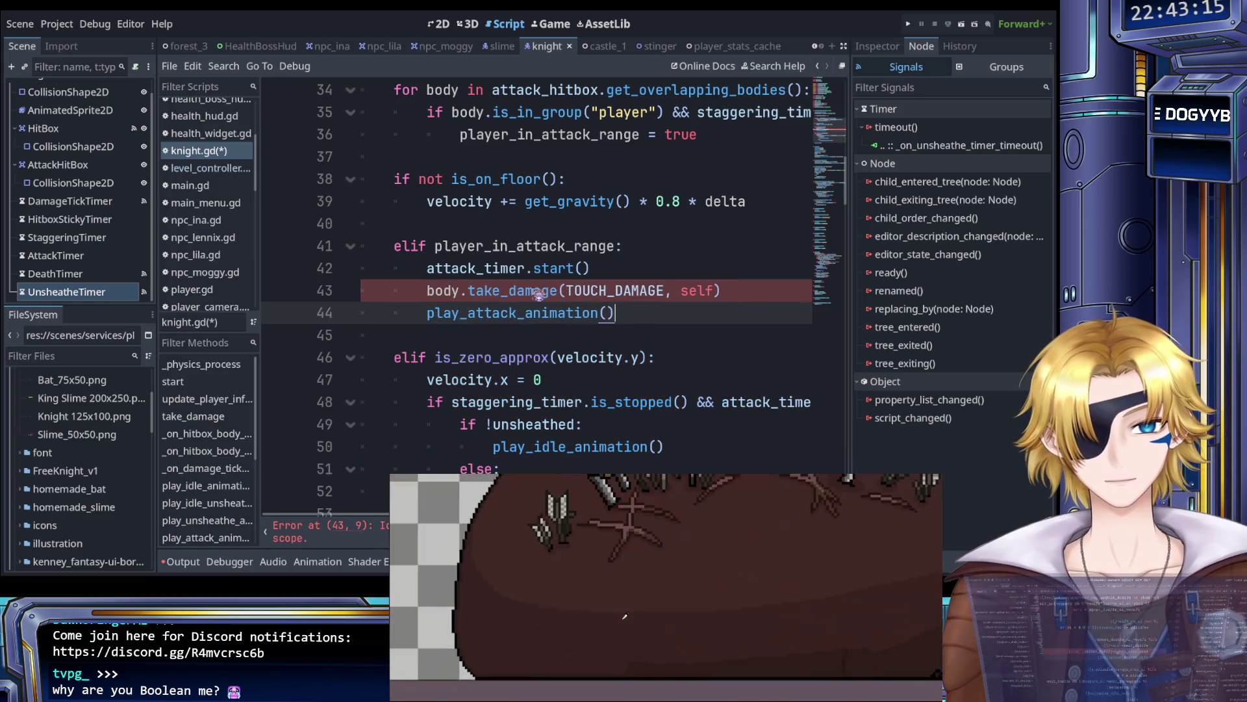
click(462, 290)
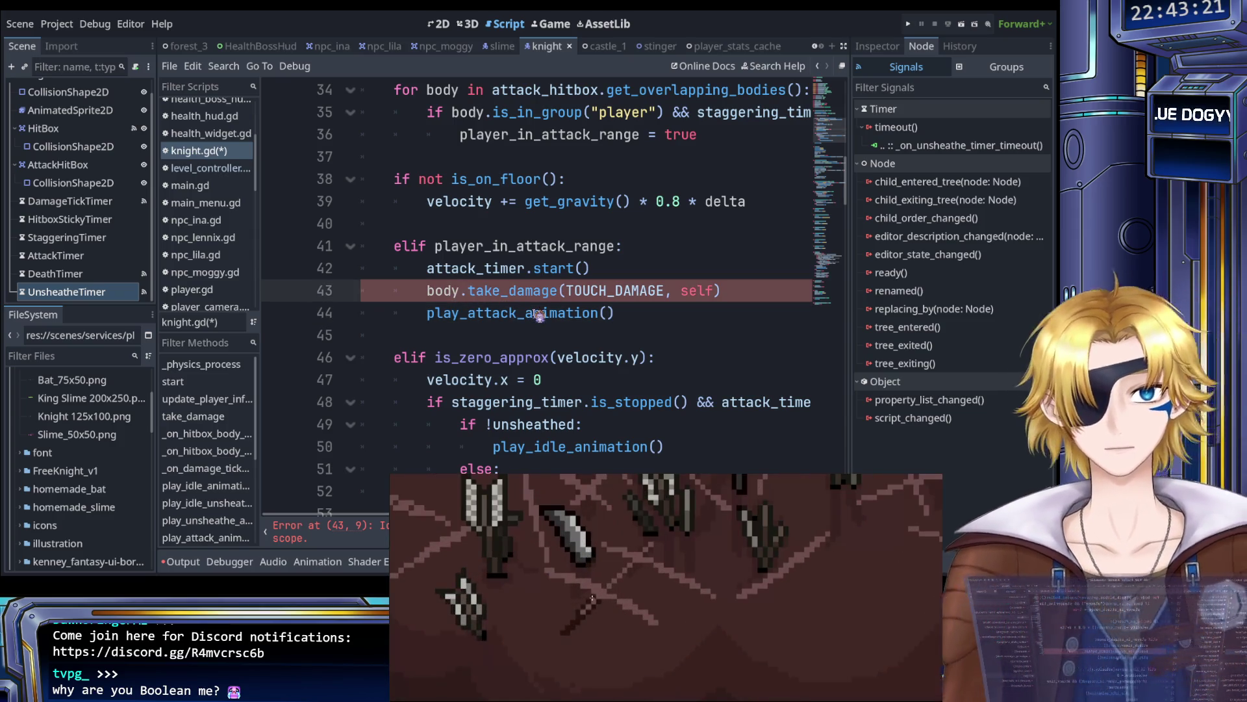
key(BackSpace)
key(BackSpace)
key(BackSpace)
Step: Type player in place of body on line 43 and save
text(player)
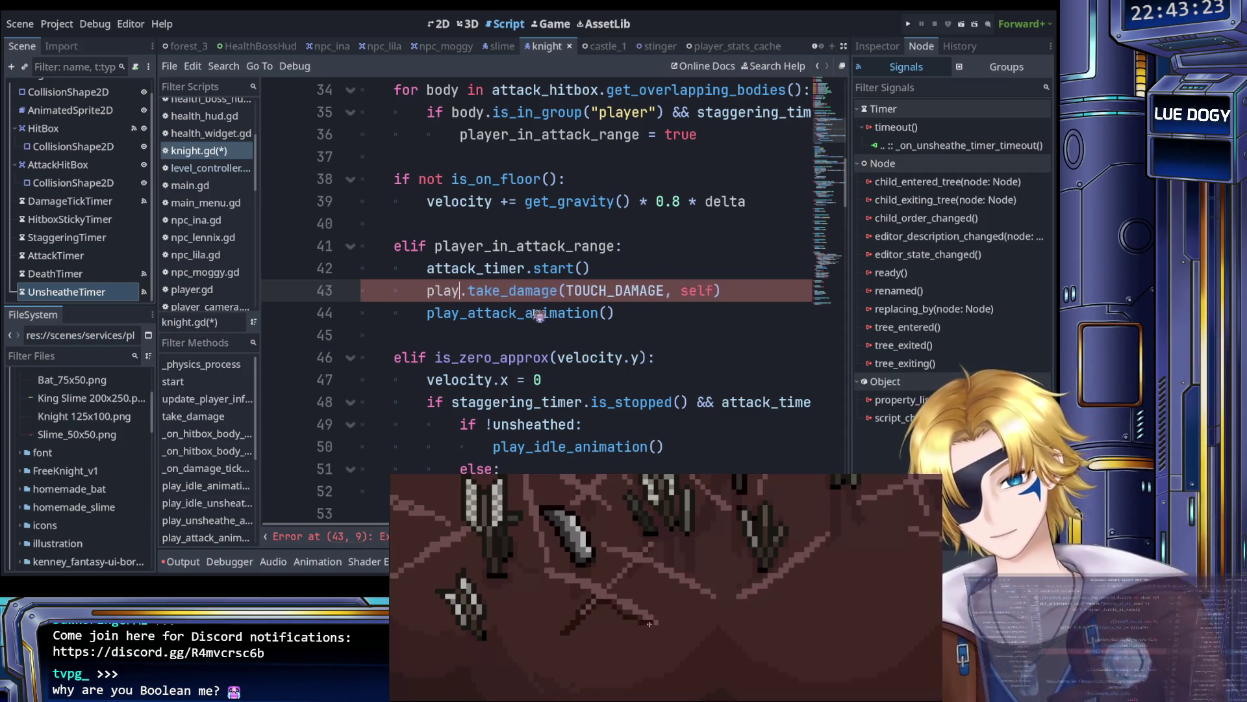
key(Escape)
key(ctrl+s)
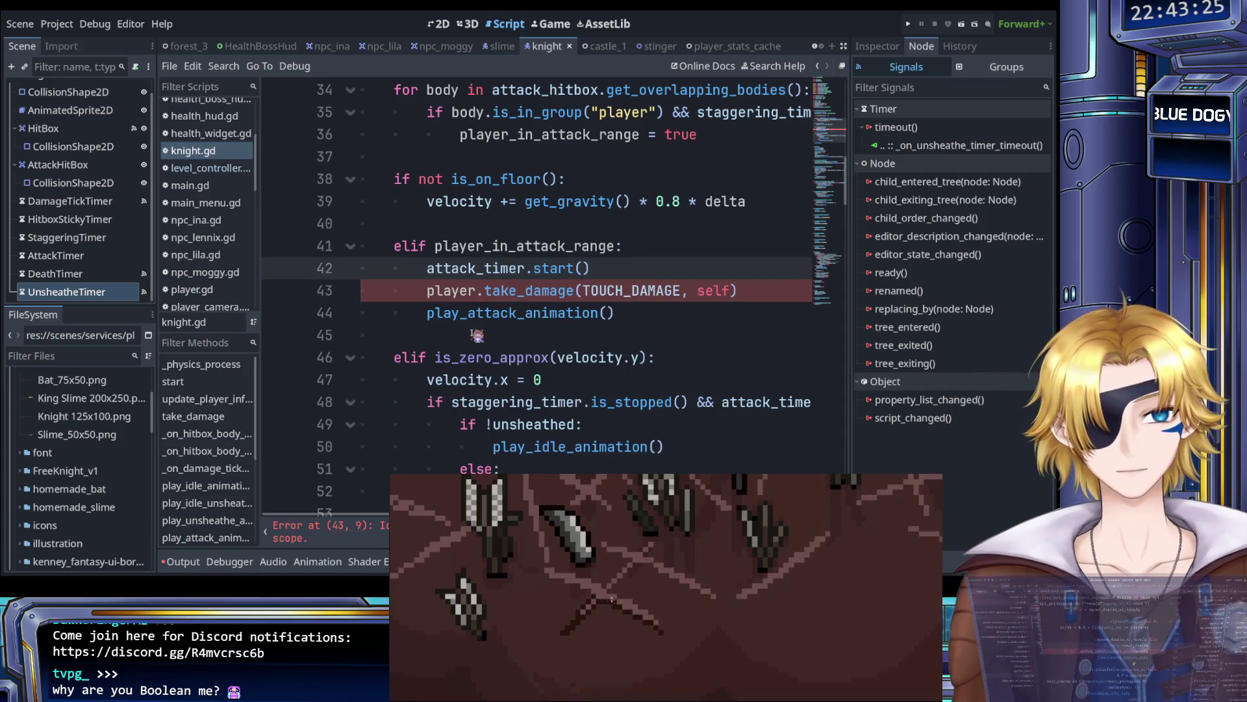
click(493, 318)
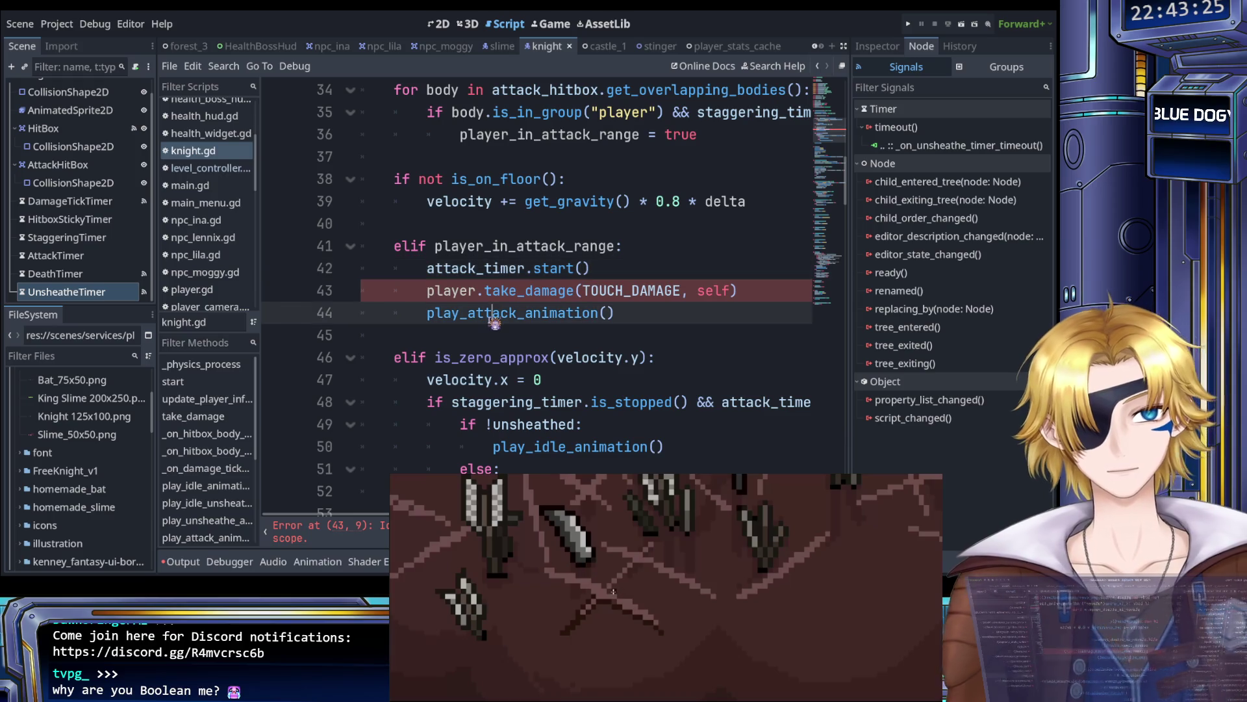
Step: Replace player with LevelController.get_player() using autocomplete and save knight.gd
double_click(460, 291)
scroll(475, 299, up, 2)
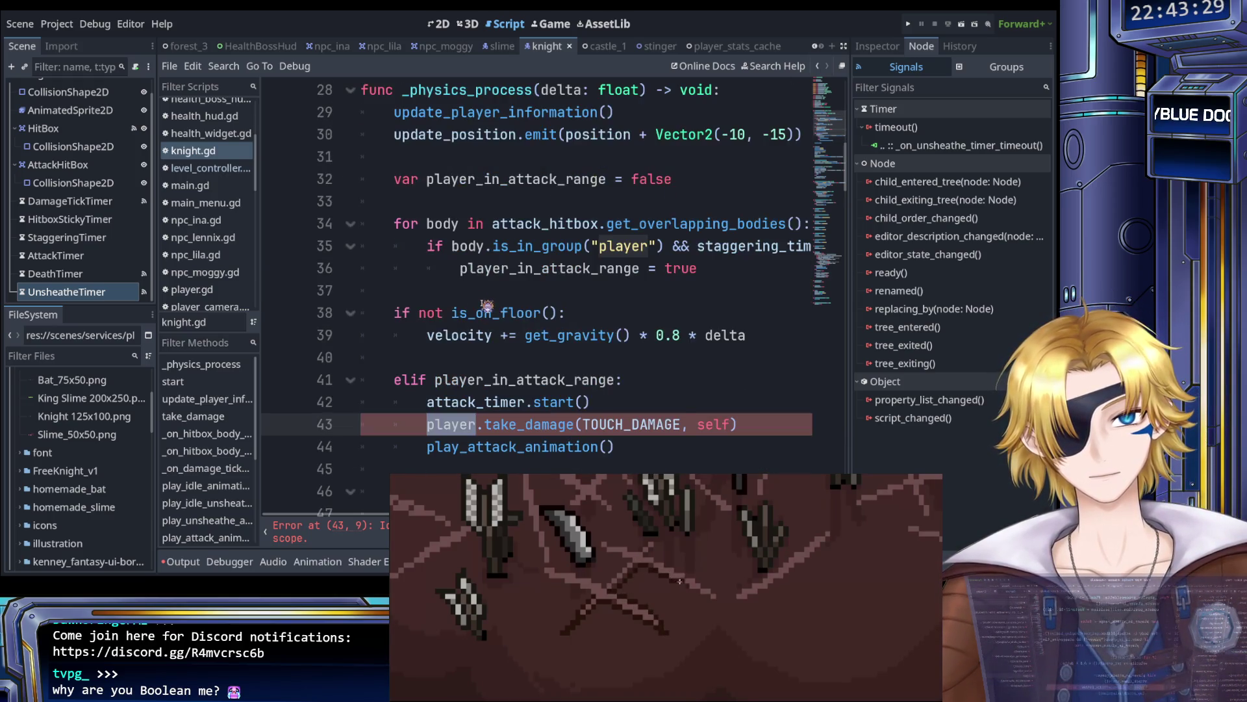
scroll(487, 305, down, 2)
text(get)
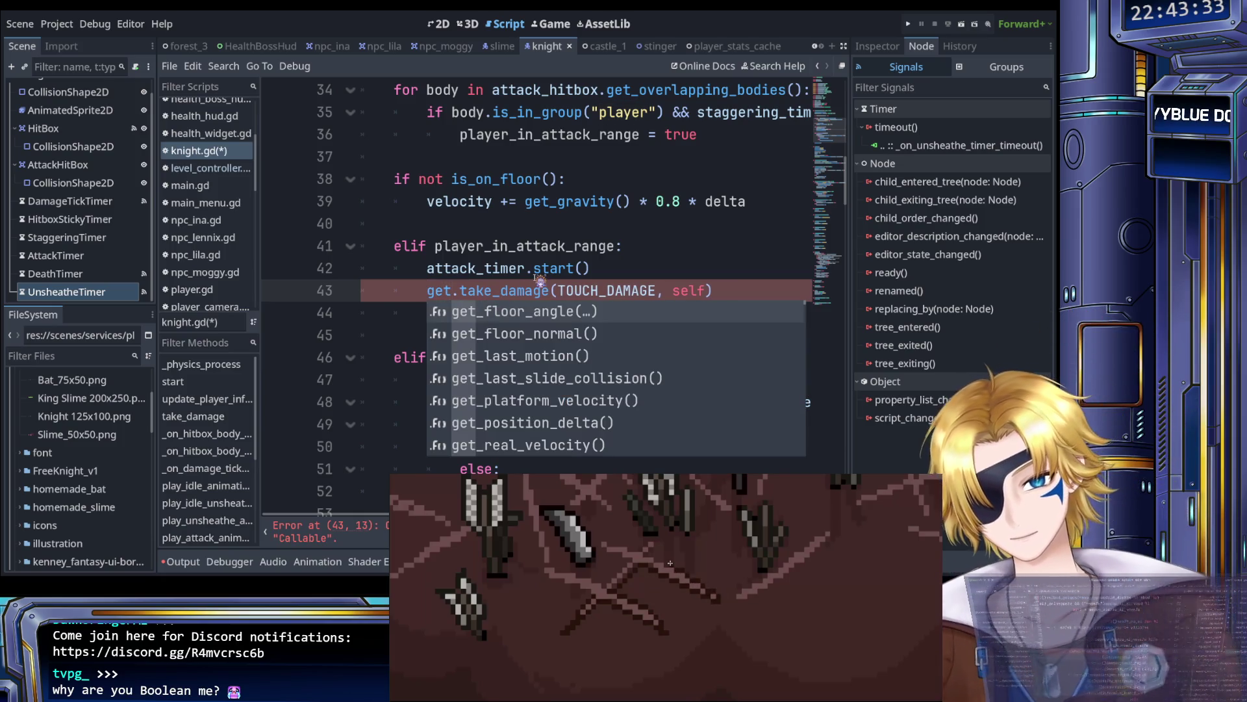
text(_play)
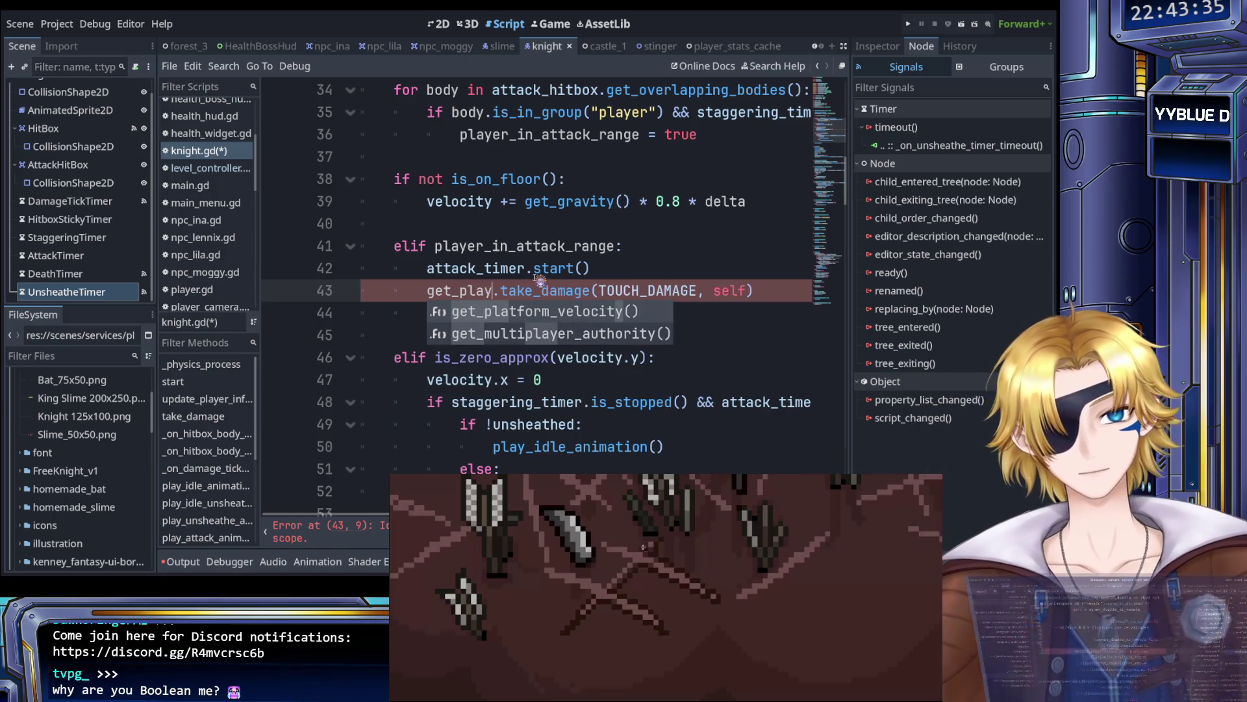
key(BackSpace)
key(BackSpace)
key(BackSpace)
text(L)
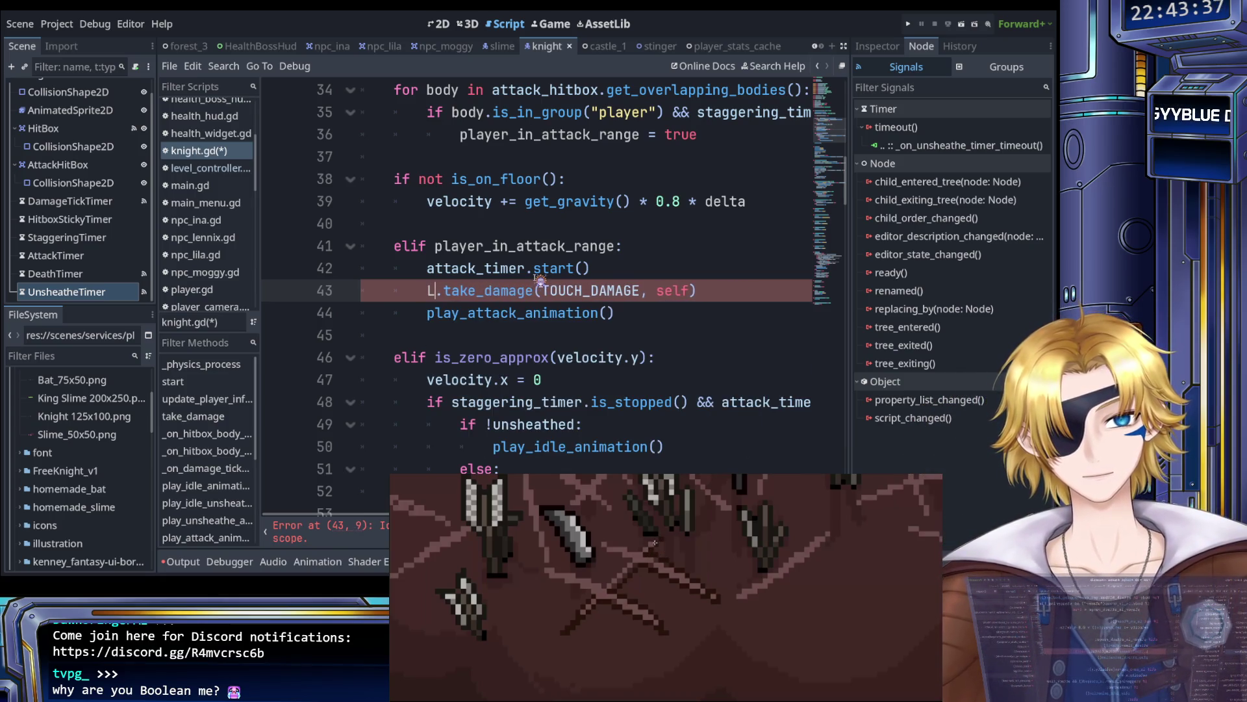
text(evel)
key(Return)
text(.)
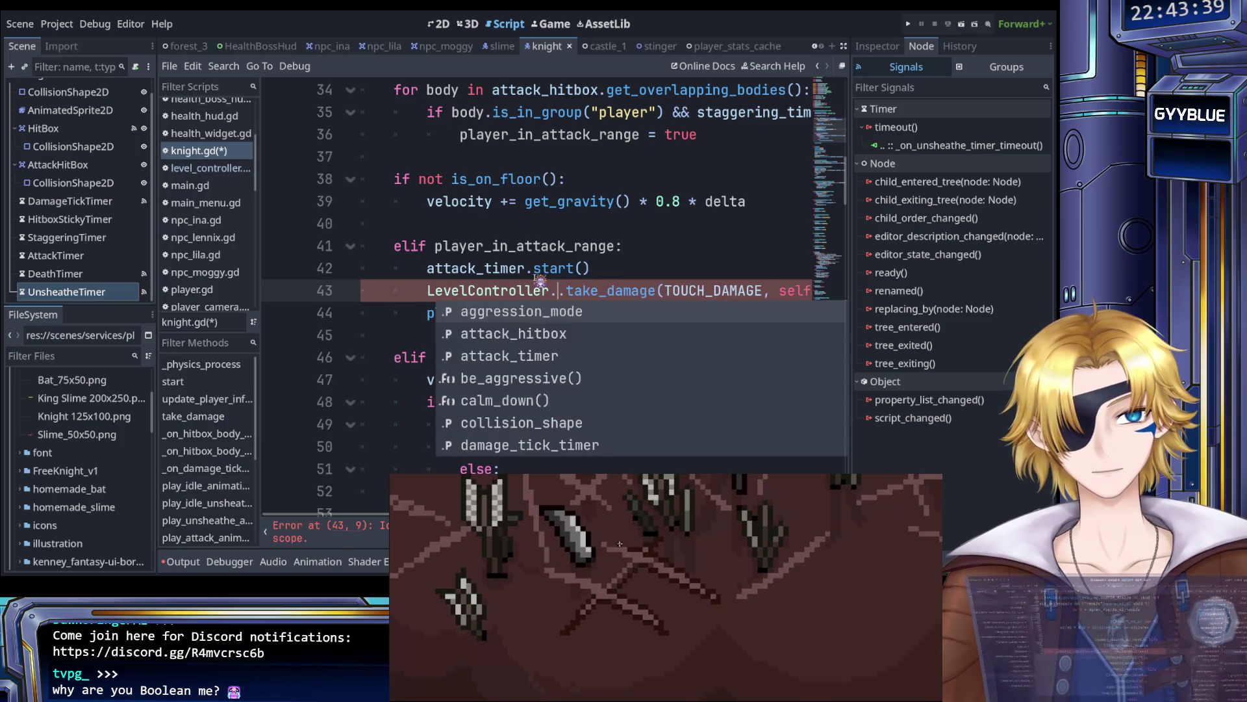
text(get_pla)
key(Return)
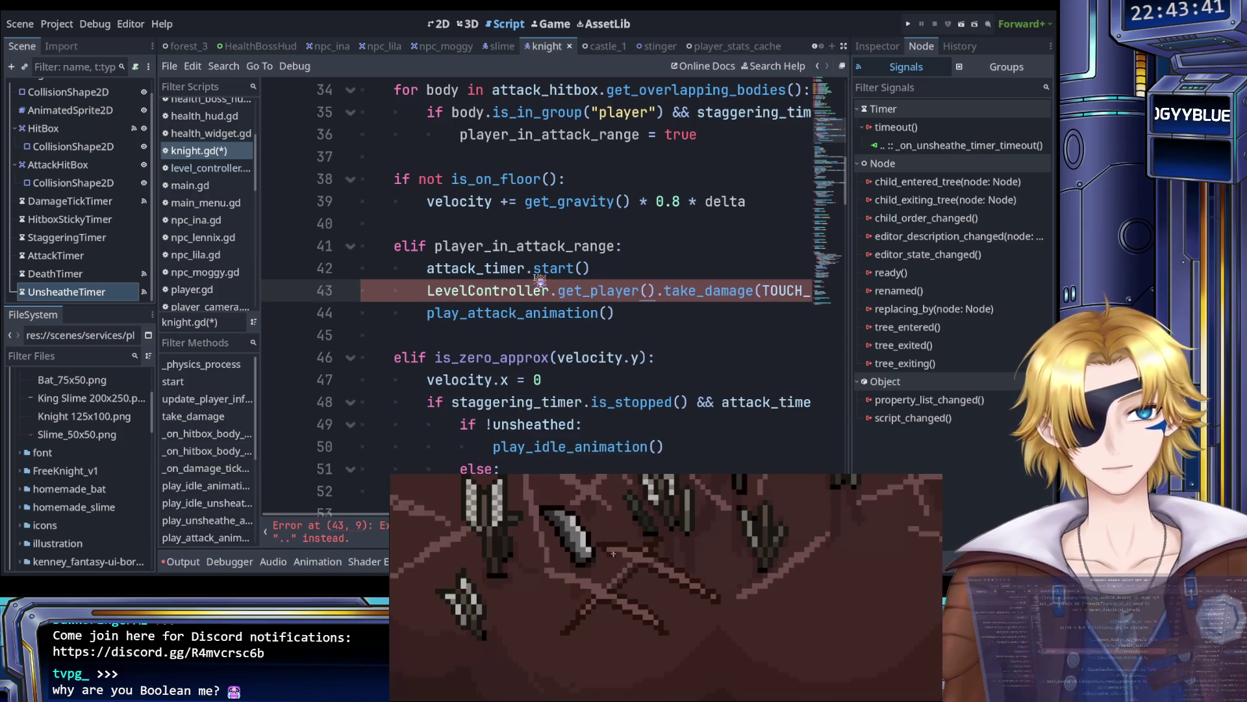
key(ctrl+s)
scroll(552, 285, right, 3)
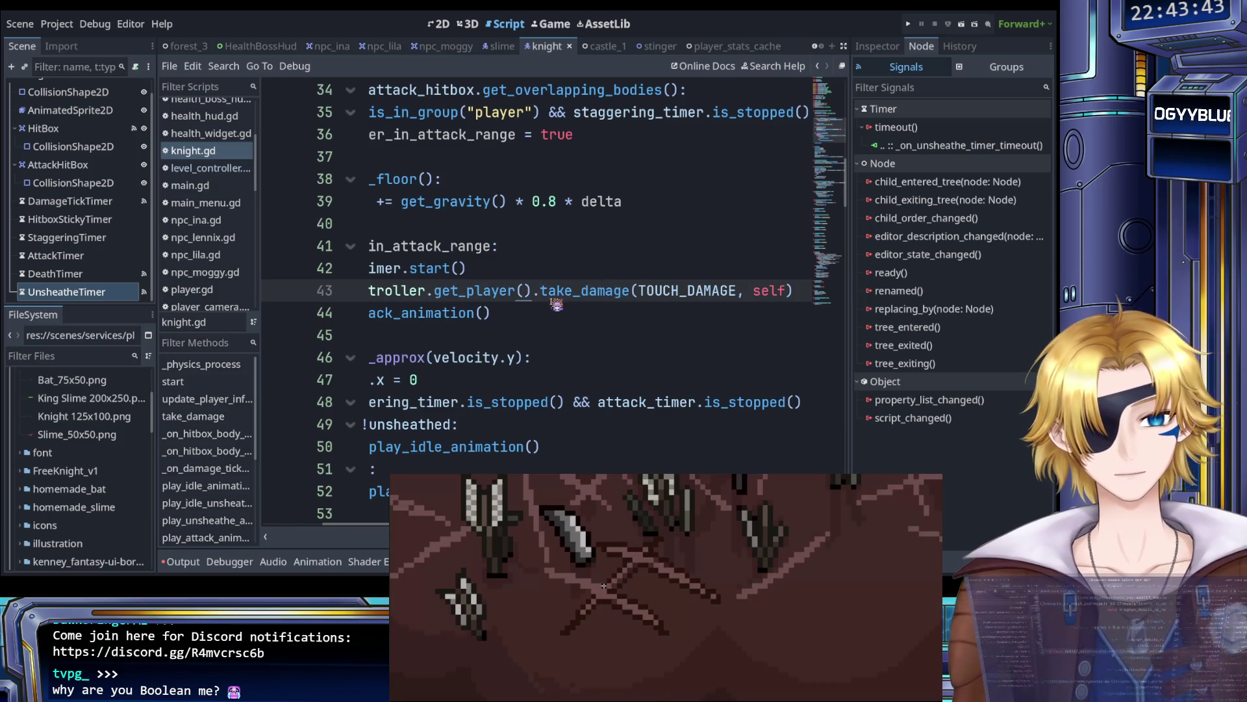
scroll(557, 304, right, 3)
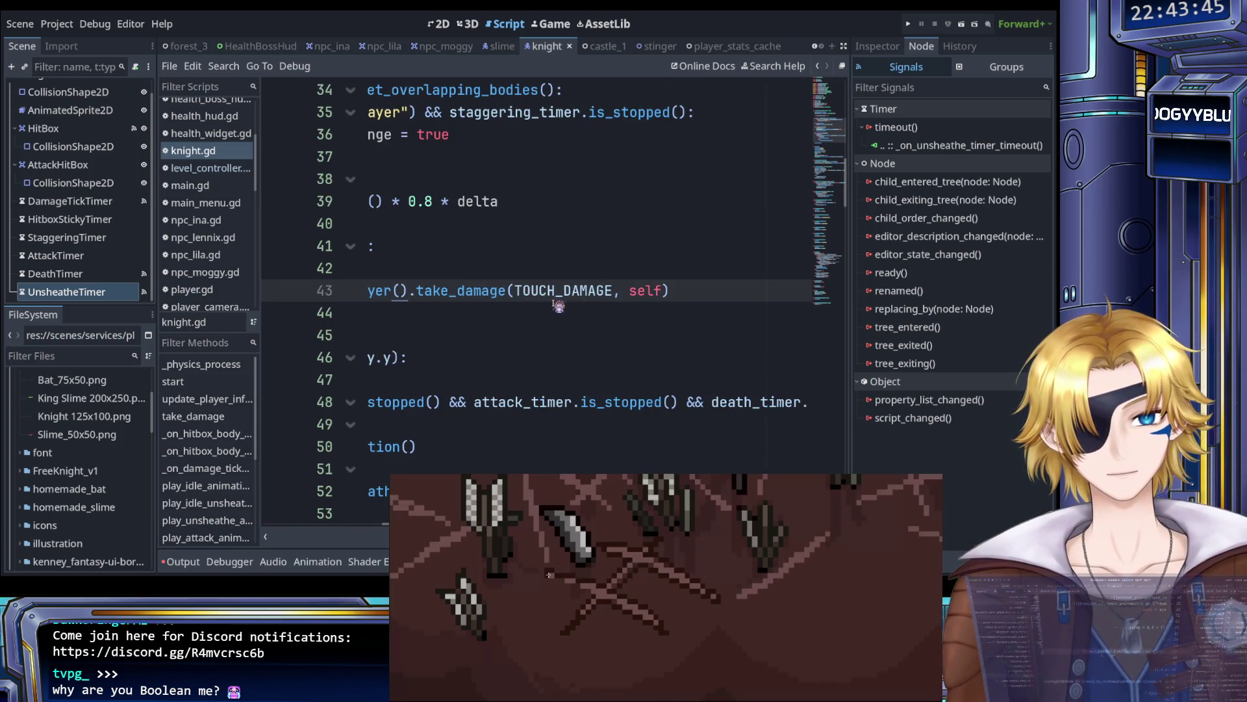
scroll(559, 306, left, 6)
scroll(561, 305, right, 5)
scroll(564, 305, left, 5)
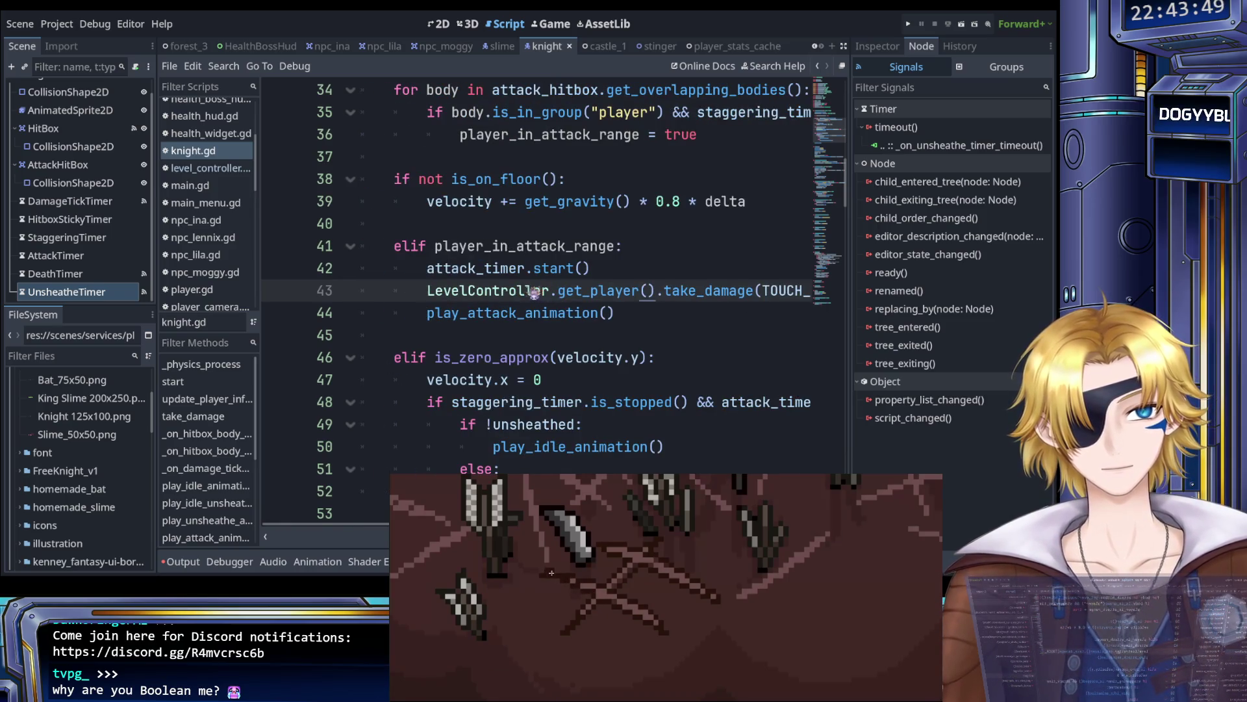
scroll(534, 292, right, 3)
scroll(559, 293, left, 3)
Step: Add const ATTACK_DAMAGE = 20.0 below TOUCH_DAMAGE and save the script
scroll(564, 294, up, 4)
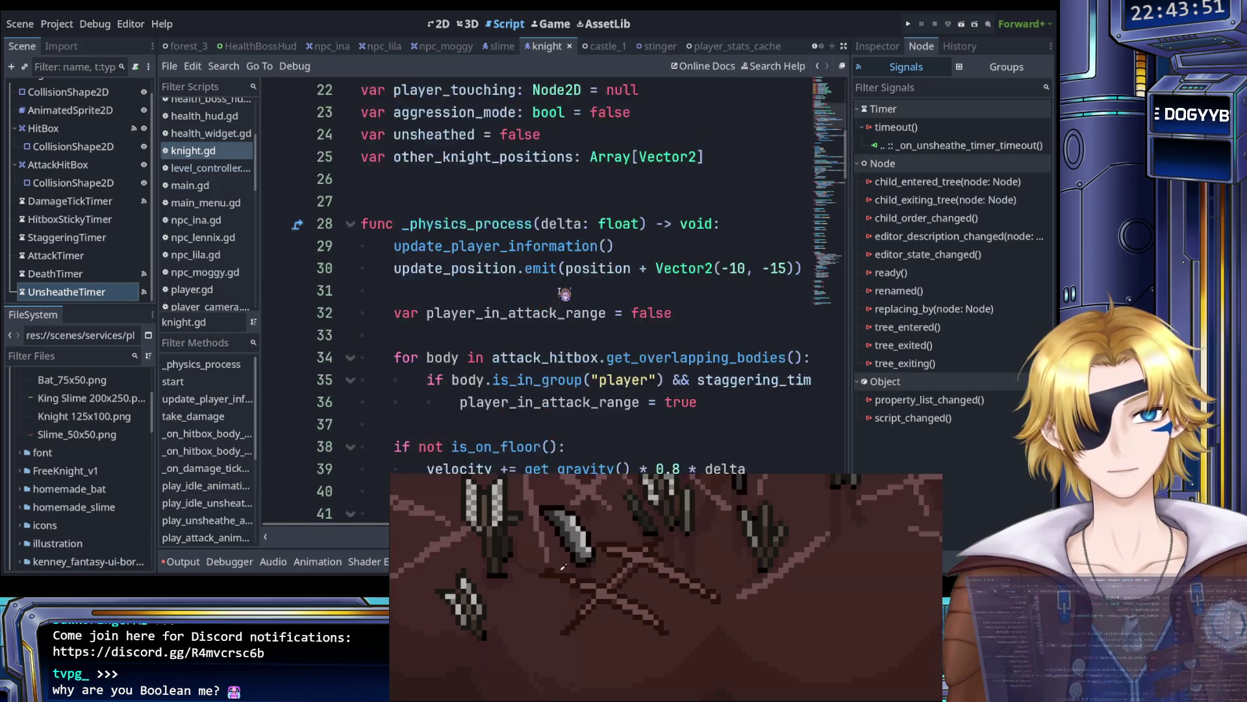
scroll(562, 292, up, 7)
scroll(573, 273, down, 2)
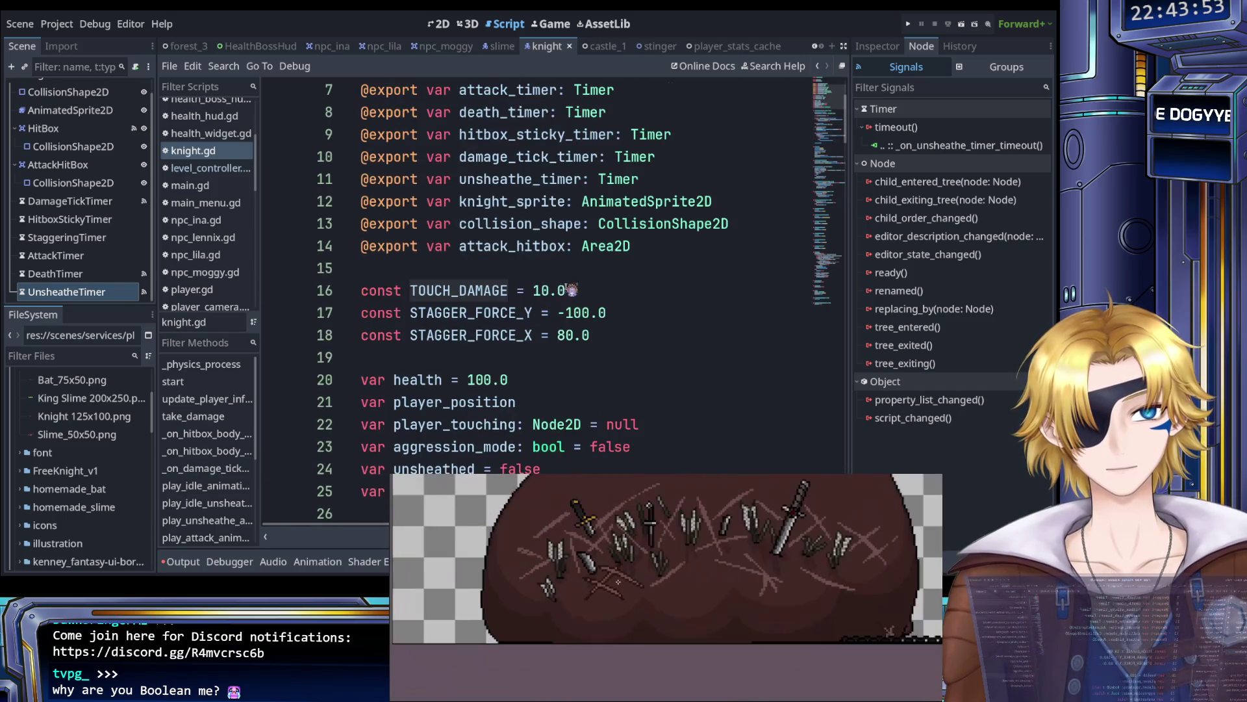
click(605, 292)
key(Return)
text(const A)
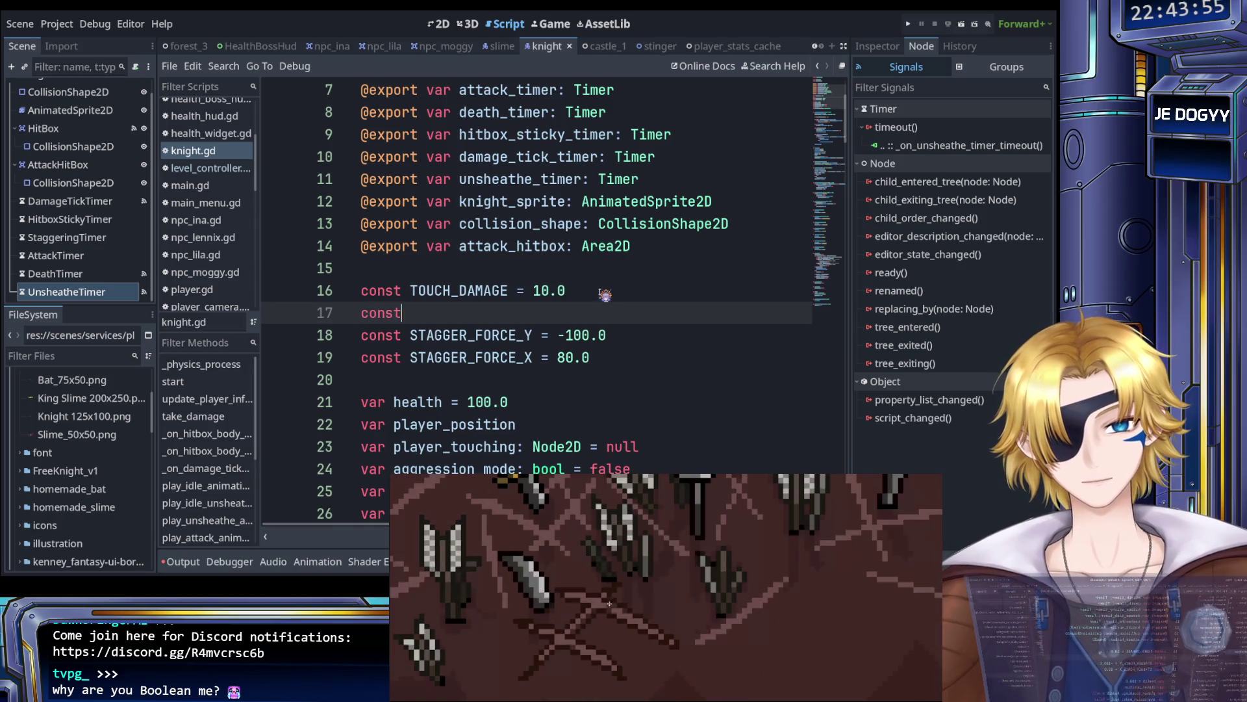
text(TTACK_DA)
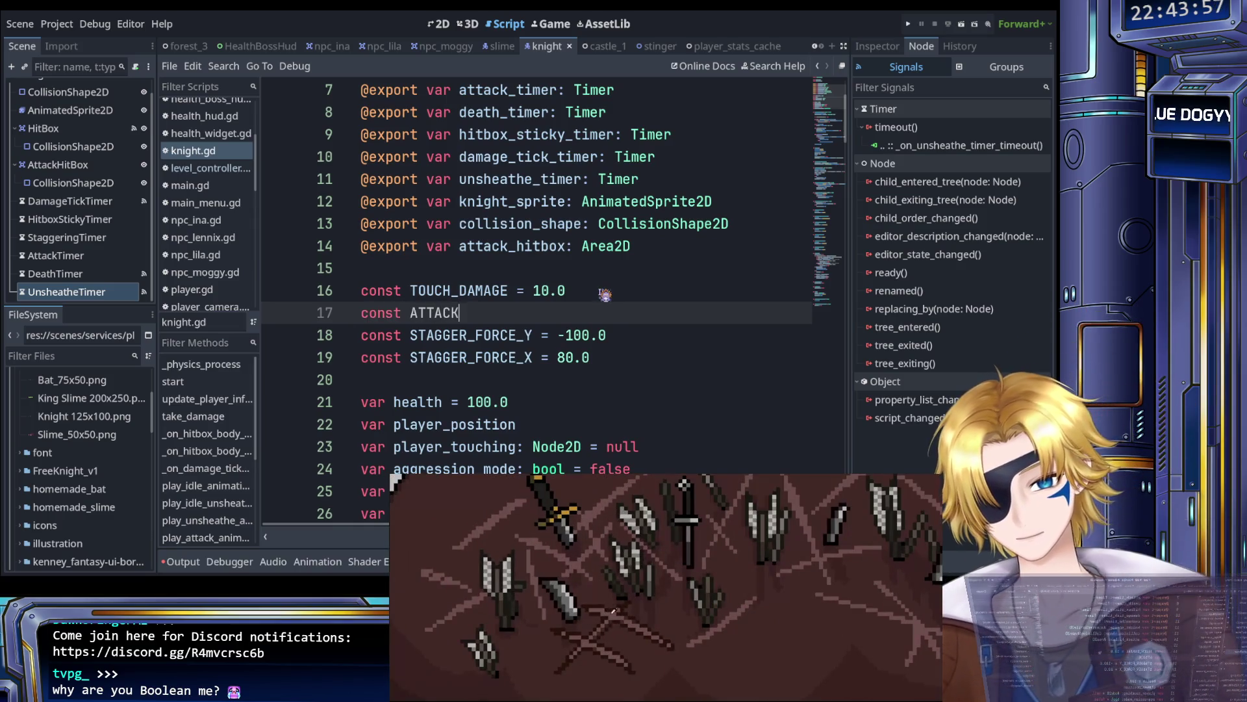
text(MAGE = )
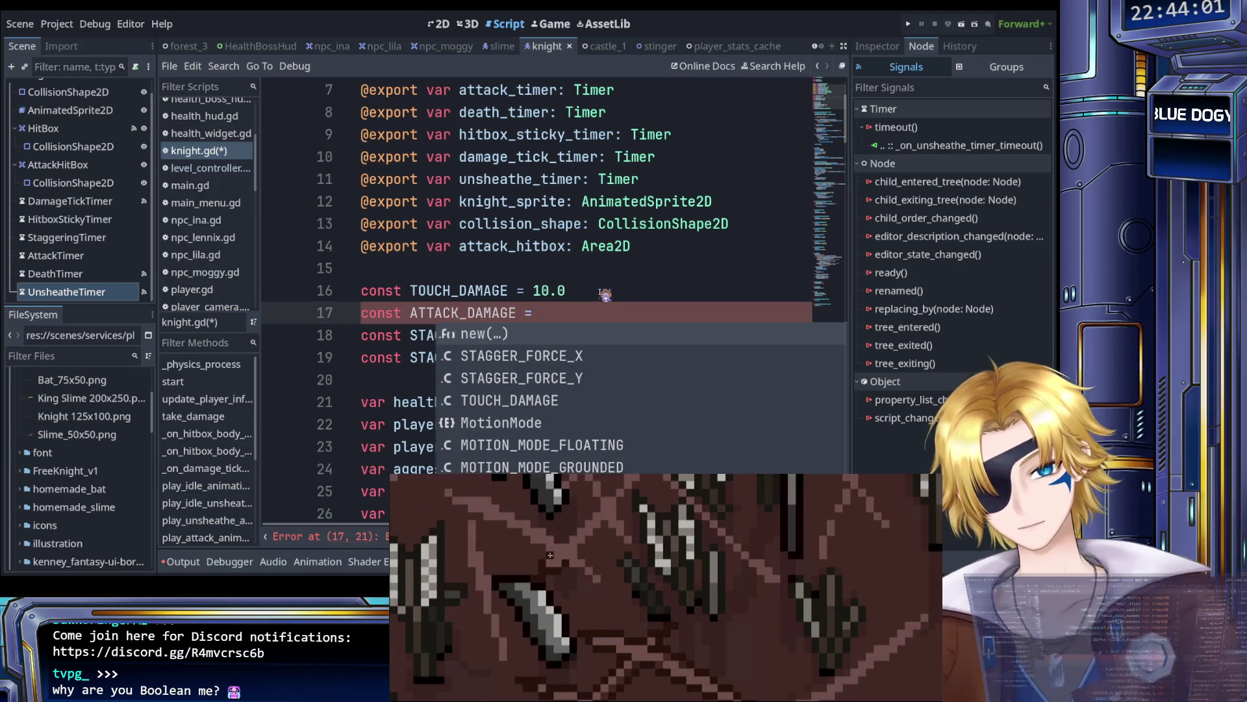
text(20.0)
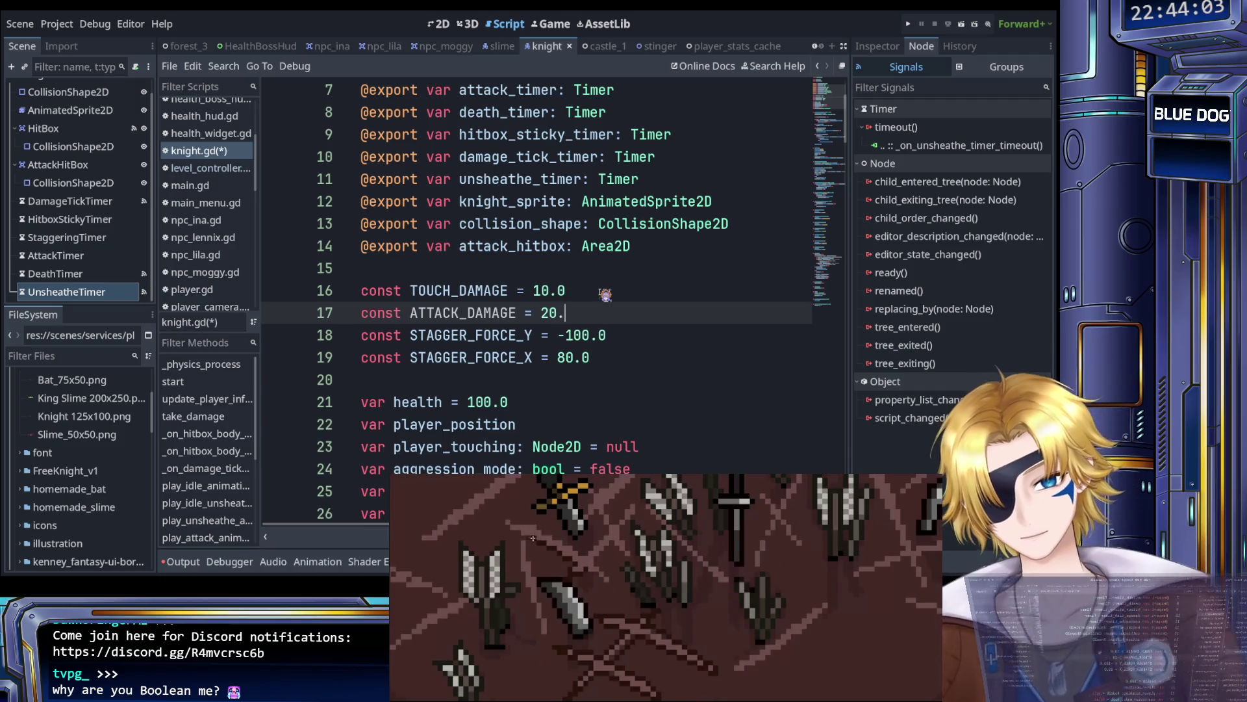
scroll(594, 297, down, 2)
key(ctrl+s)
Step: Pass ATTACK_DAMAGE instead of TOUCH_DAMAGE in the player take_damage call and save
scroll(585, 301, down, 18)
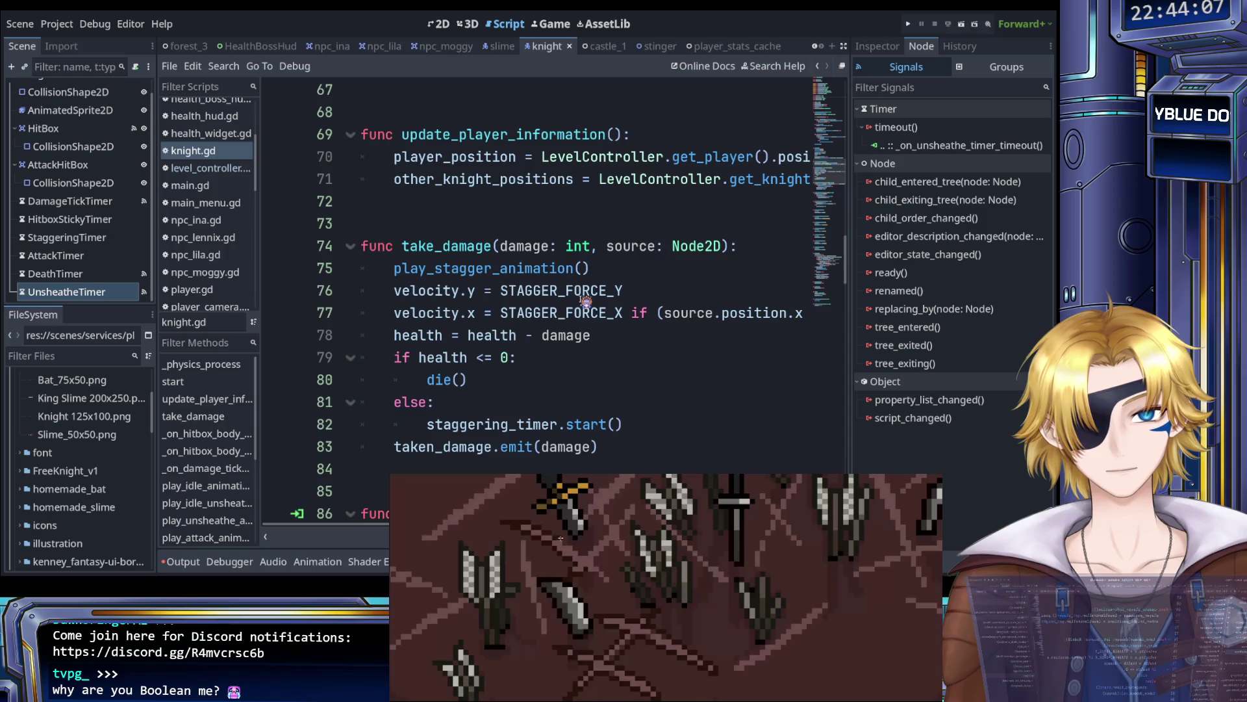
scroll(585, 302, down, 3)
scroll(586, 301, down, 2)
scroll(581, 304, up, 15)
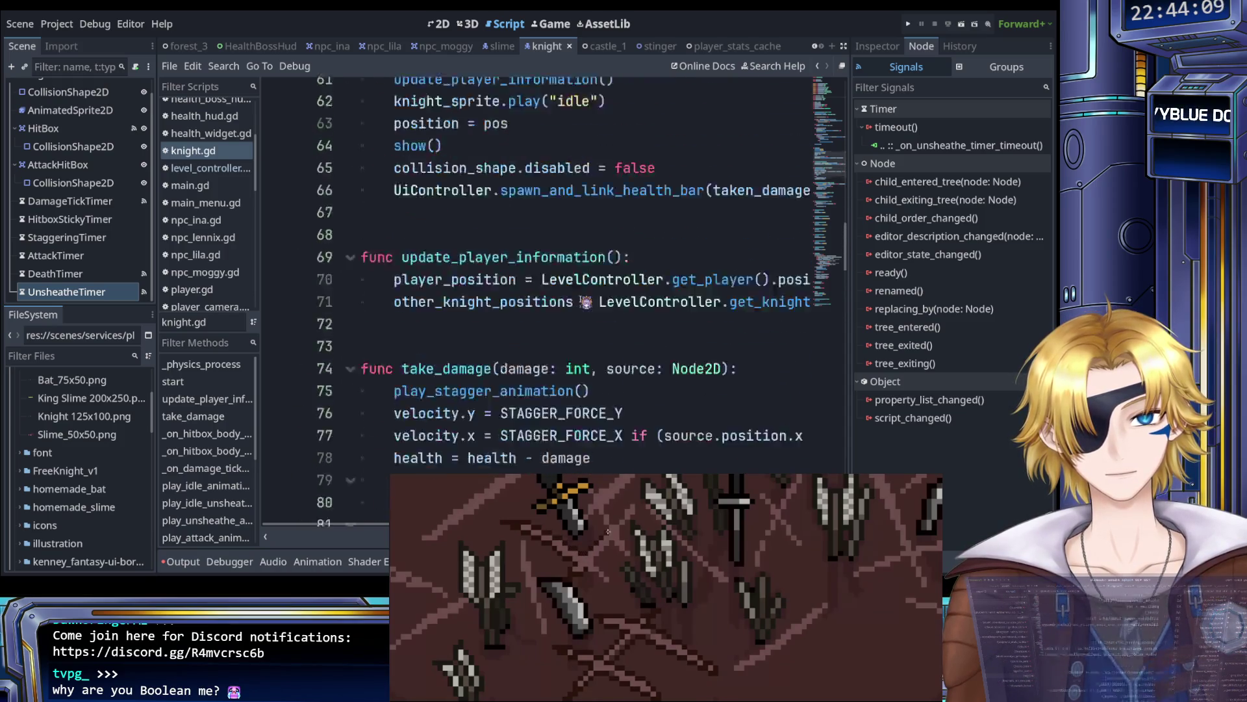
scroll(578, 307, right, 3)
scroll(575, 335, left, 3)
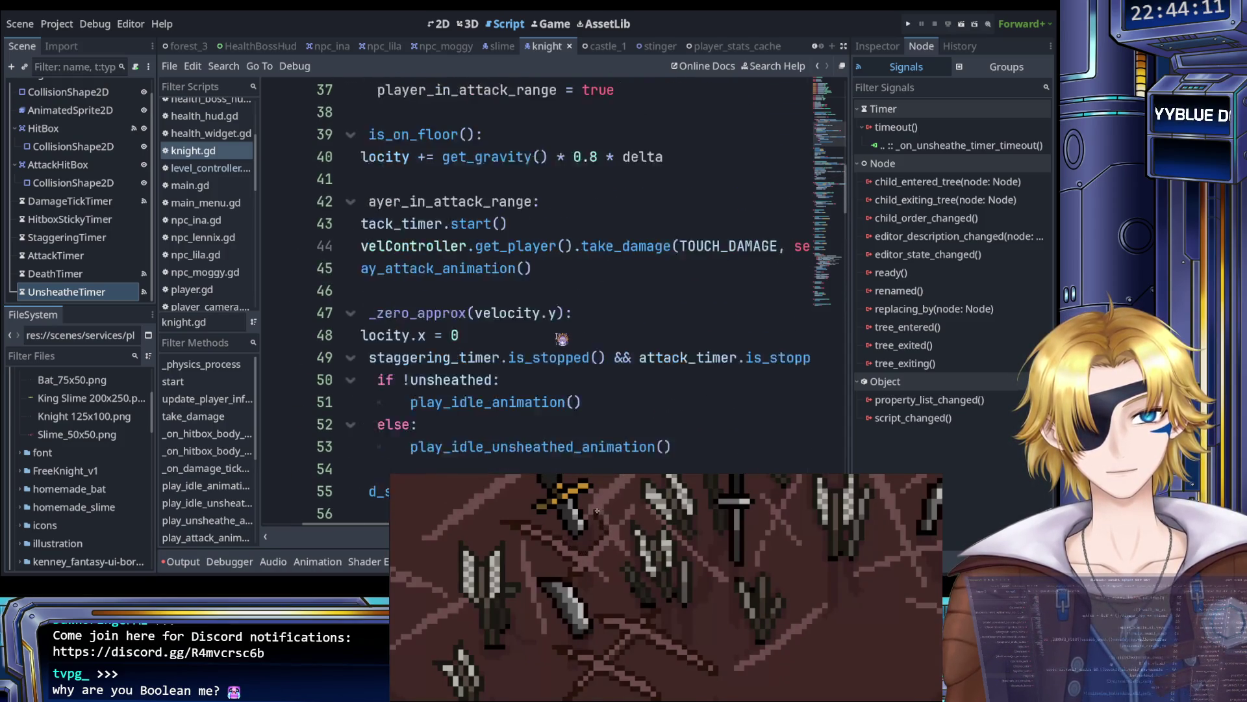
scroll(575, 352, up, 1)
scroll(576, 351, up, 1)
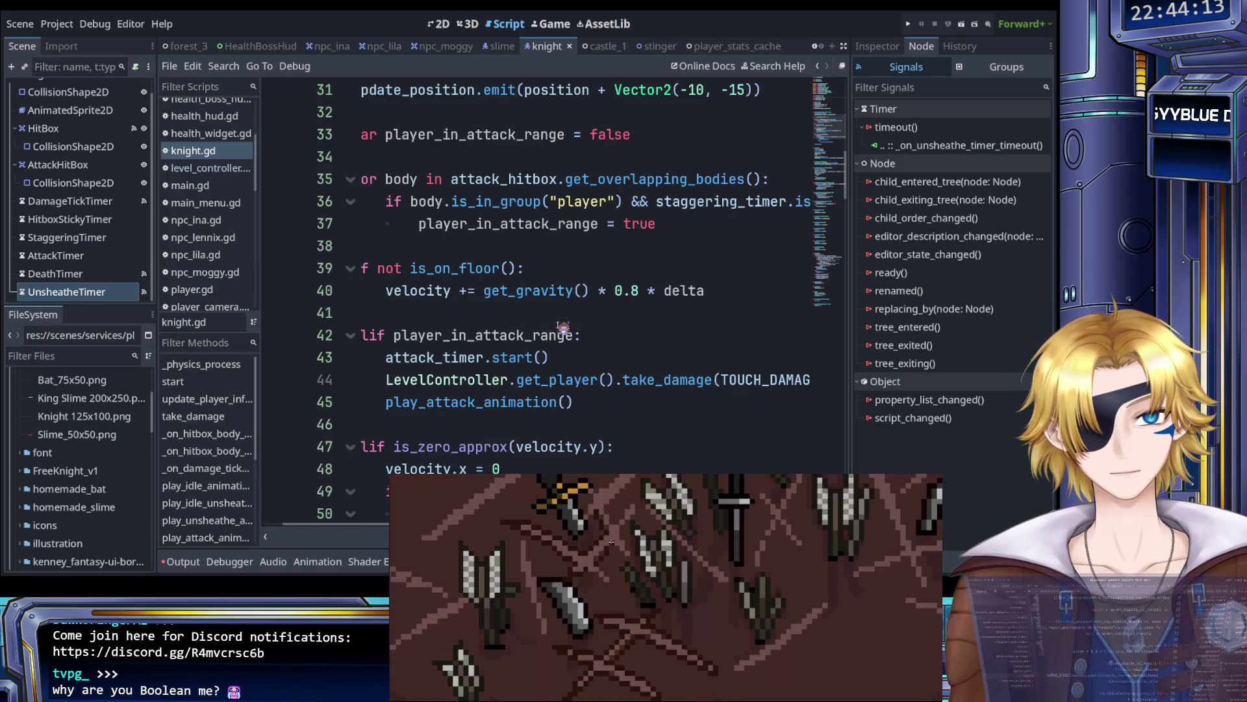
scroll(558, 336, right, 3)
double_click(640, 383)
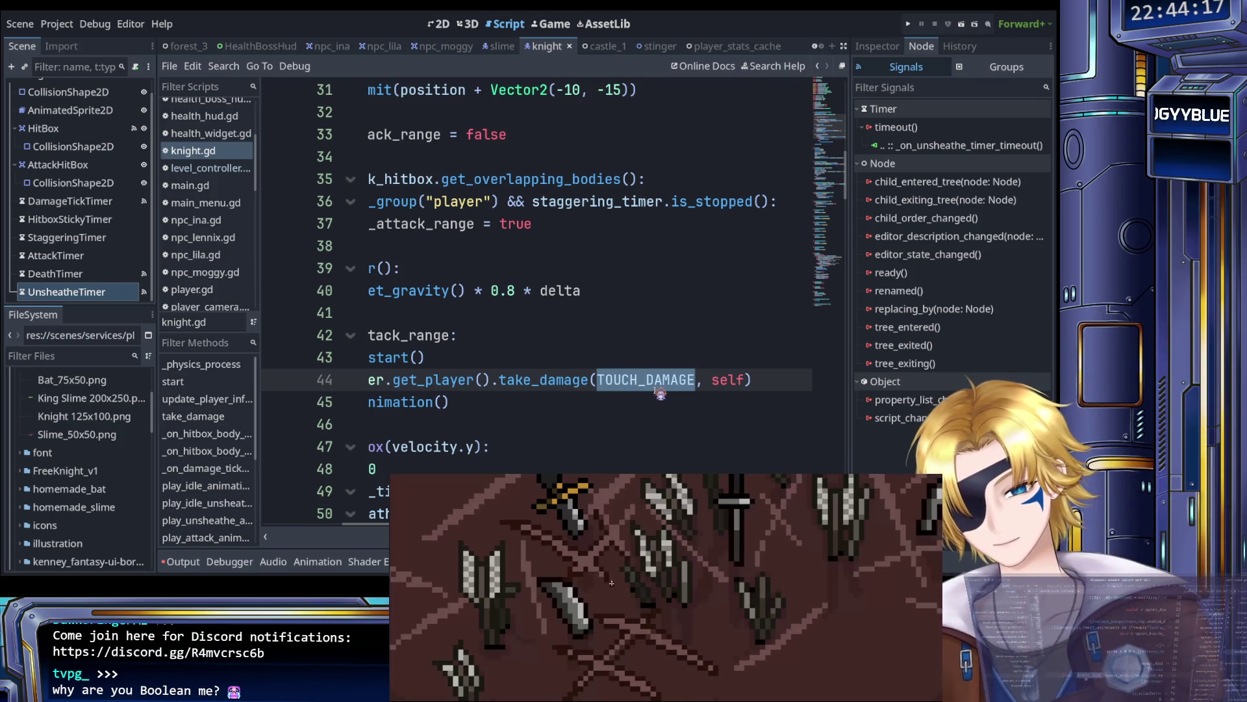
text(TOUCH)
key(Return)
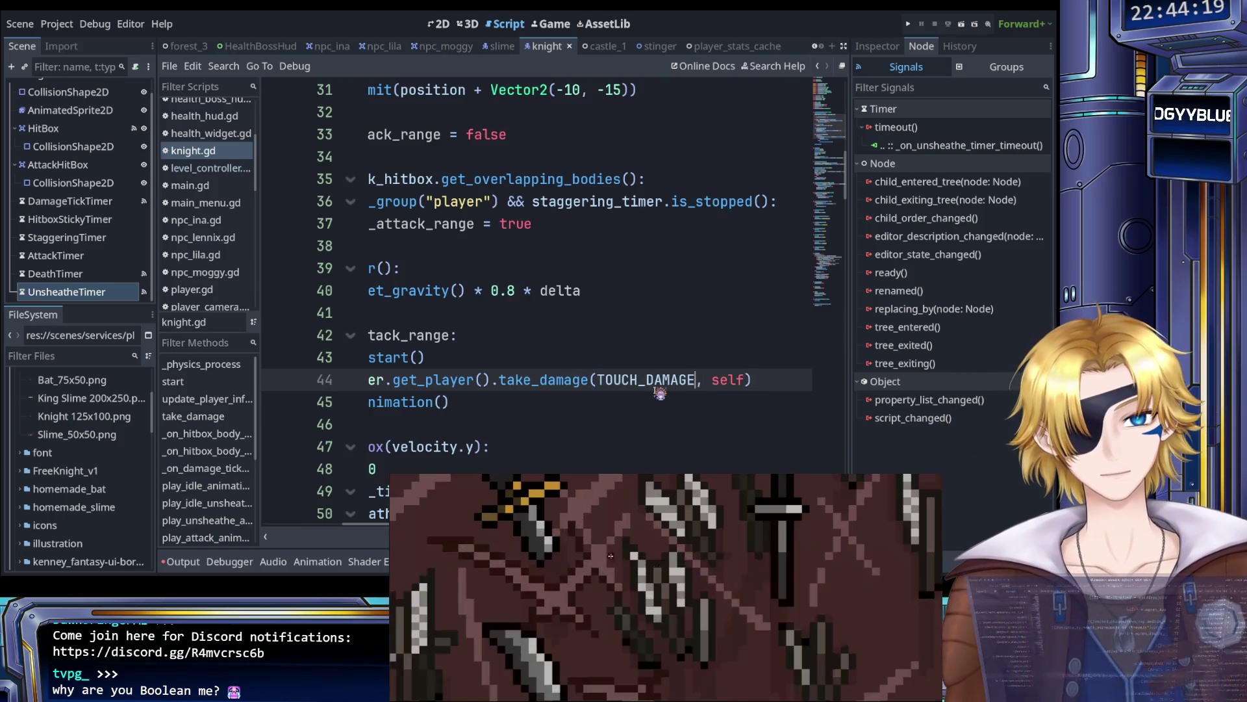
key(BackSpace)
key(BackSpace)
key(BackSpace)
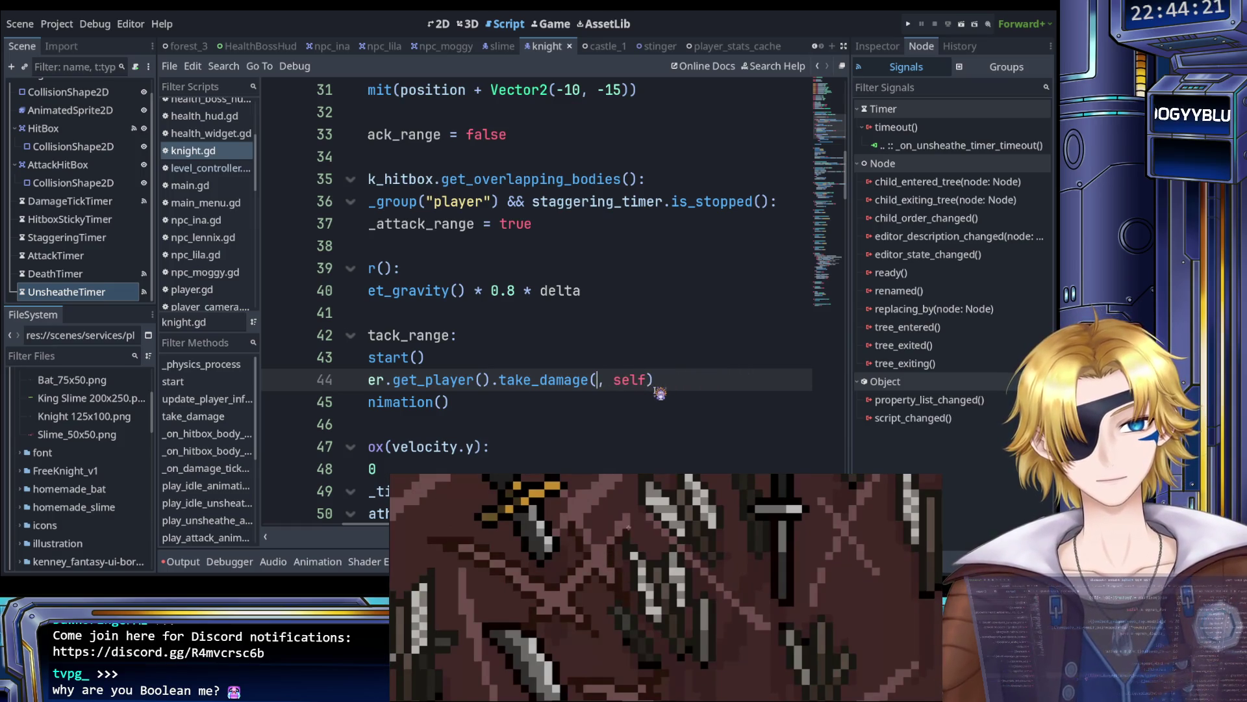
text(A)
key(BackSpace)
text((ATTAC)
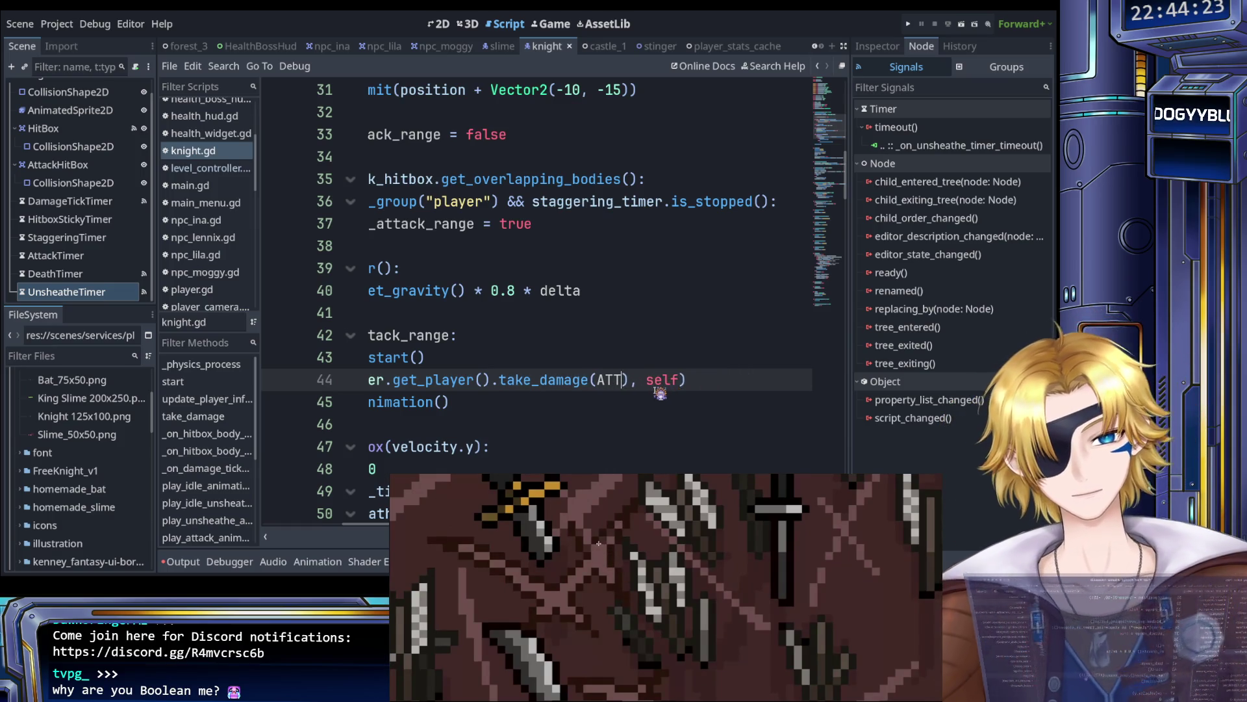
text(K)
key(Return)
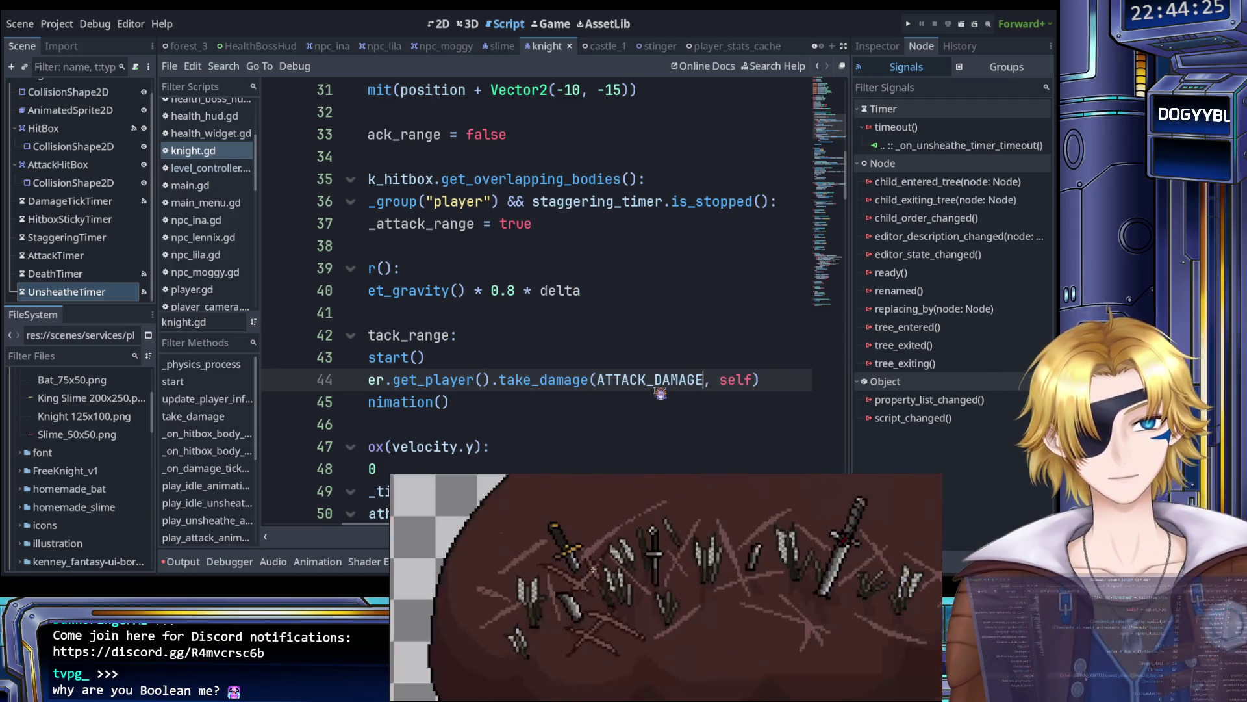
click(640, 382)
key(ctrl+s)
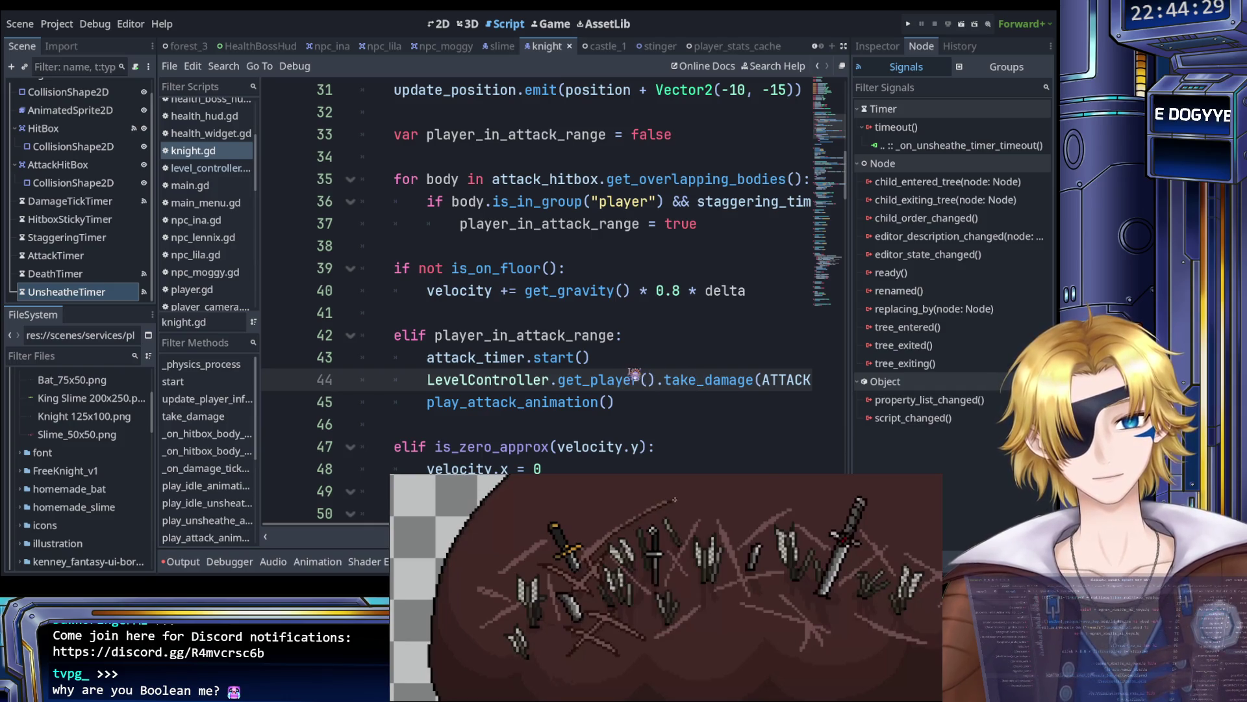
Step: Rename attack_timer to attack_windup_timer on line 43, re-pasting the damage and animation lines below it
click(622, 363)
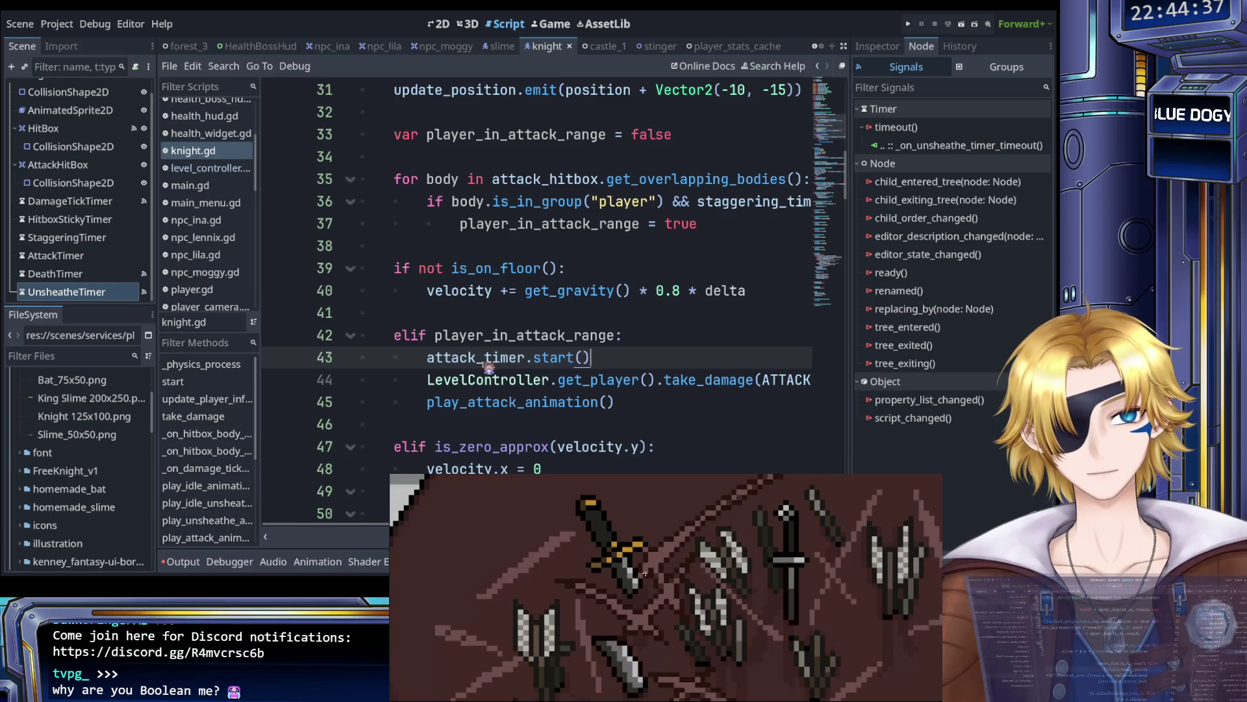
click(429, 379)
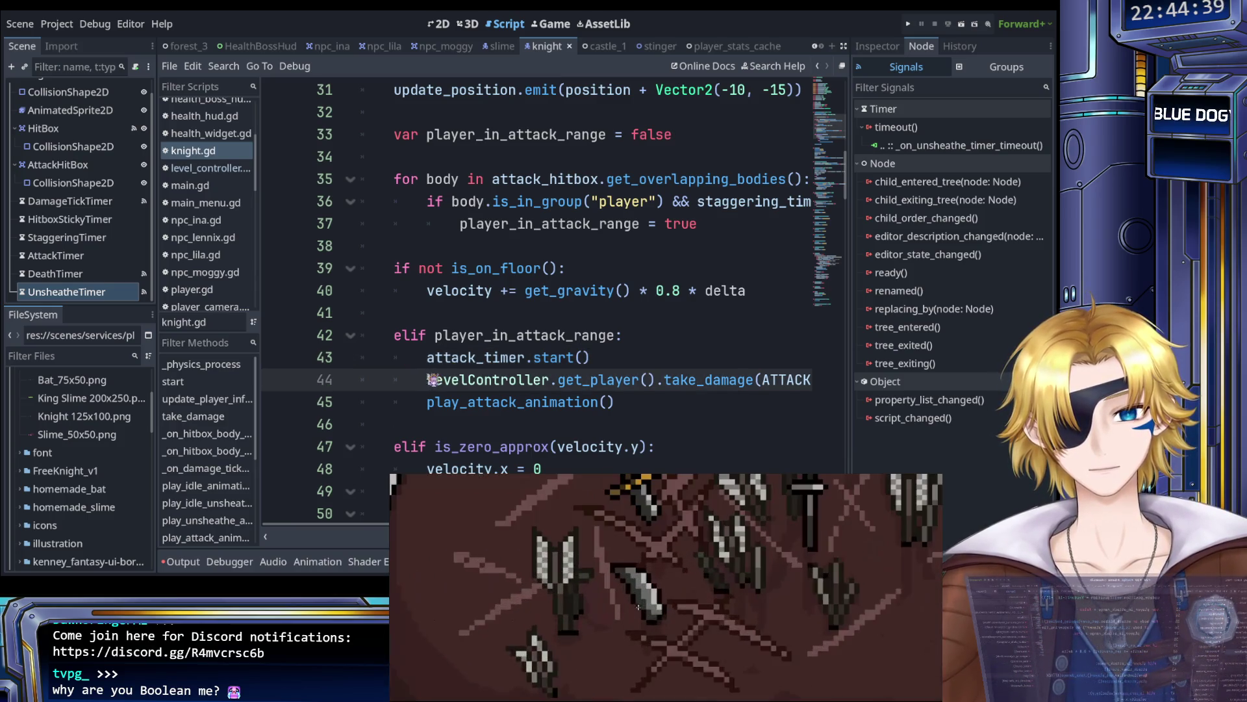
key(shift+Down)
key(ctrl+c)
key(shift+End)
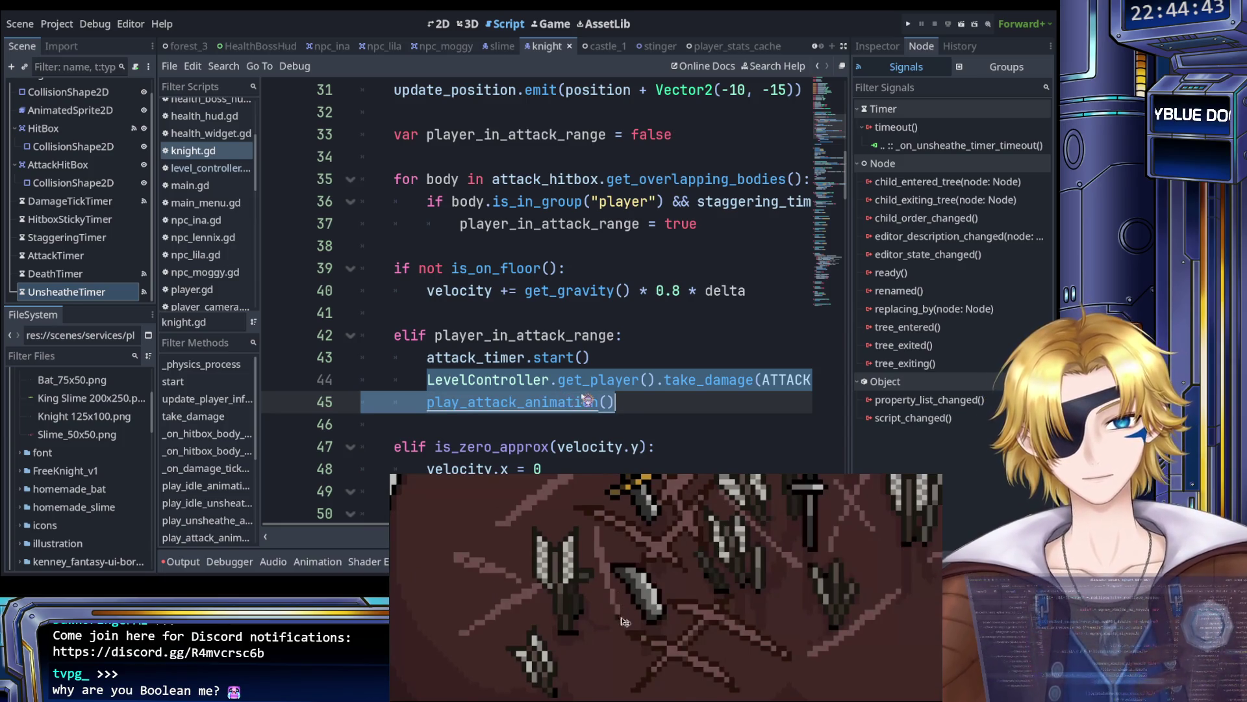
key(Delete)
click(500, 361)
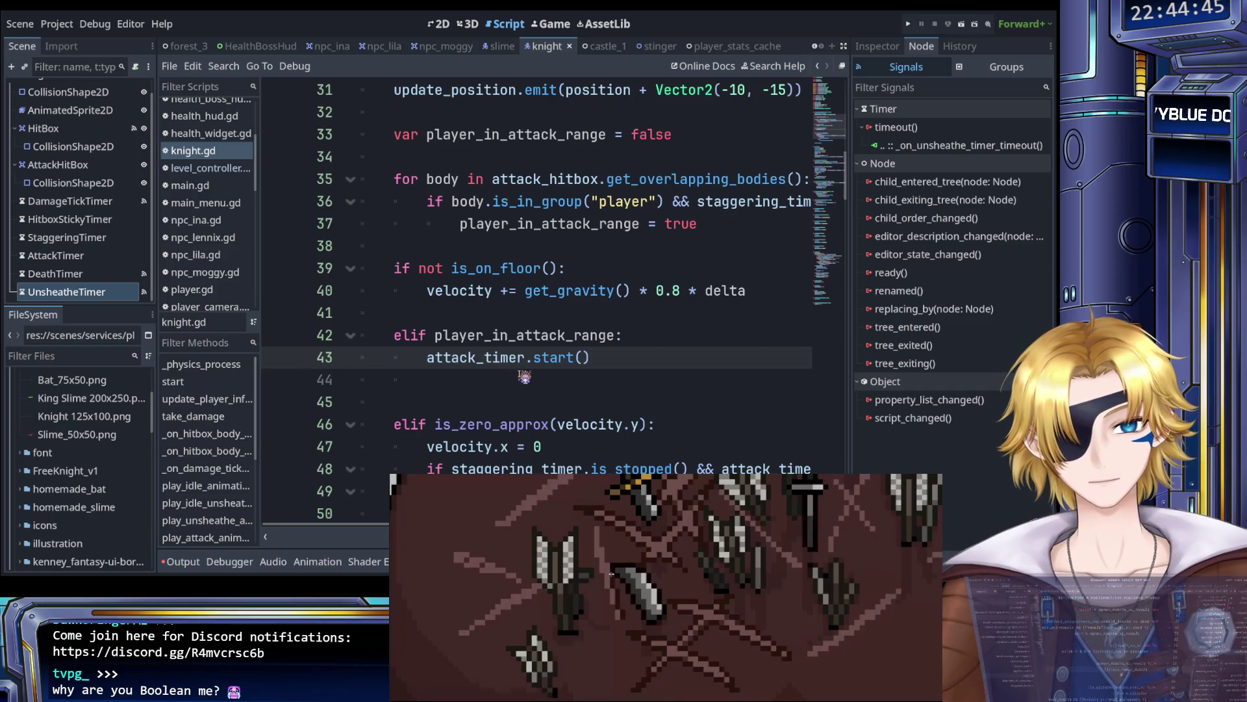
text(windup_)
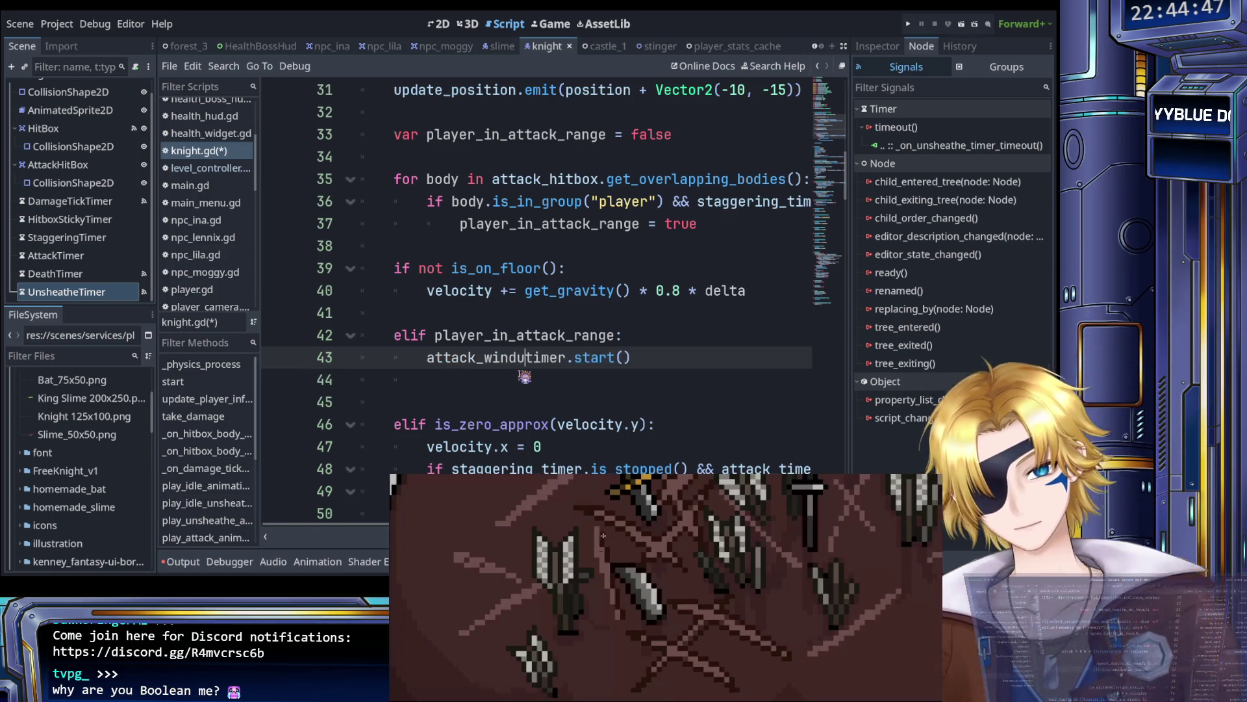
click(462, 376)
key(ctrl+v)
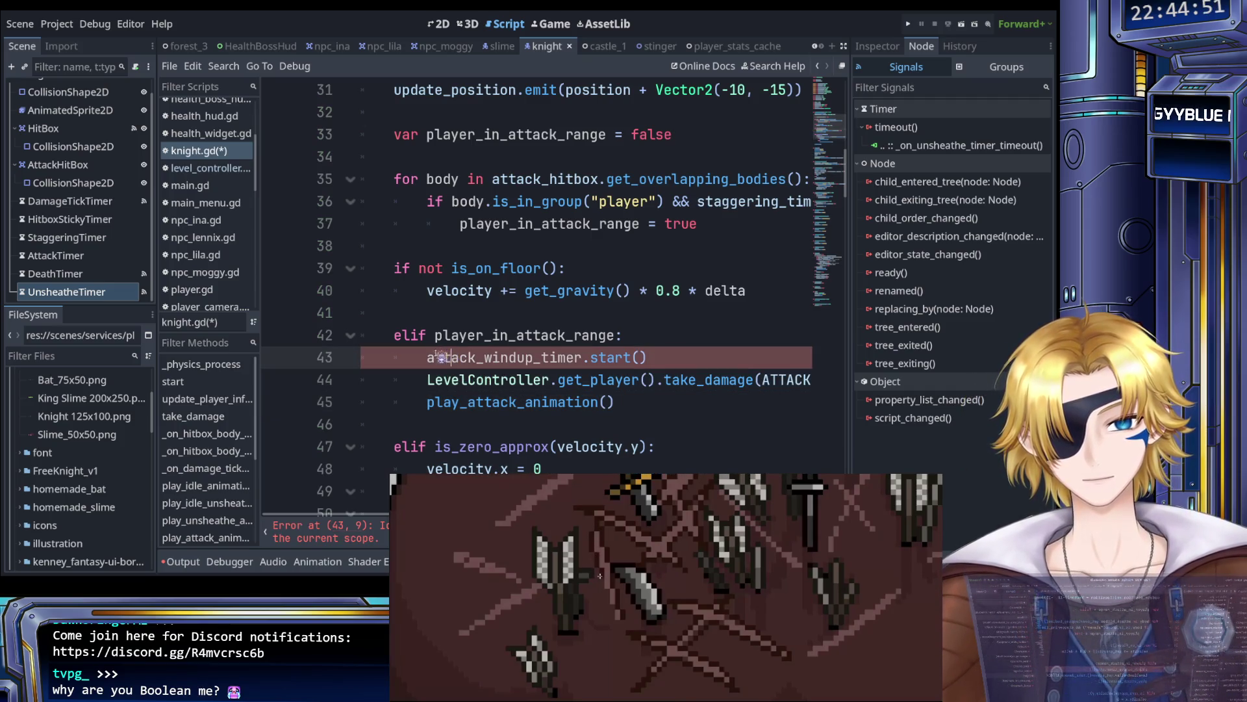
Step: Select the Knight root node in the scene tree
double_click(466, 363)
click(468, 364)
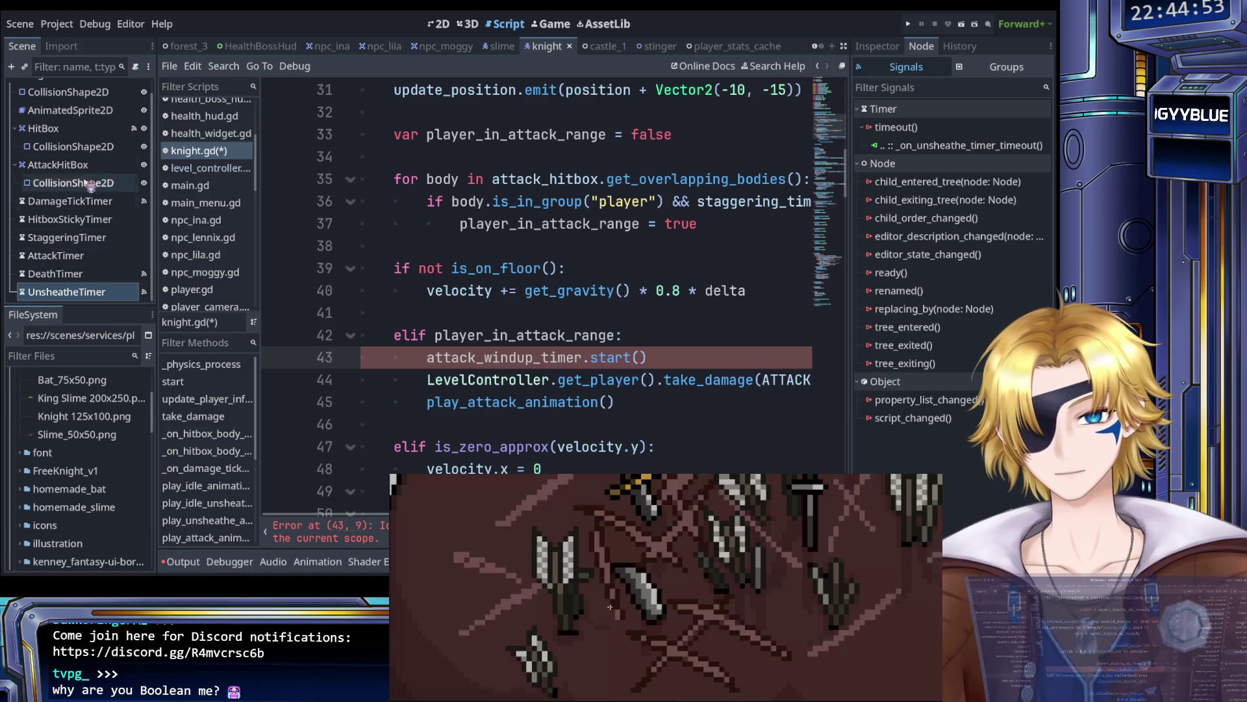
scroll(72, 149, up, 1)
click(65, 94)
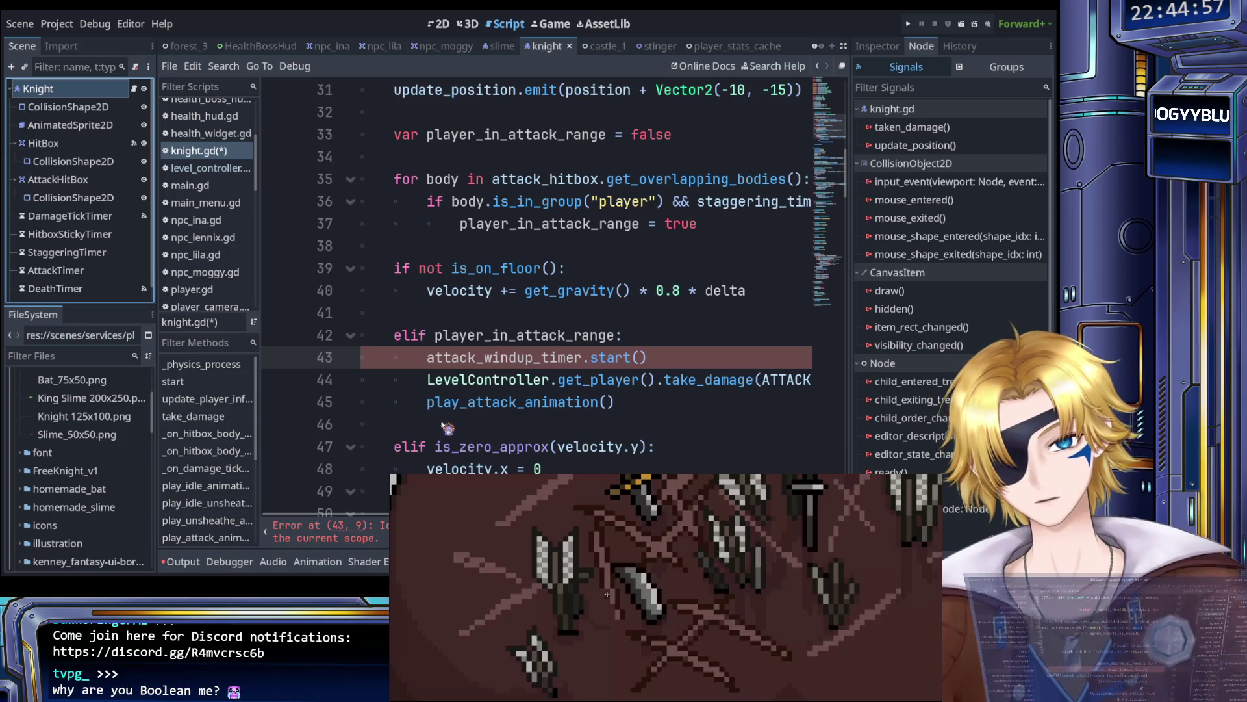
Step: Add a Timer child named AttackWindupTimer to Knight with Wait Time 0.2, and save
key(ctrl+v)
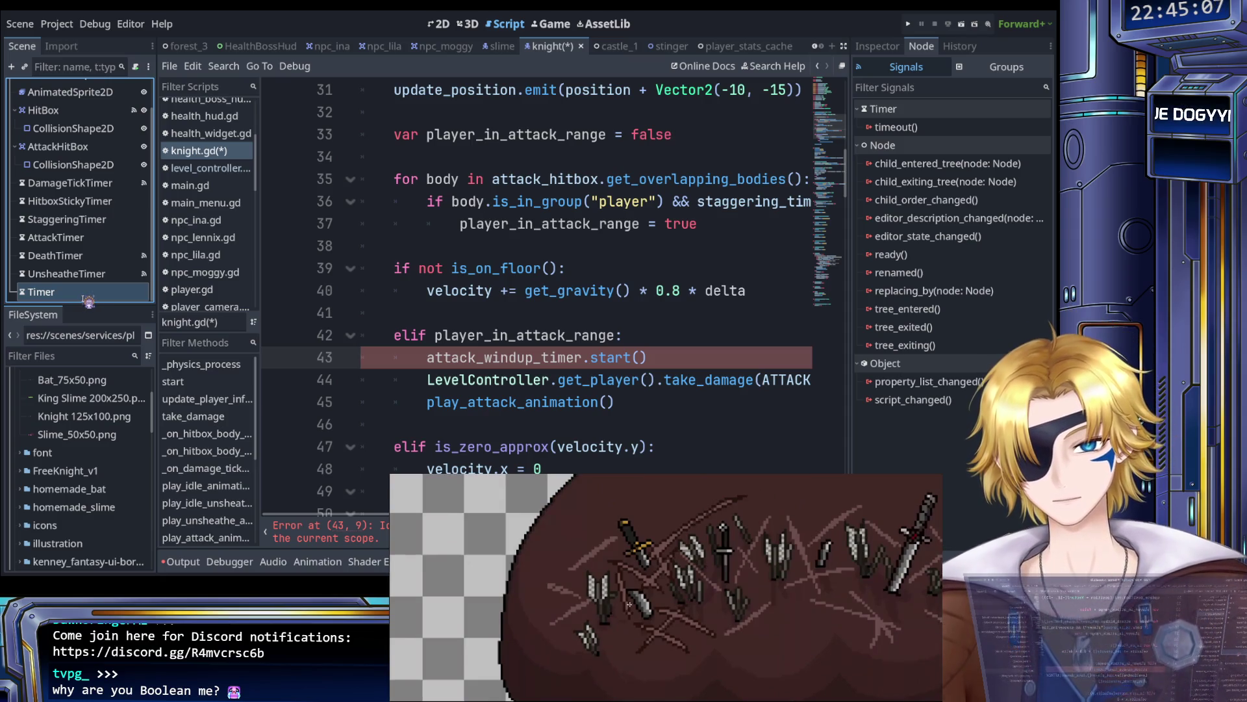
double_click(121, 292)
text(AttackWindupTimer)
key(Return)
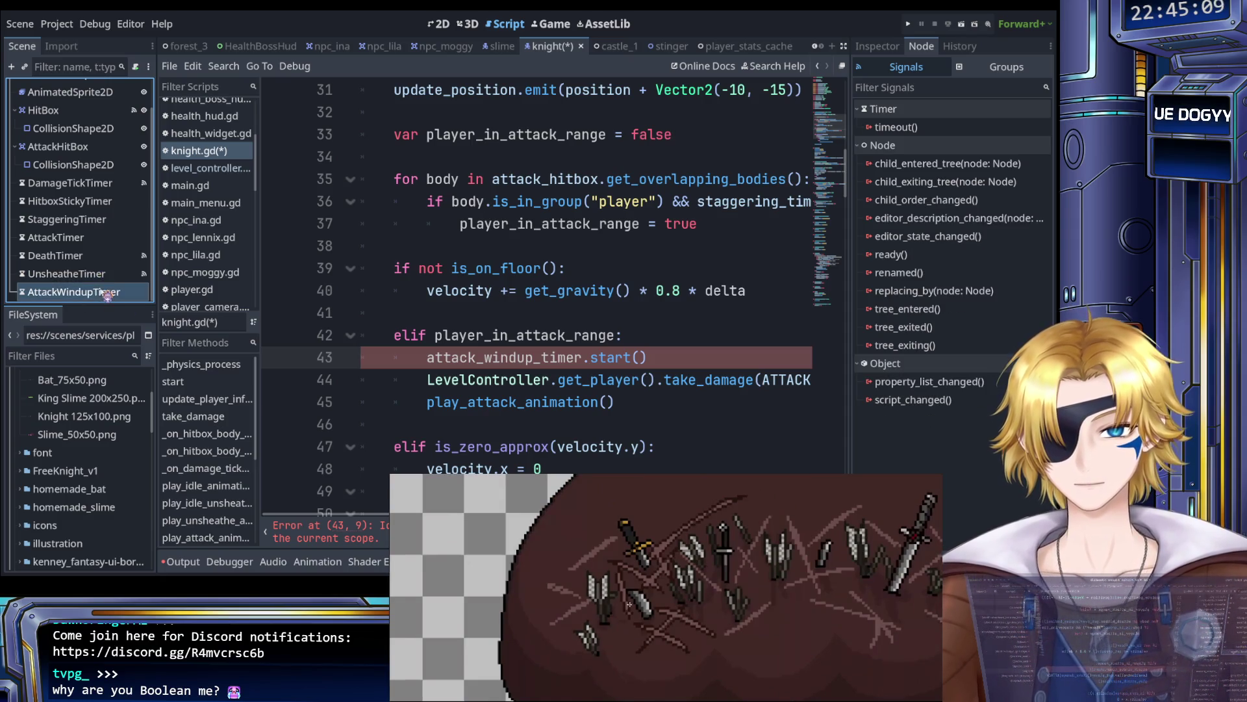
click(877, 46)
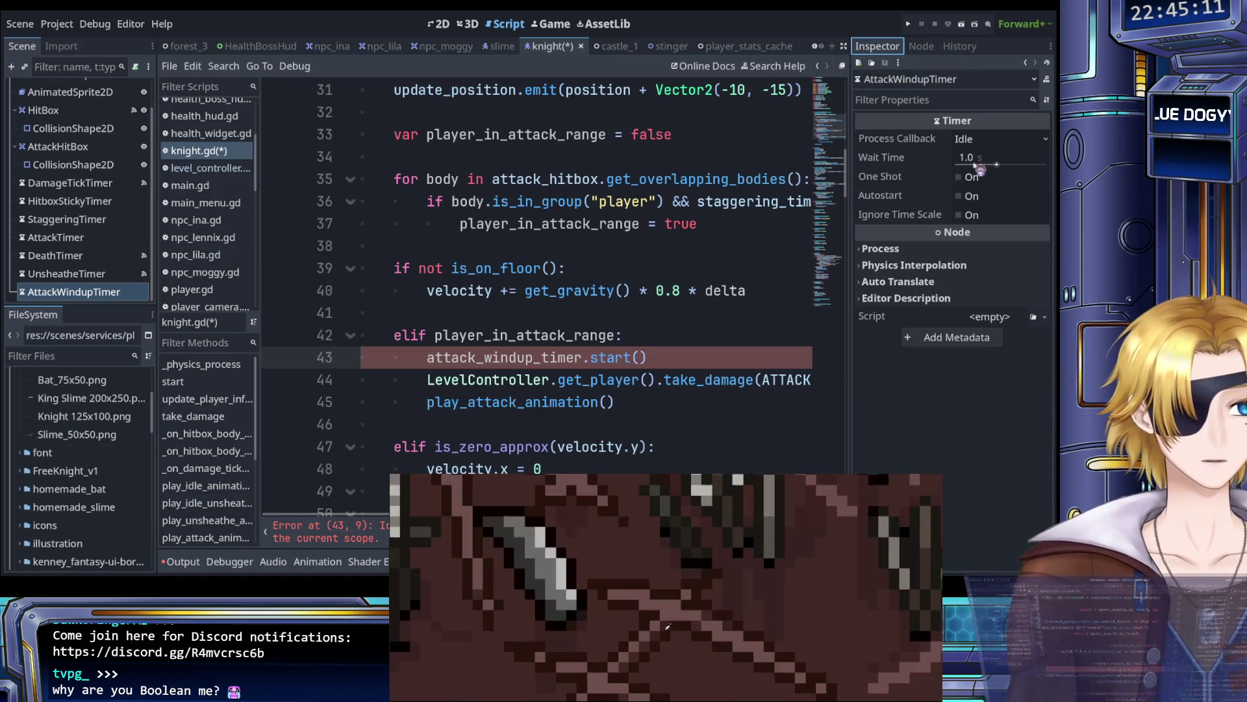
click(1001, 158)
text(0.)
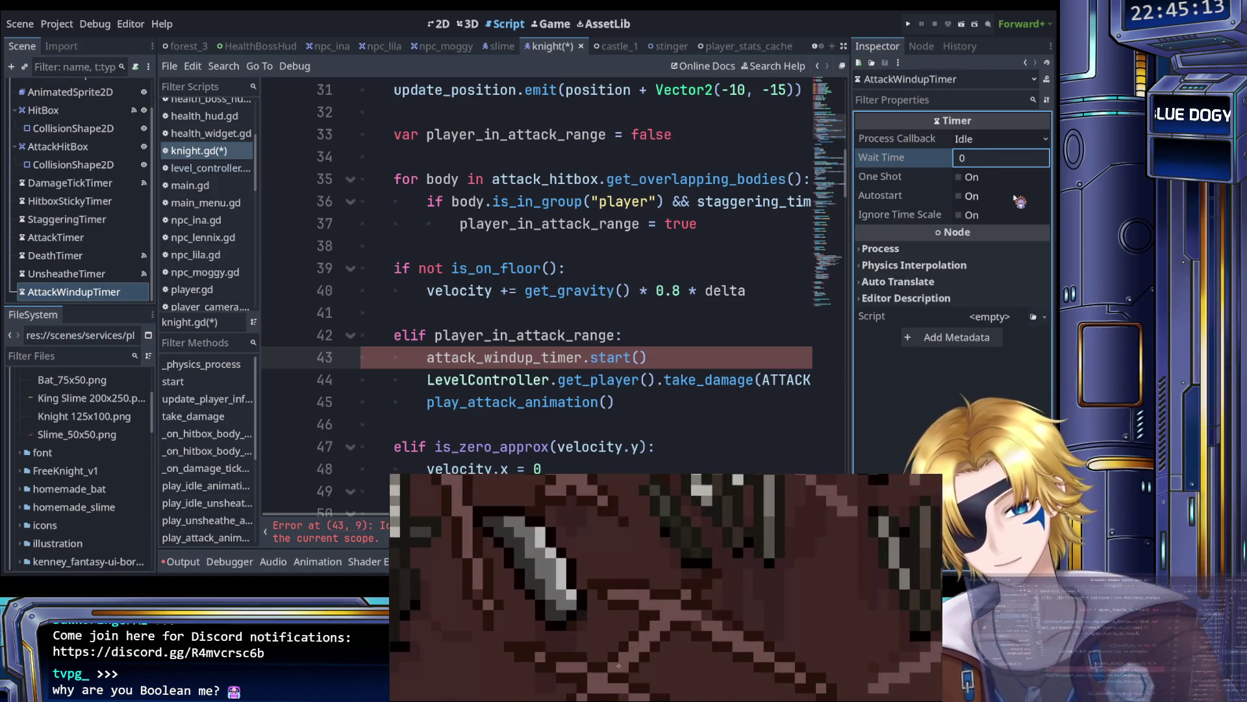
text(2)
click(750, 265)
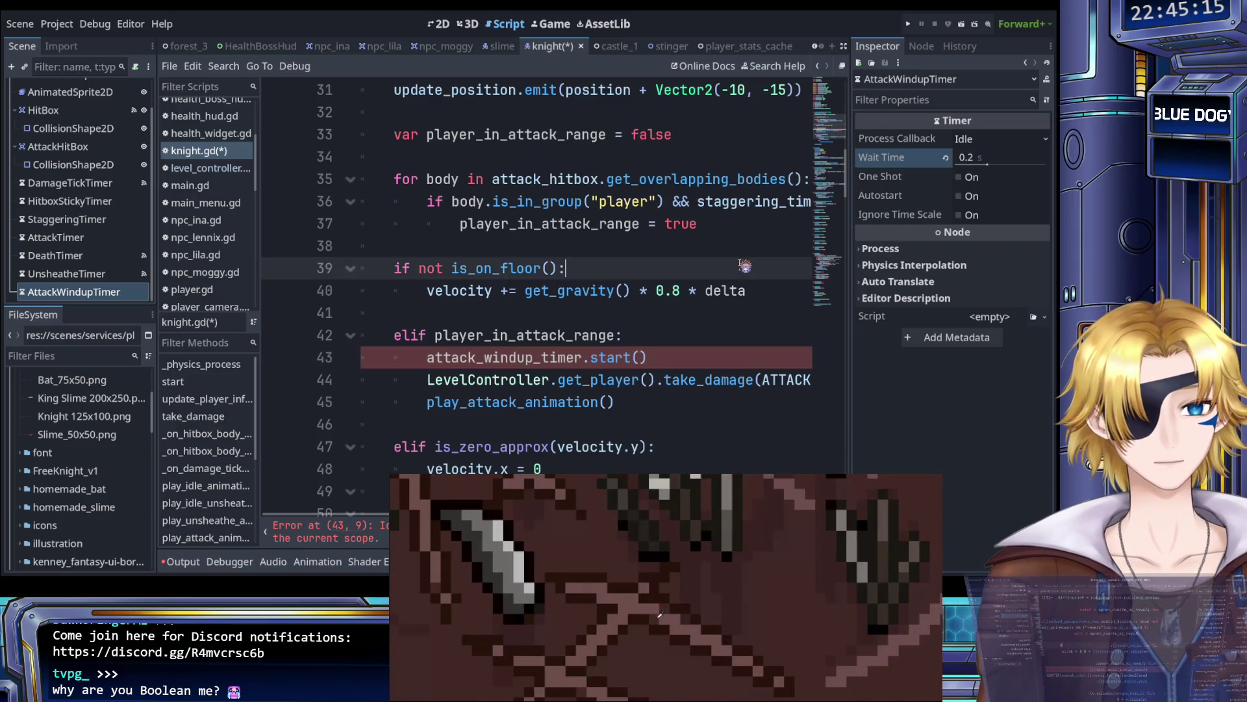
key(ctrl+s)
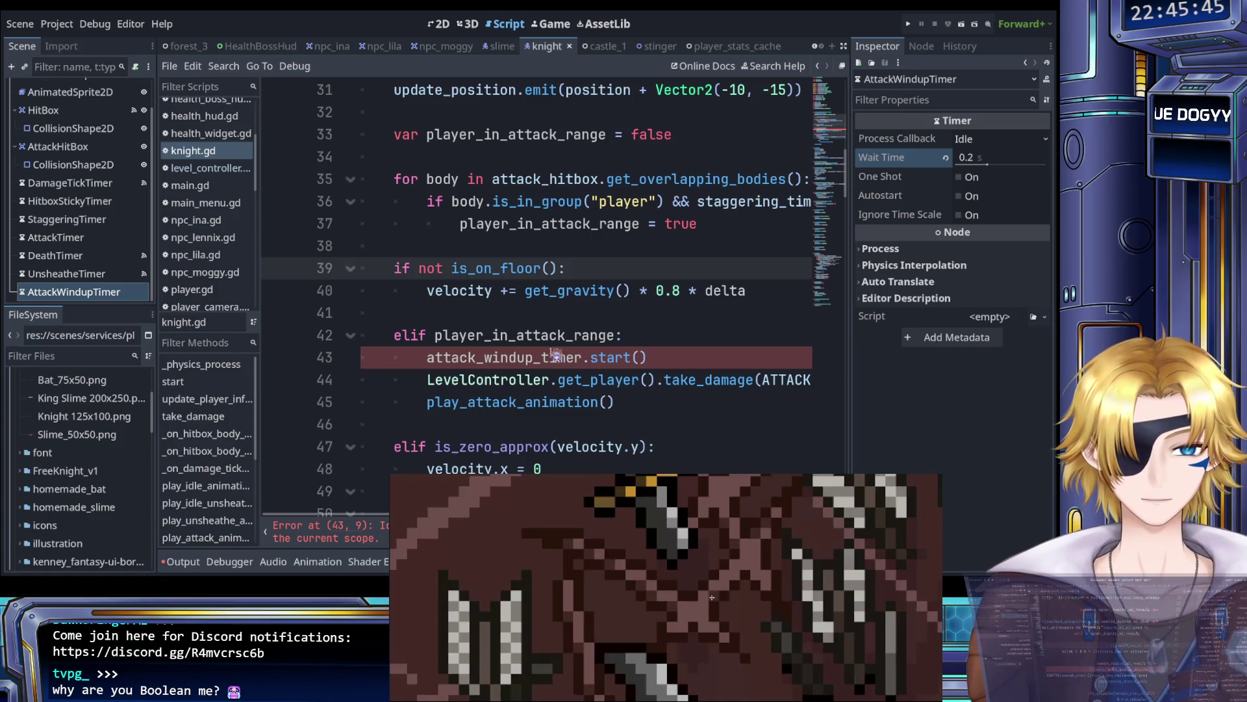
Step: Scroll knight.gd from line 43 back to line 1 to view the timer variables and constants
click(552, 357)
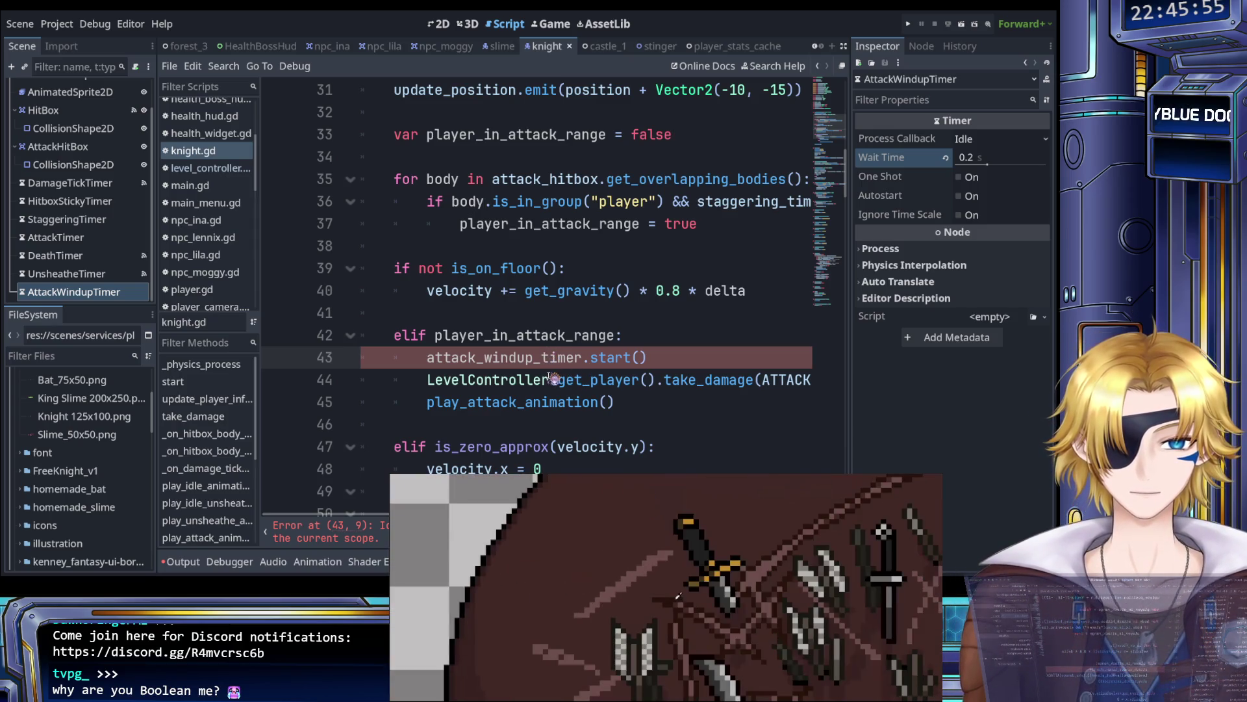
scroll(552, 379, down, 1)
scroll(533, 370, up, 1)
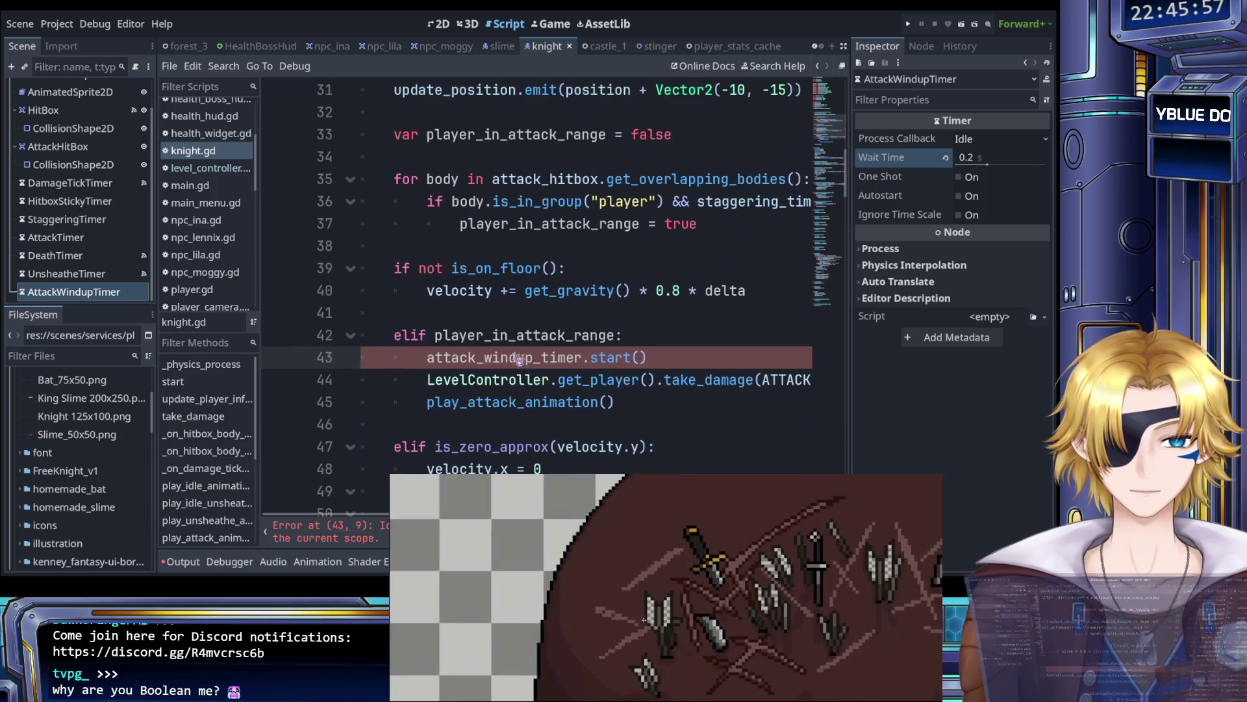
scroll(519, 359, up, 10)
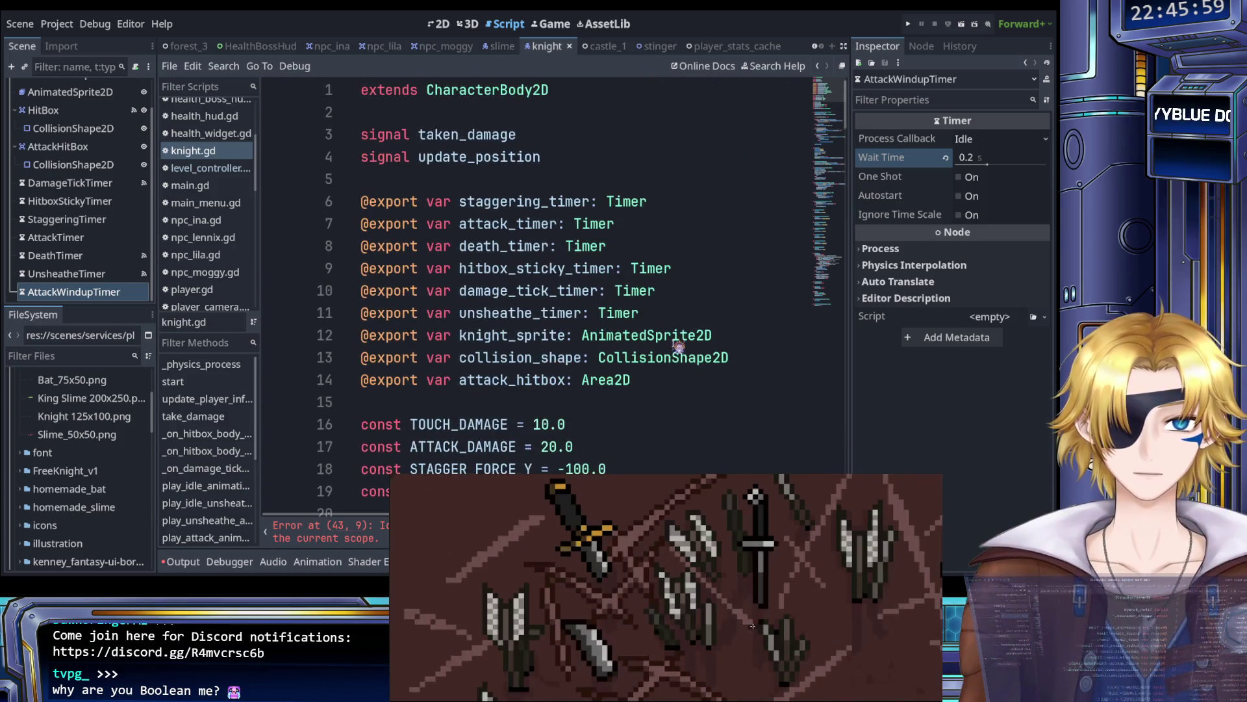
click(676, 306)
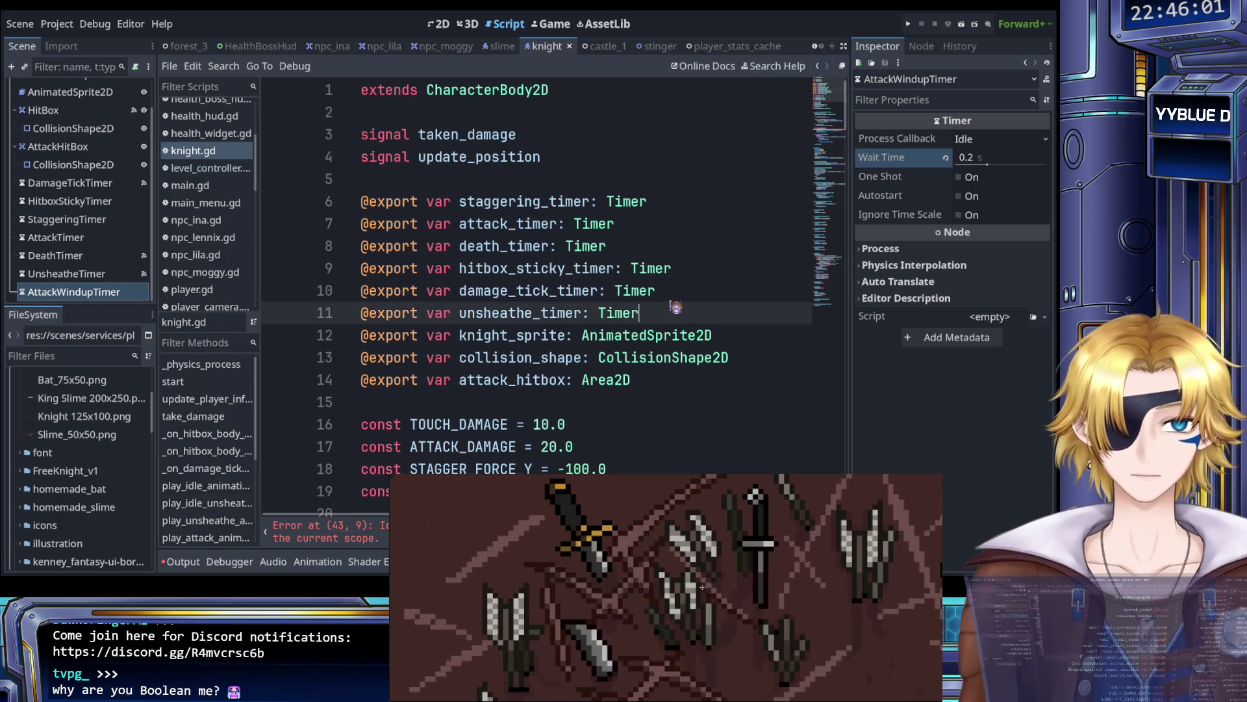
key(Return)
text(@export var )
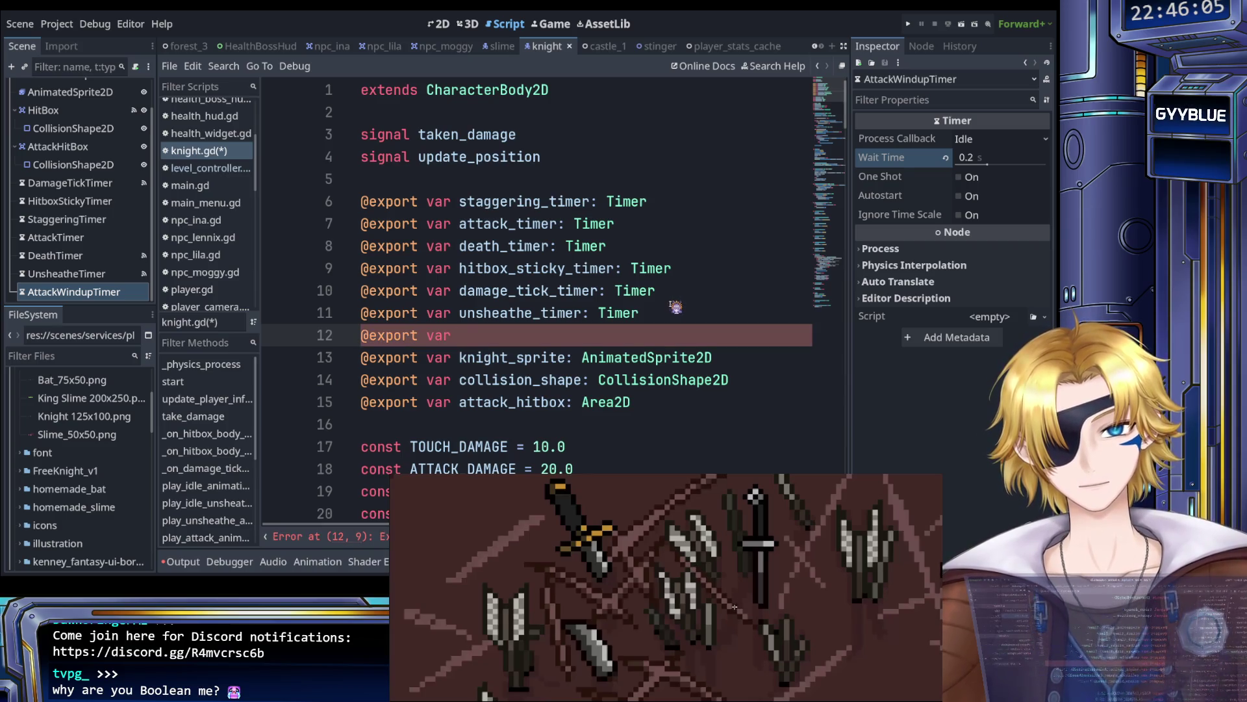
text(attack_windup_)
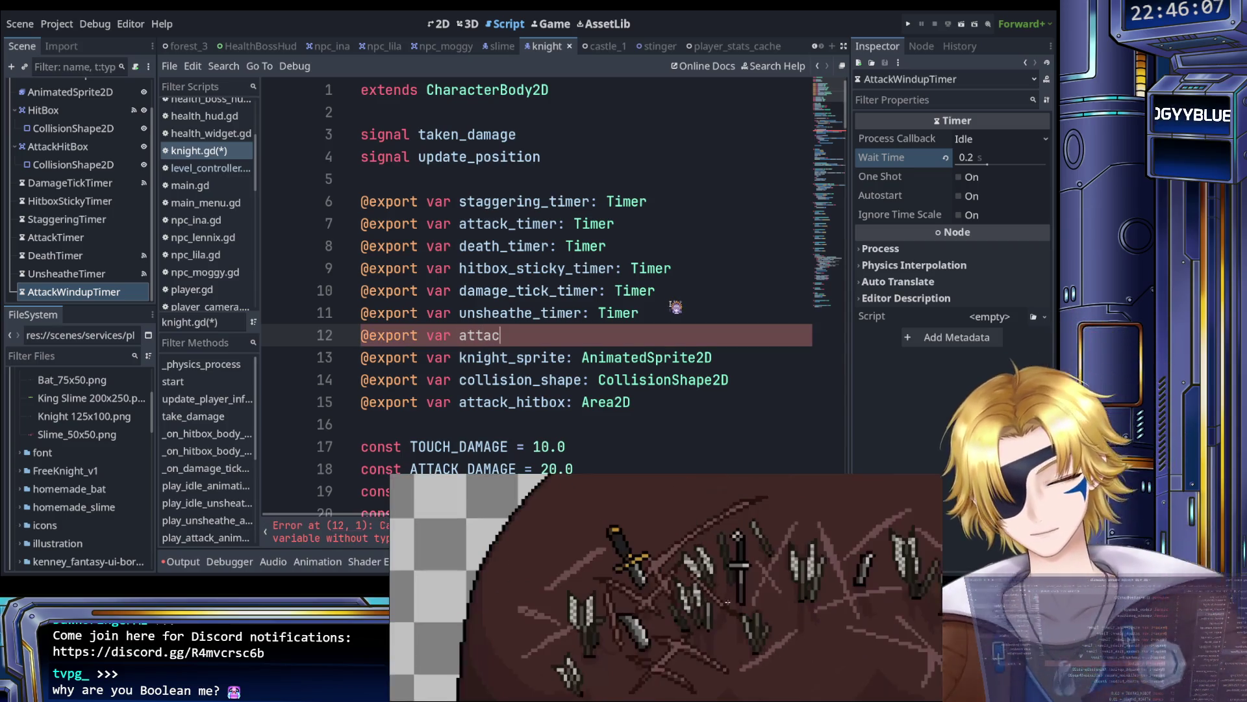
text(timer: Ti)
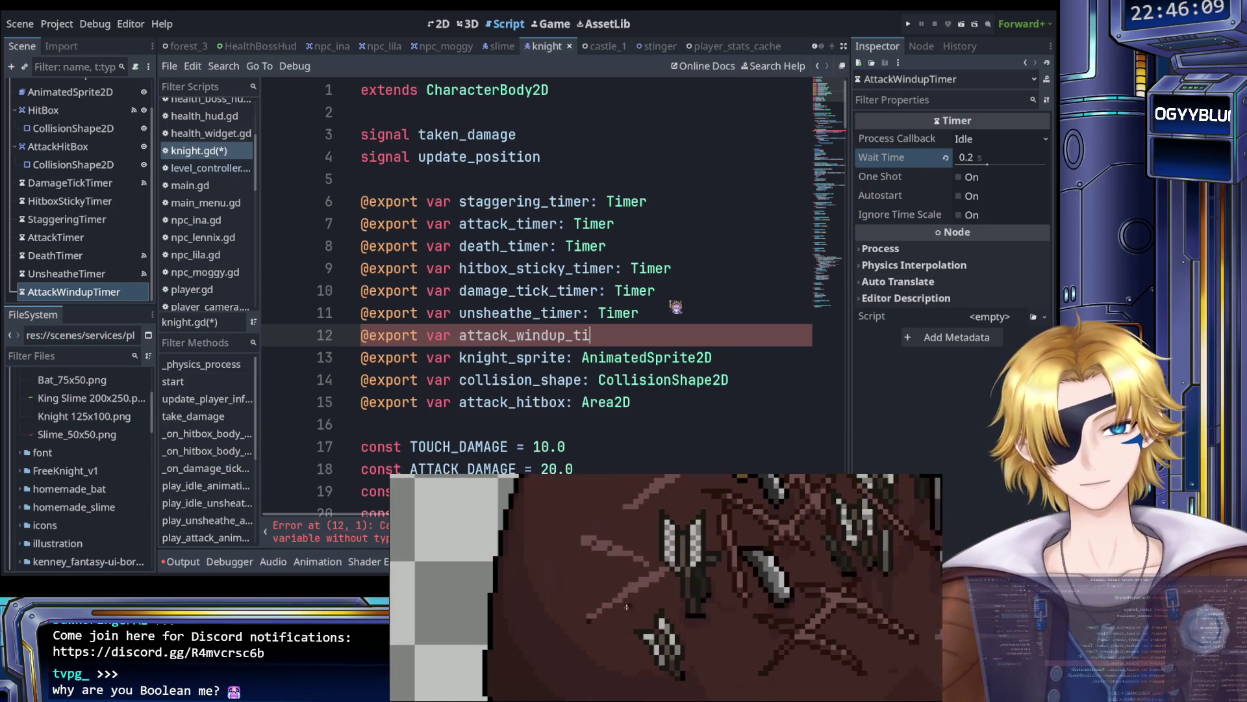
text(mer)
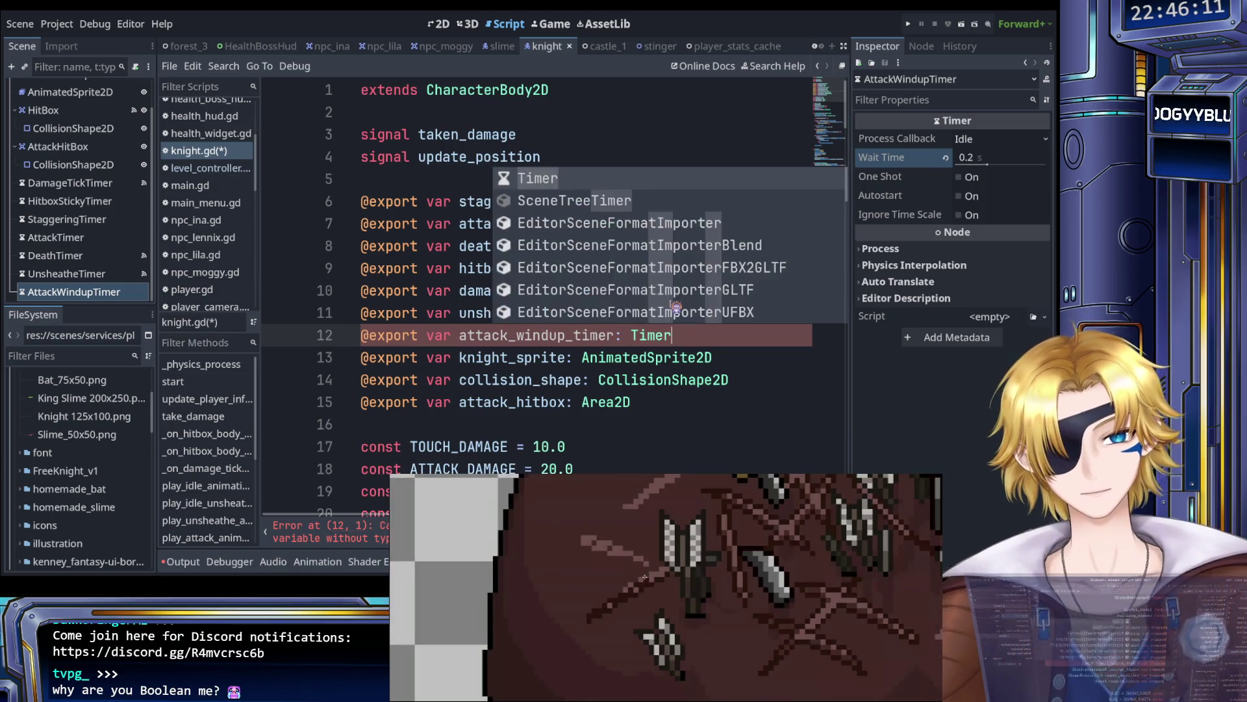
click(644, 298)
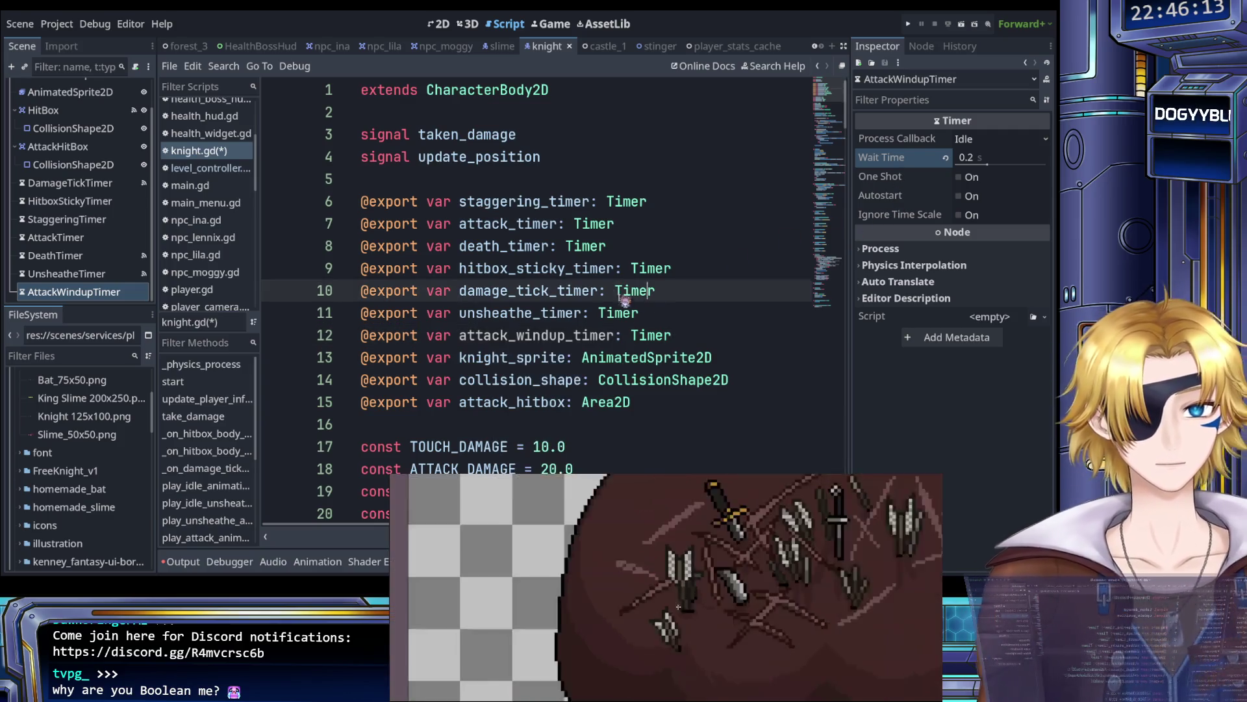
Step: Assign the AttackWindupTimer node to the Knight's Attack Windup Timer export and save
scroll(71, 162, up, 2)
click(39, 89)
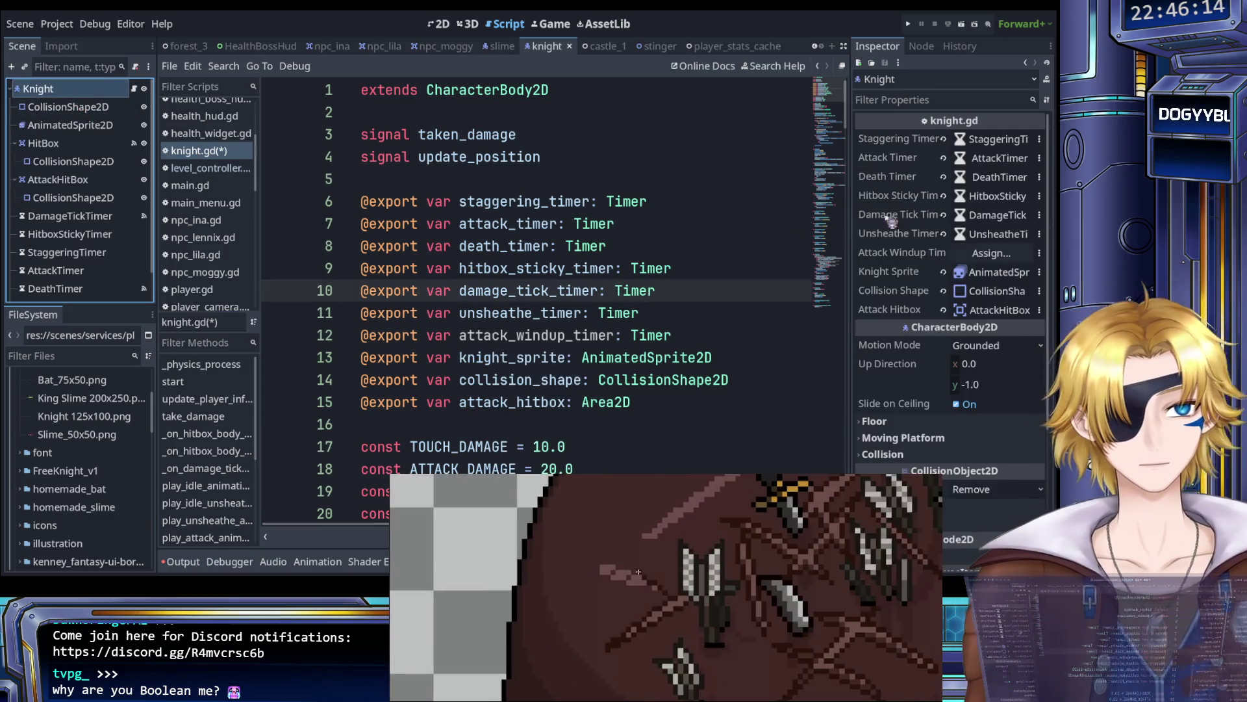
click(990, 252)
double_click(504, 425)
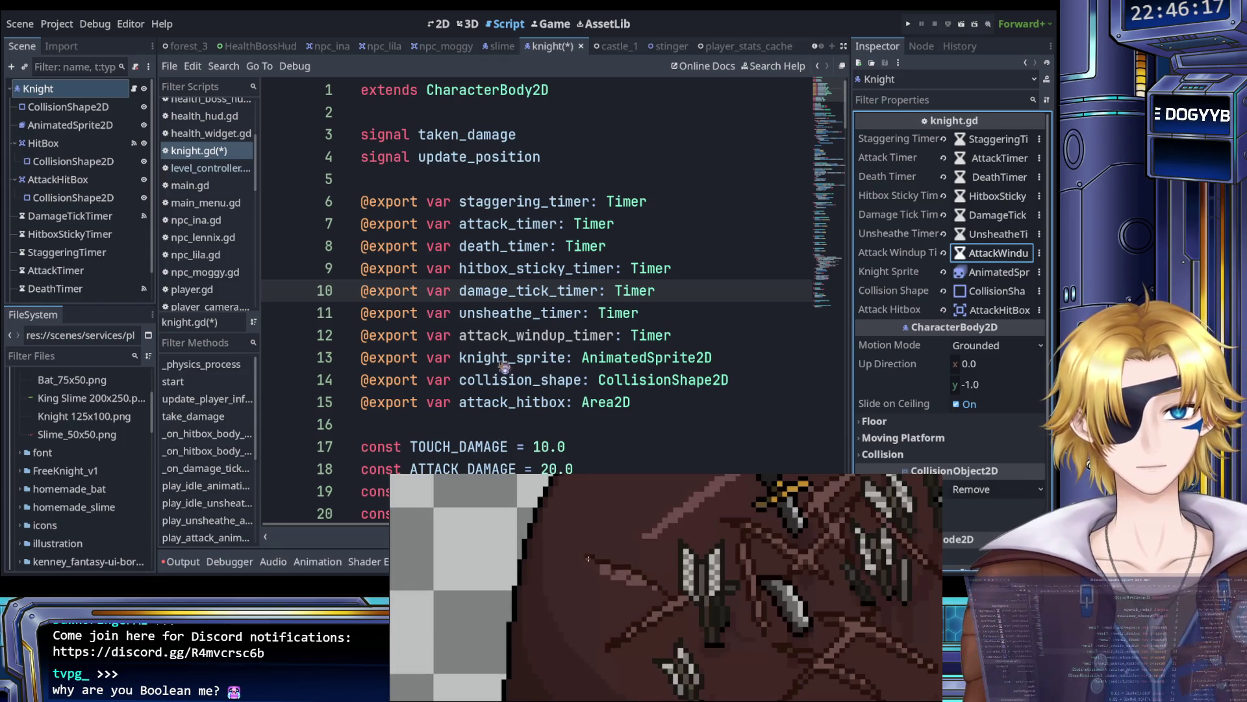
scroll(519, 377, down, 7)
key(ctrl+s)
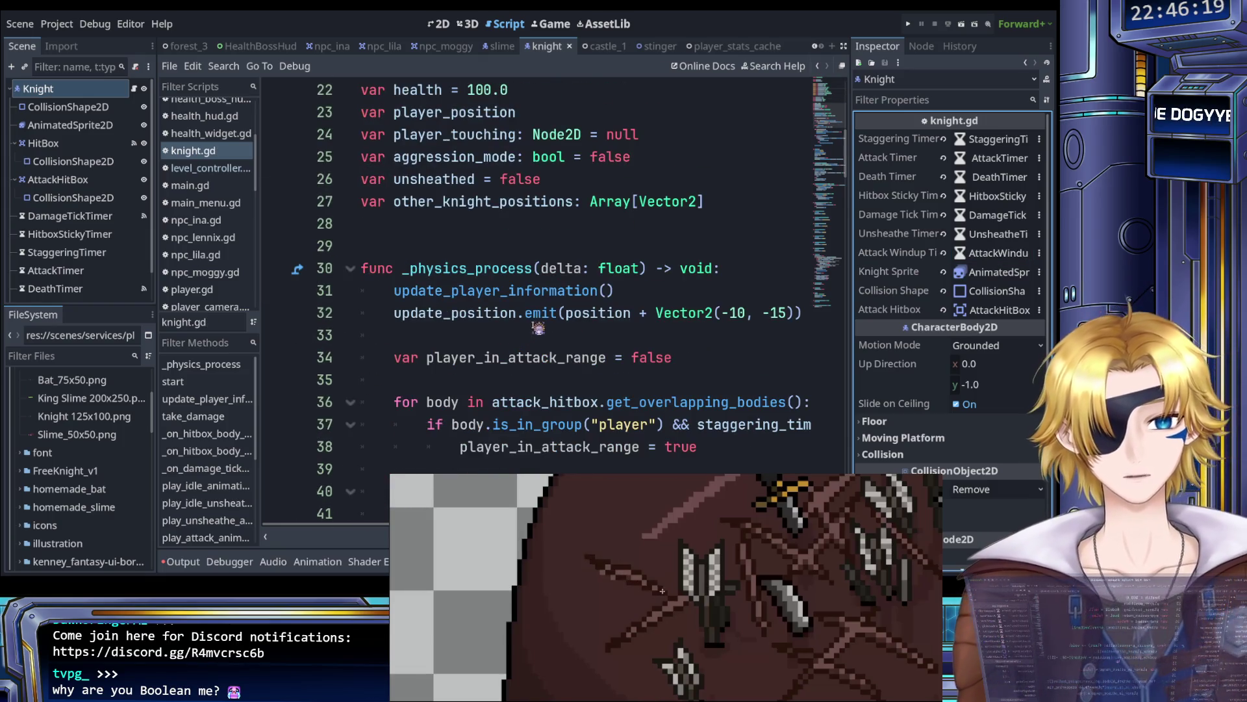
Step: Check AttackWindupTimer's 0.2 s wait, then view AttackTimer's 1.0 s one-shot settings
scroll(528, 330, down, 1)
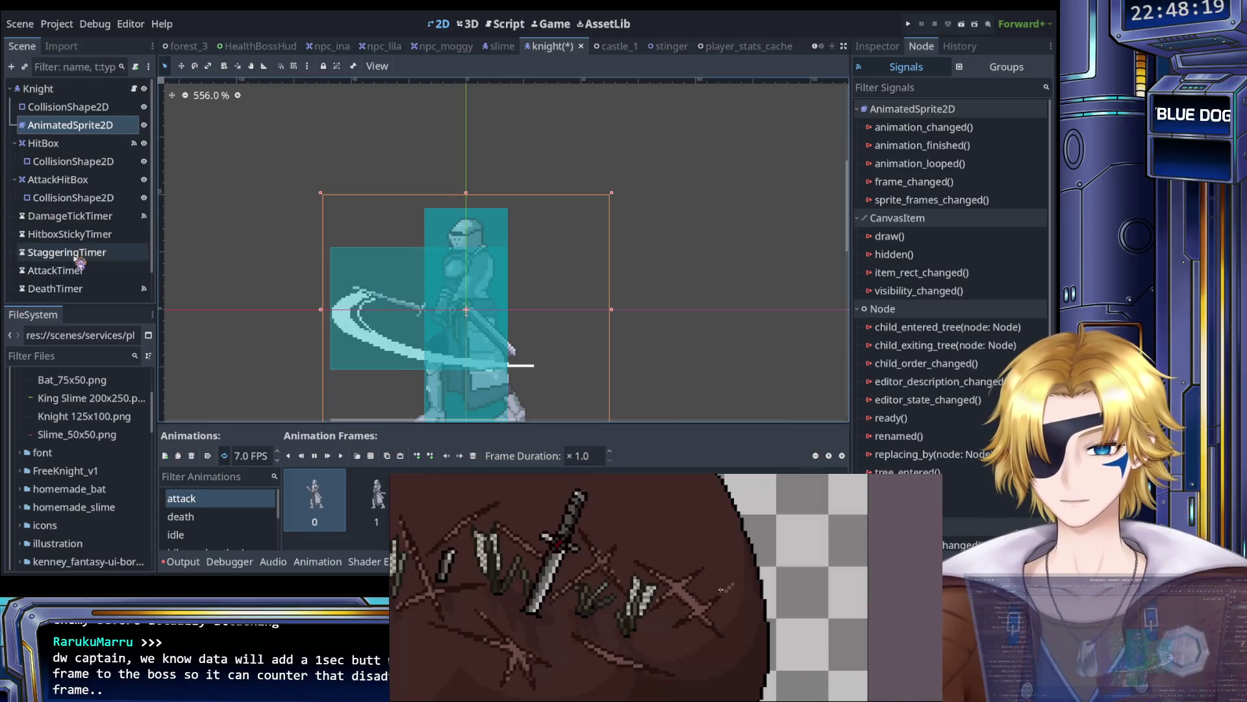
scroll(78, 267, down, 1)
click(78, 292)
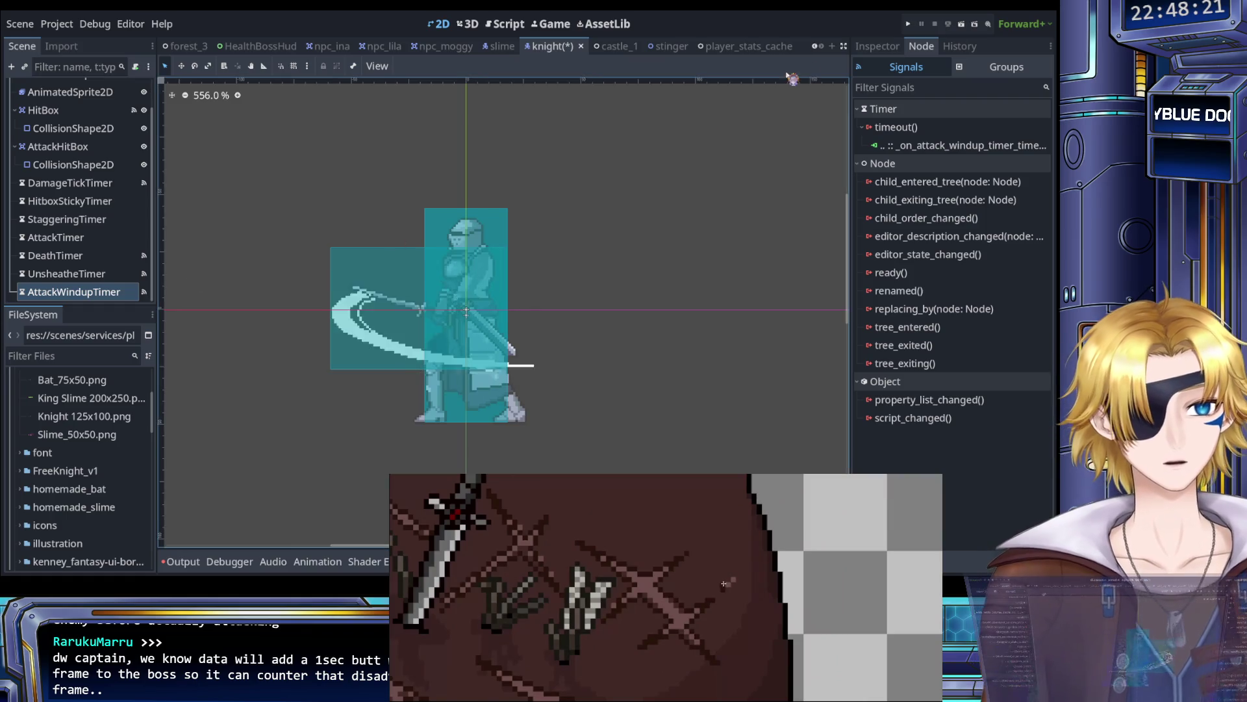
click(878, 47)
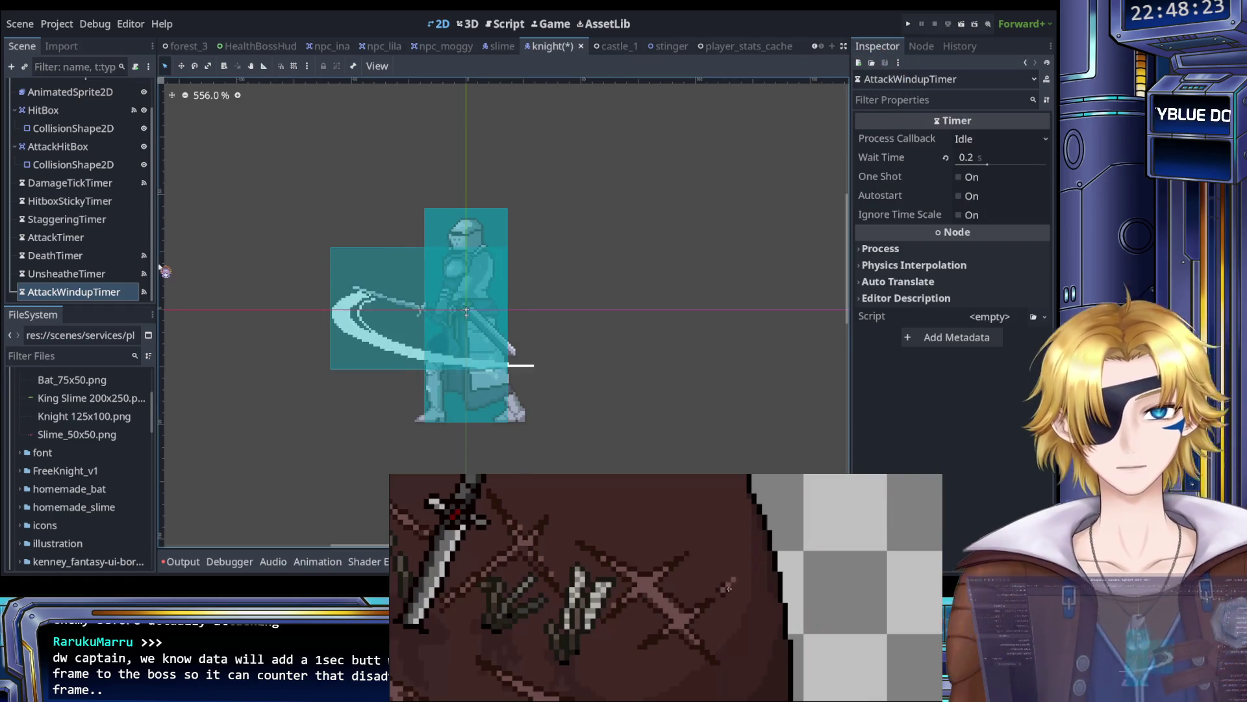
click(65, 237)
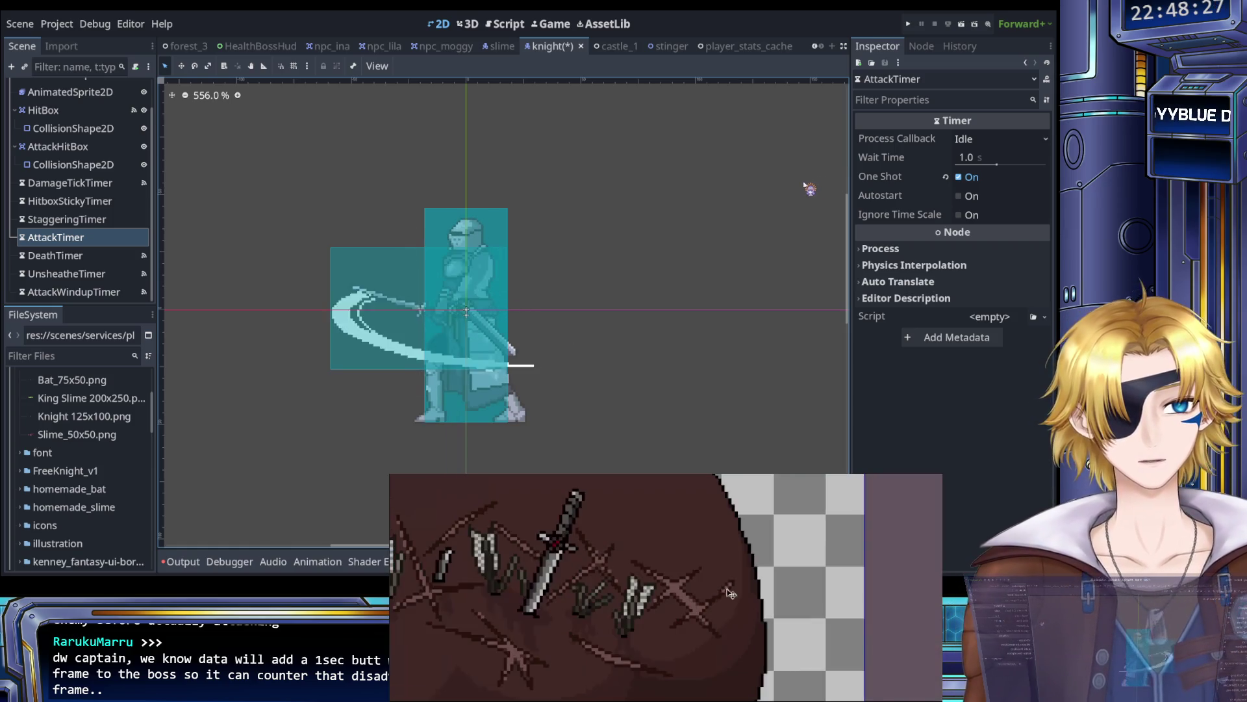
Step: Save the knight scene with Ctrl+S
key(ctrl+s)
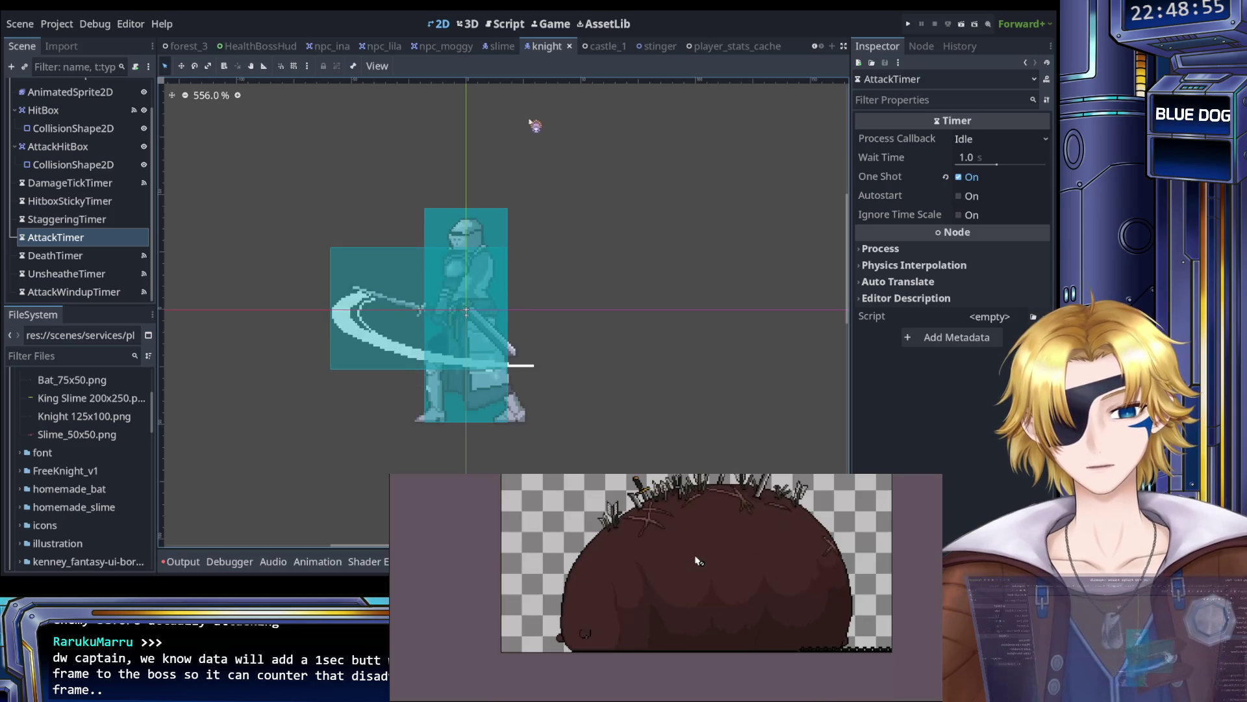
mouse_move(502, 46)
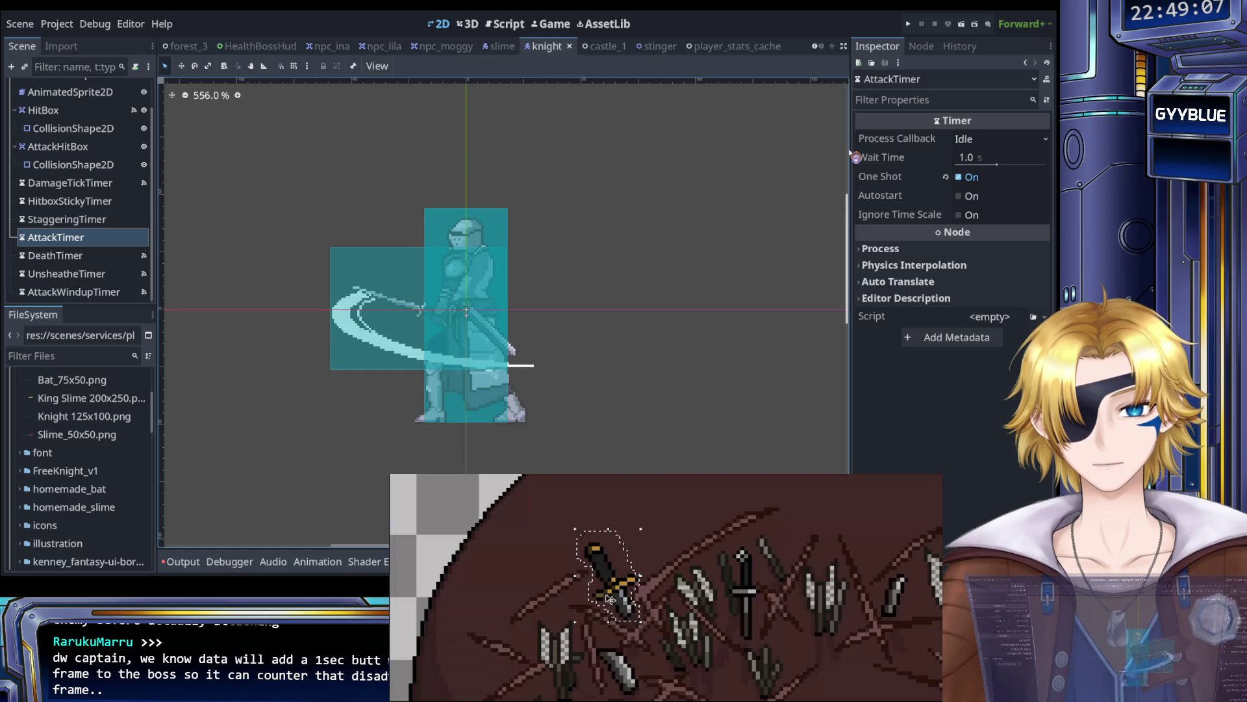
Step: Set the Wait Time of both AttackTimer and AttackWindupTimer to 0.5 seconds
click(974, 157)
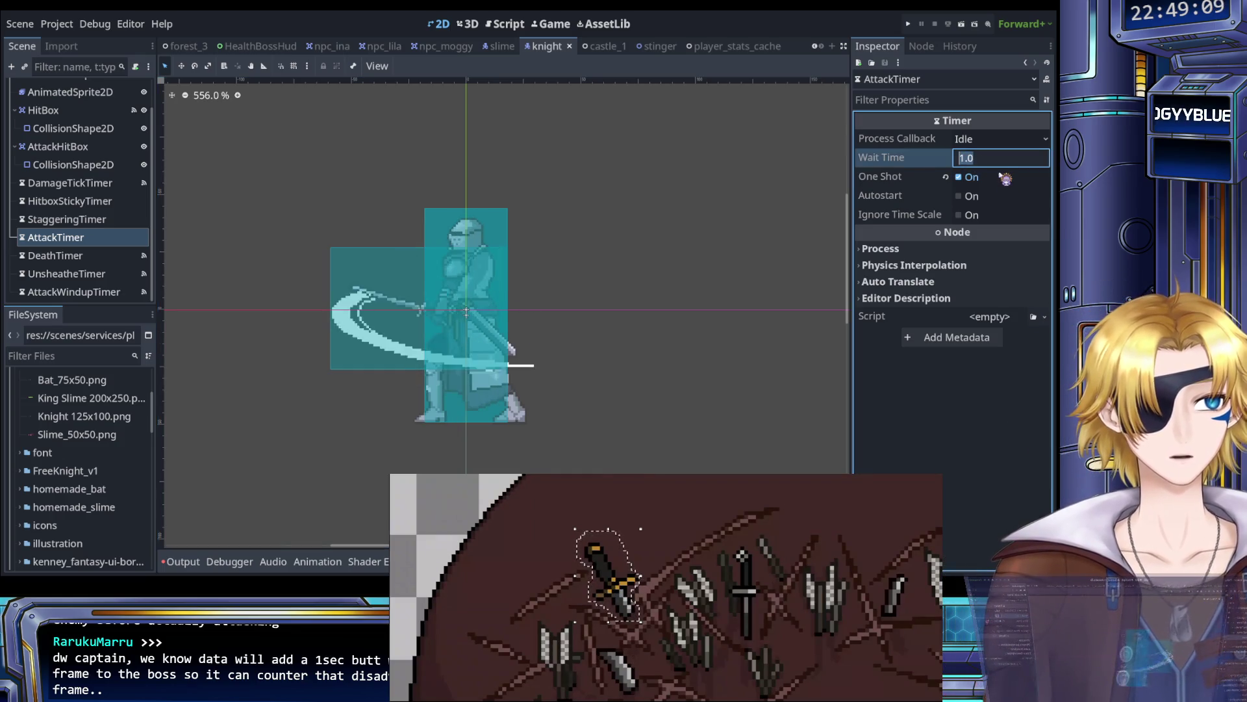
text(0.5)
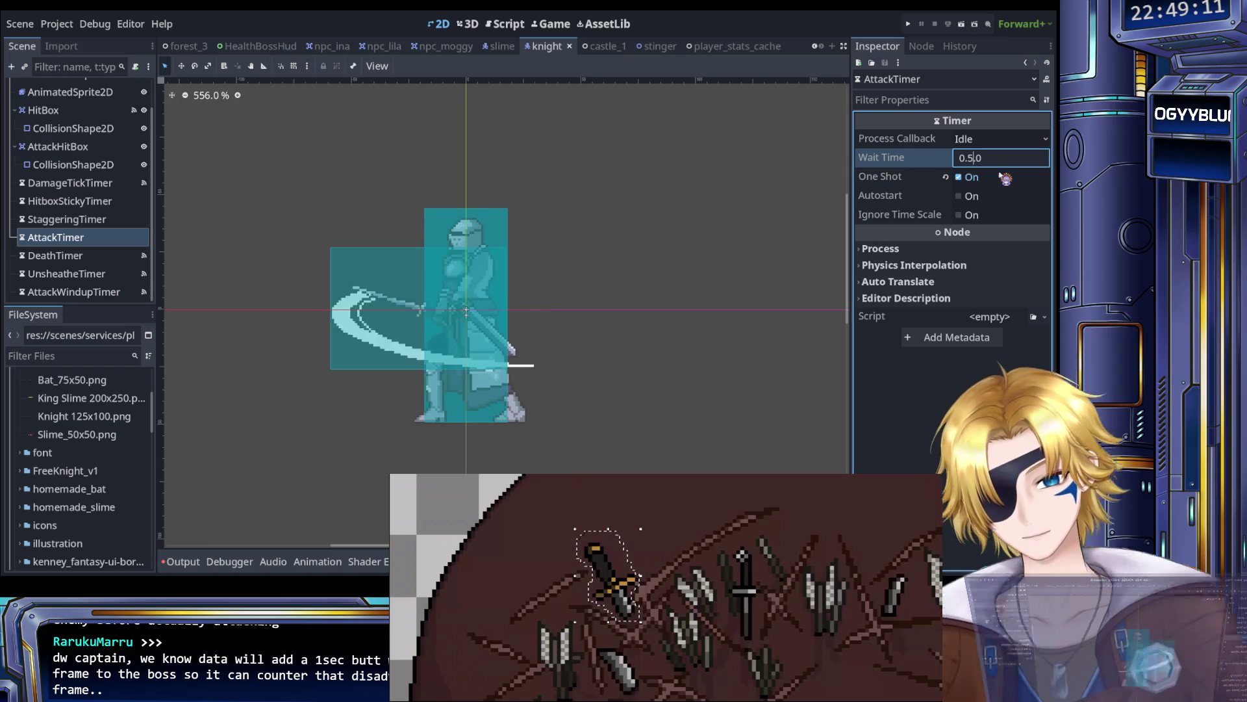
key(Return)
click(74, 292)
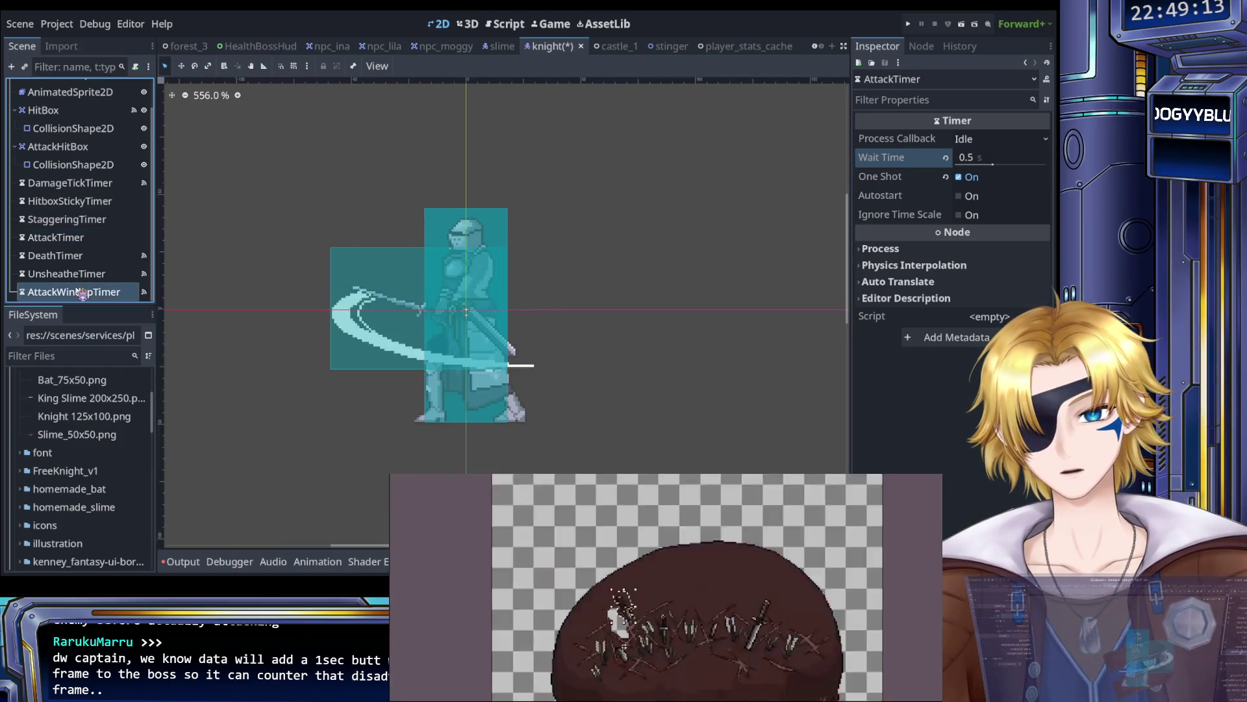
click(974, 157)
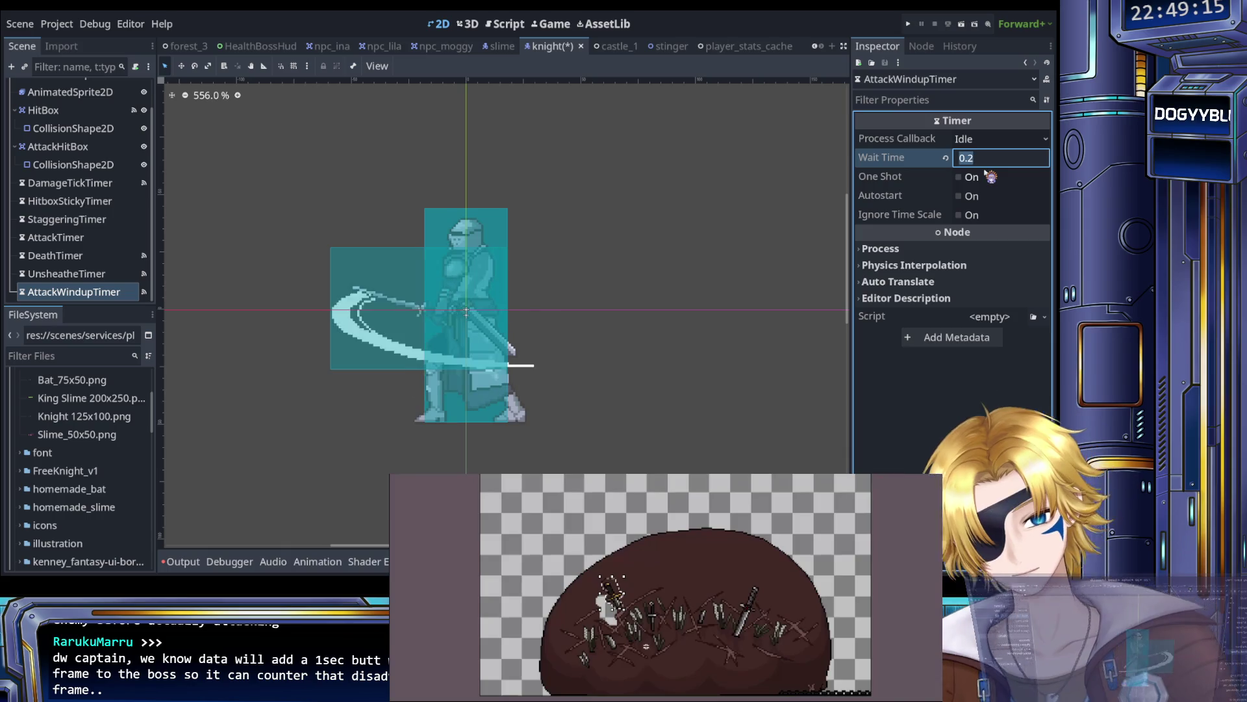
key(Return)
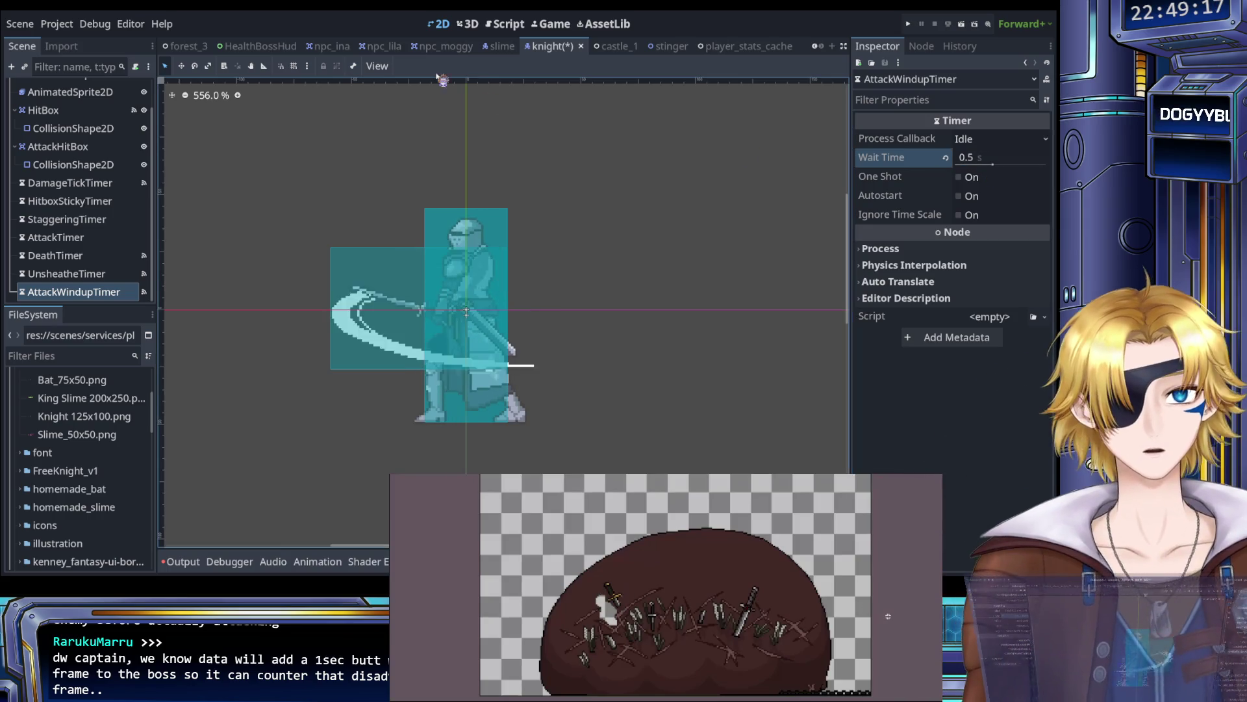
click(509, 23)
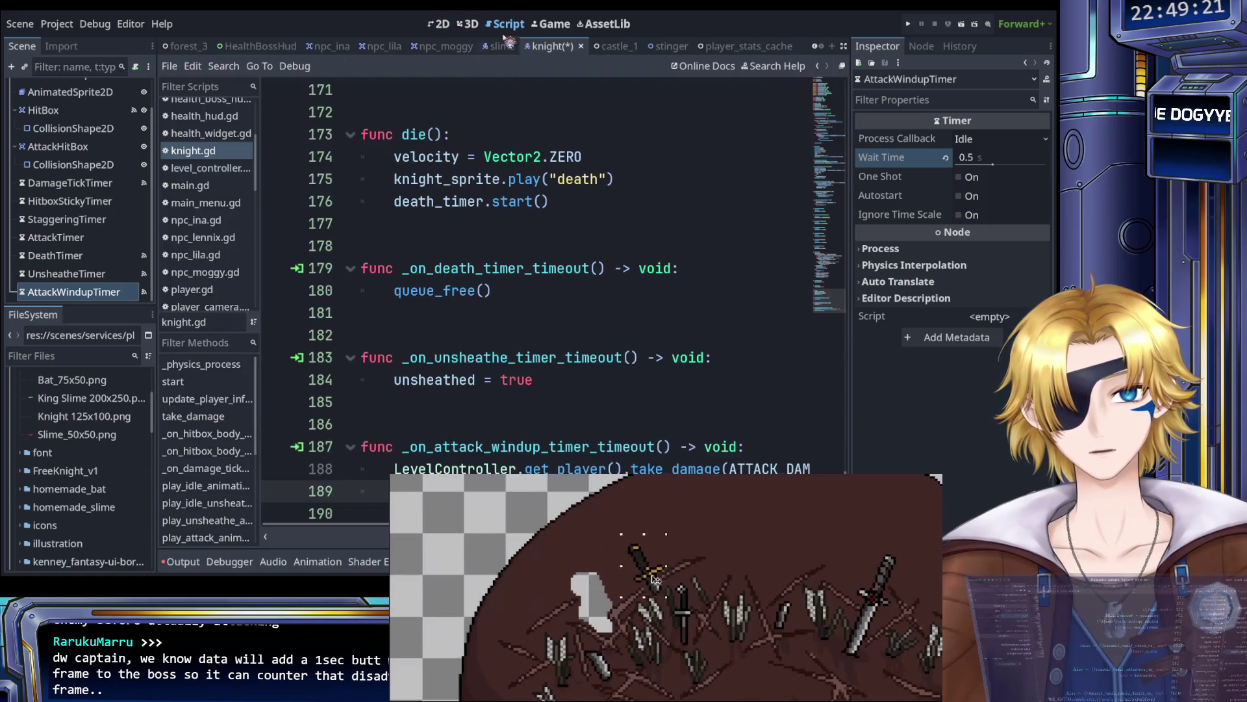
Step: Delete the play_attack_animation() call on line 189 of _on_attack_windup_timer_timeout
scroll(506, 344, down, 1)
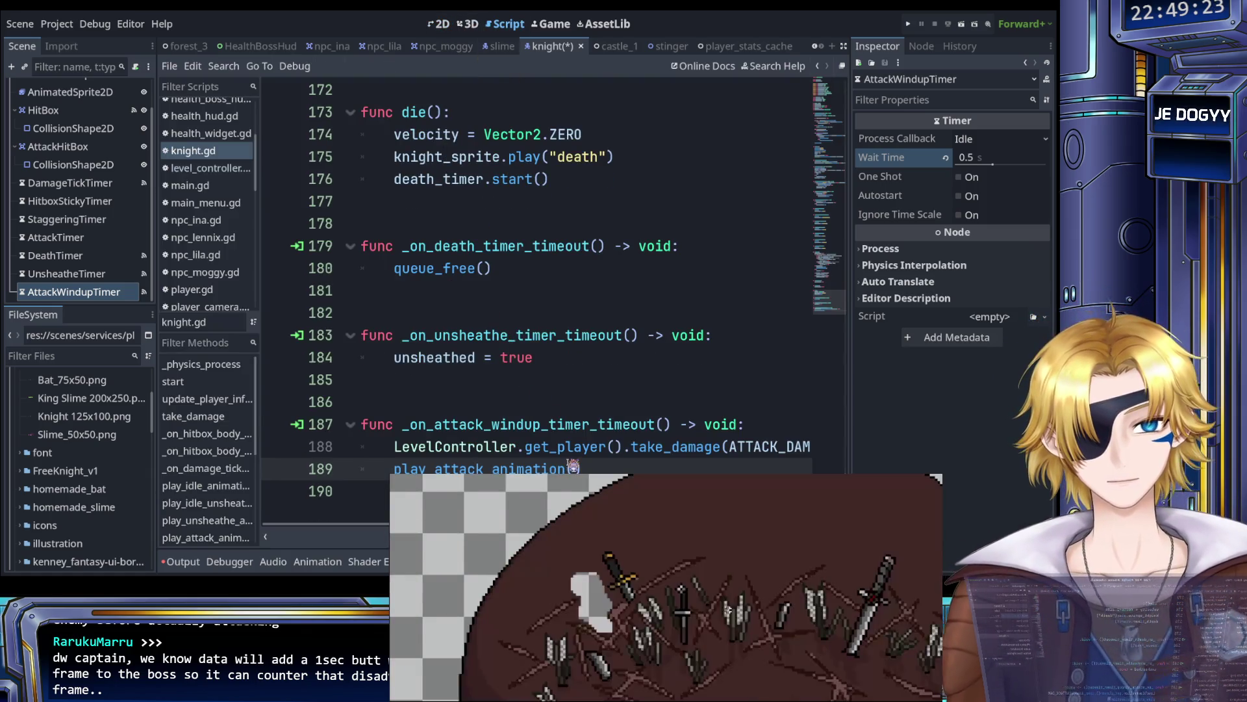
drag(598, 469, 402, 469)
key(BackSpace)
key(BackSpace)
key(BackSpace)
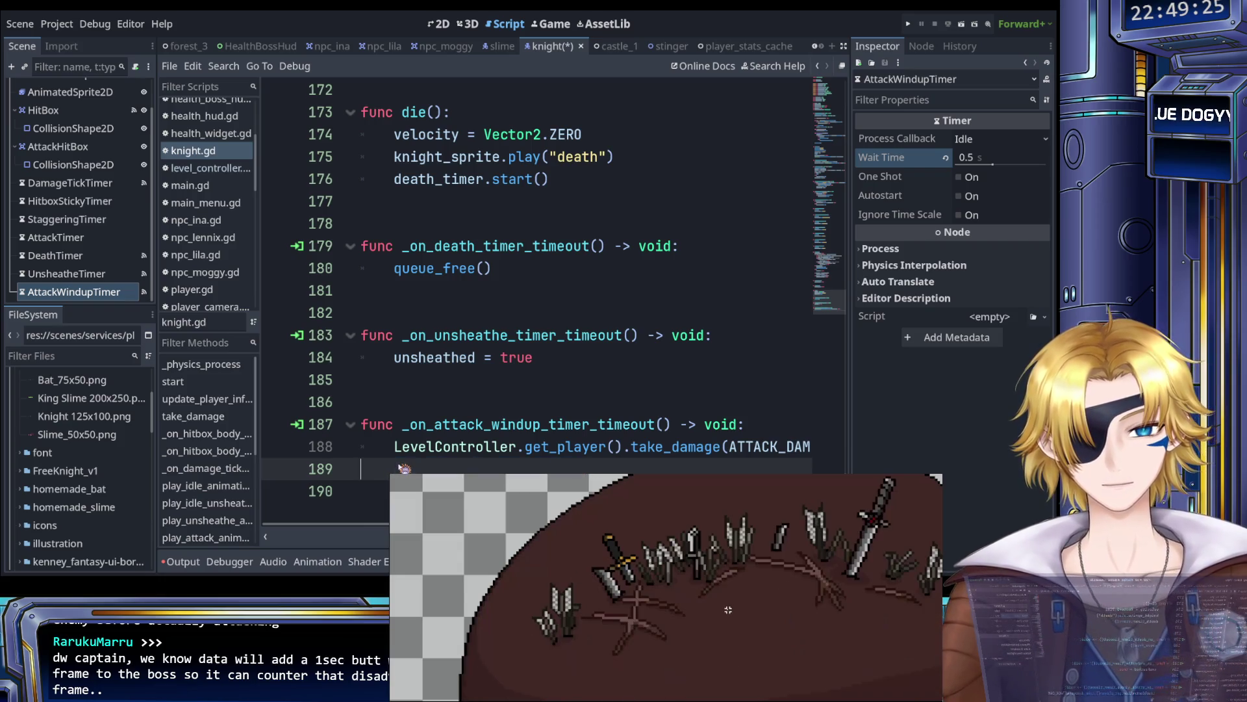
key(Home)
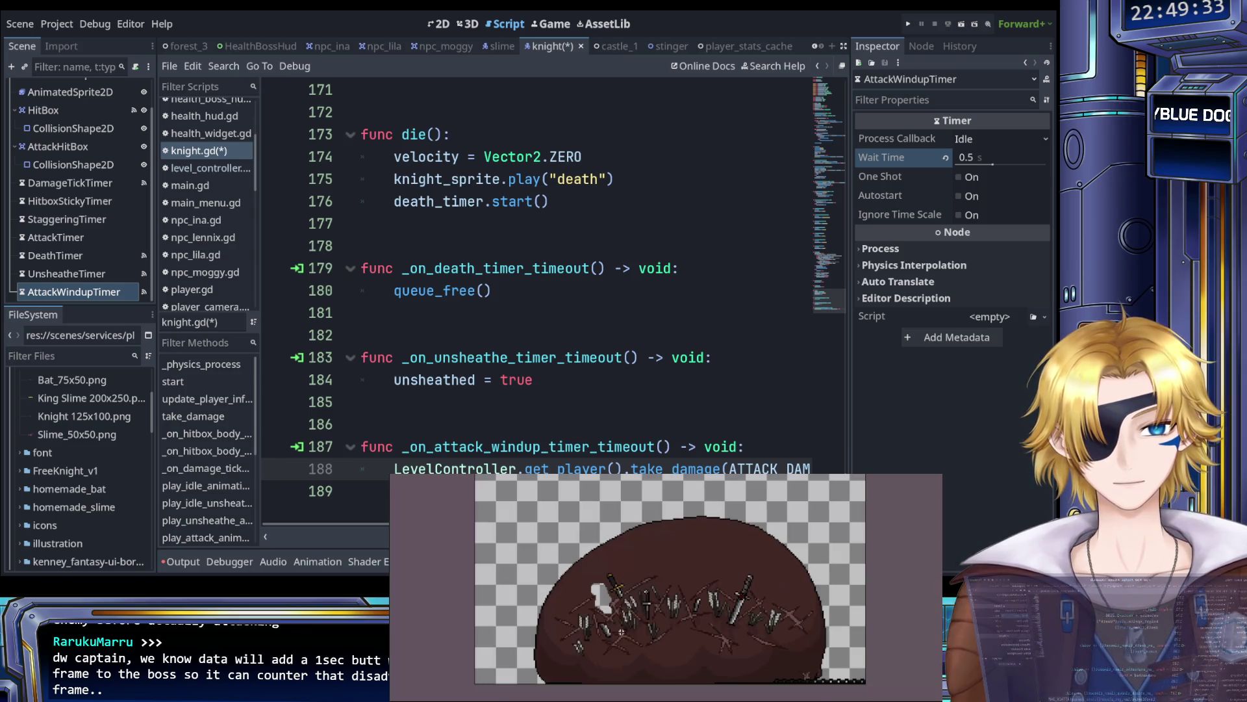
Step: Scroll knight.gd back up to the _physics_process function and its attack-range check
scroll(497, 469, right, 5)
scroll(497, 469, left, 5)
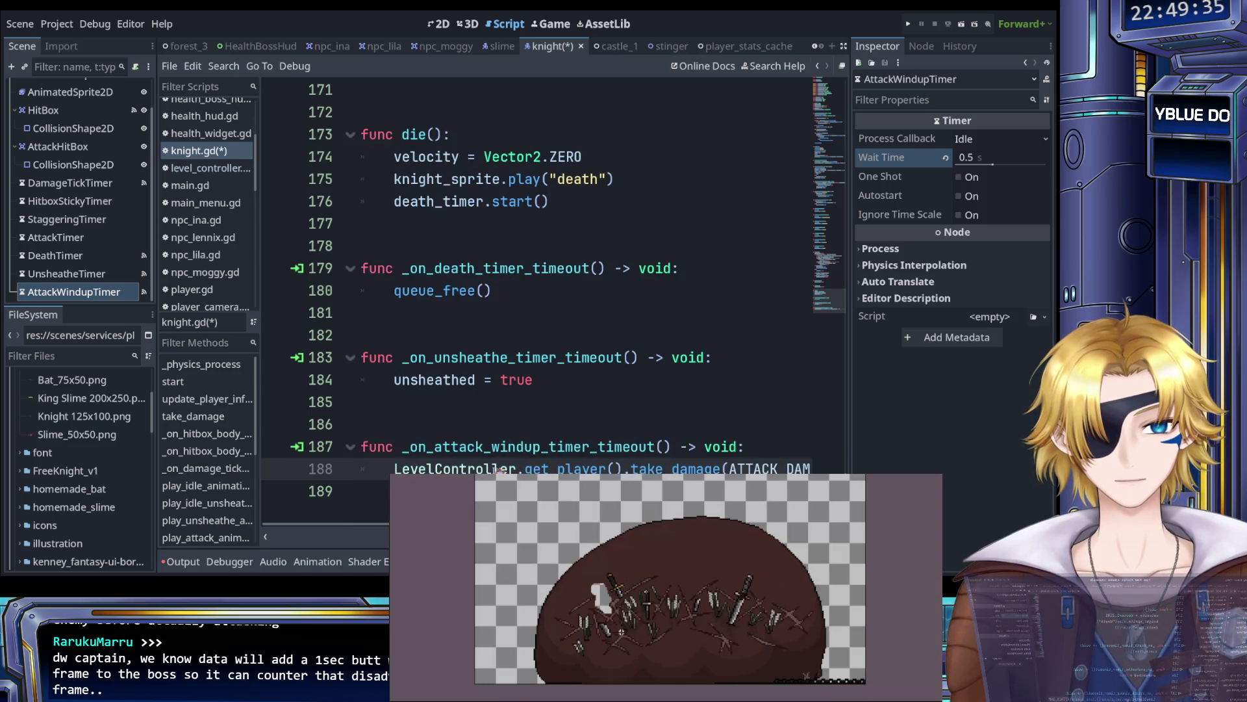
scroll(497, 469, up, 1)
scroll(497, 469, up, 15)
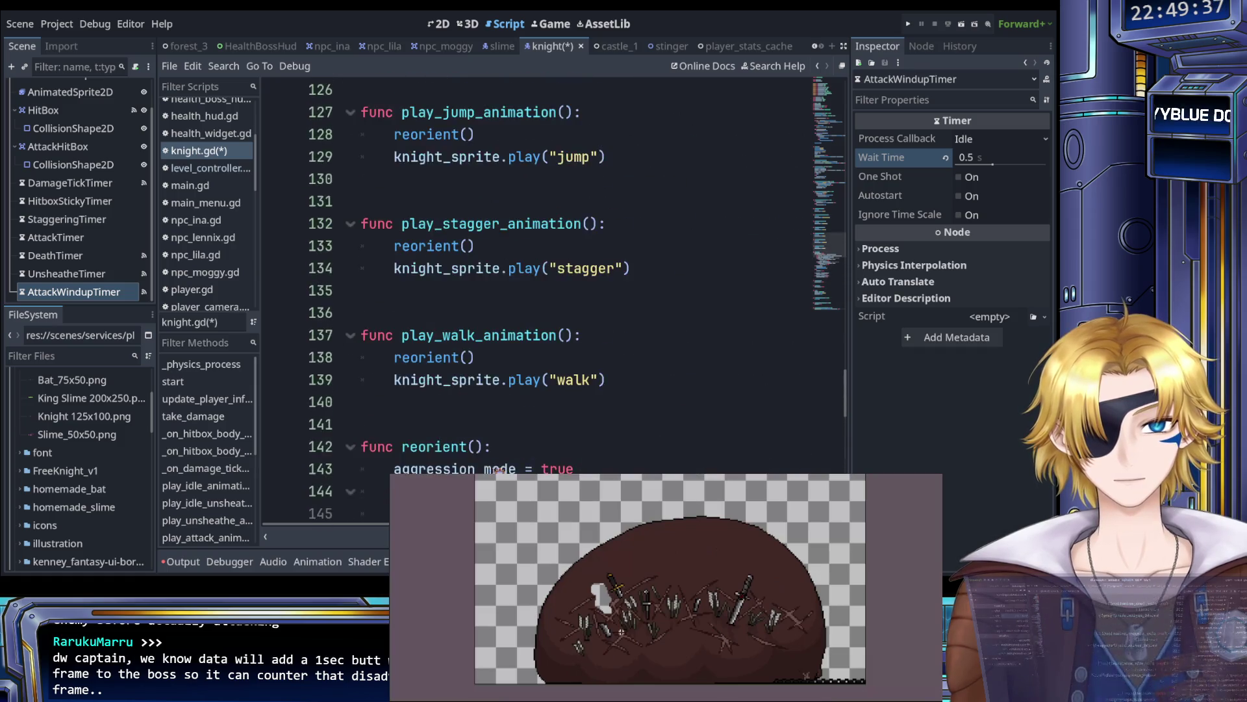
scroll(497, 469, up, 9)
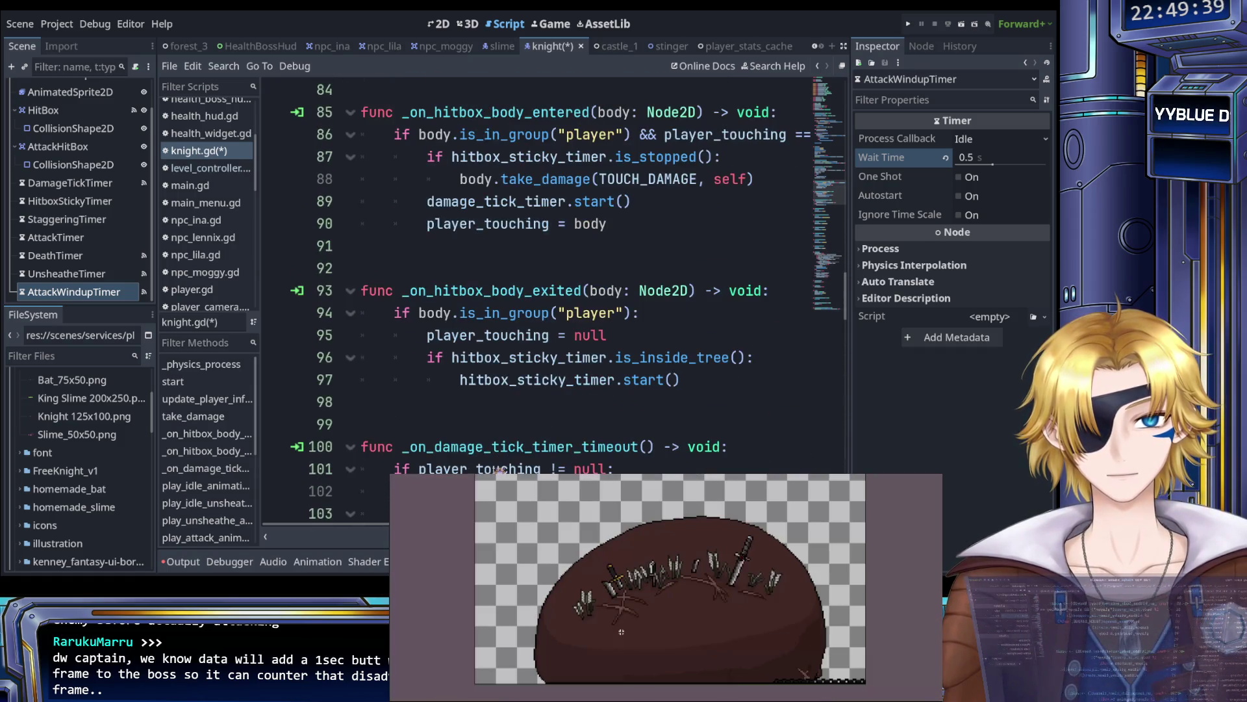
scroll(498, 469, up, 6)
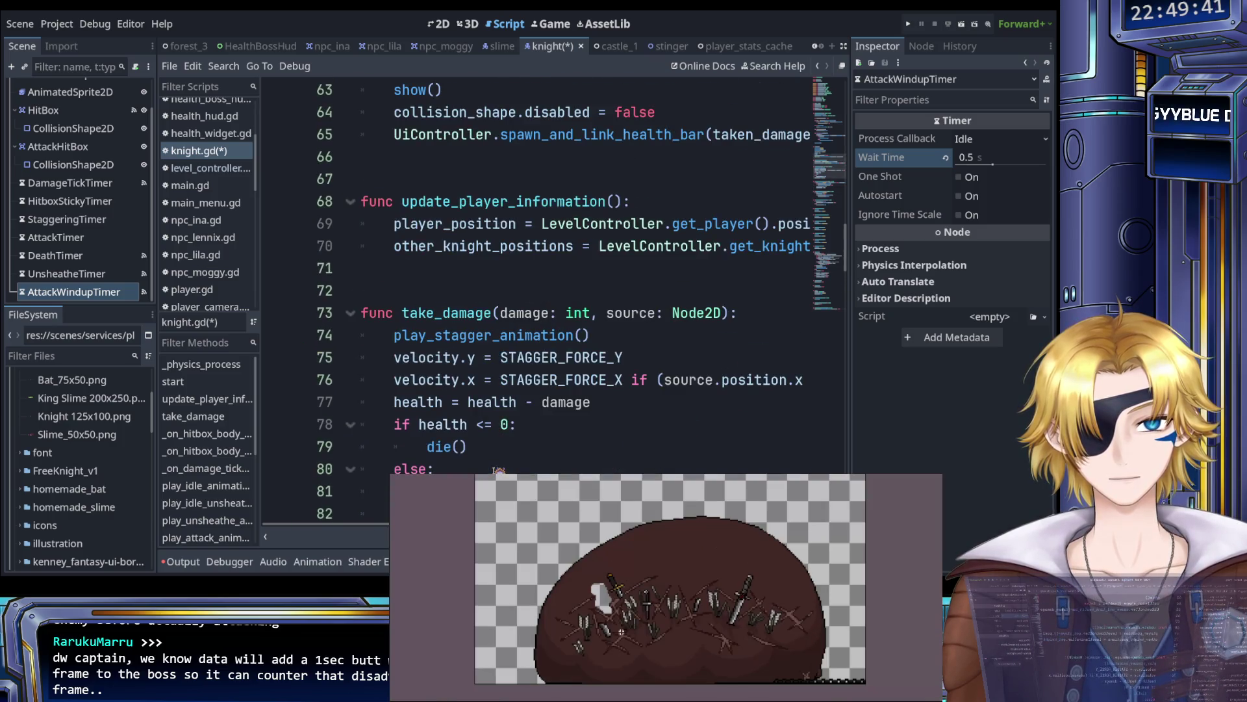
scroll(498, 469, up, 7)
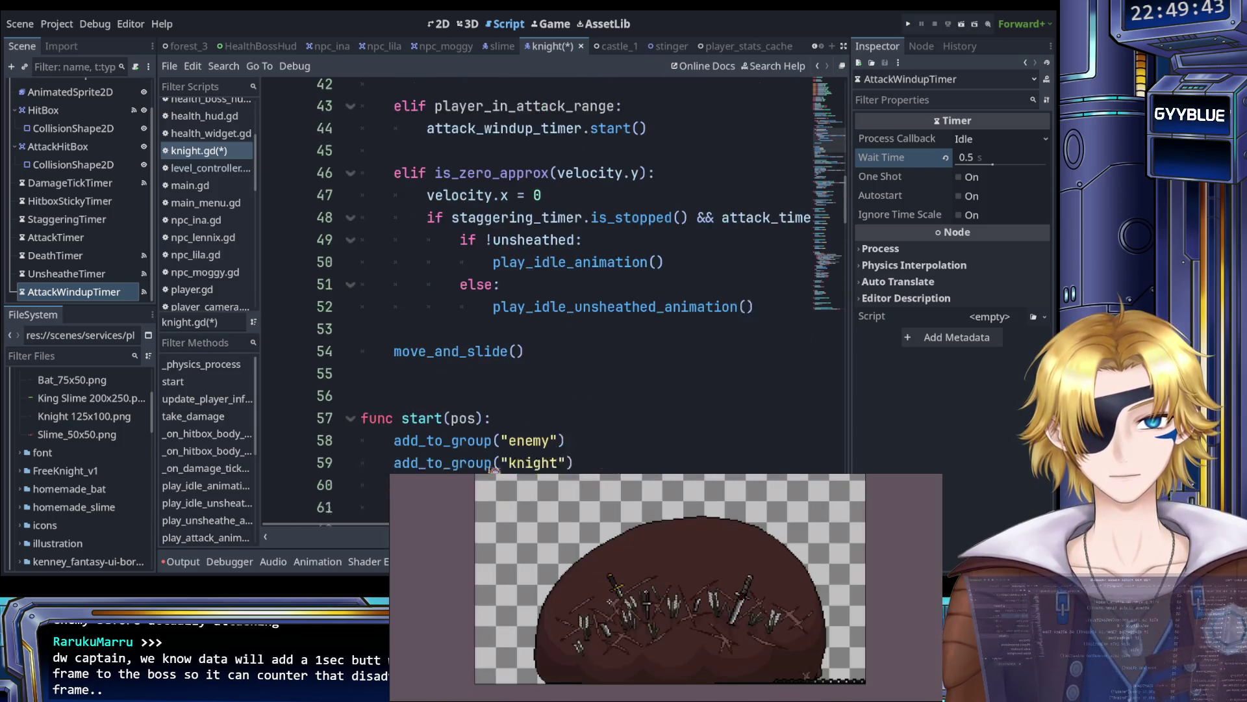
scroll(493, 470, up, 5)
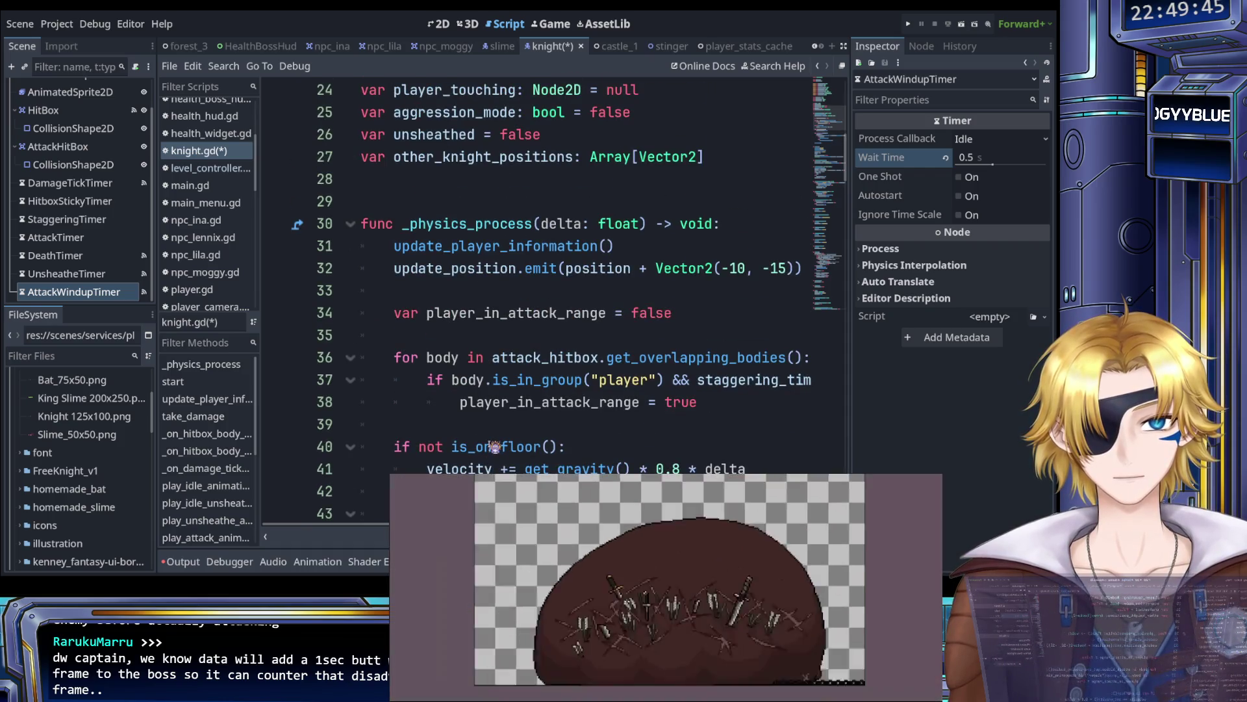
scroll(500, 419, down, 1)
scroll(494, 416, down, 2)
scroll(488, 414, up, 3)
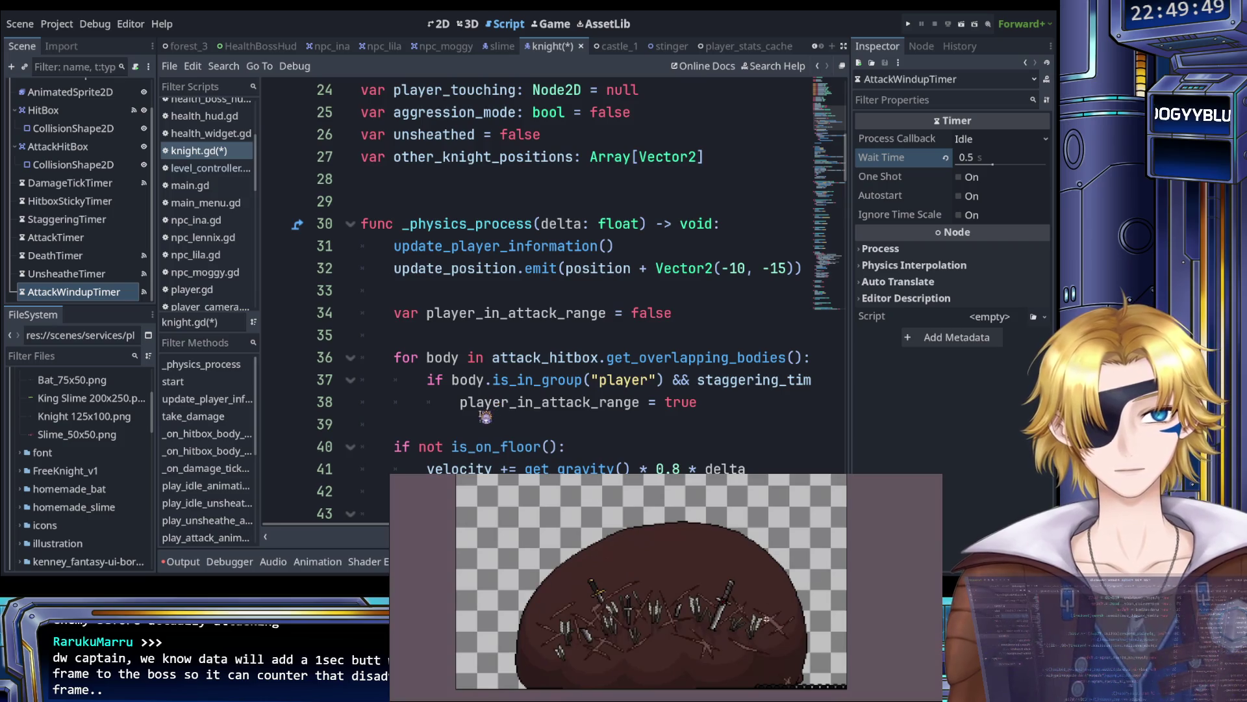
scroll(477, 421, down, 1)
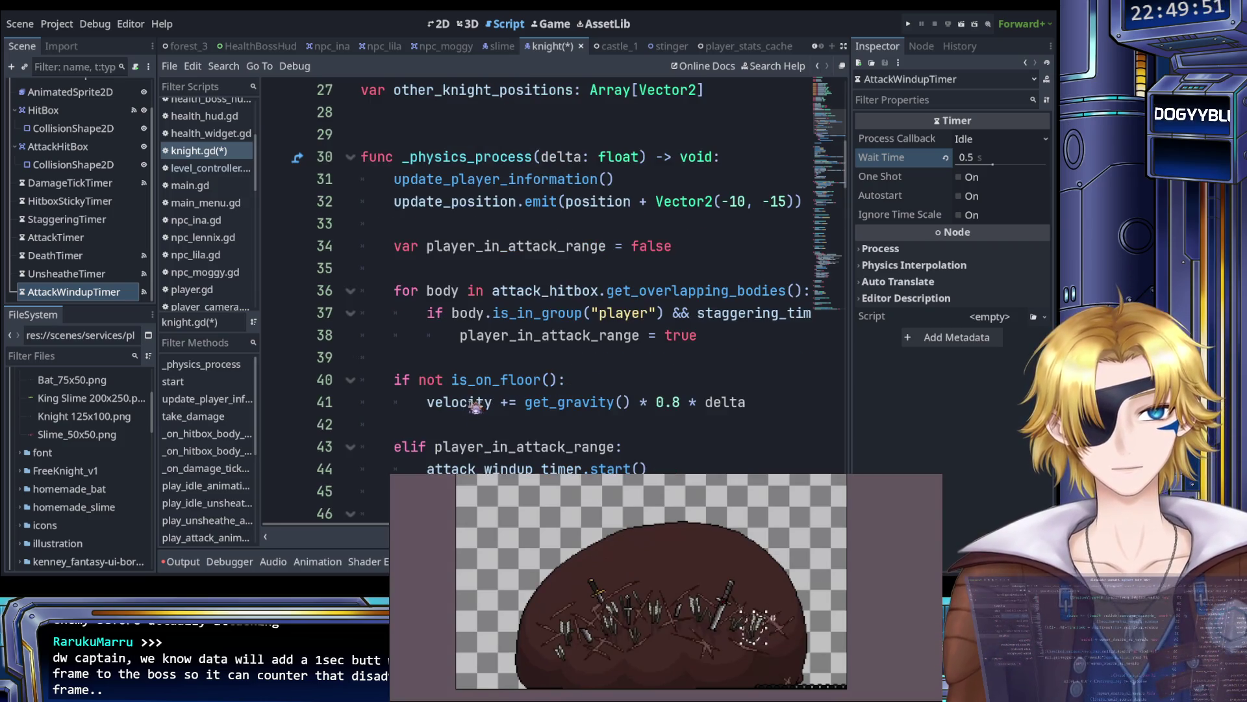
scroll(479, 406, down, 2)
Step: Insert play_attack_animation() after the in-range check on line 43 and save
click(658, 321)
key(Return)
text(play_attack_animation())
key(ctrl+s)
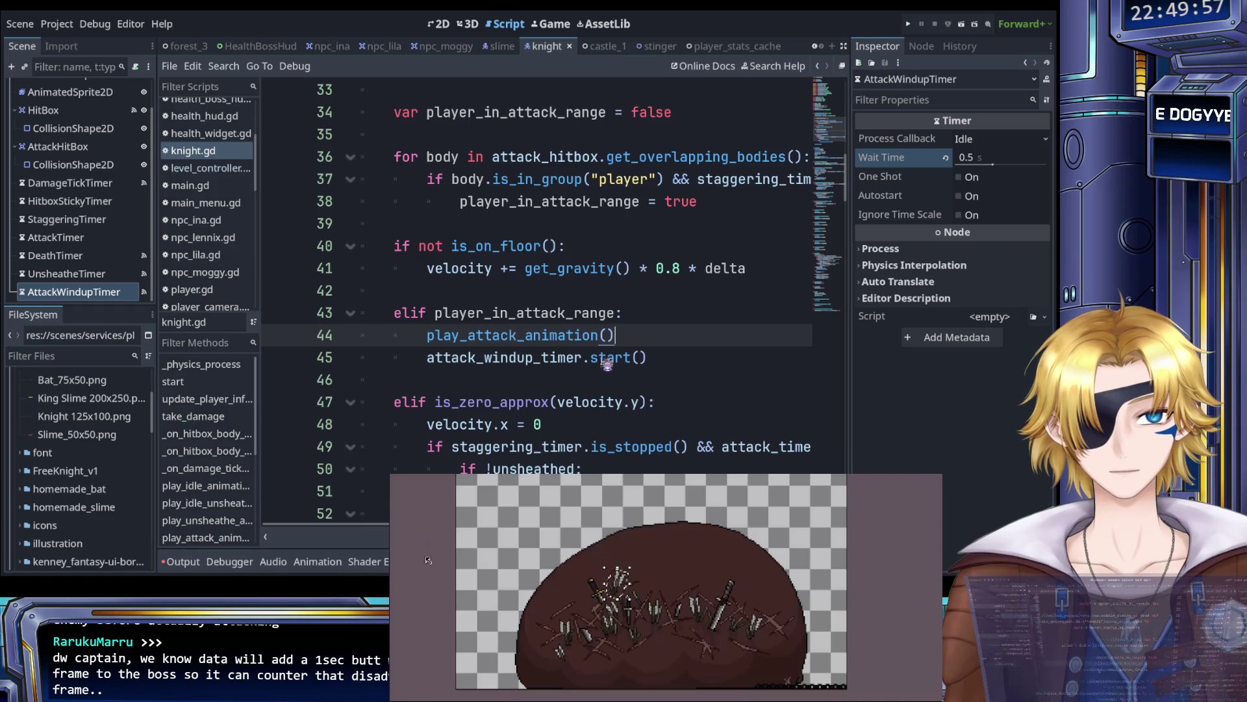
Step: Select the player-in-range for-loop on lines 36–38 for reuse
scroll(604, 364, up, 2)
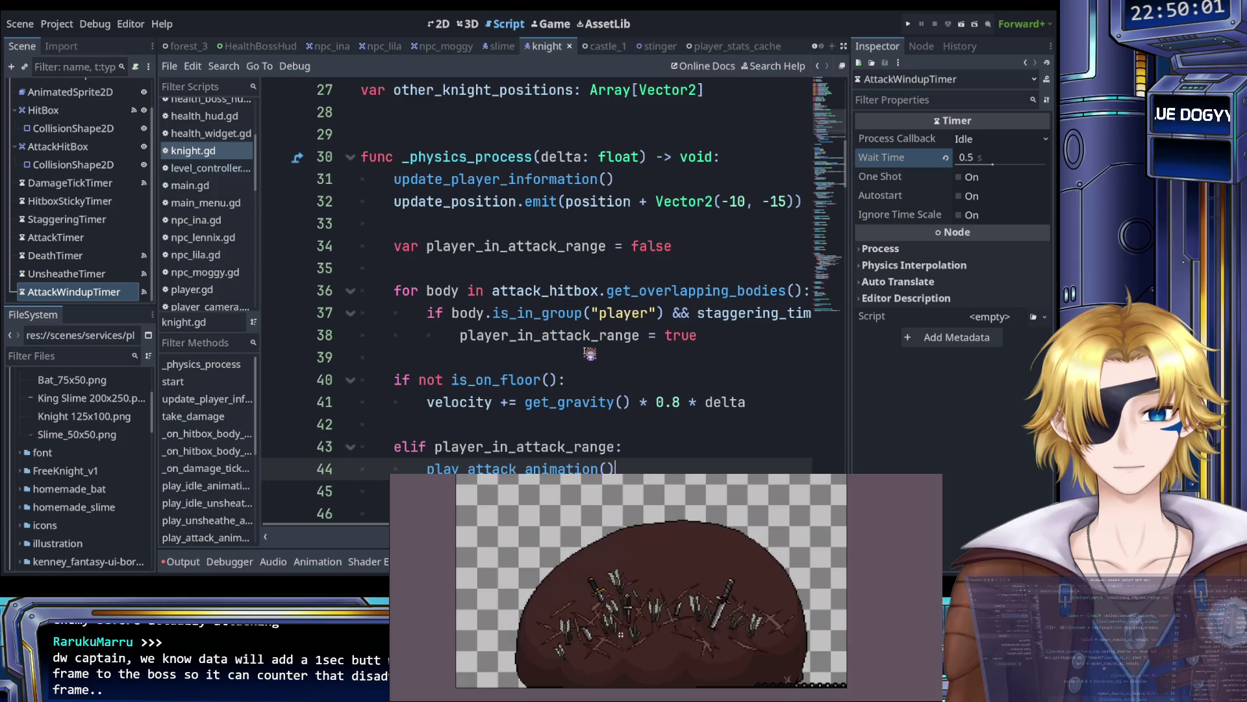
drag(707, 337, 396, 290)
scroll(455, 335, down, 10)
scroll(461, 342, down, 20)
Step: Write an is_player_in_attack_range() -> bool function from the pasted loop and save
click(441, 407)
key(Return)
key(Return)
key(Return)
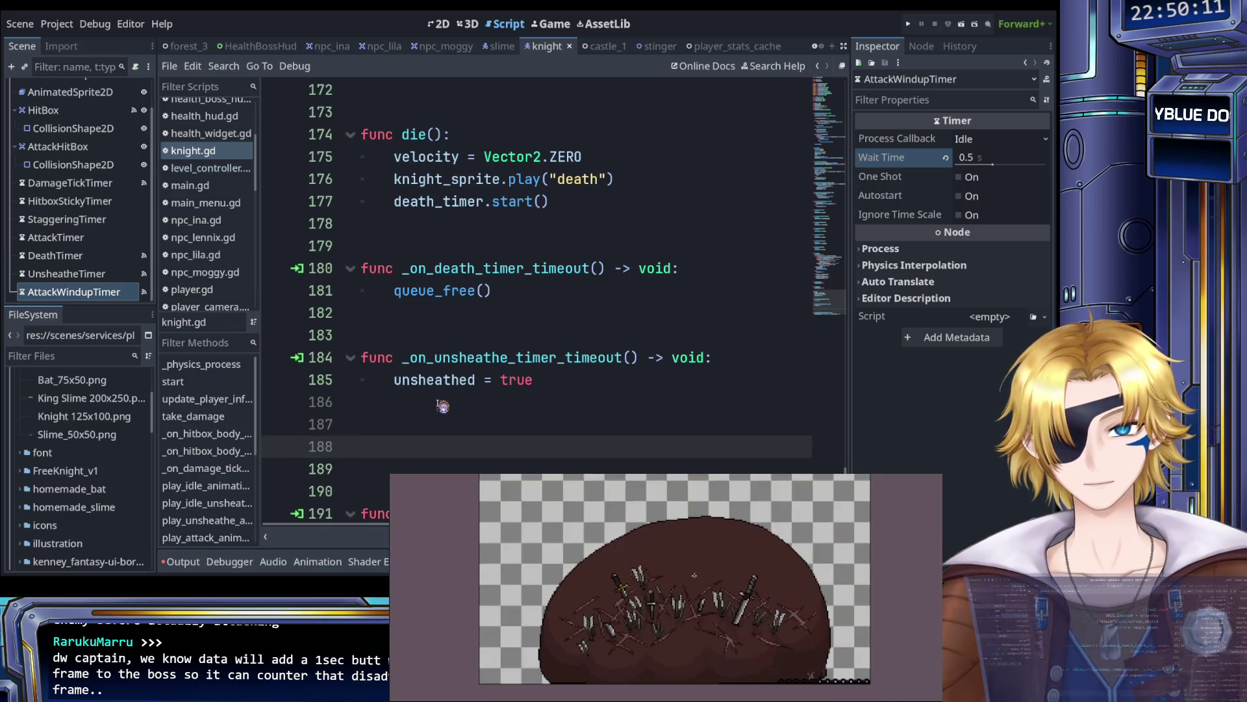
text(func is_player_in_)
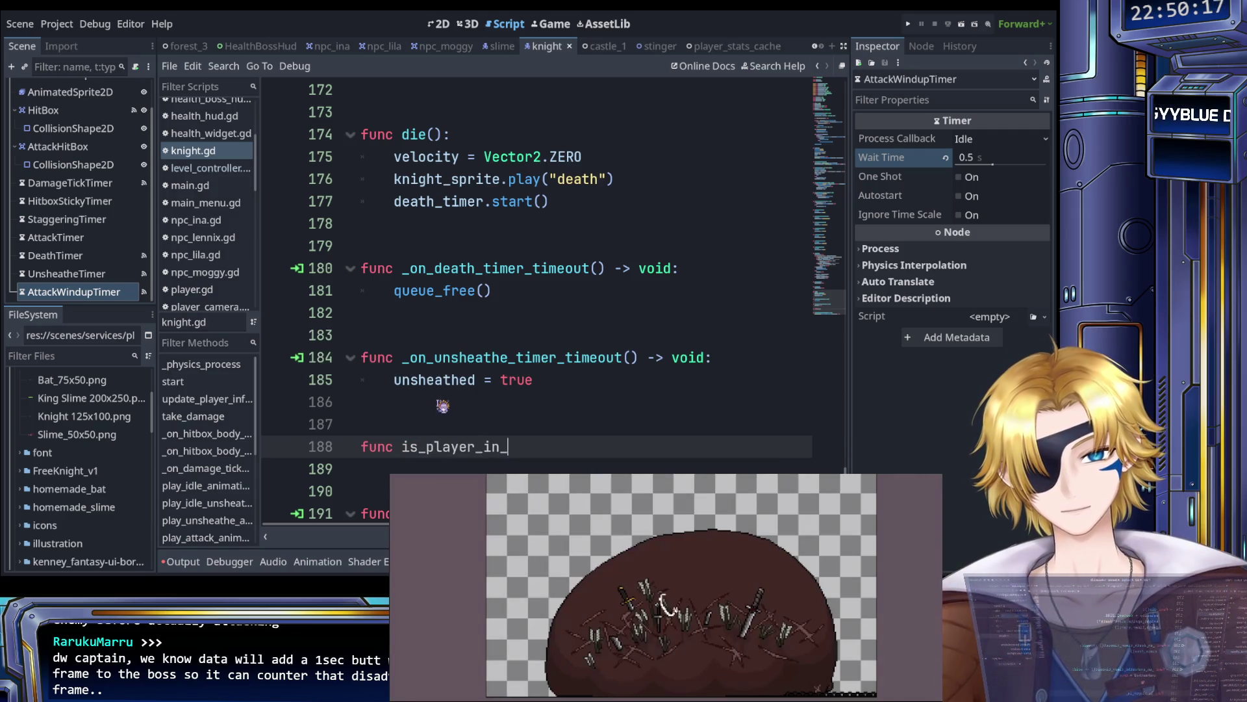
text(attack_range() -)
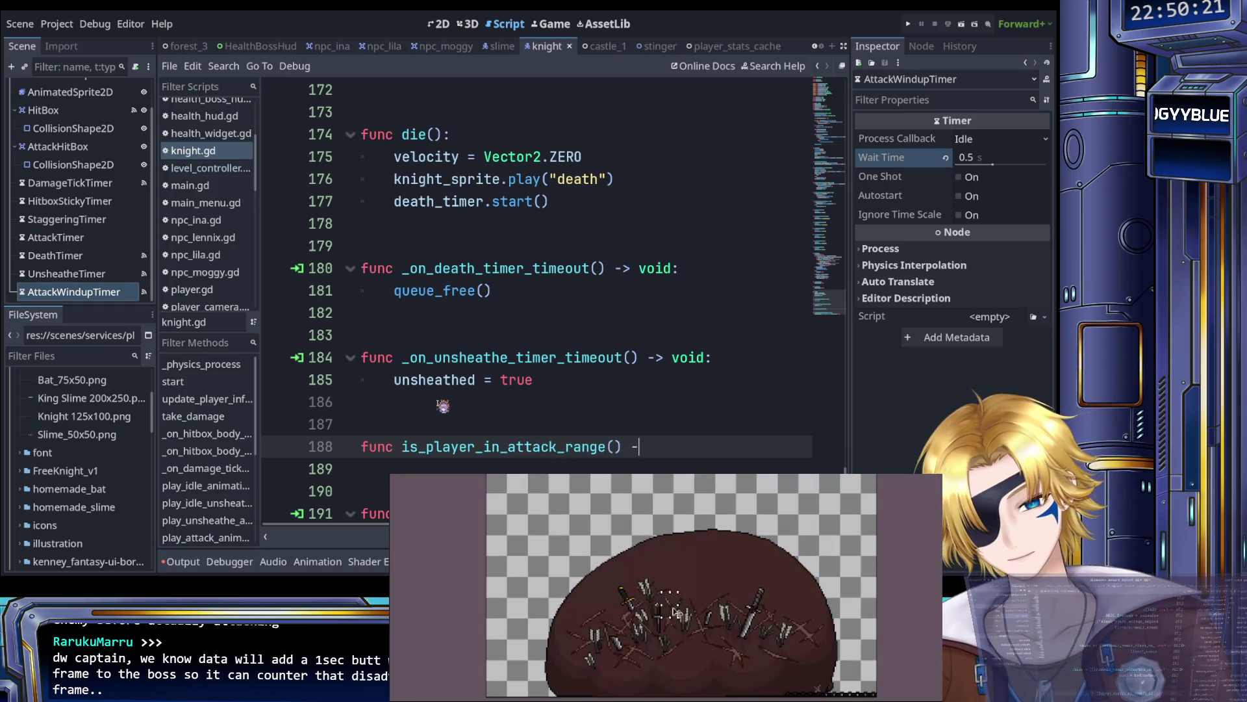
text(> bool:)
key(ctrl+v)
scroll(462, 389, right, 1)
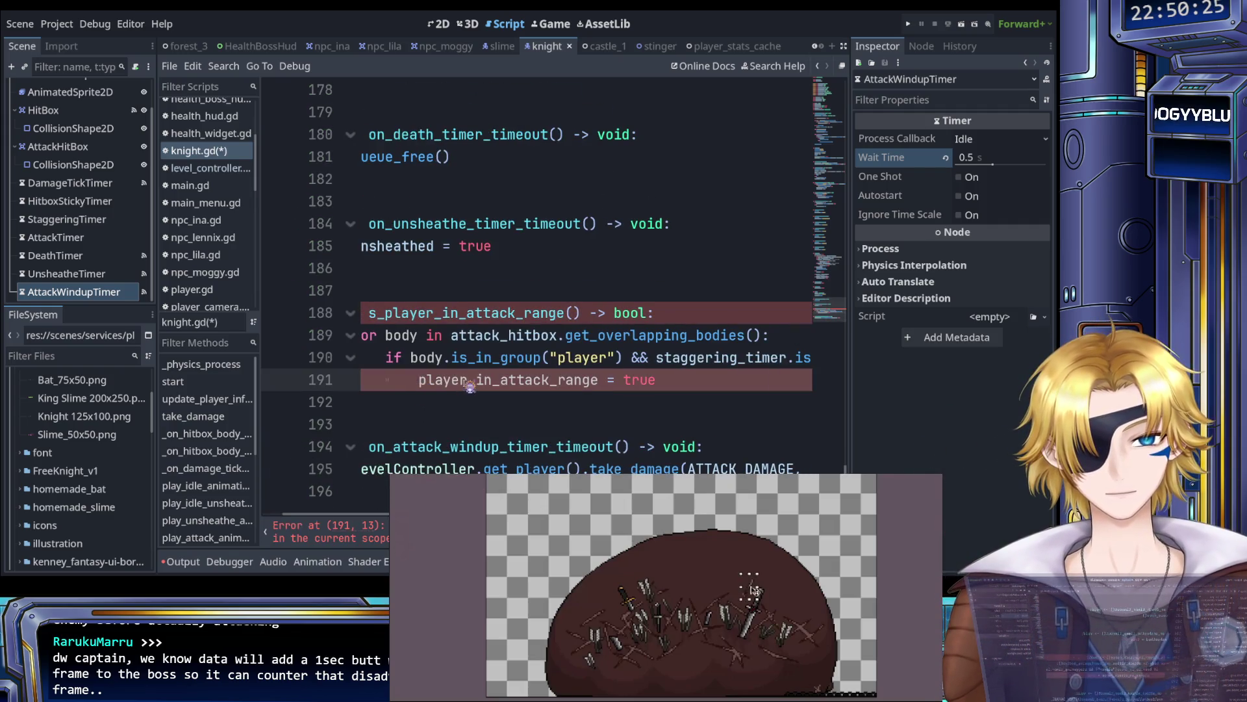
click(420, 380)
text(return)
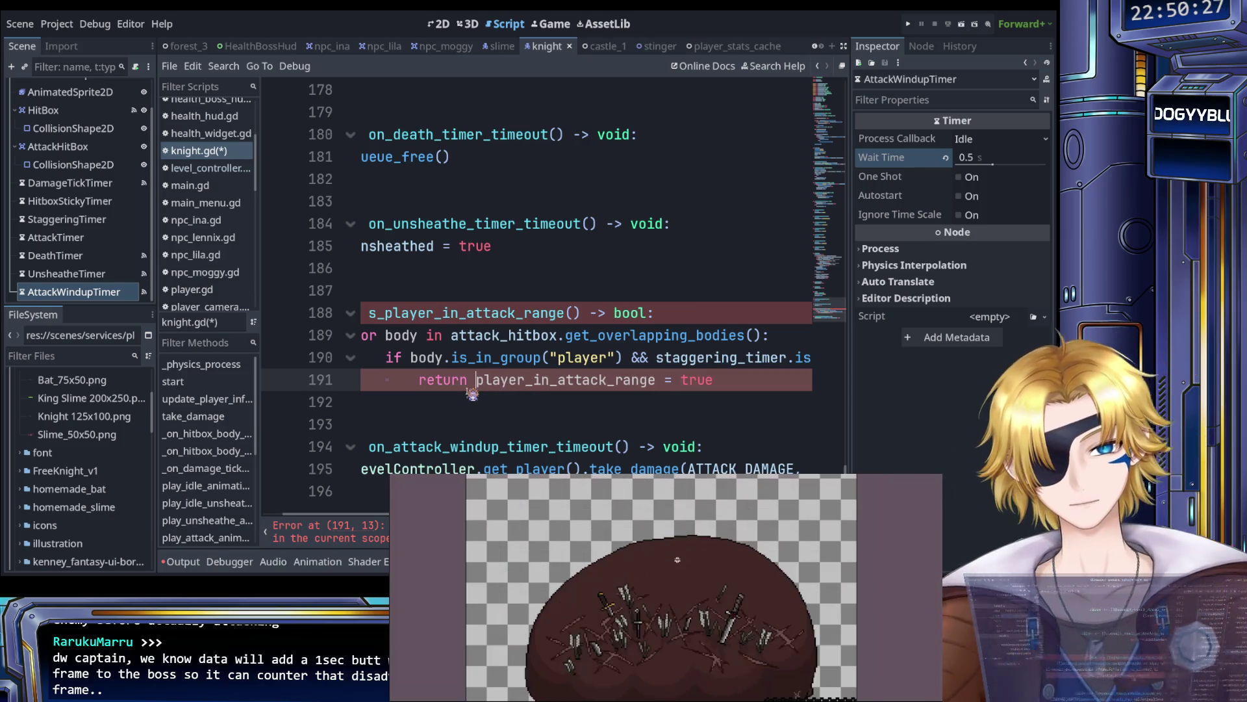
key(BackSpace)
key(BackSpace)
key(BackSpace)
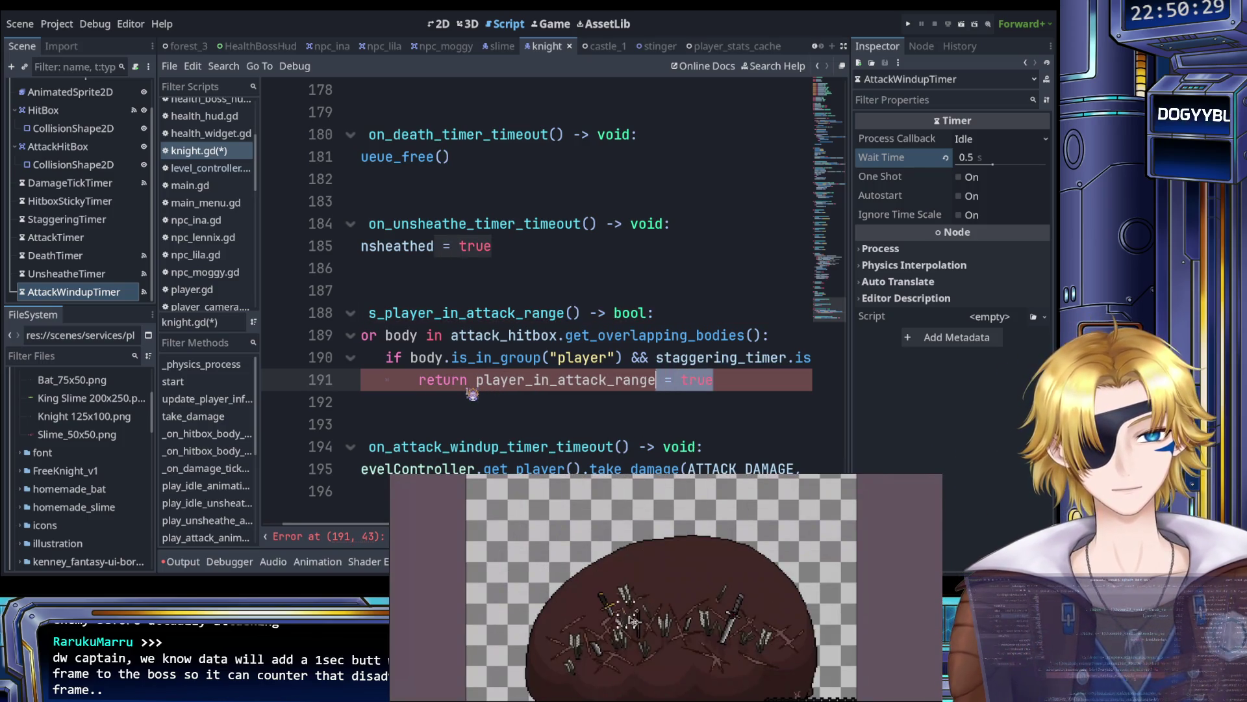
key(ctrl+s)
scroll(476, 386, left, 1)
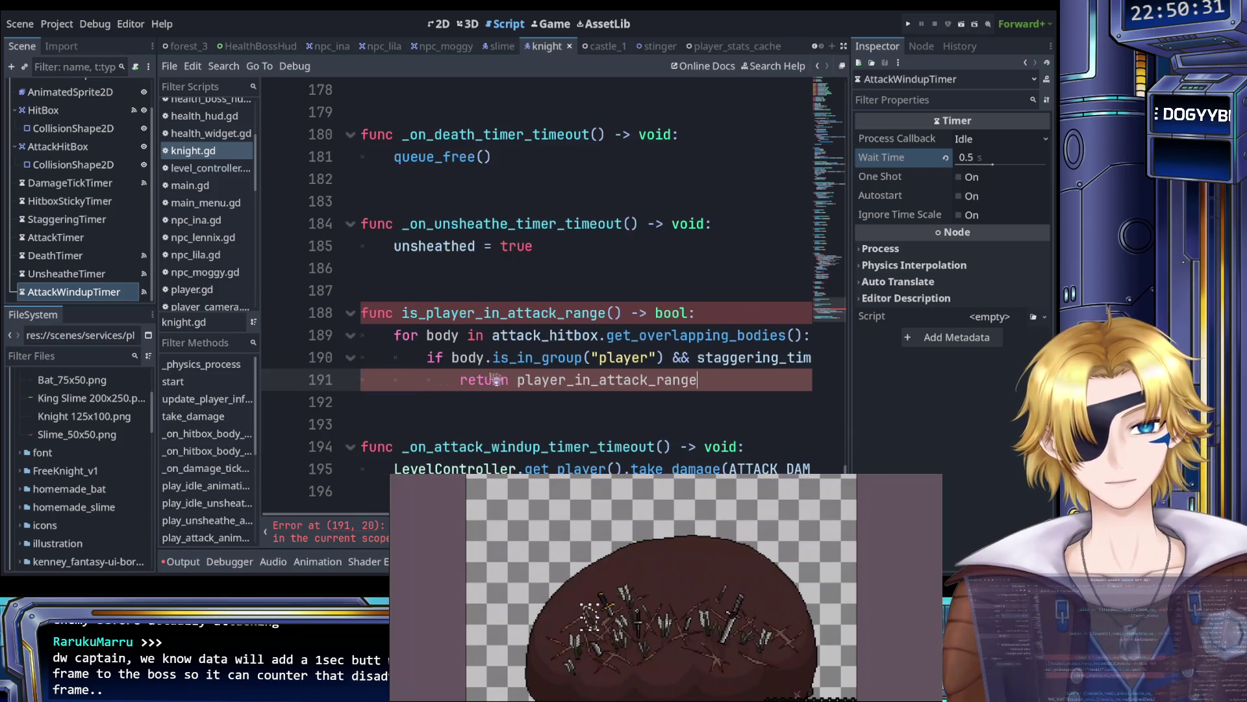
Step: Delete the misplaced is_player_in_attack_range function from the end of knight.gd
click(445, 315)
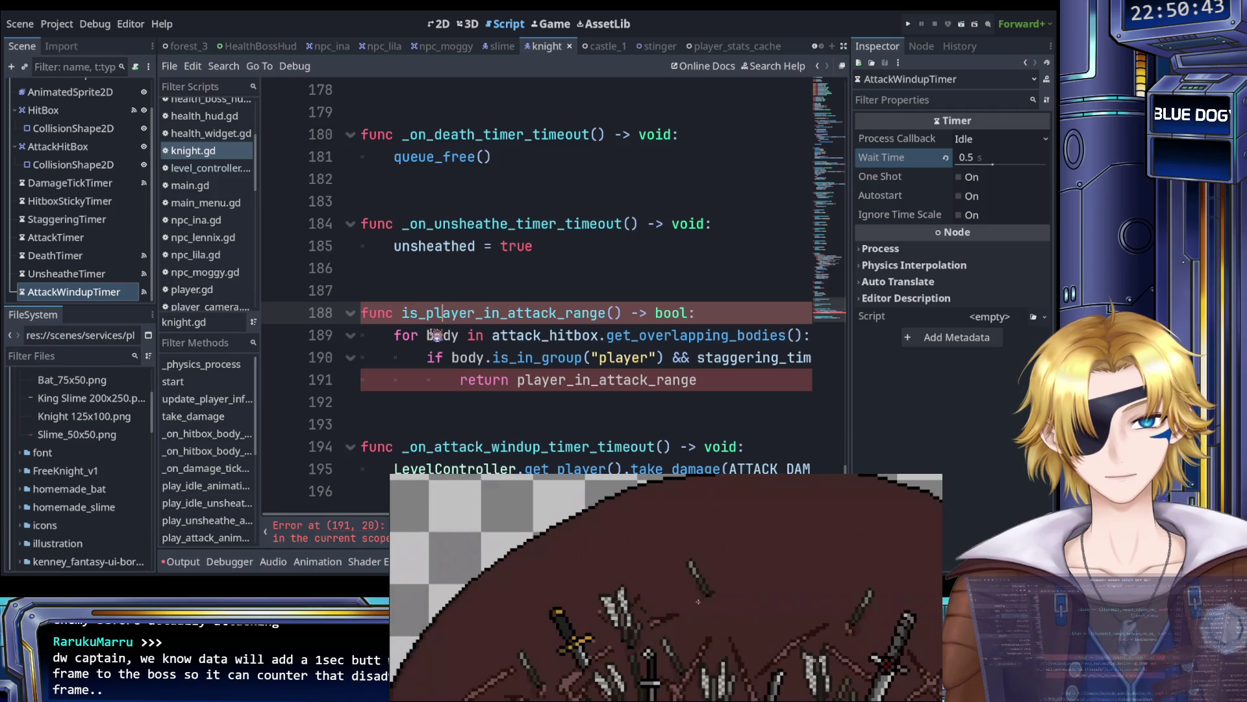
drag(715, 383, 364, 314)
key(ctrl+c)
key(BackSpace)
key(BackSpace)
key(BackSpace)
key(BackSpace)
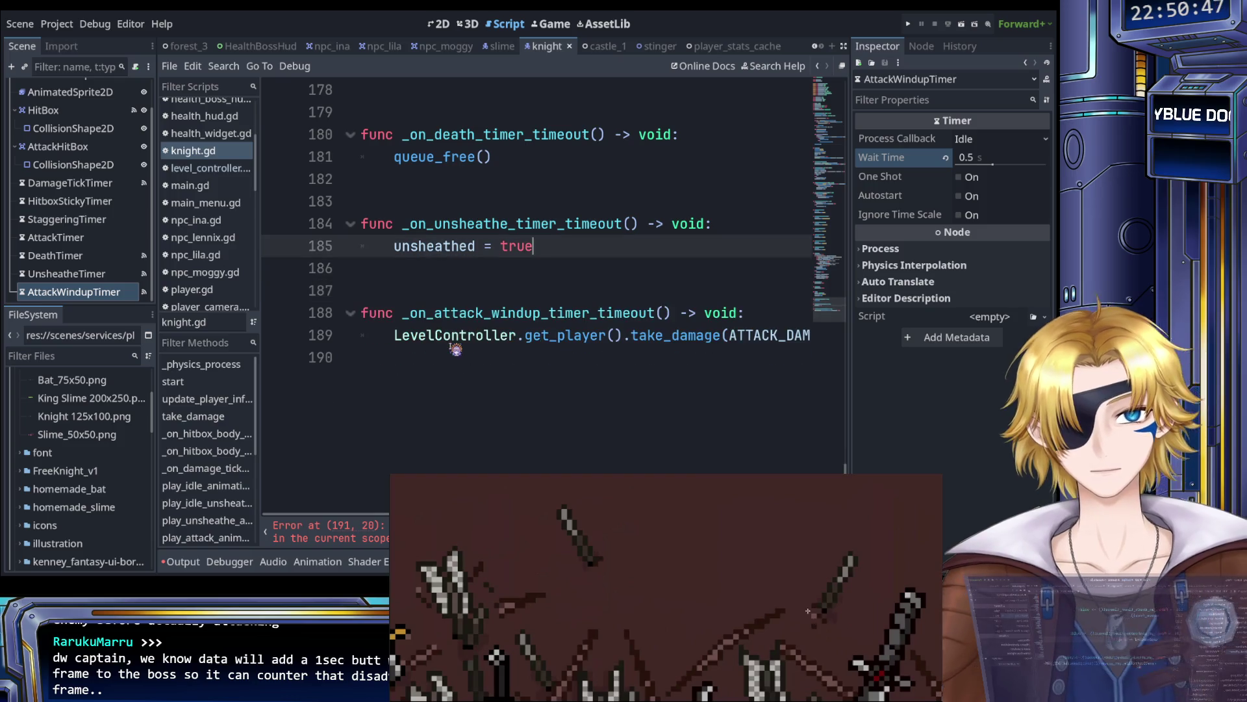
Step: Paste the is_player_in_attack_range function on new lines directly after die()
scroll(455, 349, up, 6)
scroll(444, 362, down, 2)
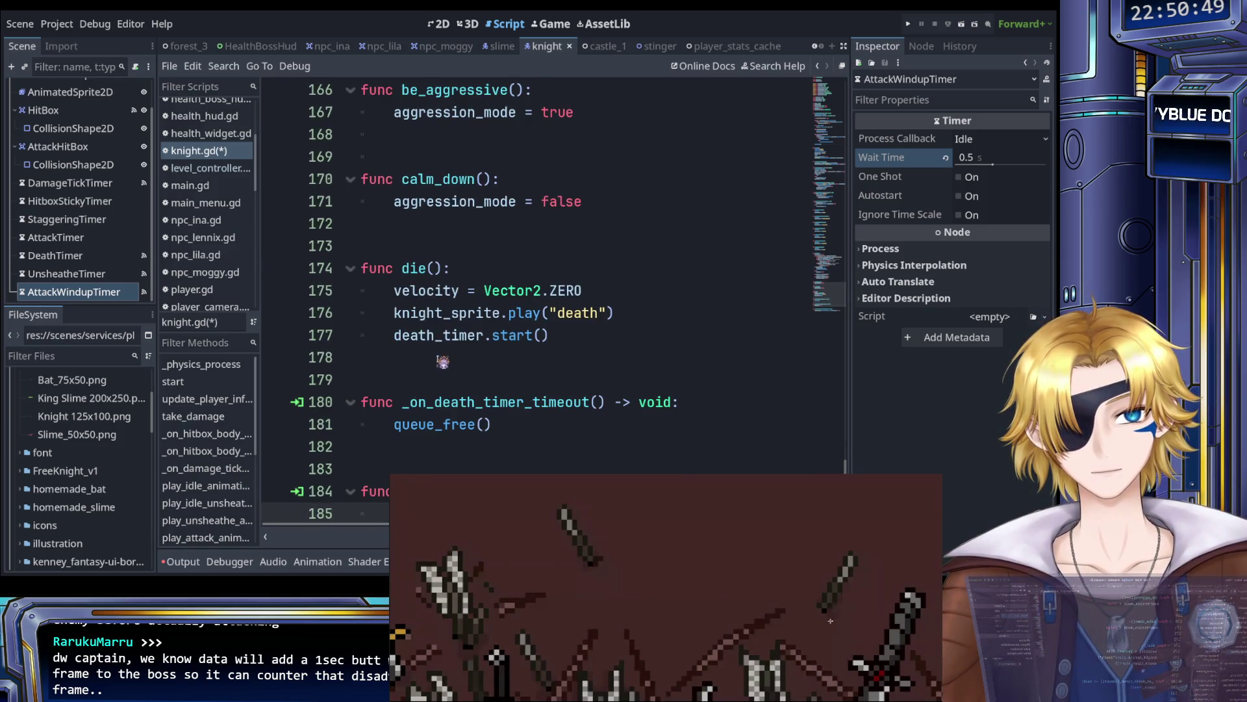
shift+click(394, 360)
click(432, 364)
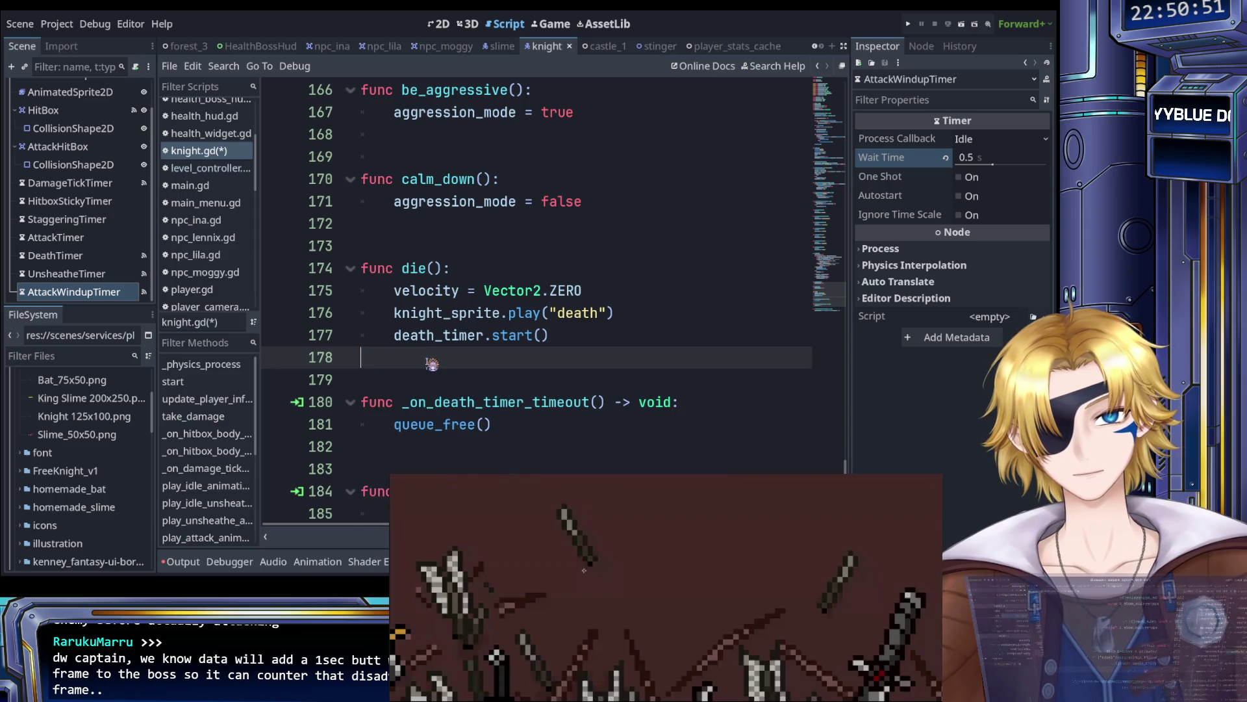
key(Return)
key(Return)
key(ctrl+v)
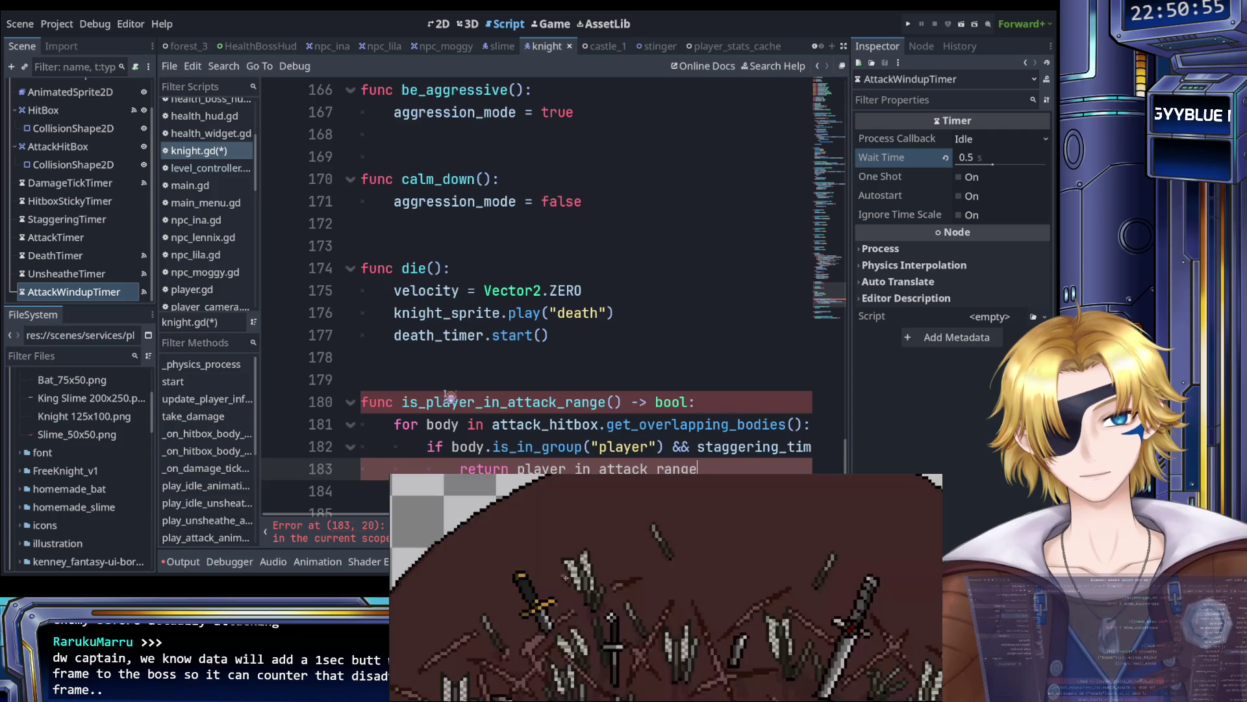
Step: Fix the indentation of the for, if and return lines with Tab
scroll(448, 394, down, 2)
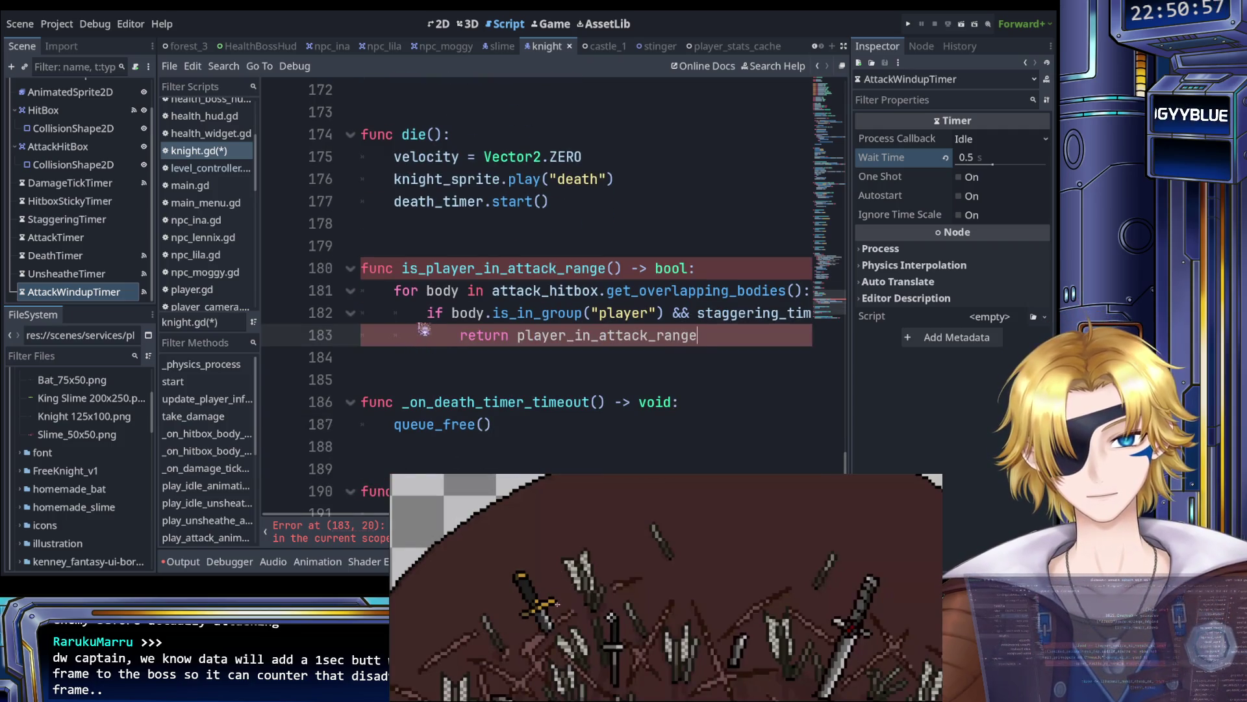
click(394, 291)
key(BackSpace)
key(Tab)
click(429, 314)
key(BackSpace)
key(Tab)
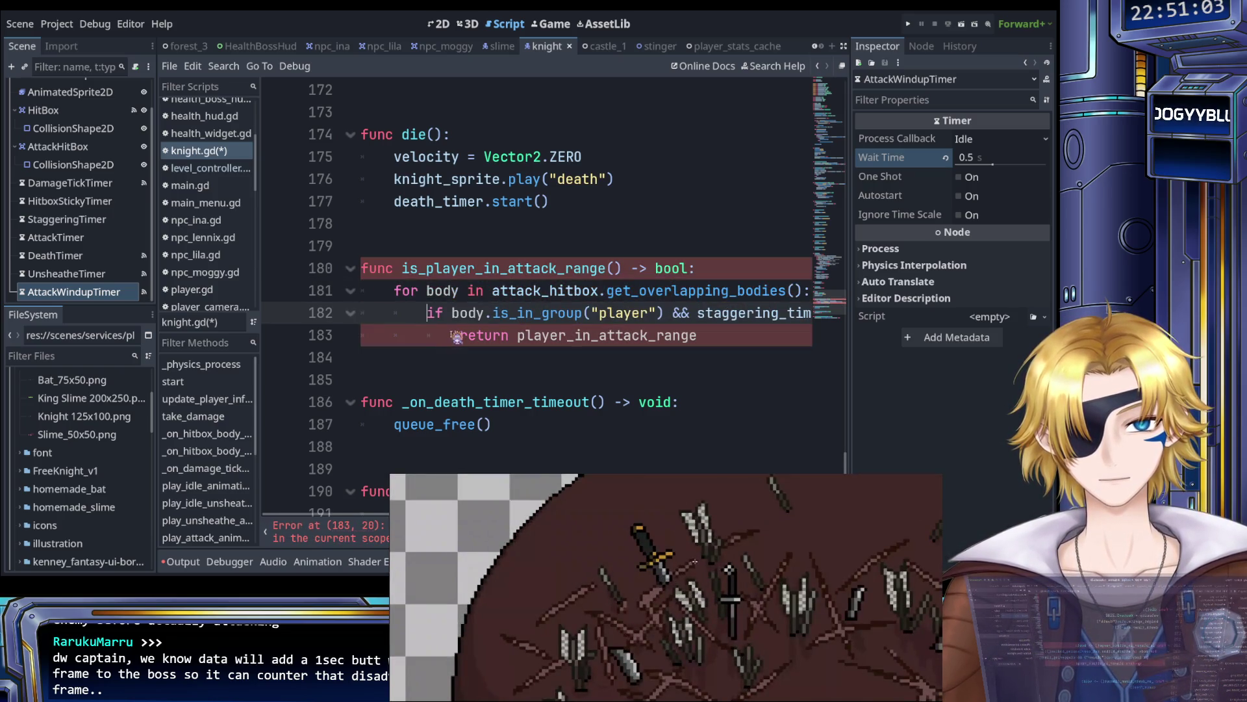
click(457, 337)
key(BackSpace)
key(Tab)
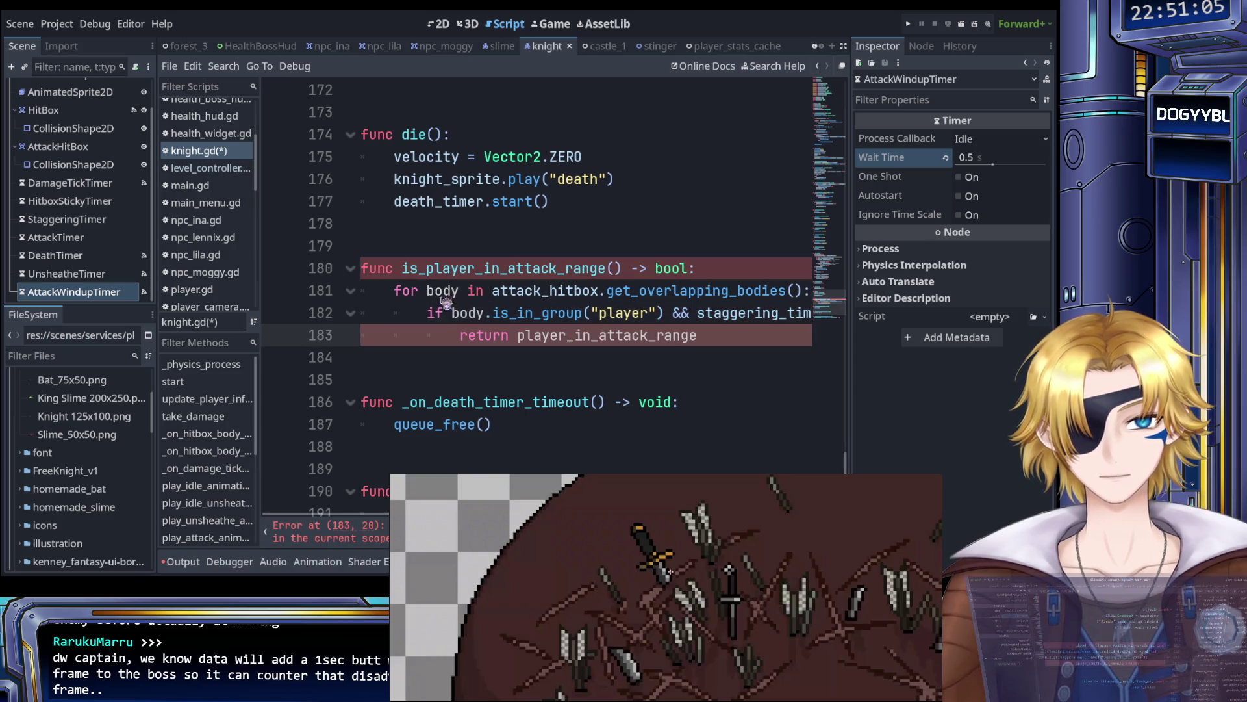
click(432, 290)
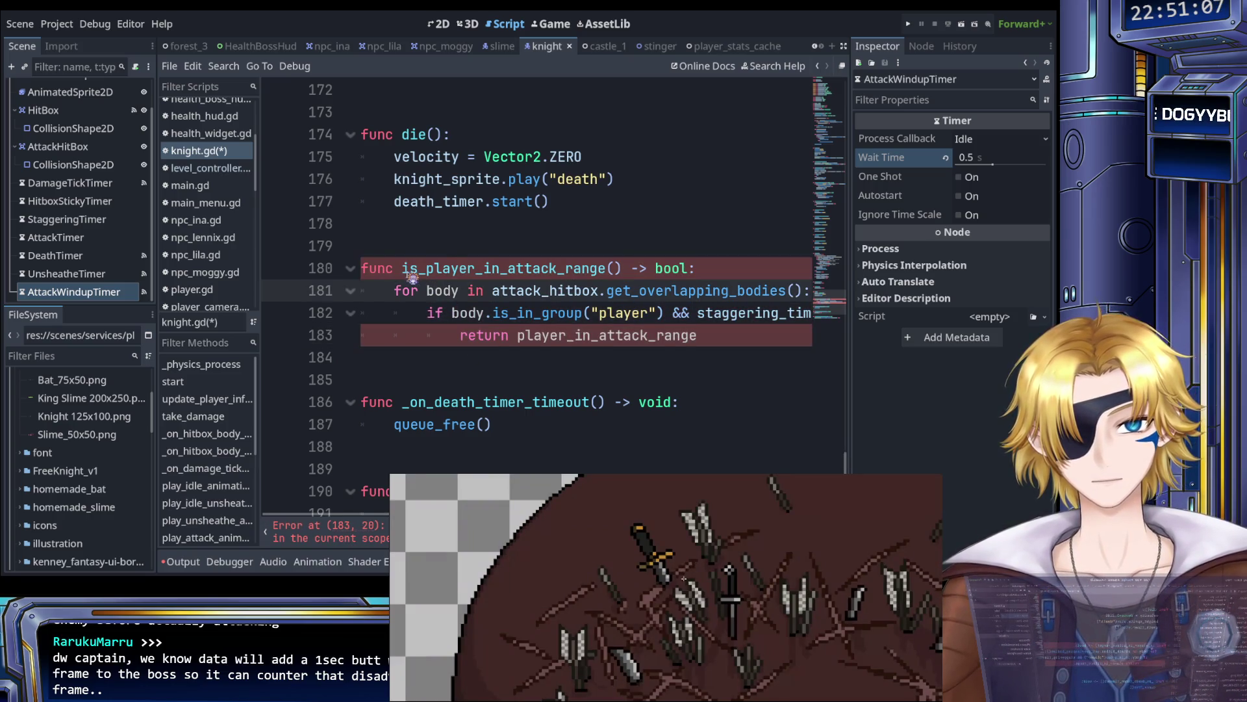
Step: Save knight.gd with the function now at lines 180–183
scroll(412, 276, up, 1)
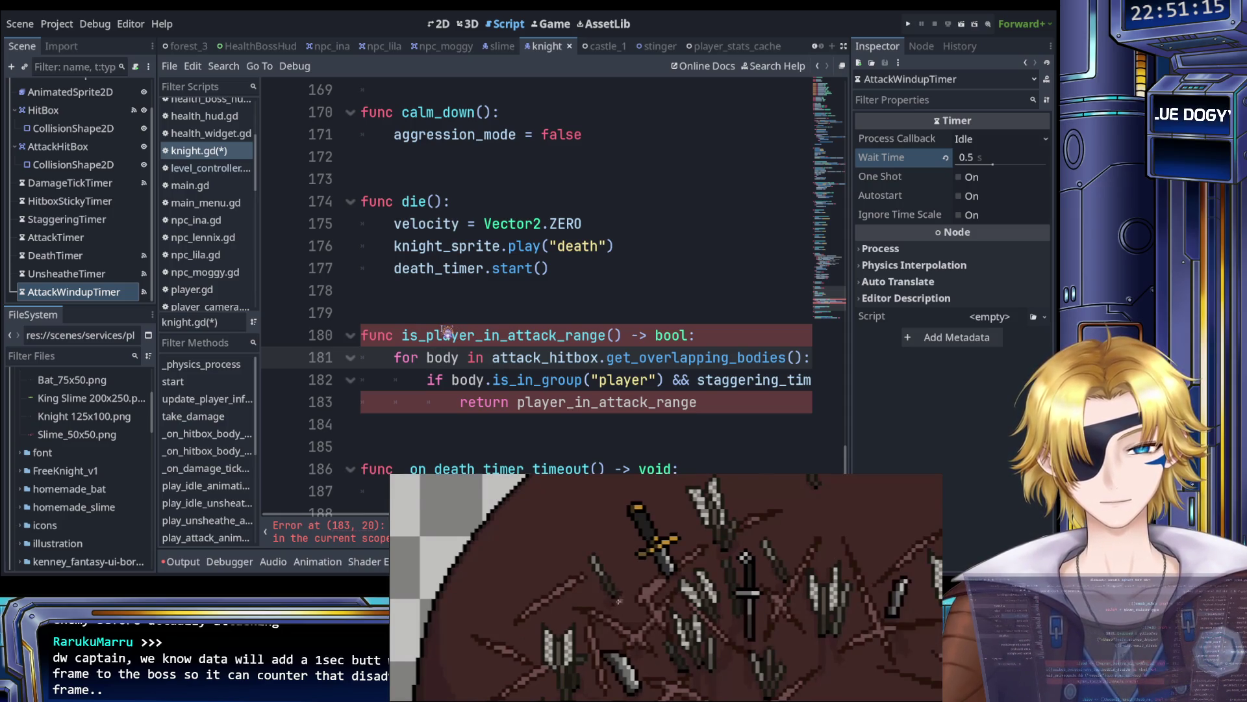
click(447, 333)
click(411, 335)
scroll(415, 338, down, 3)
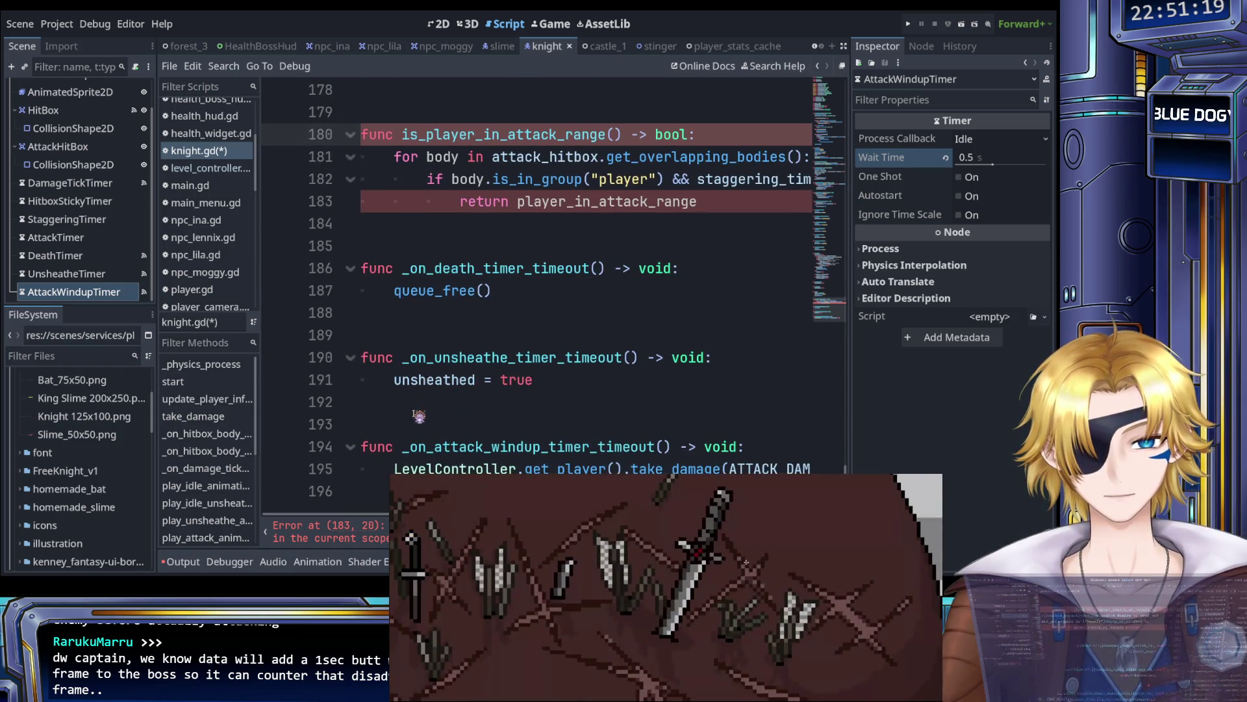
click(431, 408)
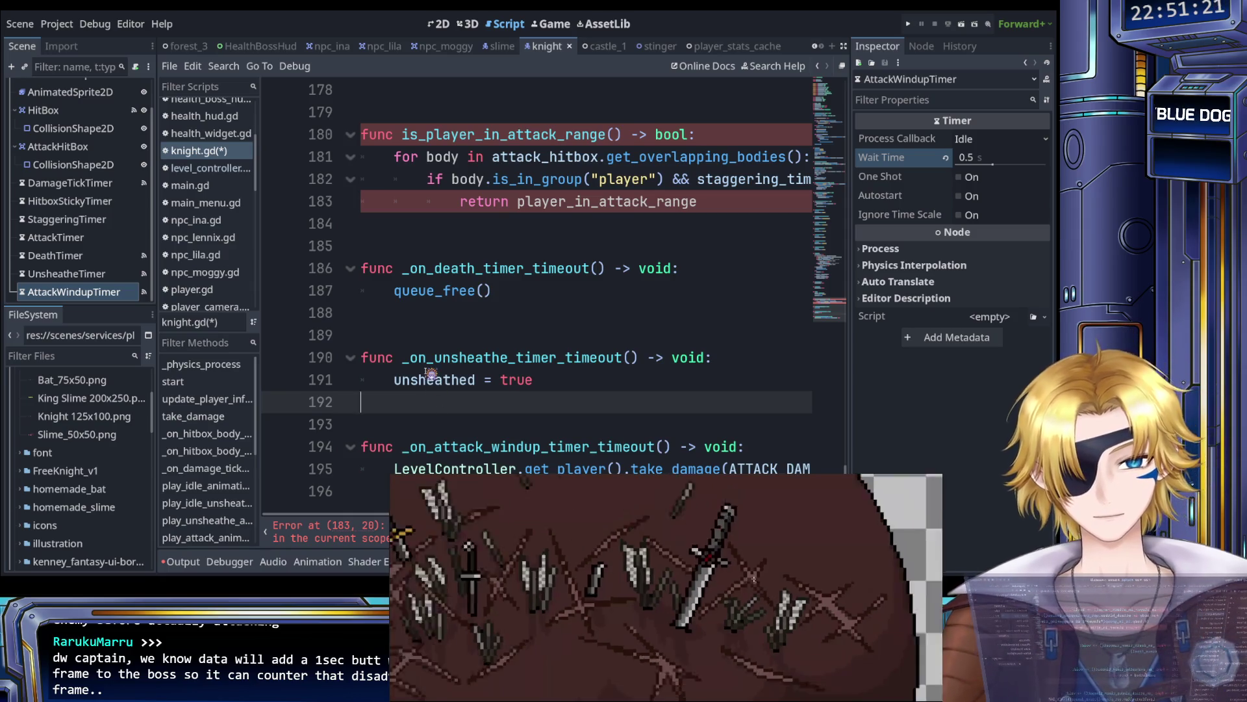
scroll(430, 374, up, 4)
key(ctrl+s)
scroll(431, 373, up, 4)
scroll(431, 374, down, 7)
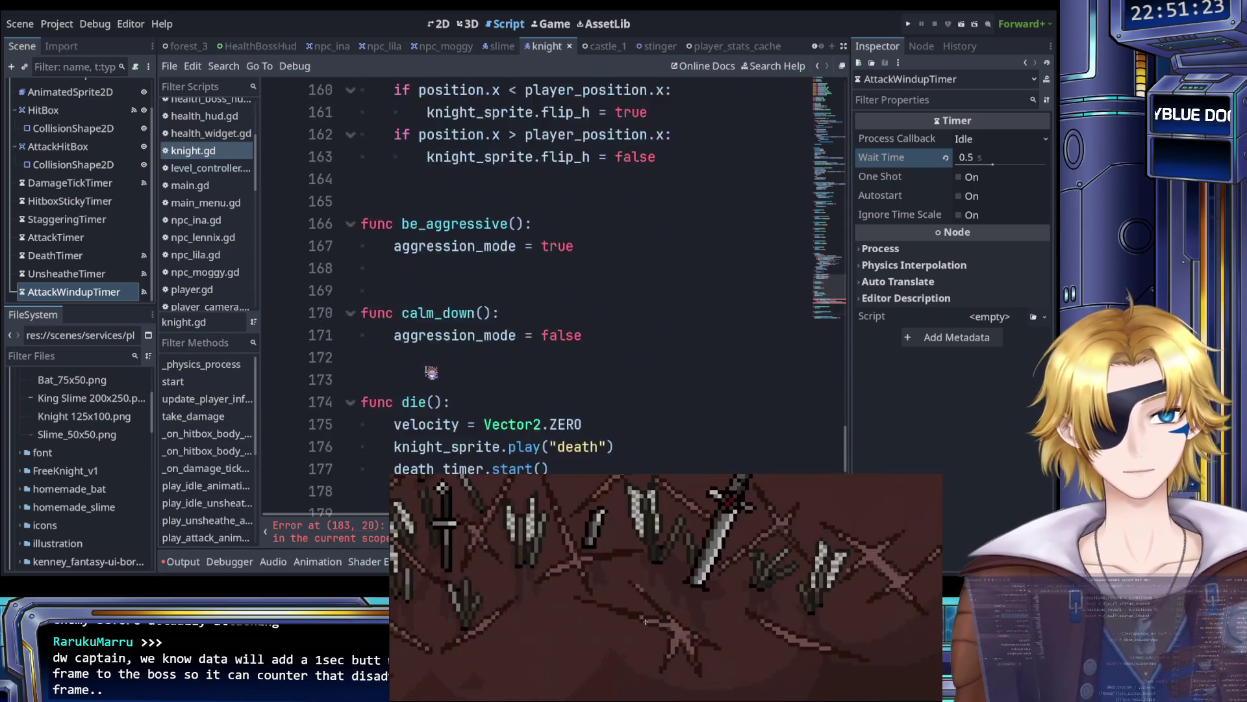
scroll(432, 372, up, 2)
scroll(432, 372, right, 3)
scroll(432, 372, left, 3)
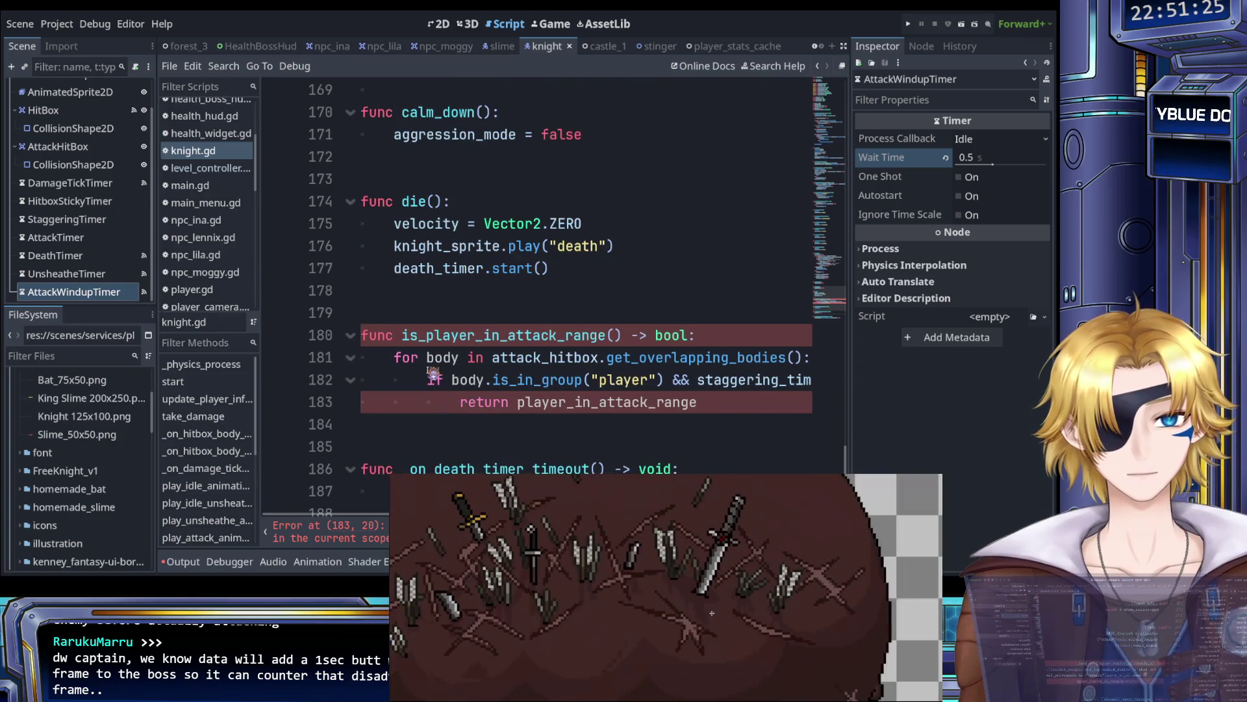
Step: Make the return inside the player check return true and save
double_click(534, 402)
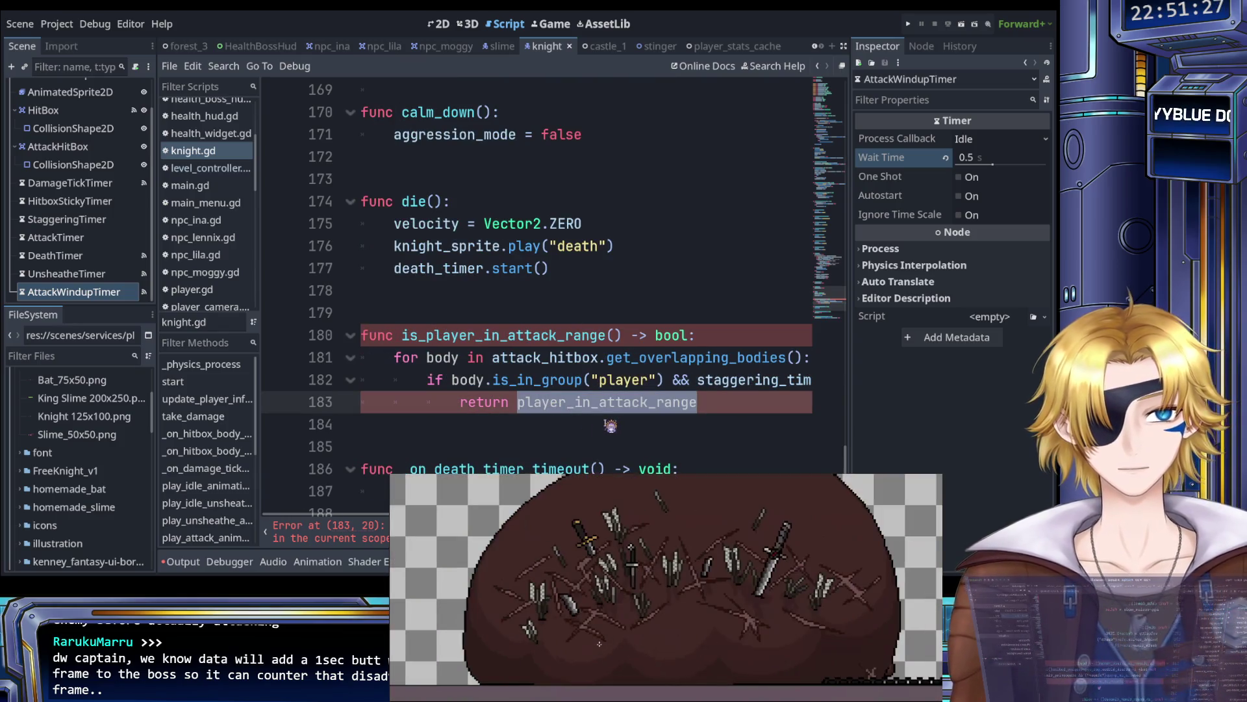
key(BackSpace)
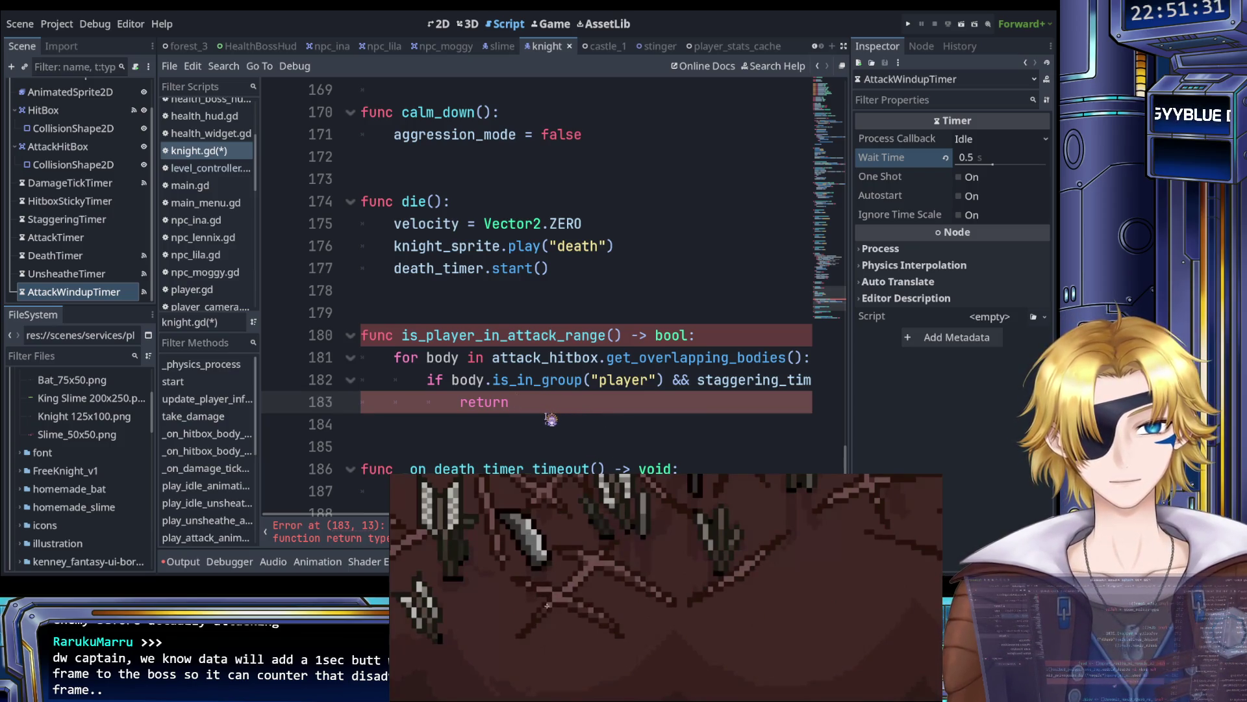
scroll(566, 420, right, 5)
scroll(551, 419, left, 5)
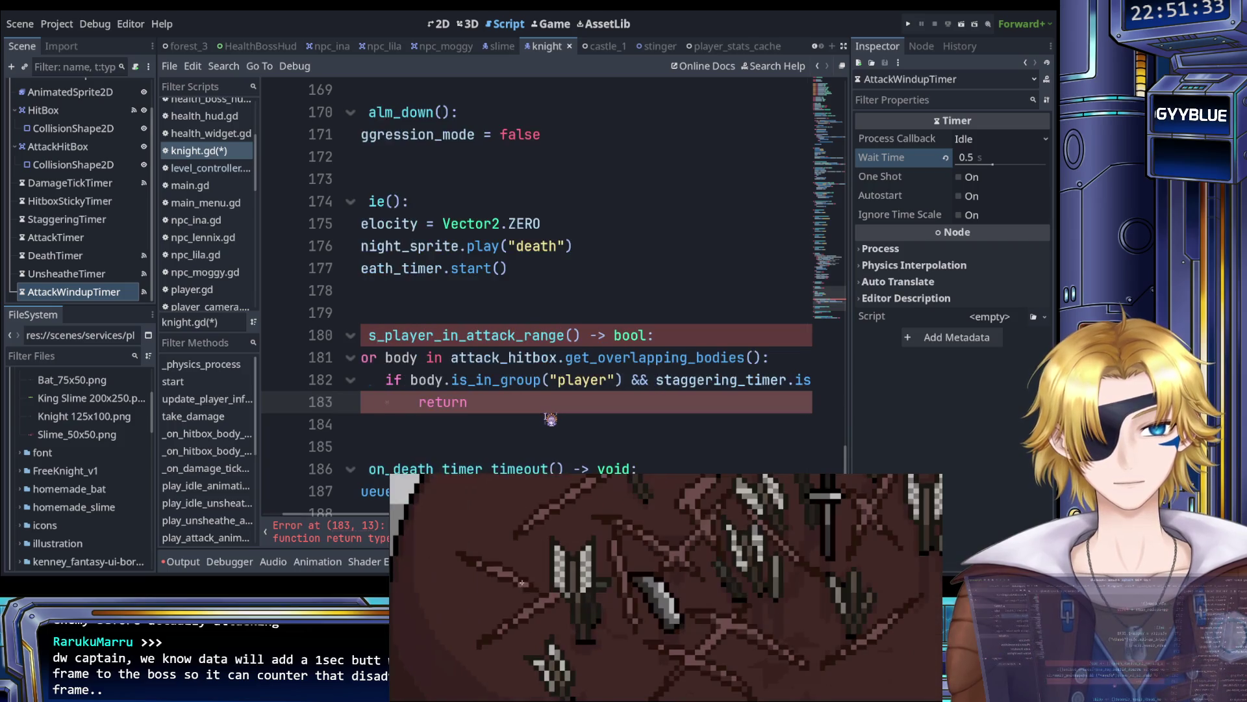
text(true)
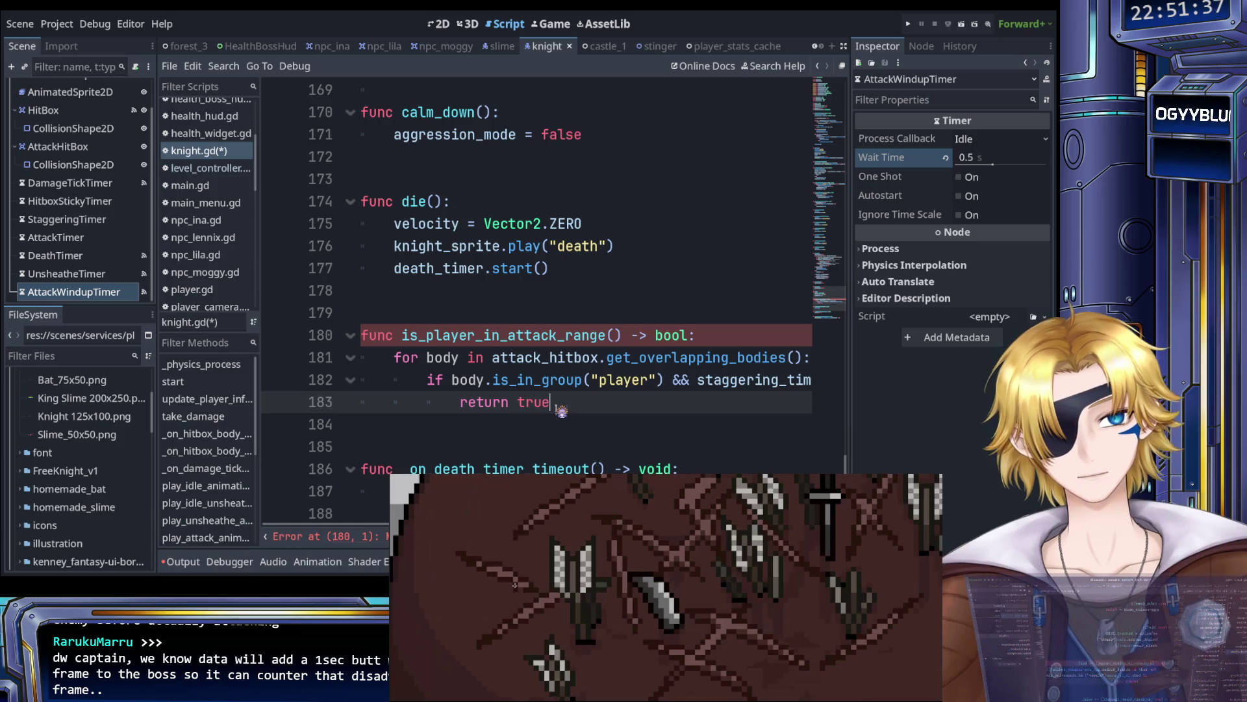
key(ctrl+s)
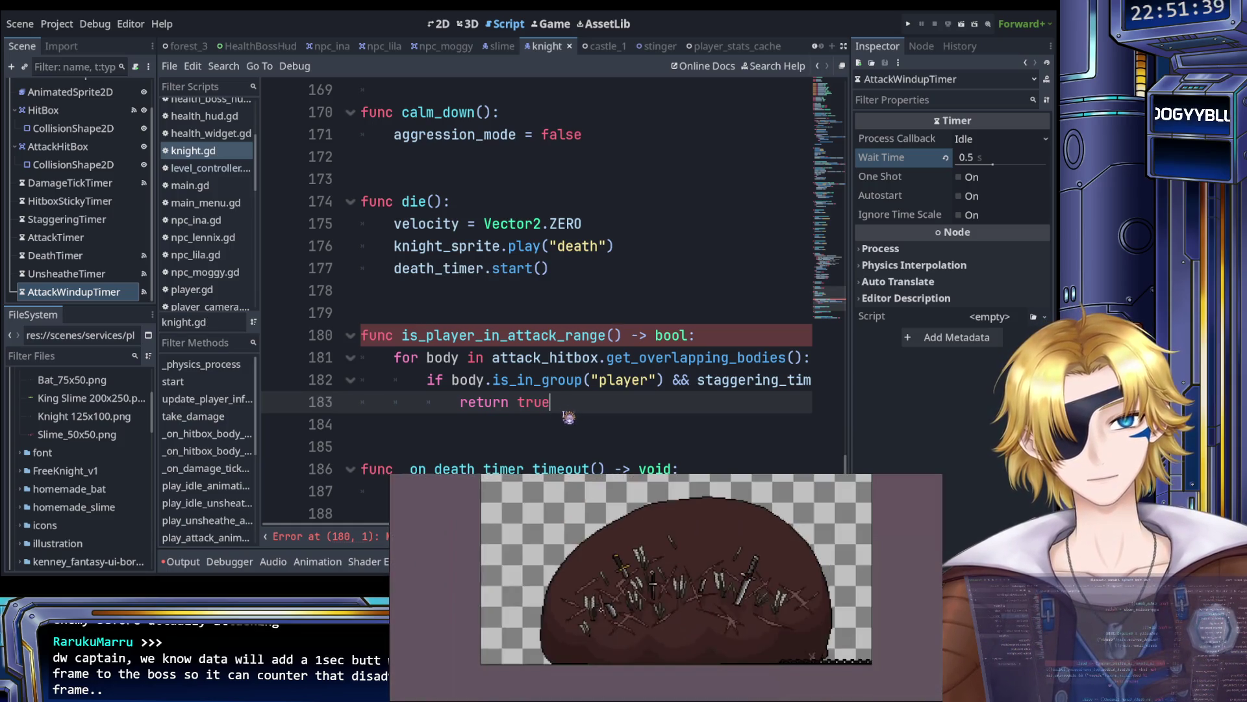
Step: Add an else branch returning false and save
scroll(568, 417, right, 3)
scroll(569, 417, left, 3)
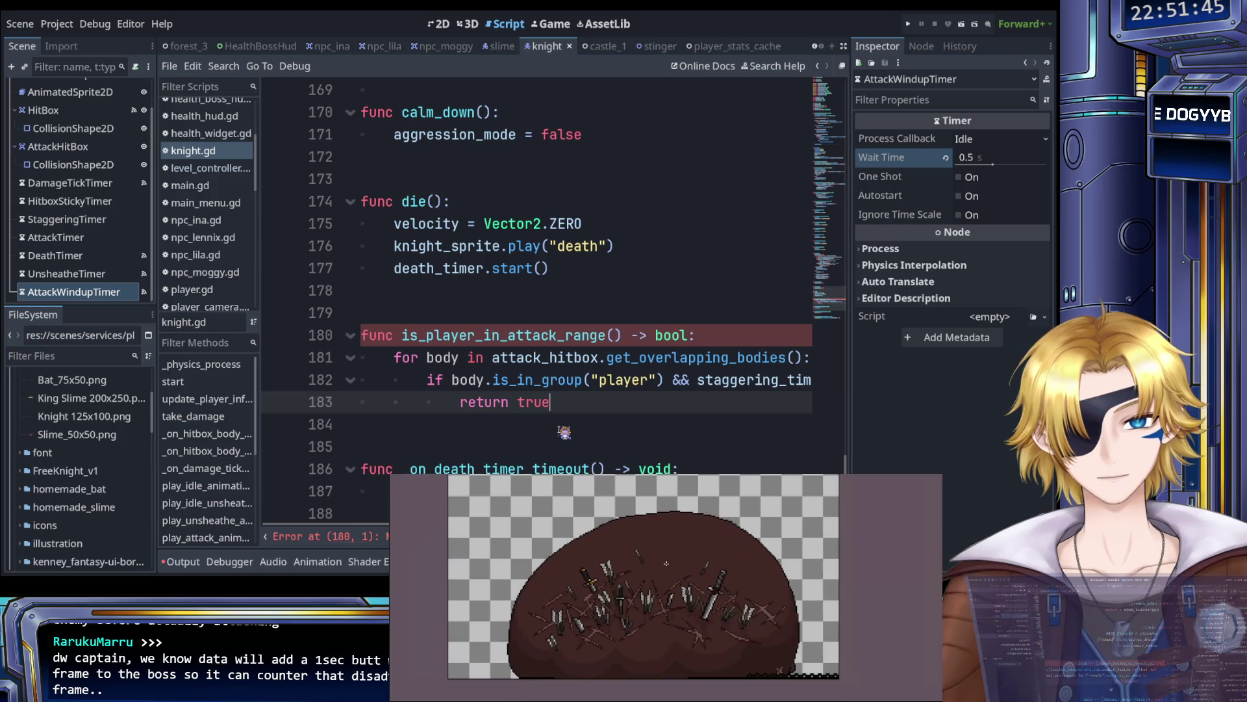
key(Return)
text(else)
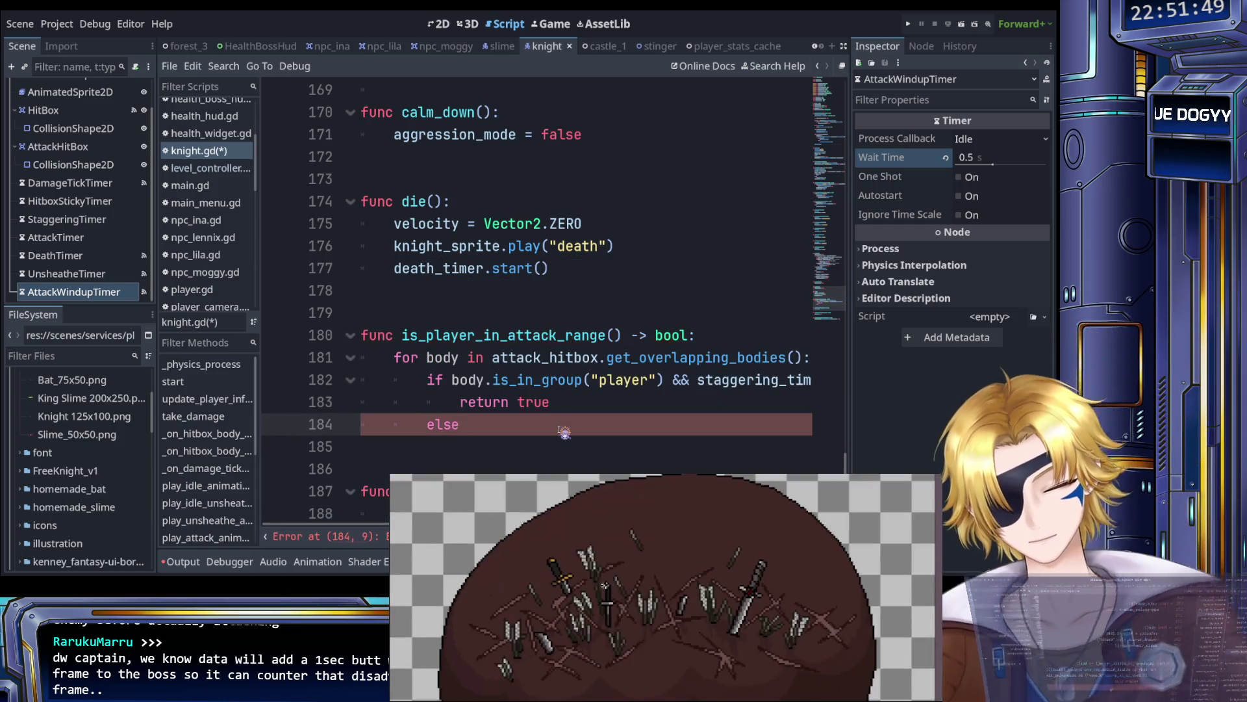
text(:)
key(Return)
text(return fa;se)
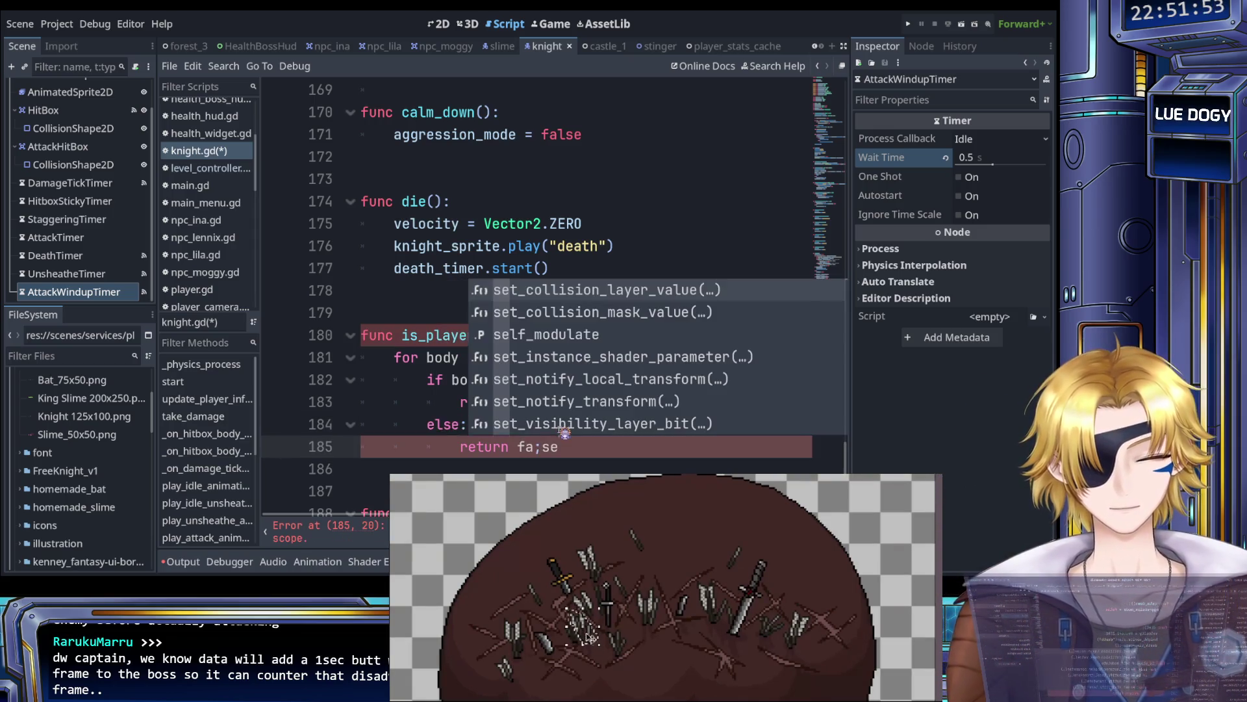
key(BackSpace)
key(BackSpace)
key(BackSpace)
text(lse)
key(ctrl+s)
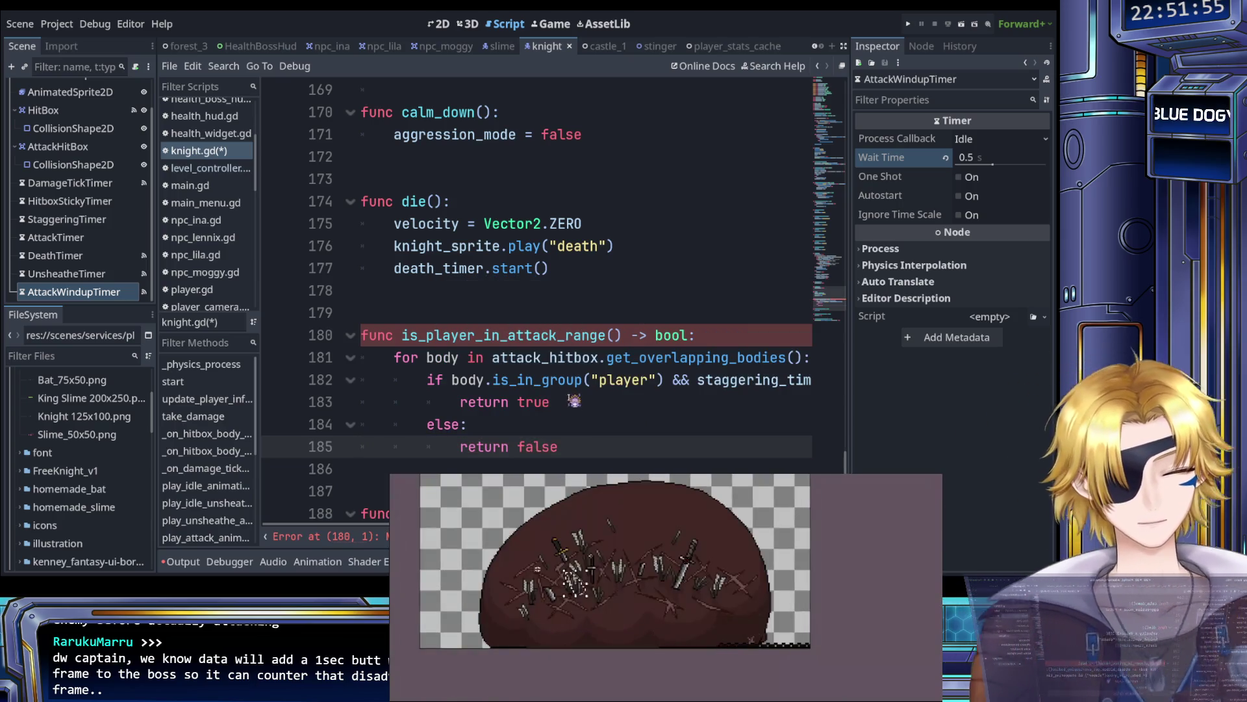
Step: Replace the else branch with 'return false' after the for loop and save
click(569, 401)
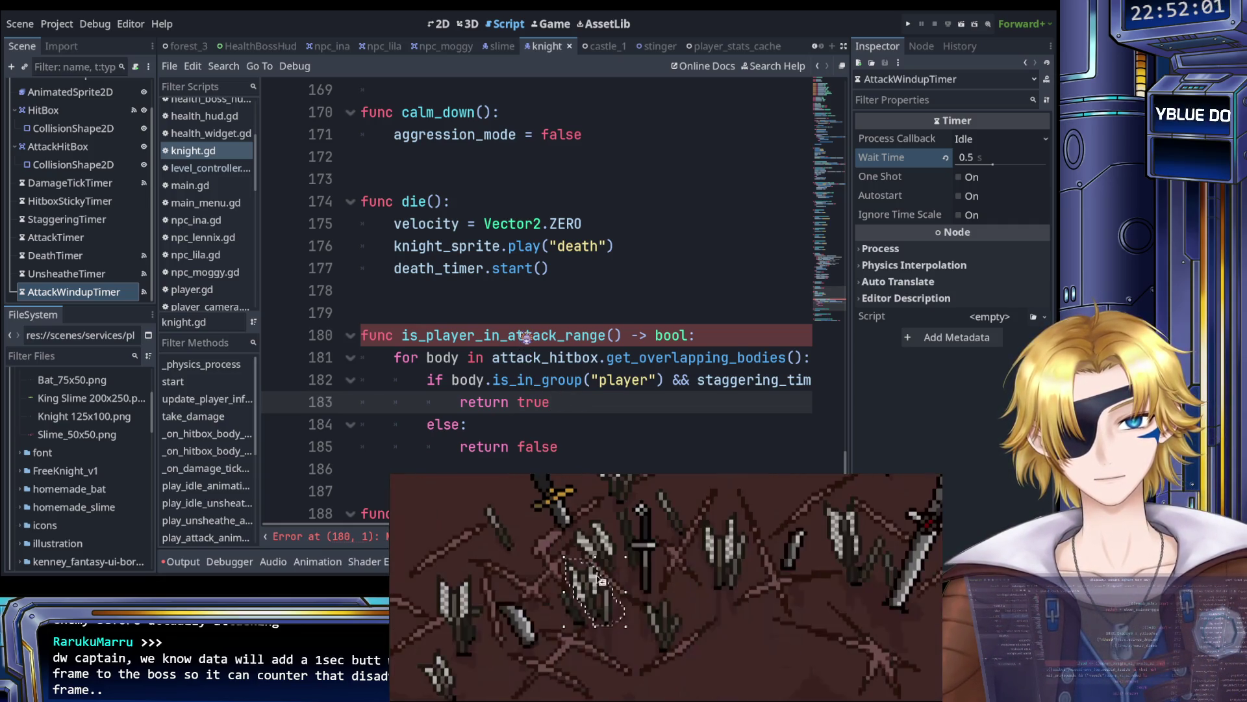
drag(559, 447, 458, 446)
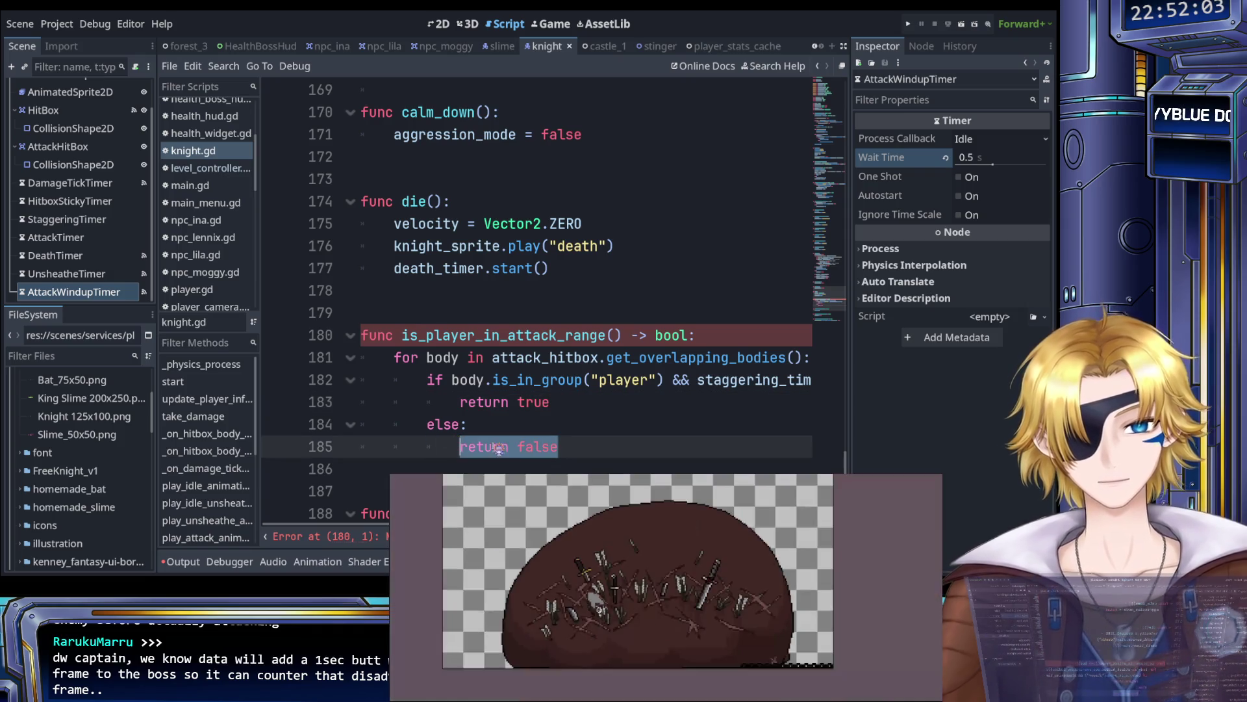
key(BackSpace)
key(shift+Up)
key(shift+Left)
key(shift+Left)
key(BackSpace)
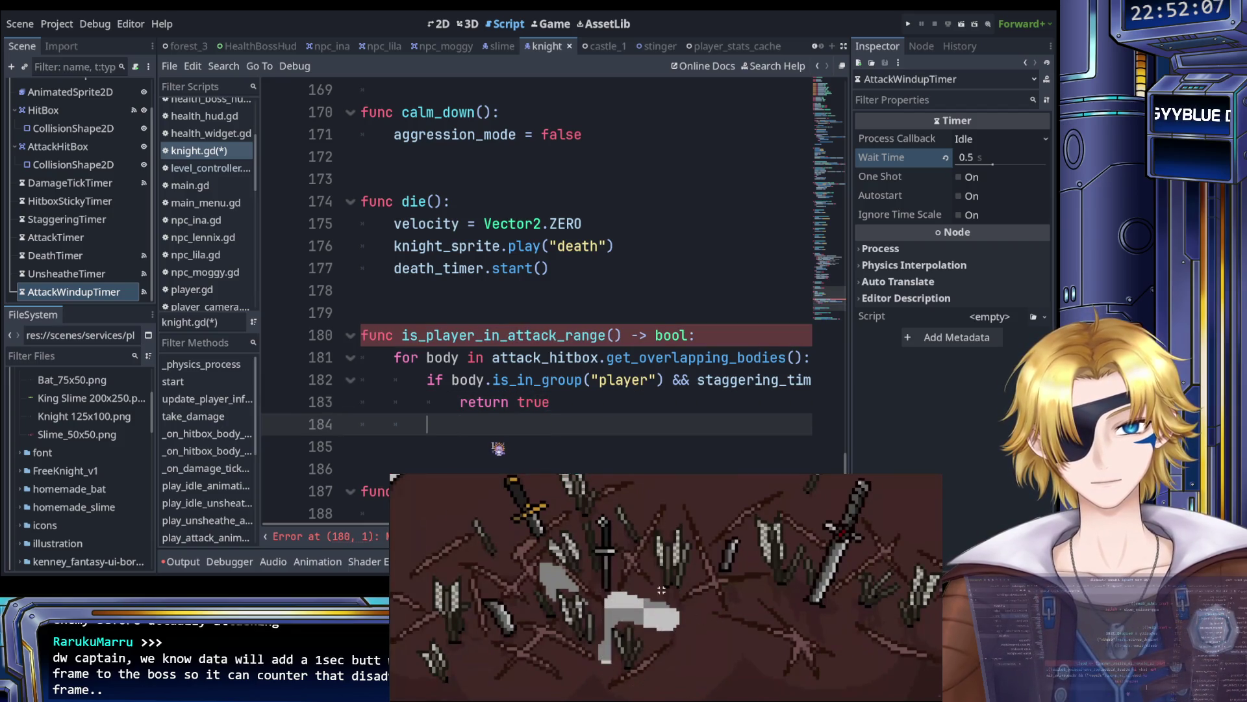
text(return false)
key(ctrl+s)
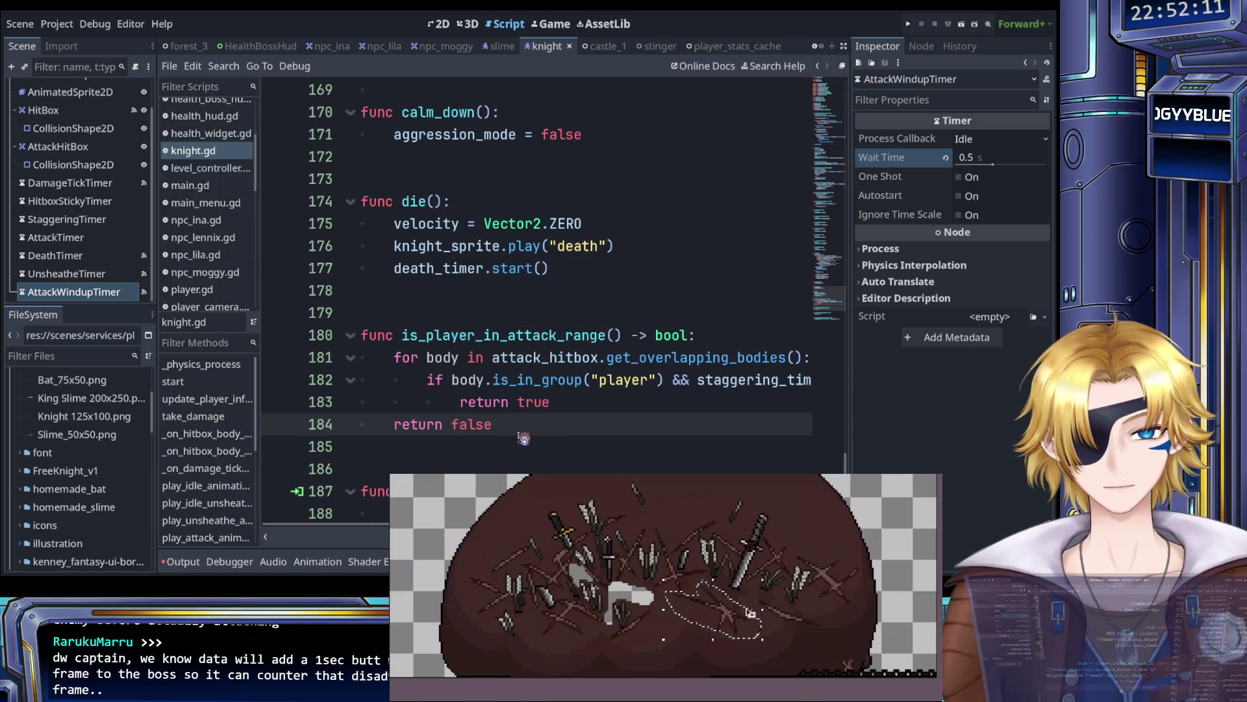
scroll(524, 439, up, 11)
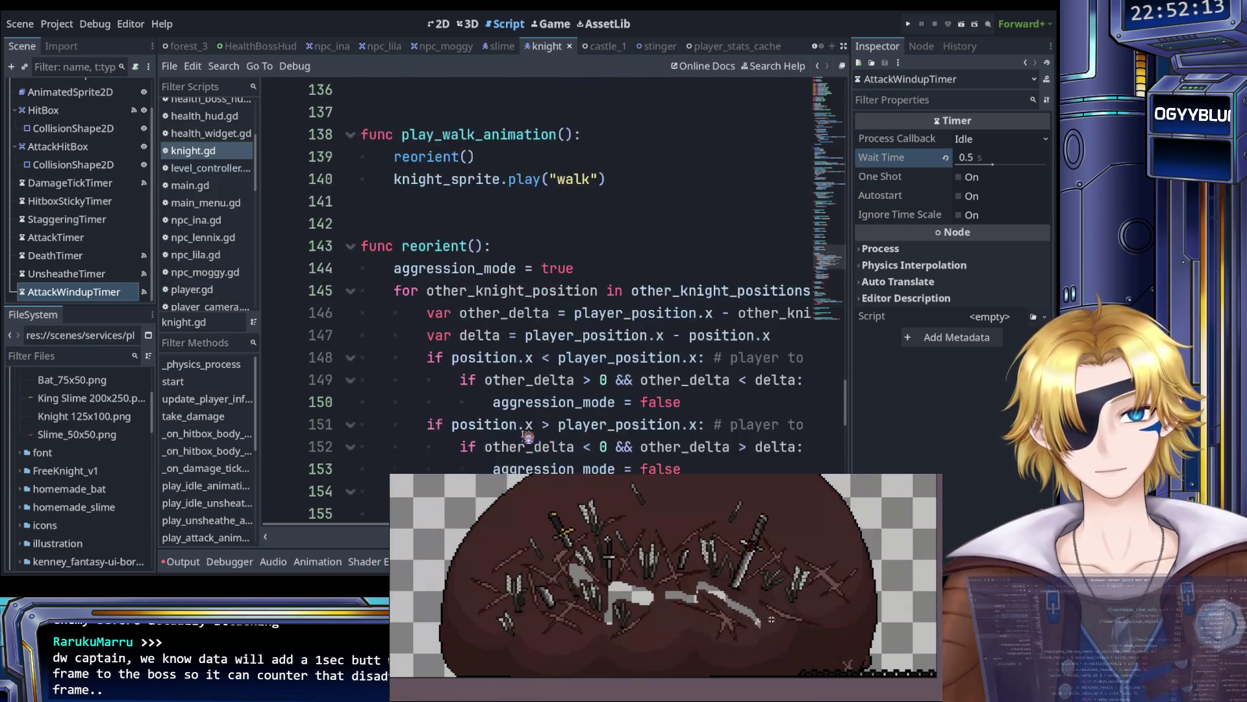
Step: Delete lines 34–38 in _physics_process, leaving one blank line after the position update
scroll(528, 435, up, 3)
scroll(528, 435, down, 2)
scroll(527, 435, up, 3)
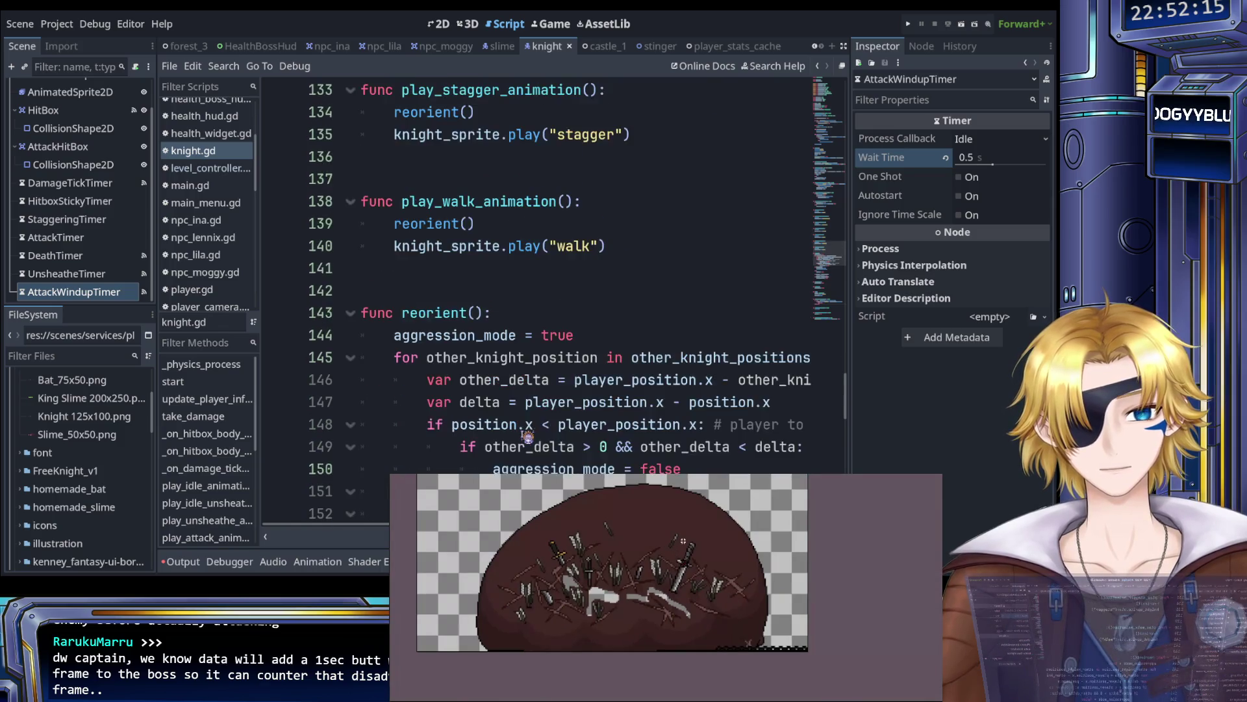
scroll(528, 435, up, 15)
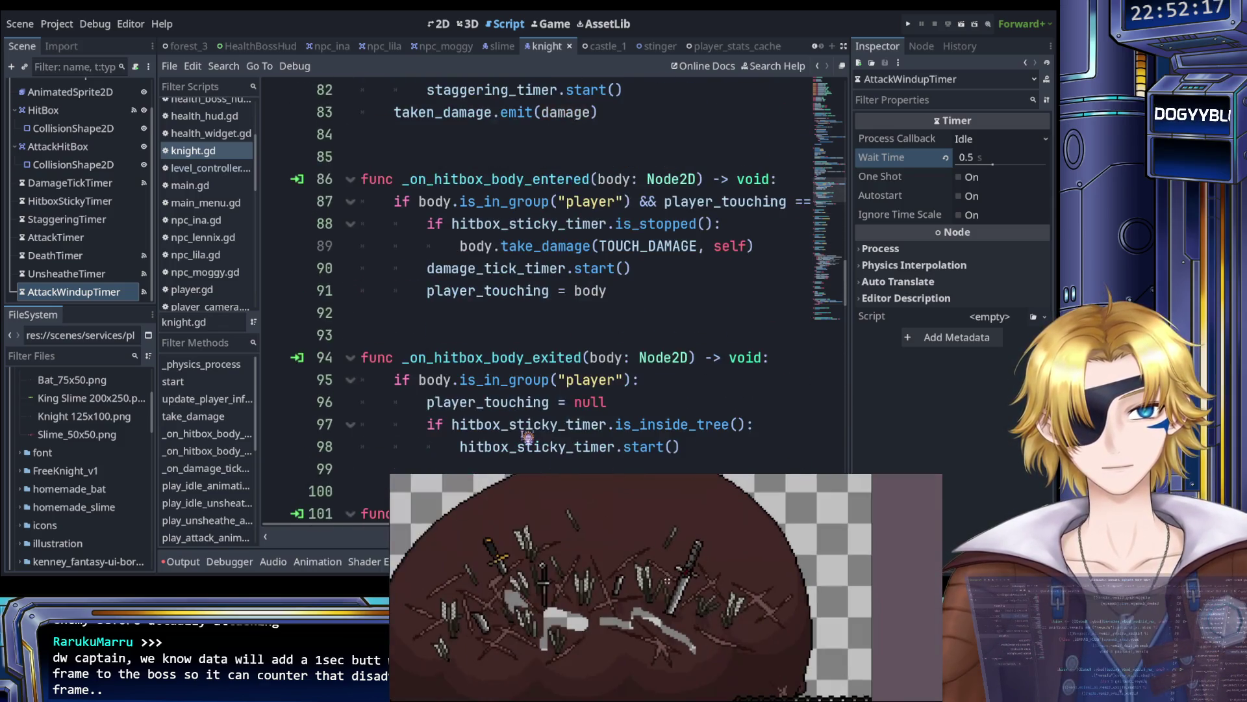
scroll(528, 436, up, 4)
scroll(528, 436, up, 14)
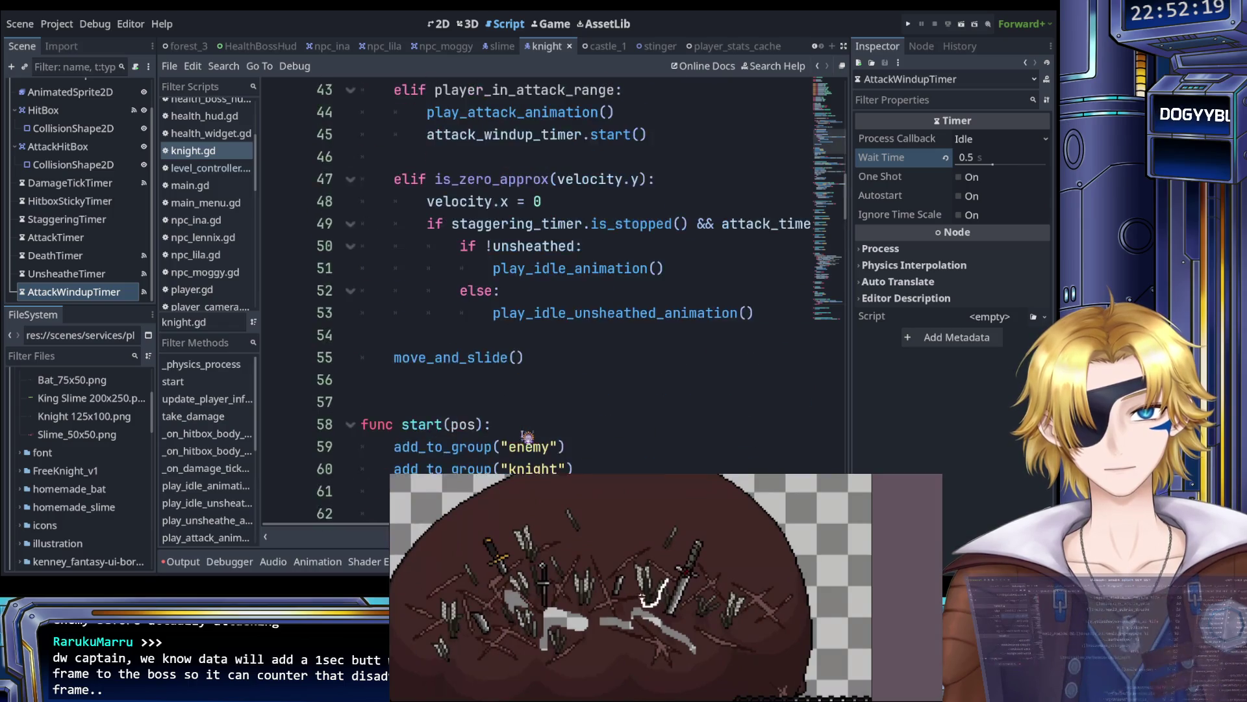
mouse_move(701, 315)
mouse_down()
mouse_move(394, 269)
mouse_move(398, 227)
mouse_up()
key(BackSpace)
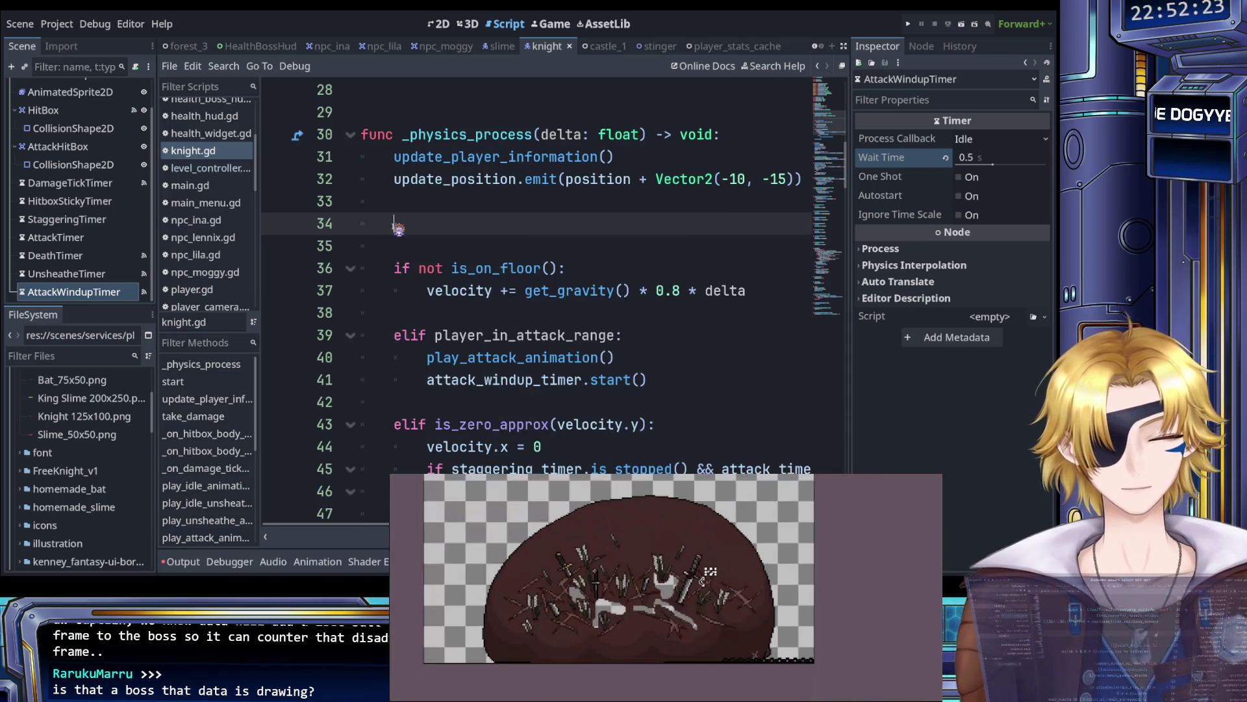
key(BackSpace)
key(BackSpace)
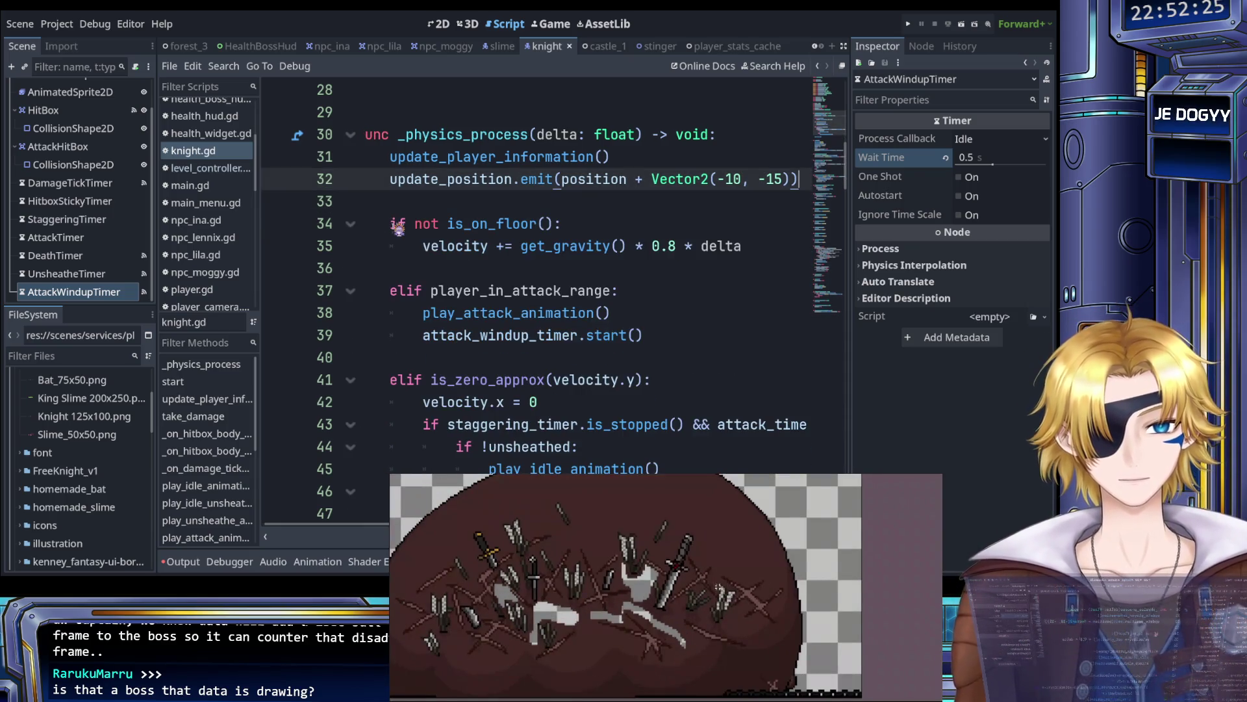
key(Return)
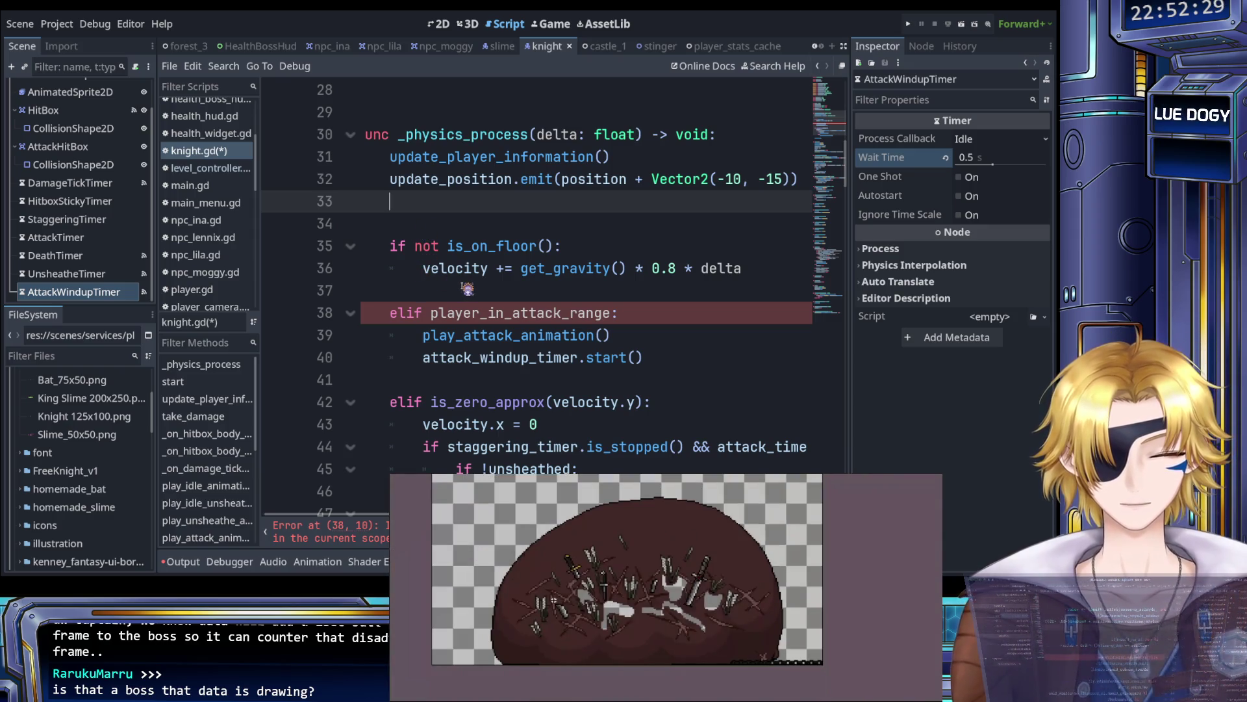
Step: Replace the line 38 player_in_attack_range condition with is_player_in_attack_range() and save the script
double_click(486, 316)
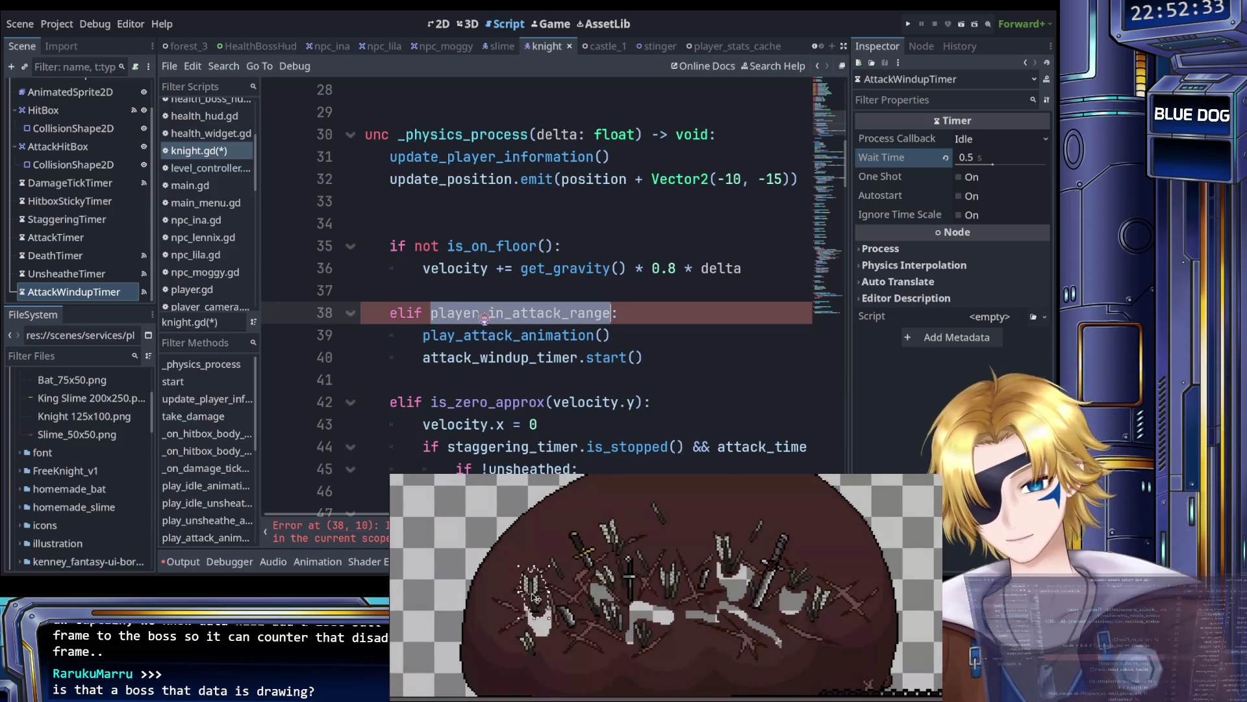
text(play)
key(Down)
key(Down)
key(Down)
key(Down)
key(Down)
key(Return)
key(ctrl+s)
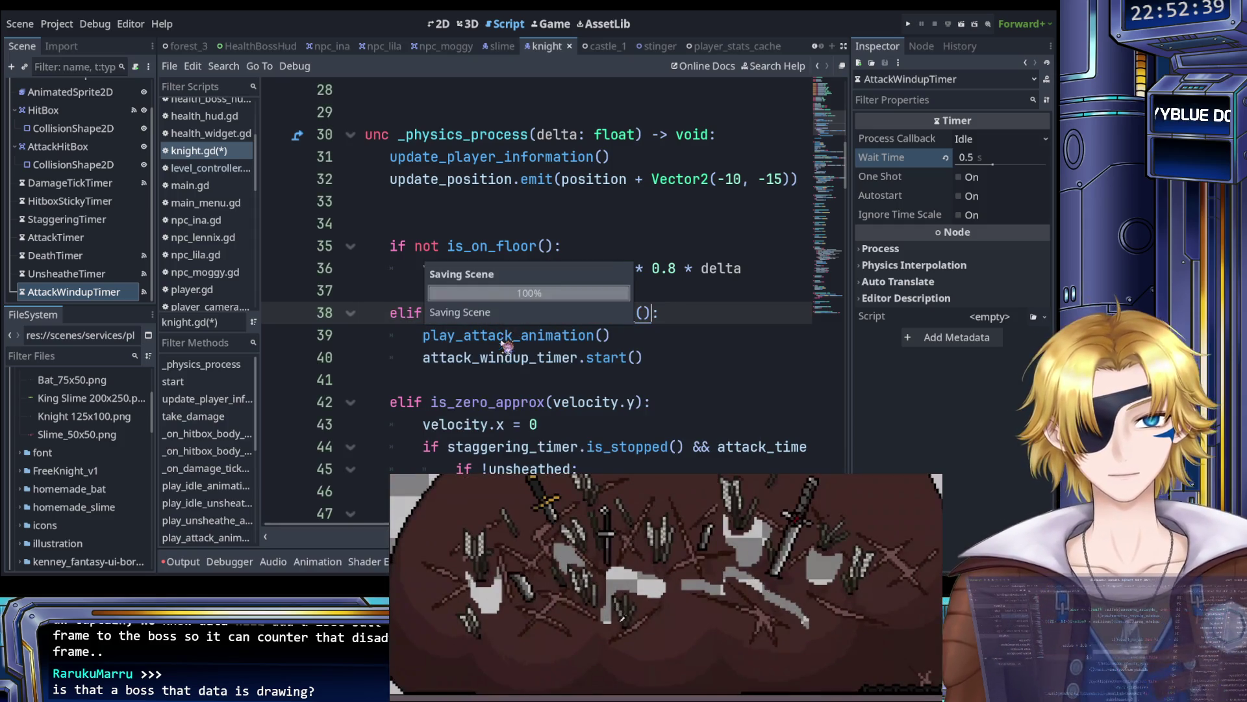
Step: Check the new is_player_in_attack_range call and move to the velocity.x = 0 line
scroll(510, 344, down, 1)
double_click(520, 245)
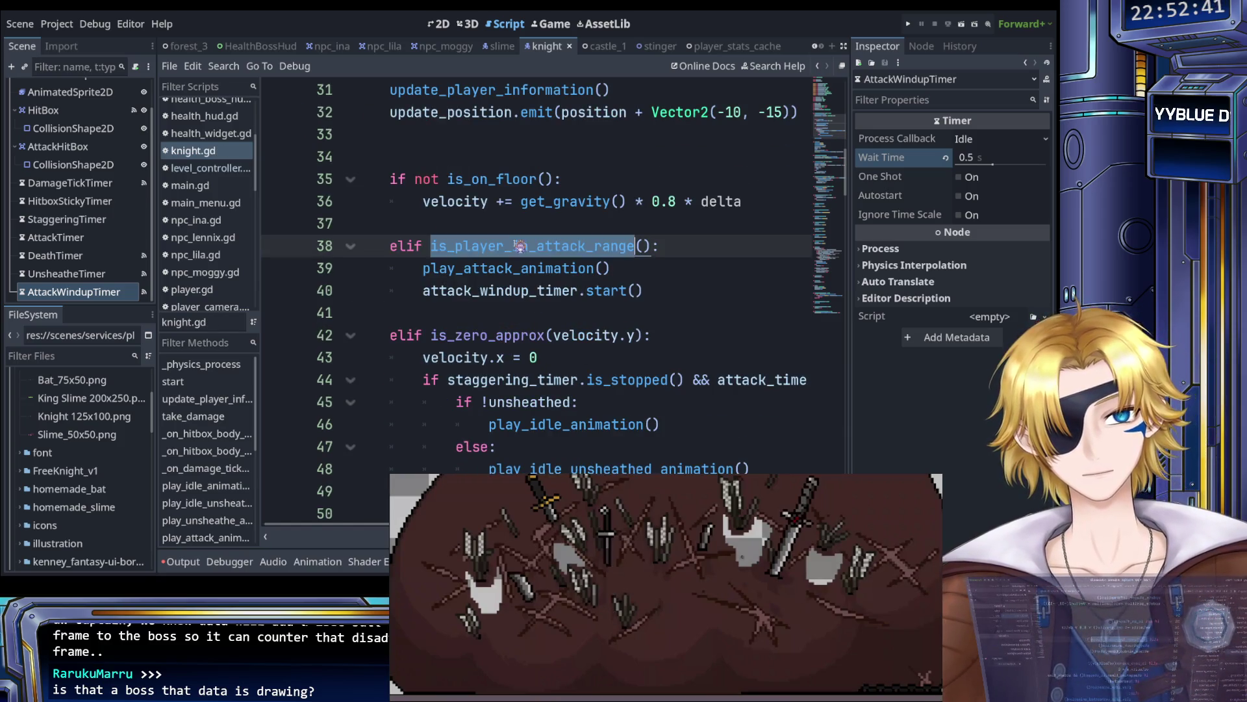
scroll(520, 246, down, 2)
click(517, 223)
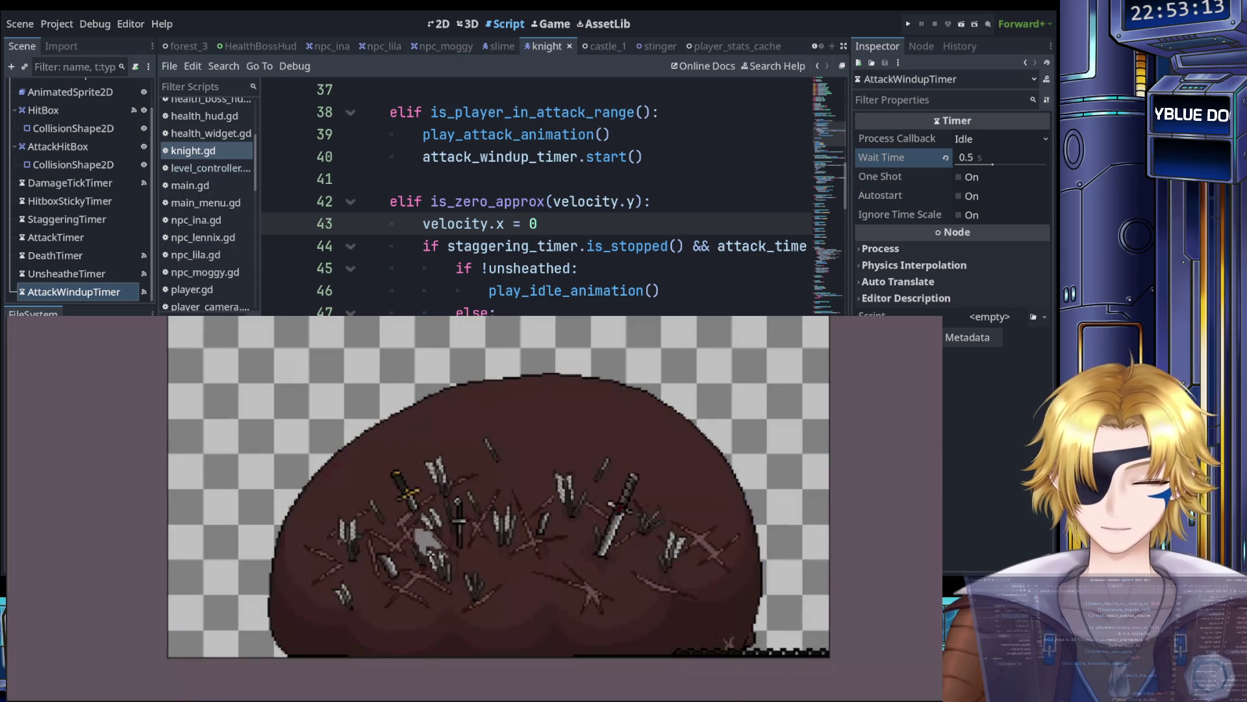
scroll(426, 540, up, 3)
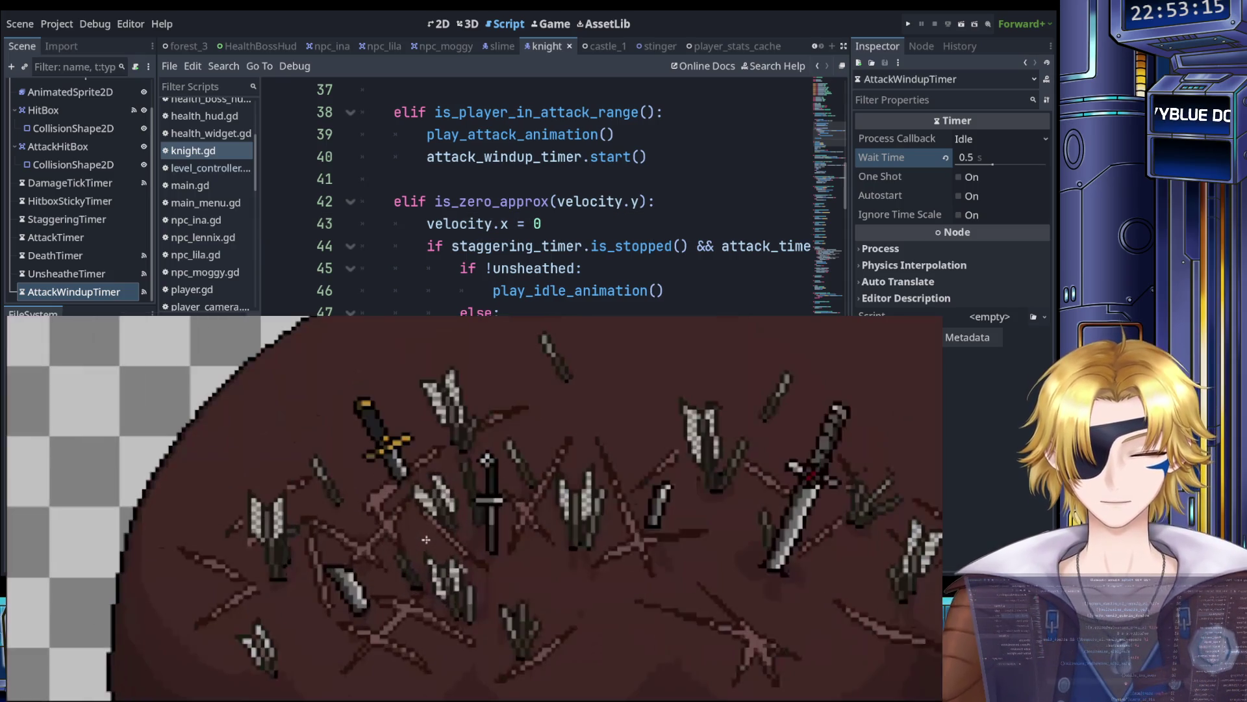
scroll(440, 526, down, 4)
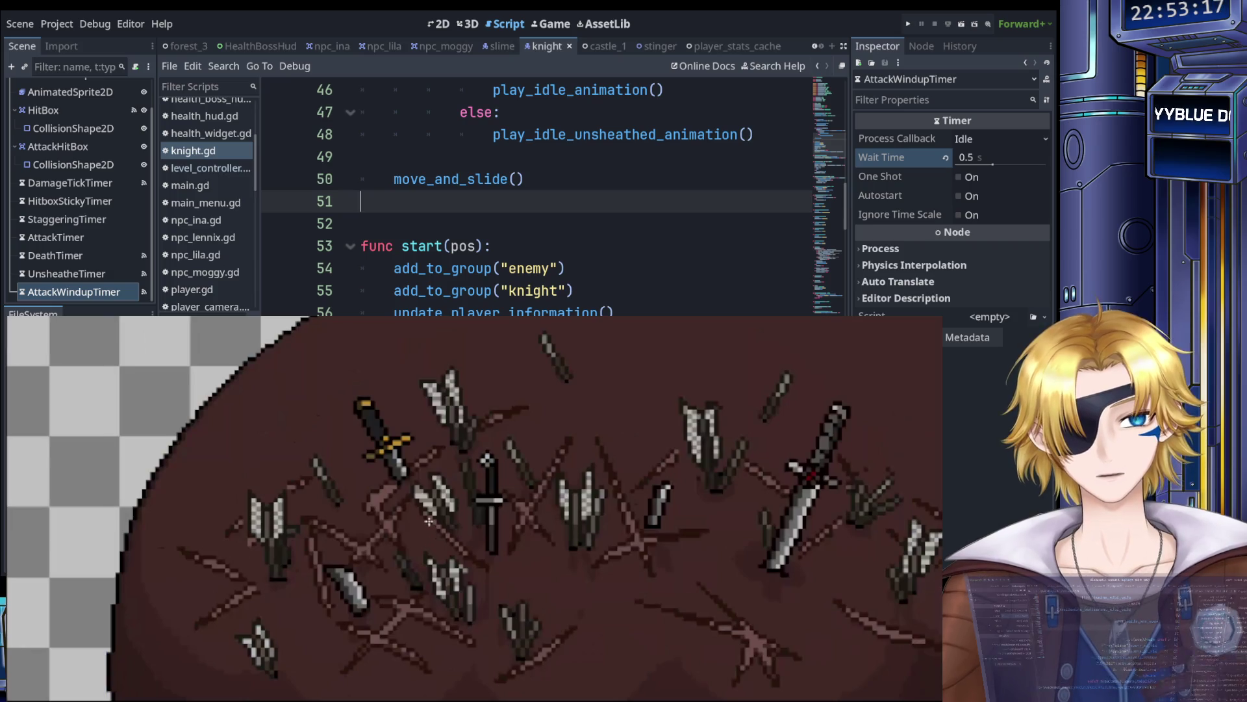
scroll(246, 540, down, 2)
scroll(244, 545, up, 2)
scroll(246, 539, down, 1)
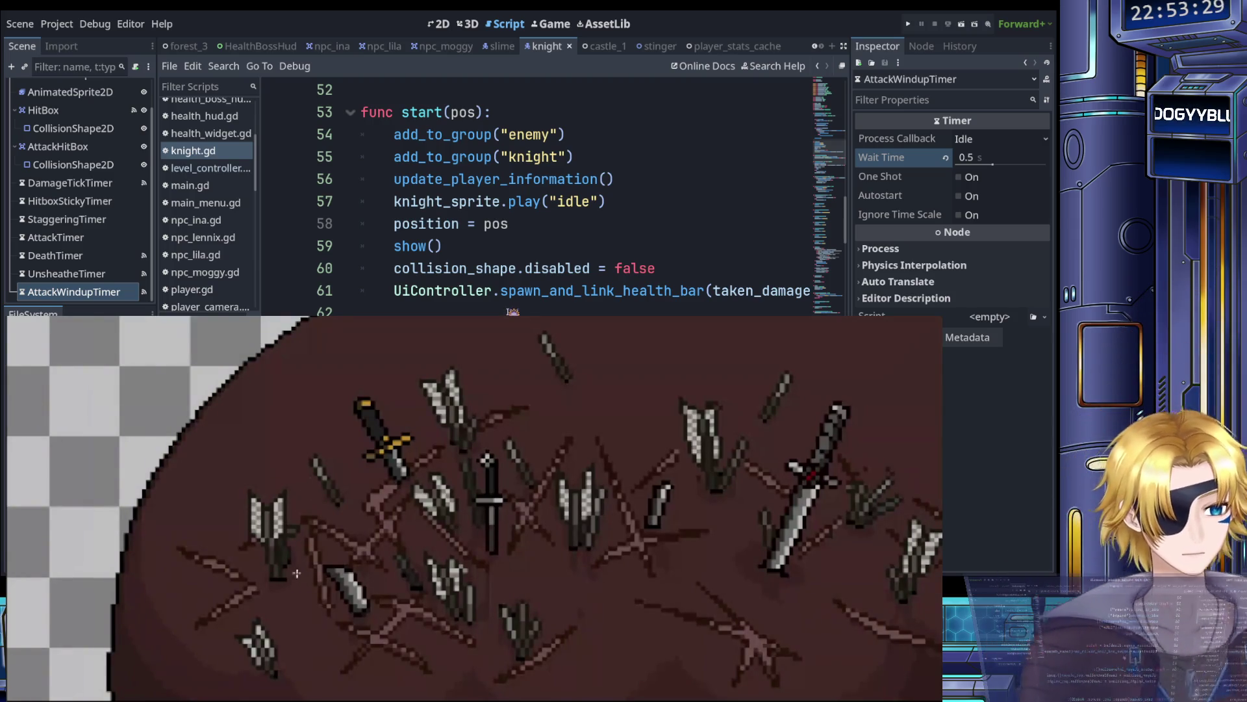
scroll(296, 568, down, 3)
scroll(338, 565, up, 3)
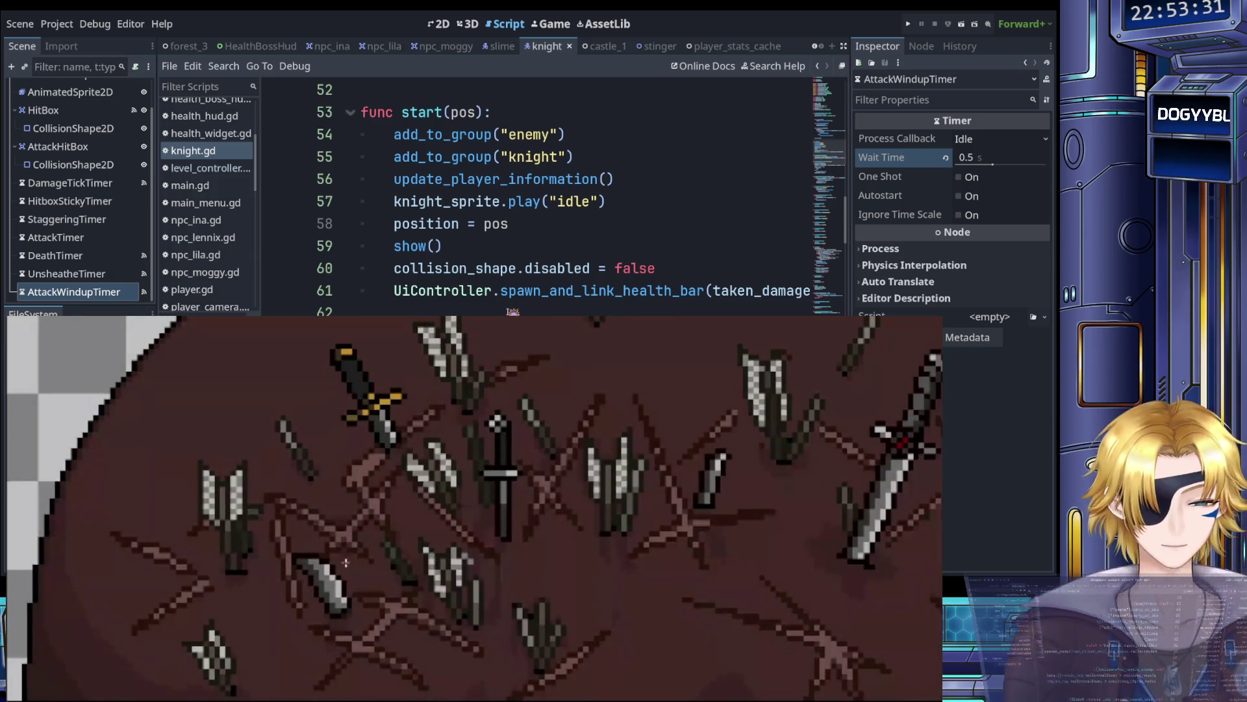
scroll(352, 559, down, 3)
scroll(341, 507, up, 3)
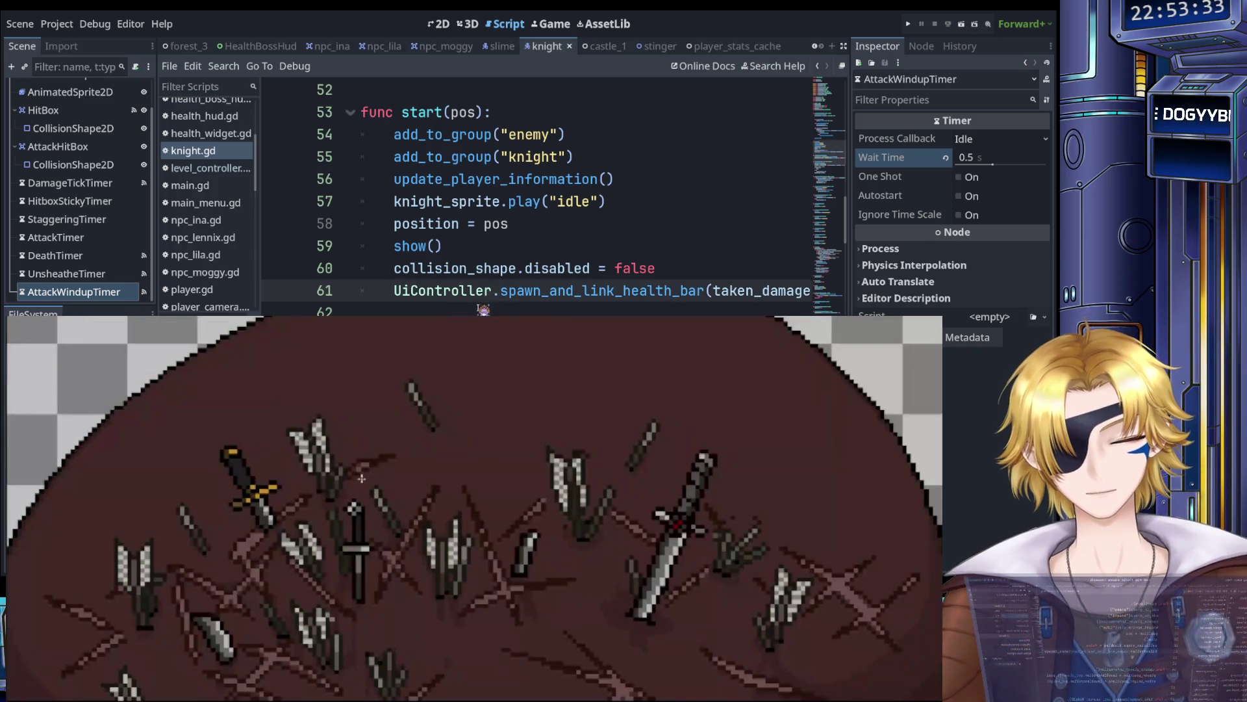
scroll(340, 502, down, 3)
scroll(441, 606, up, 3)
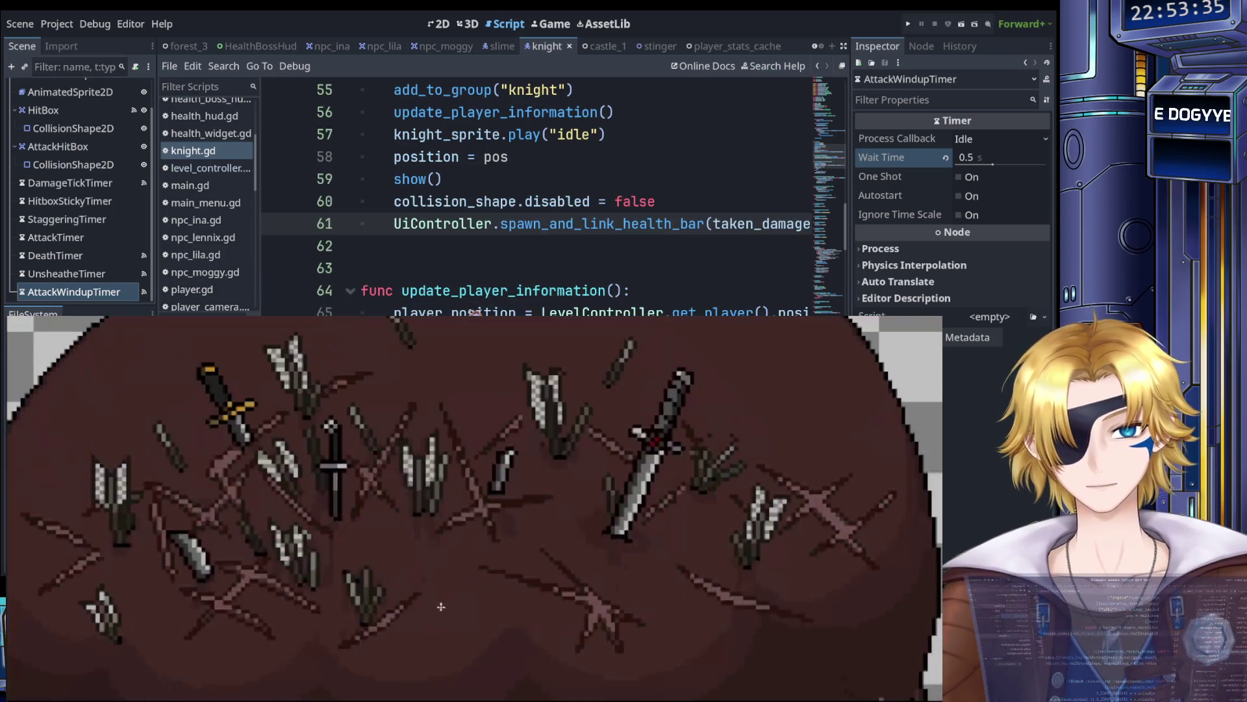
scroll(429, 572, down, 3)
scroll(555, 564, up, 3)
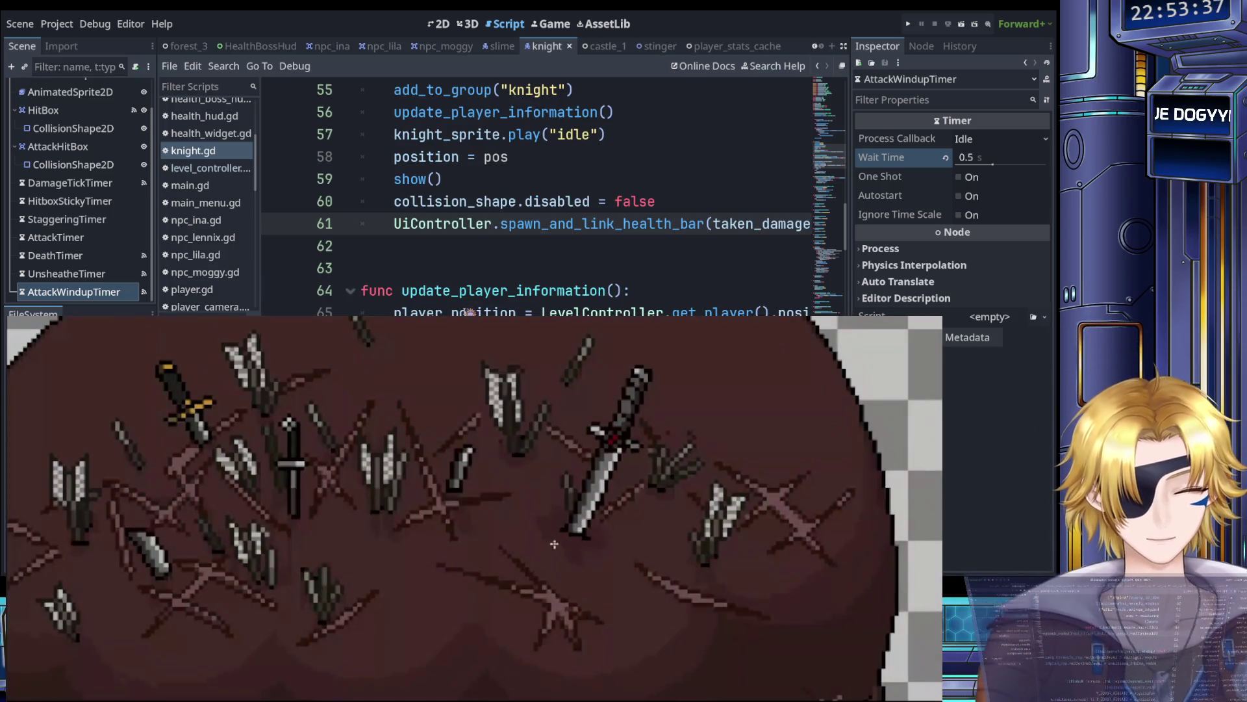
scroll(479, 305, down, 6)
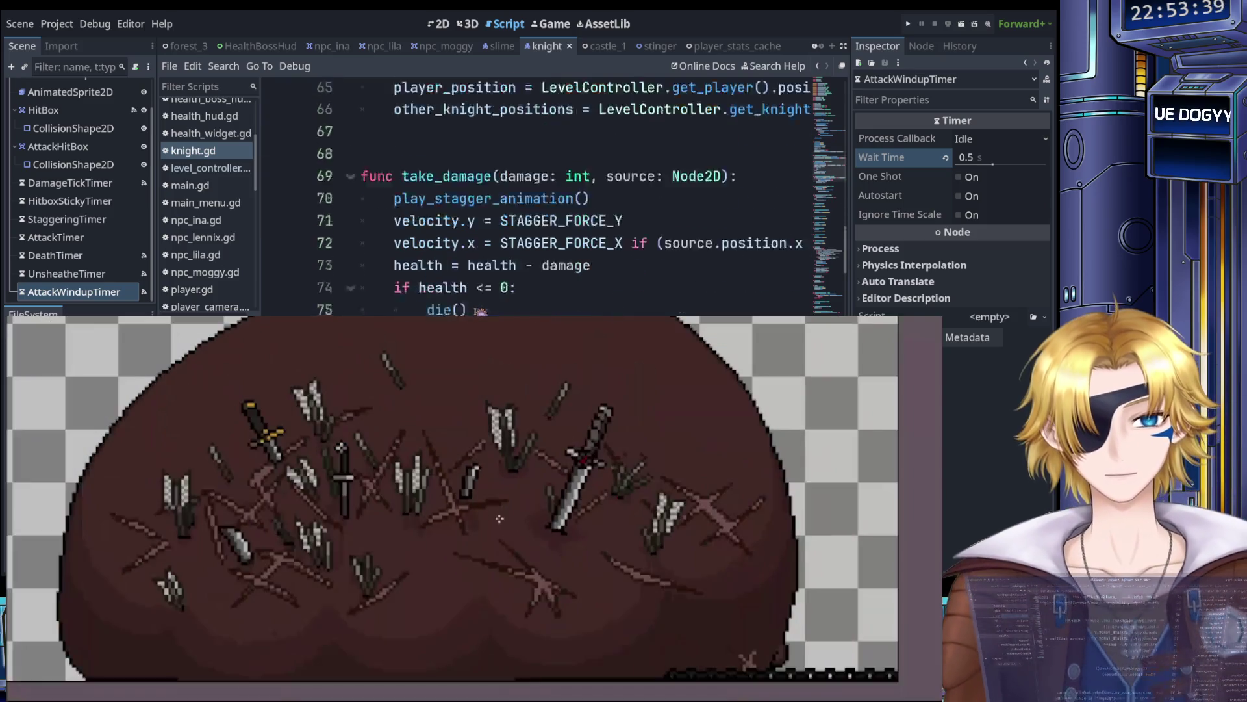
scroll(478, 312, up, 3)
scroll(478, 312, down, 3)
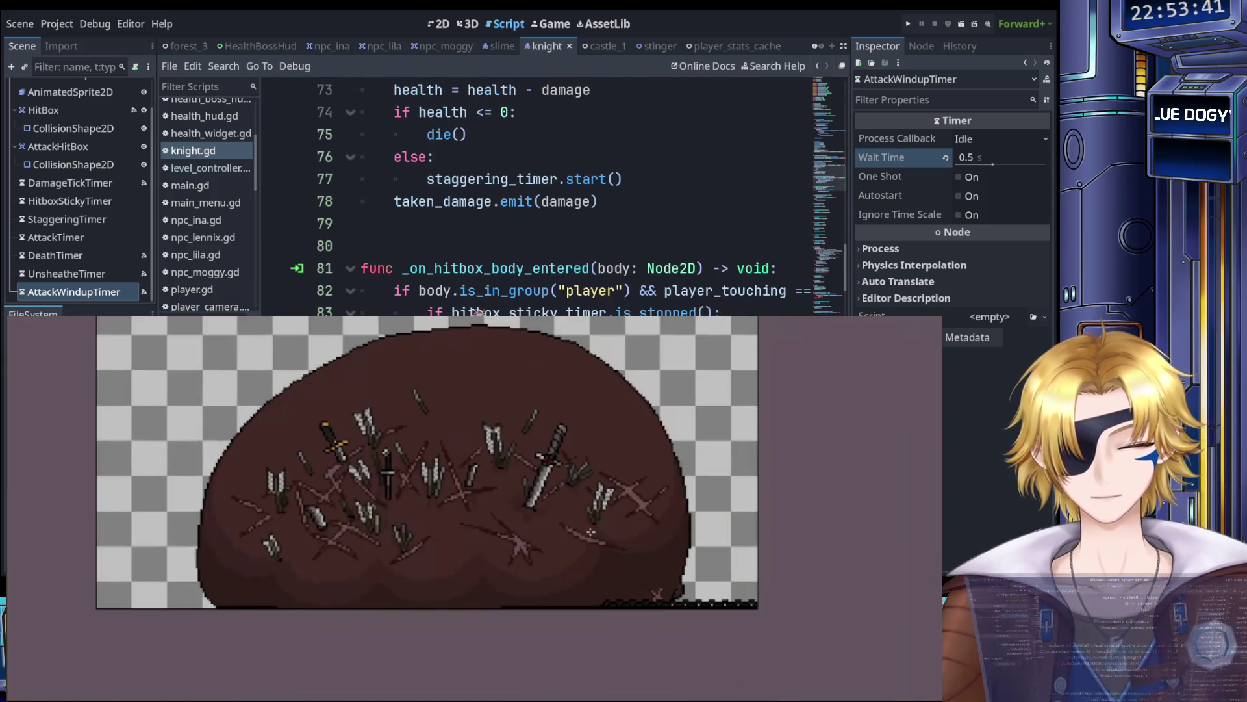
scroll(476, 311, down, 3)
scroll(476, 312, down, 2)
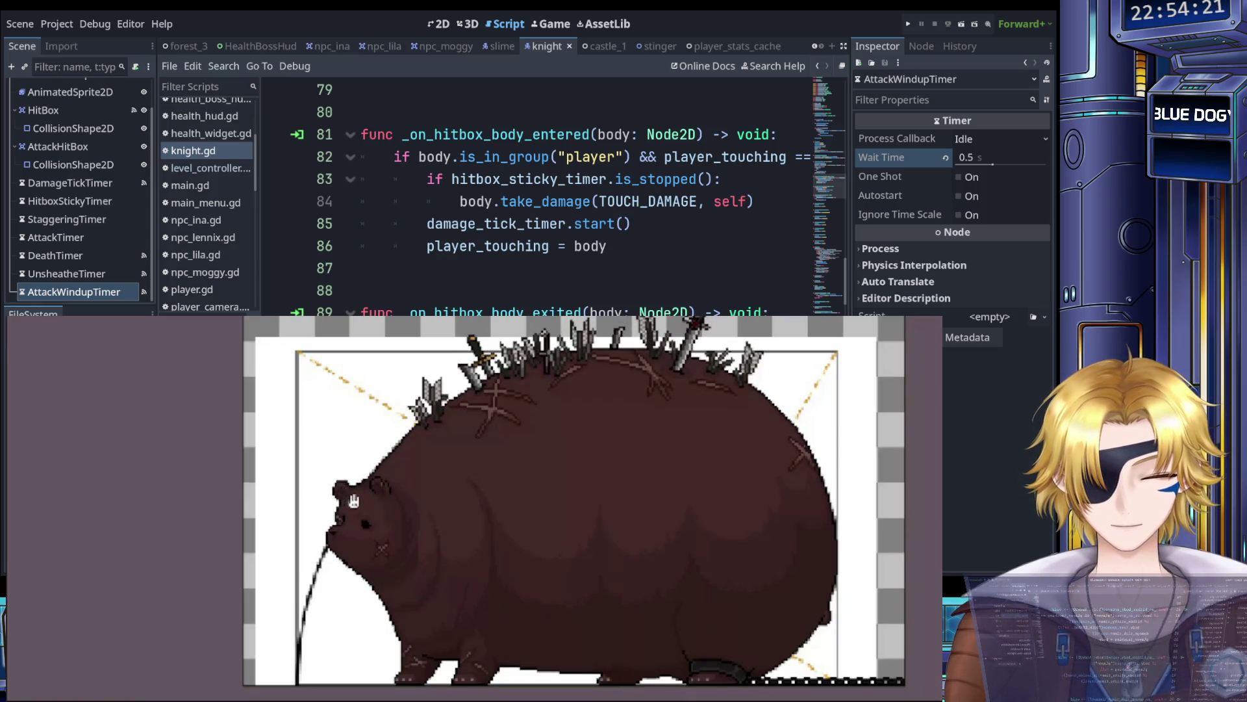
click(488, 292)
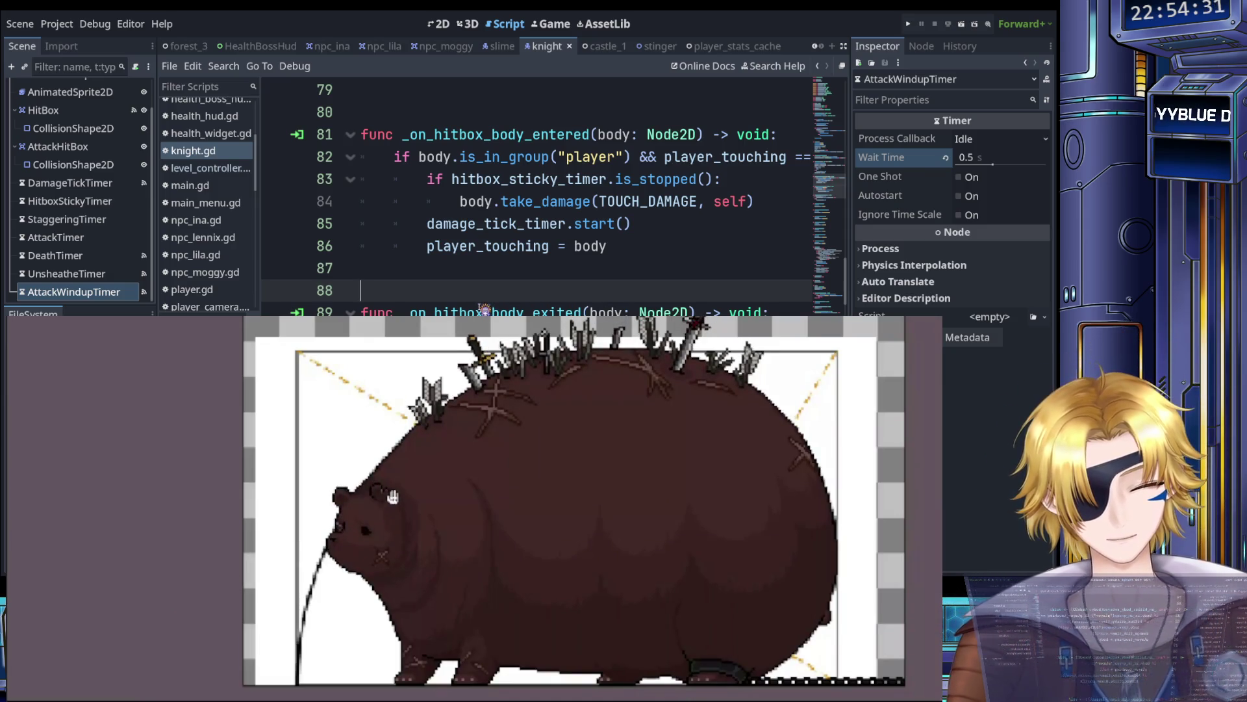
scroll(485, 309, down, 1)
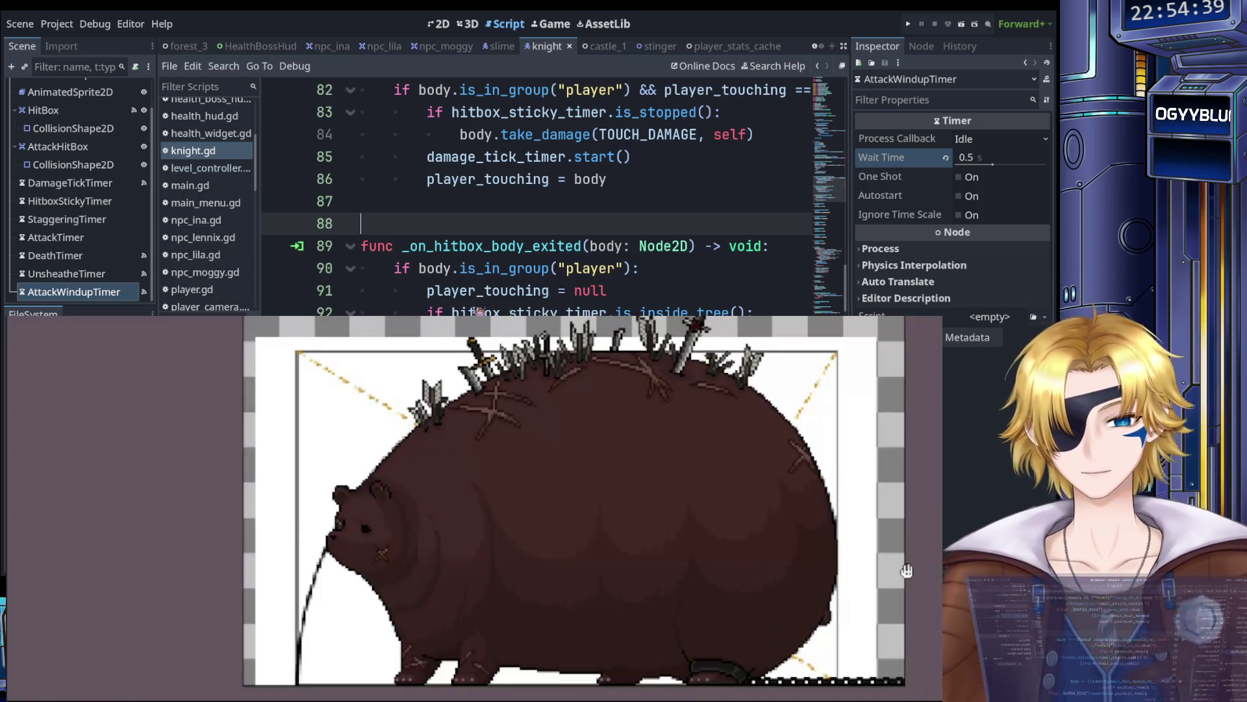
click(465, 291)
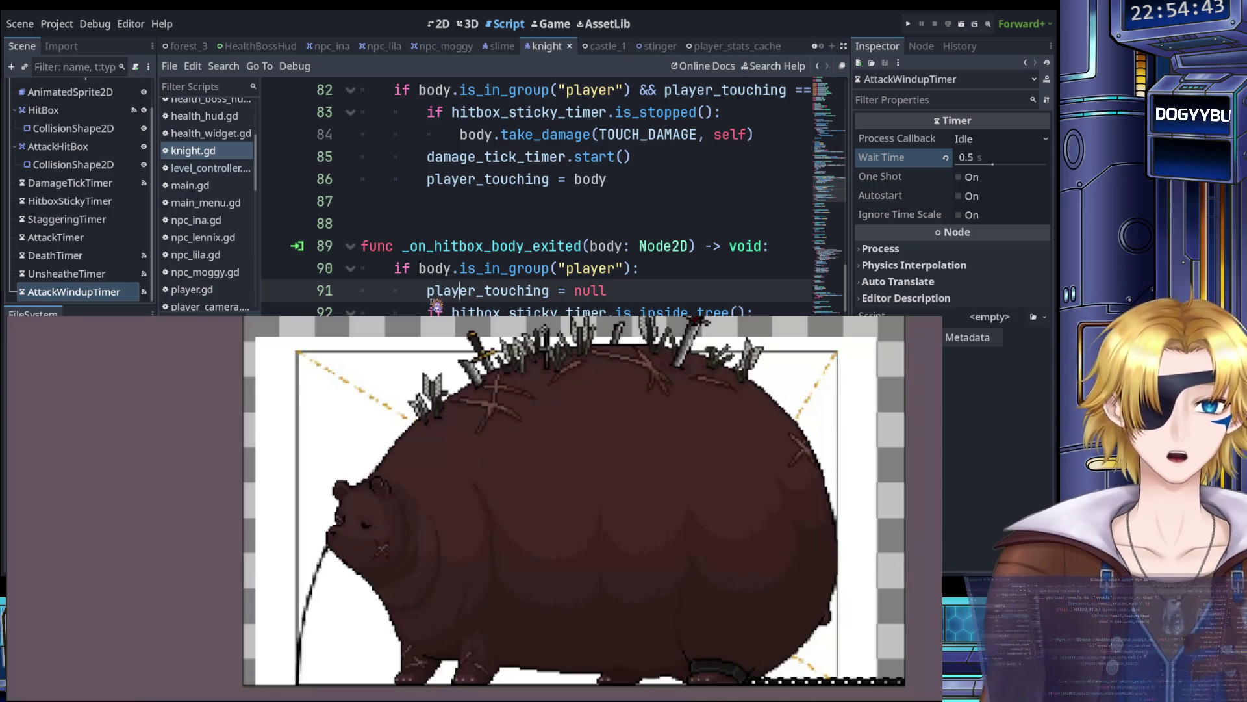
scroll(430, 297, down, 1)
scroll(431, 297, down, 2)
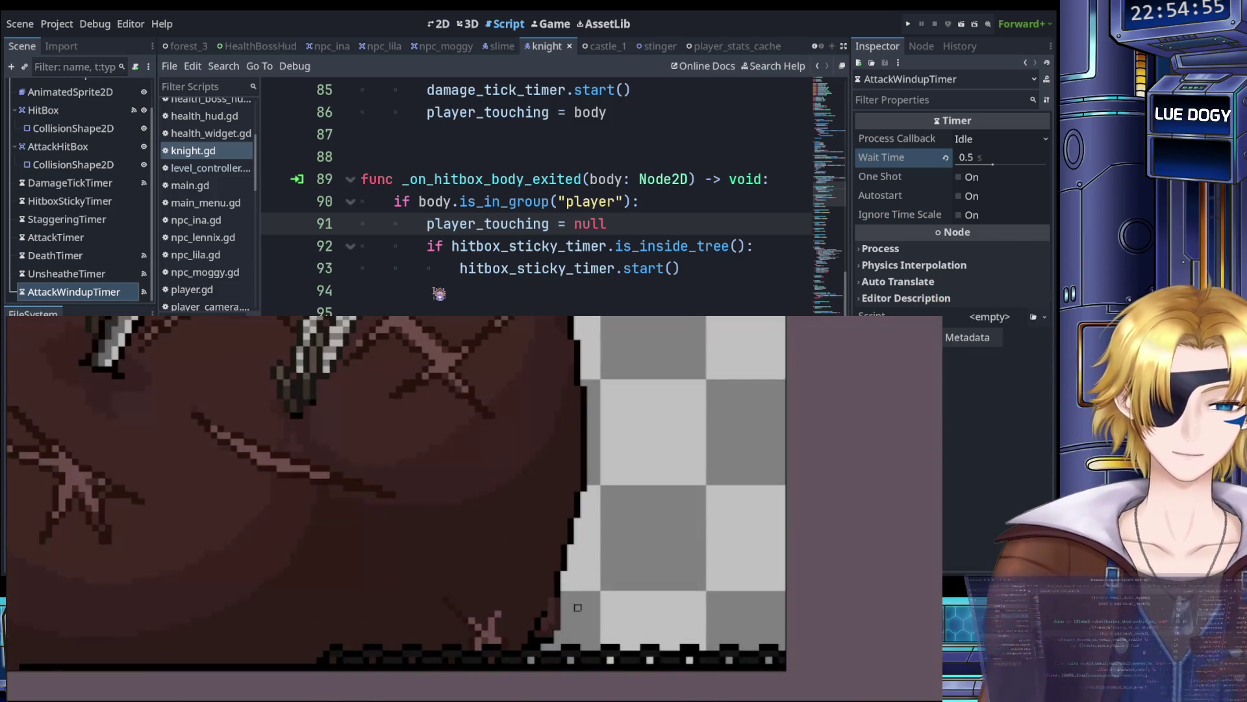
click(461, 274)
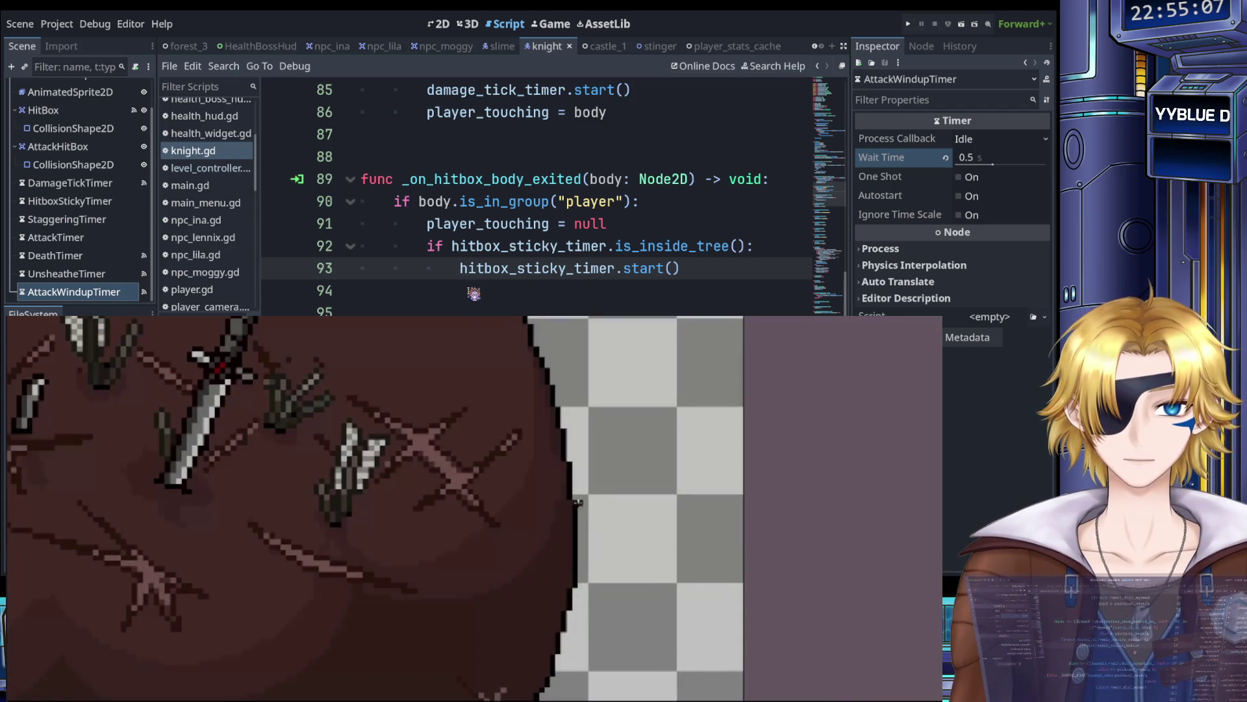
click(468, 292)
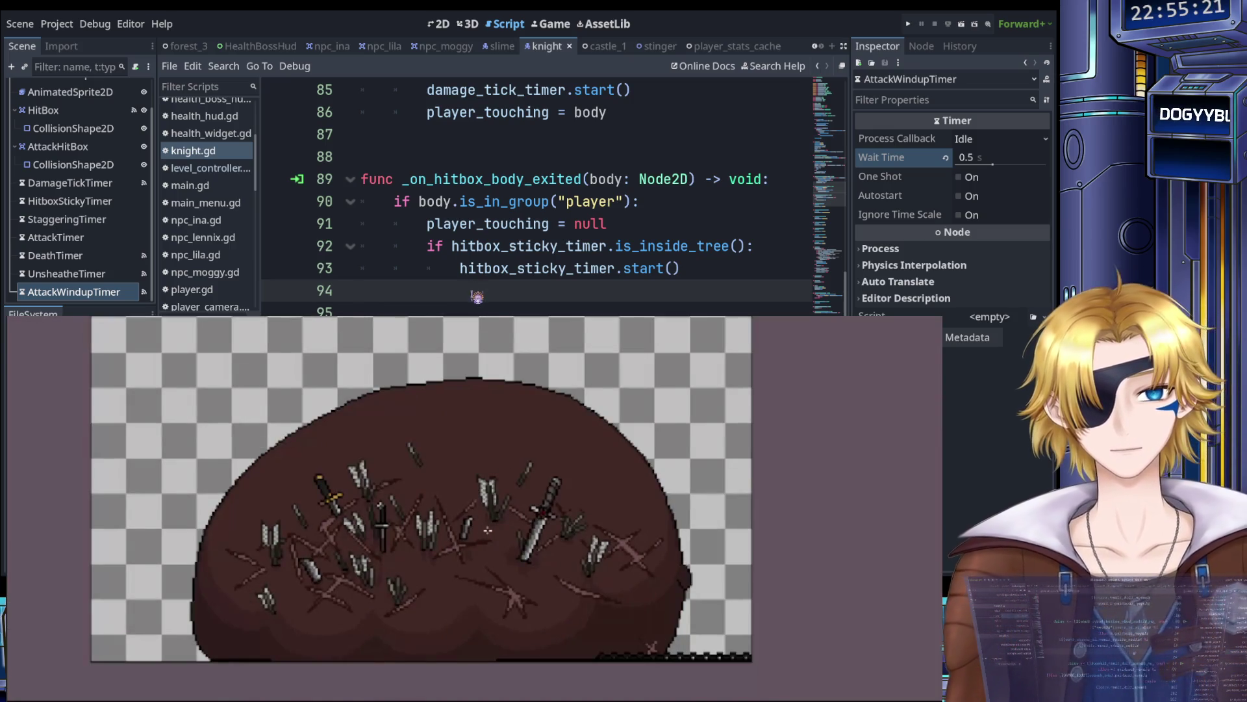
scroll(478, 292, up, 3)
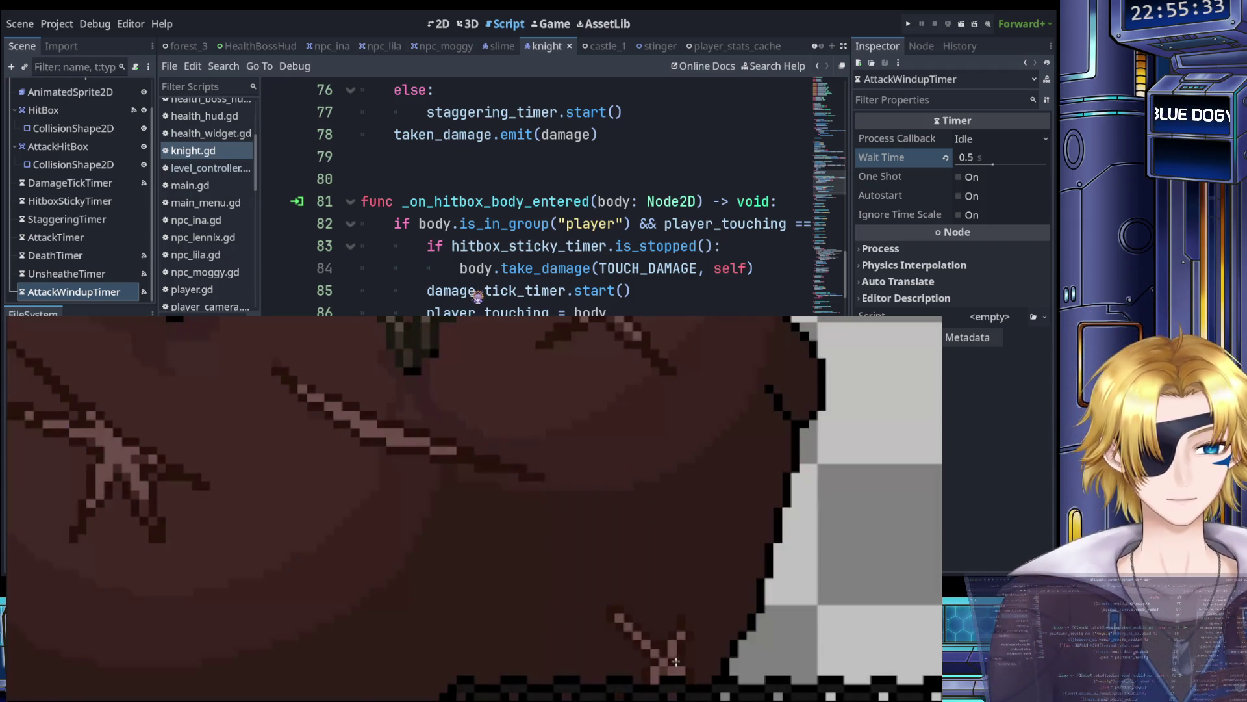
scroll(686, 653, down, 3)
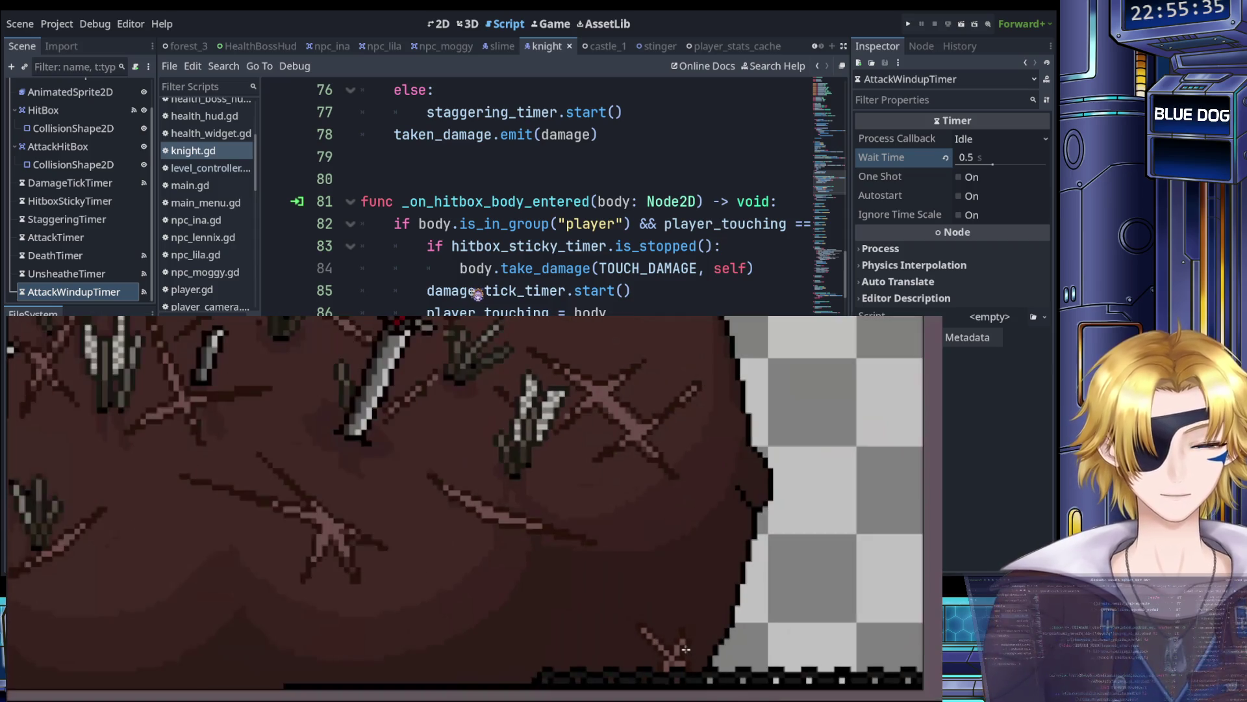
scroll(673, 647, down, 4)
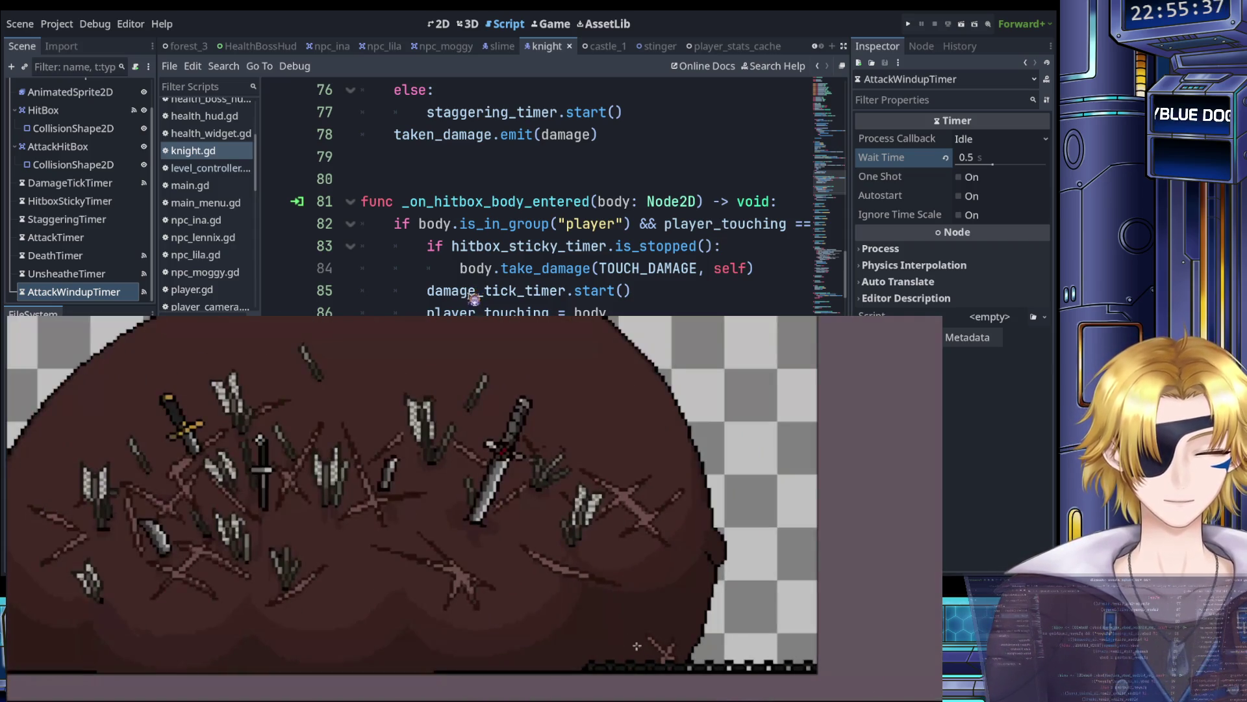
scroll(596, 608, down, 2)
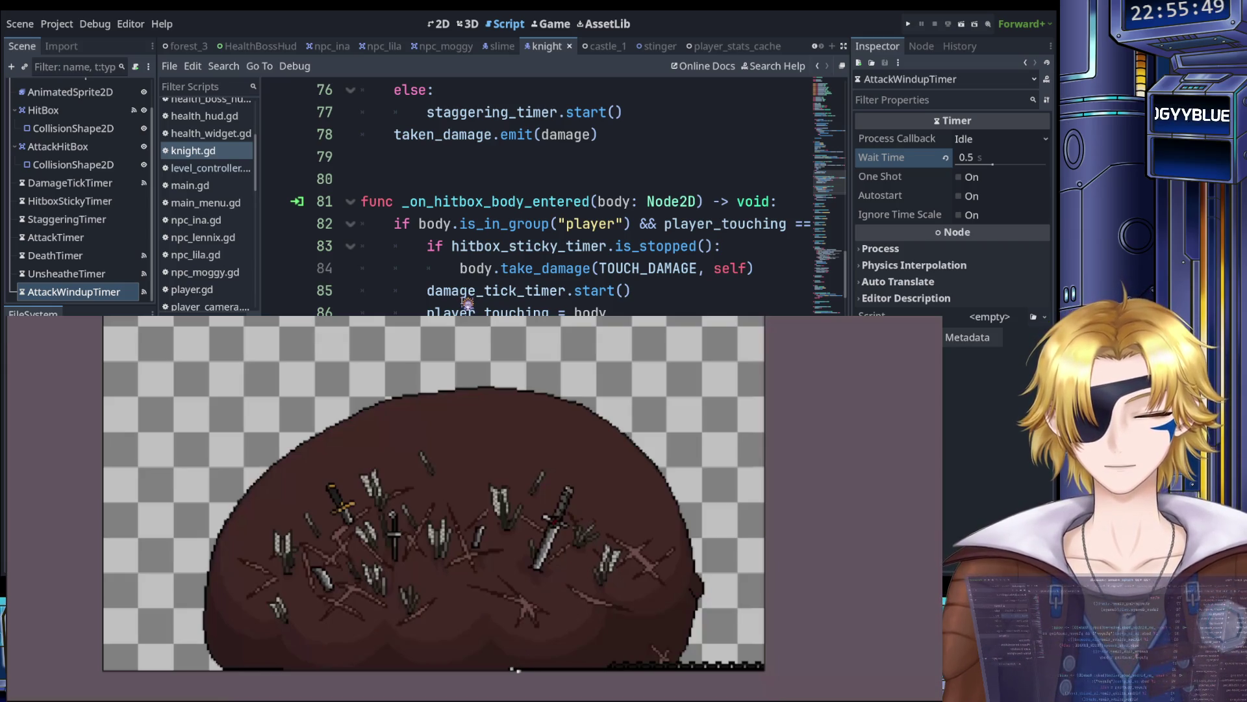
scroll(514, 667, up, 1)
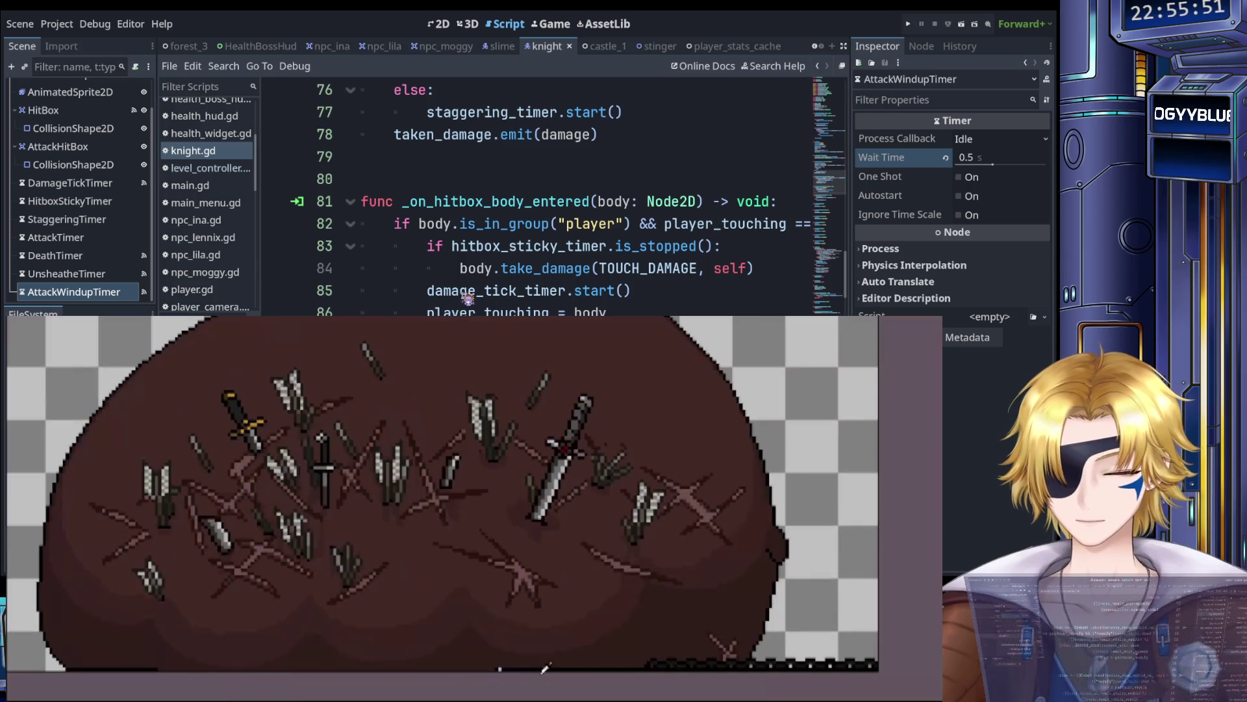
drag(542, 664, 102, 667)
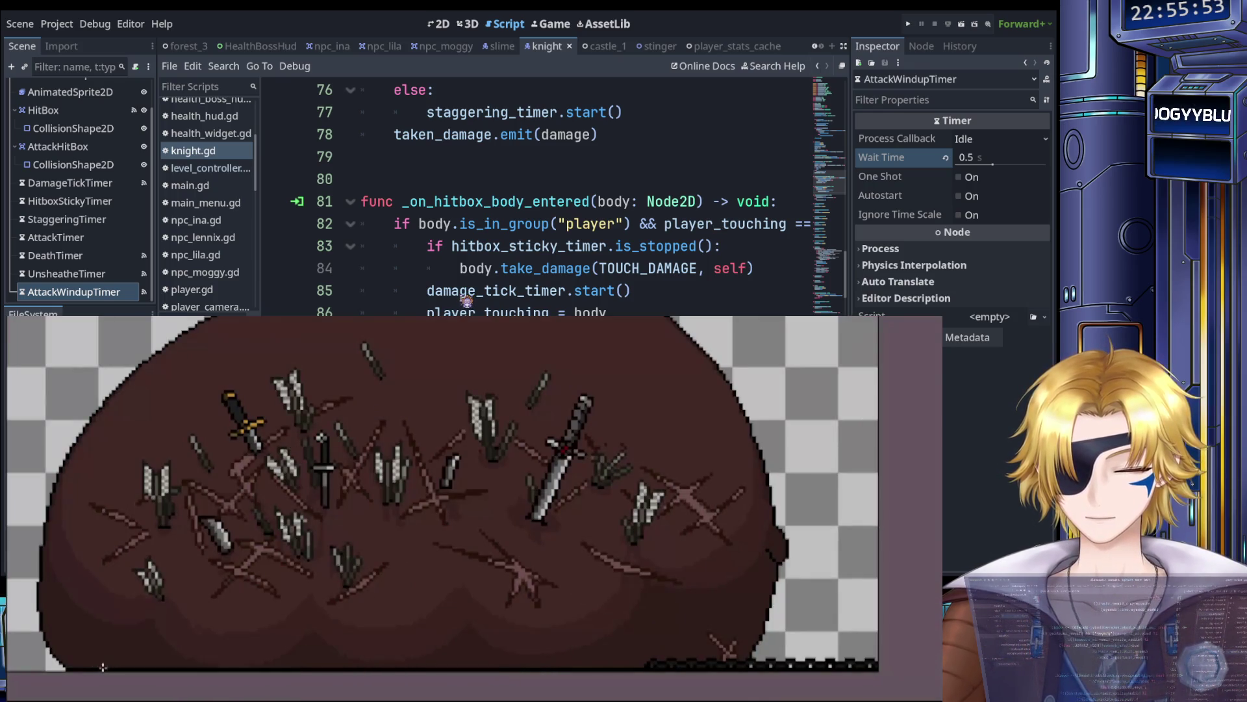
scroll(306, 640, down, 8)
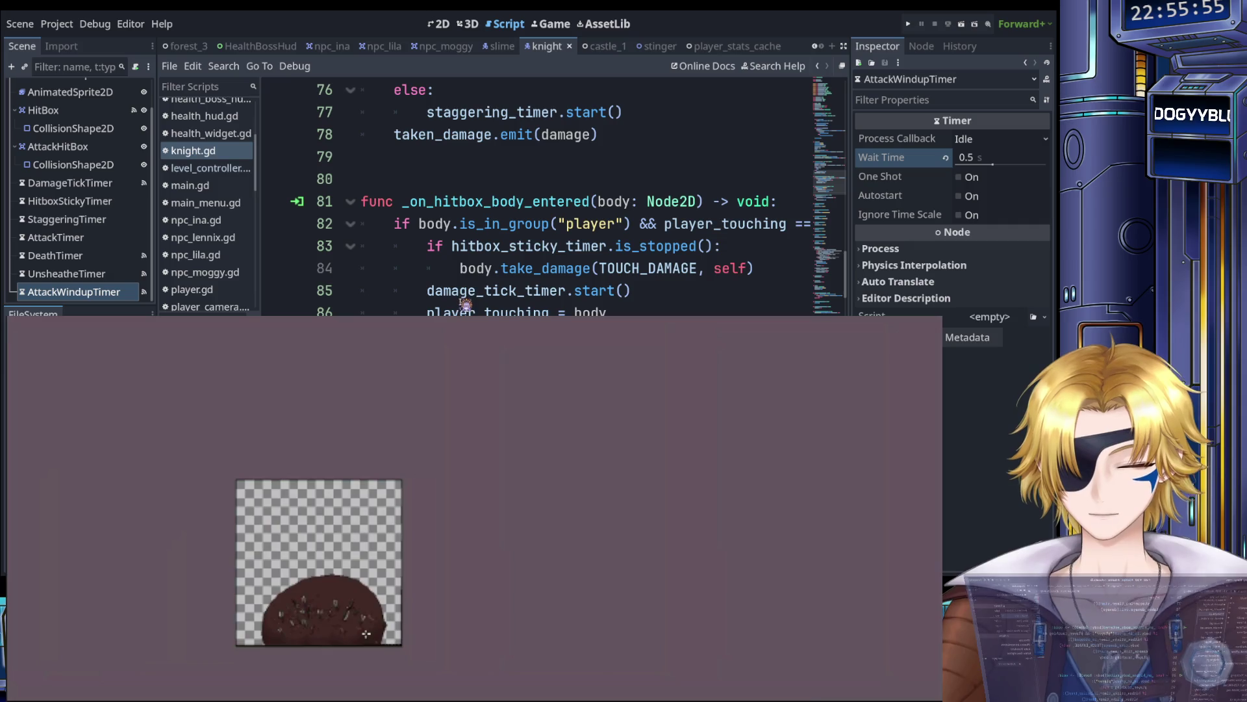
click(442, 293)
click(585, 311)
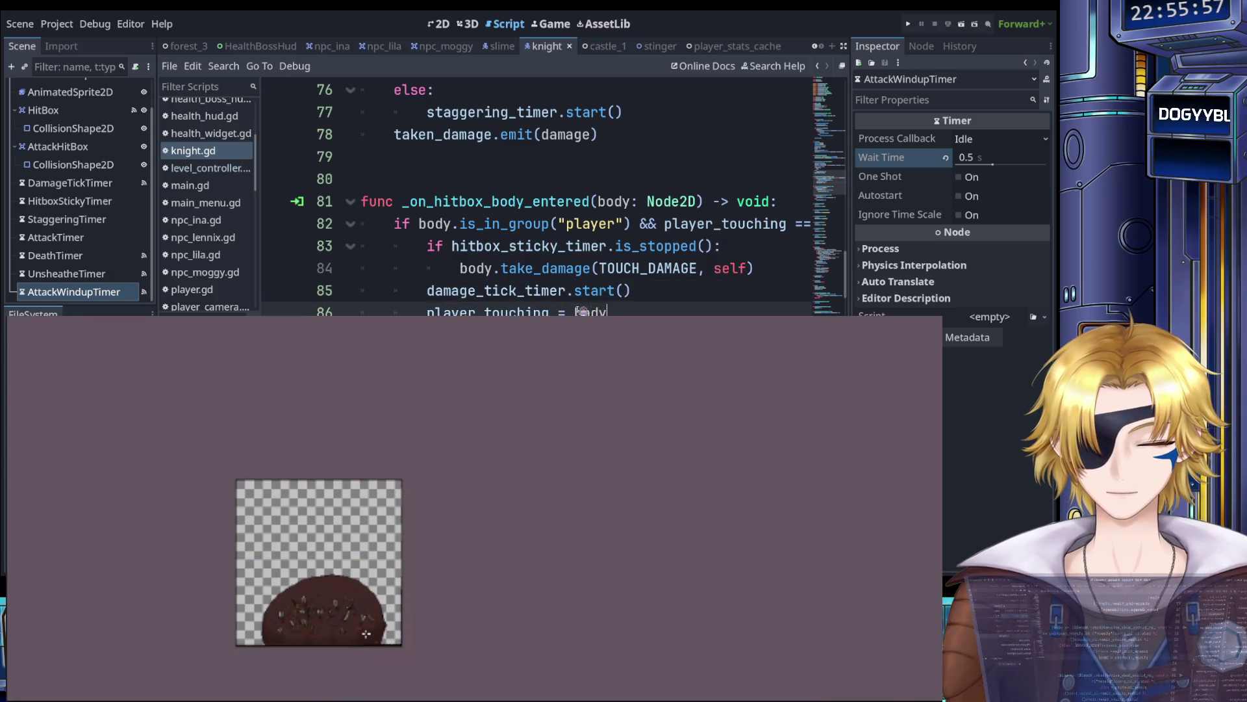
scroll(562, 301, down, 1)
scroll(563, 300, down, 3)
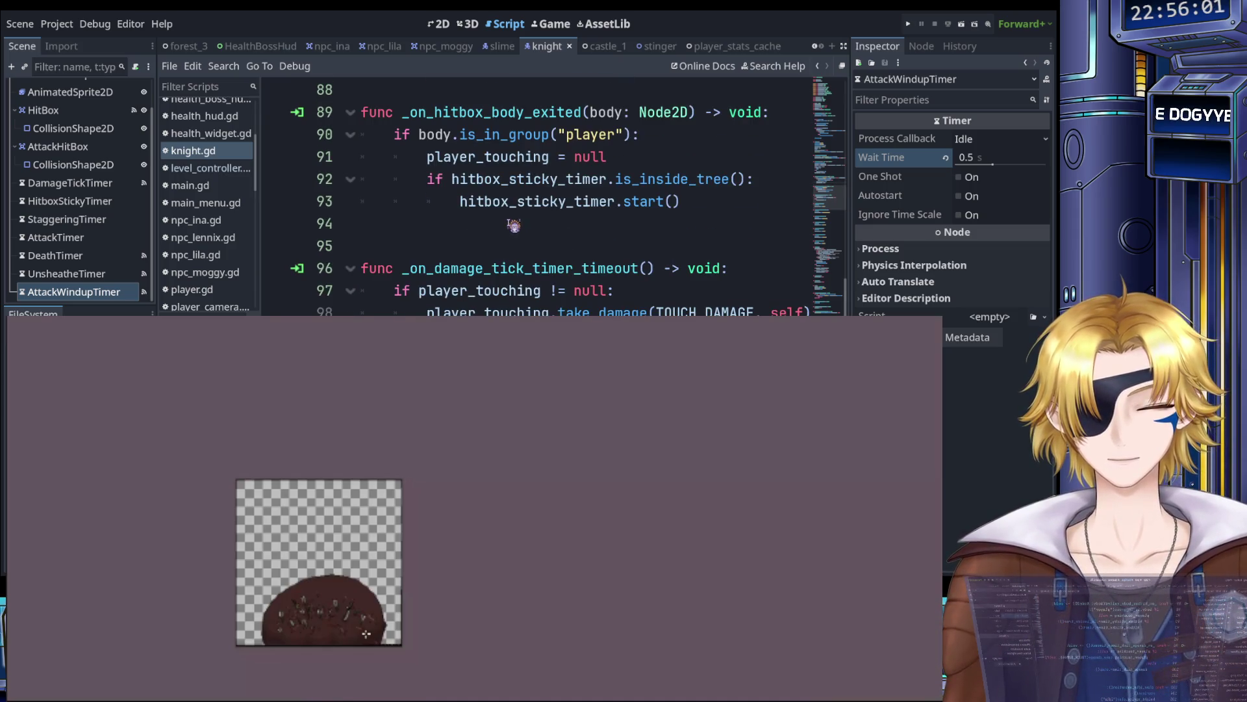
click(512, 225)
scroll(513, 226, down, 1)
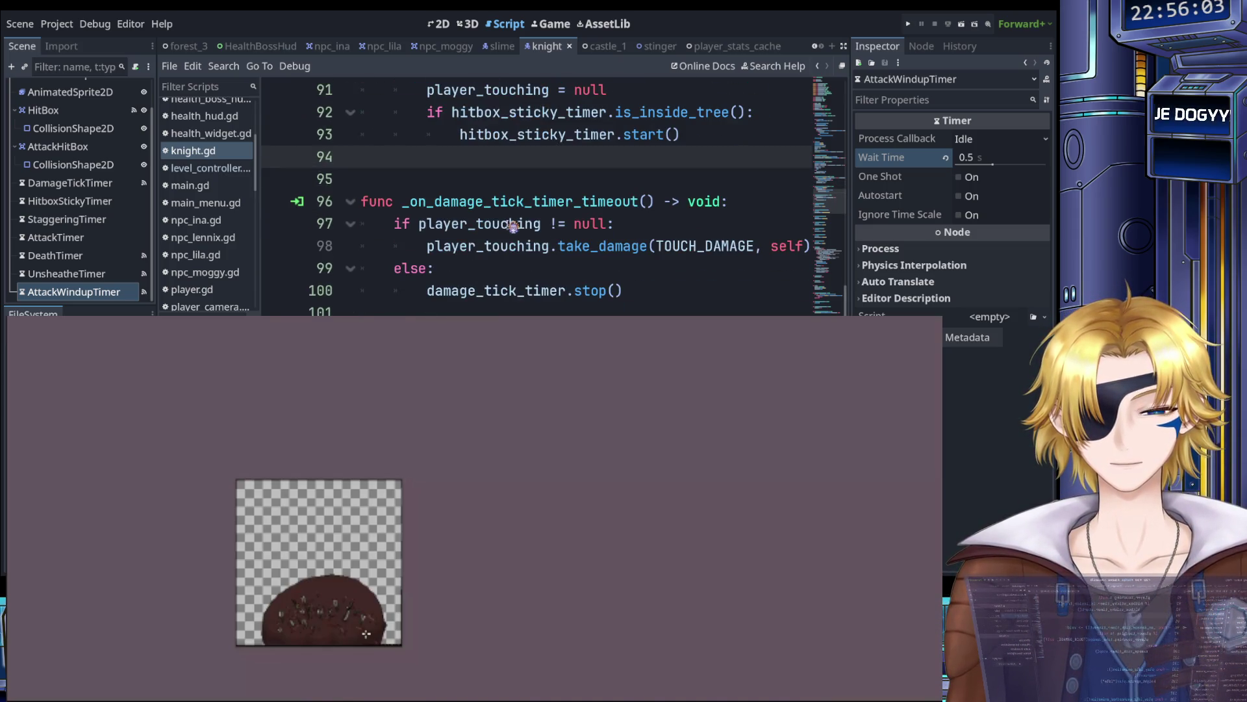
scroll(513, 226, down, 4)
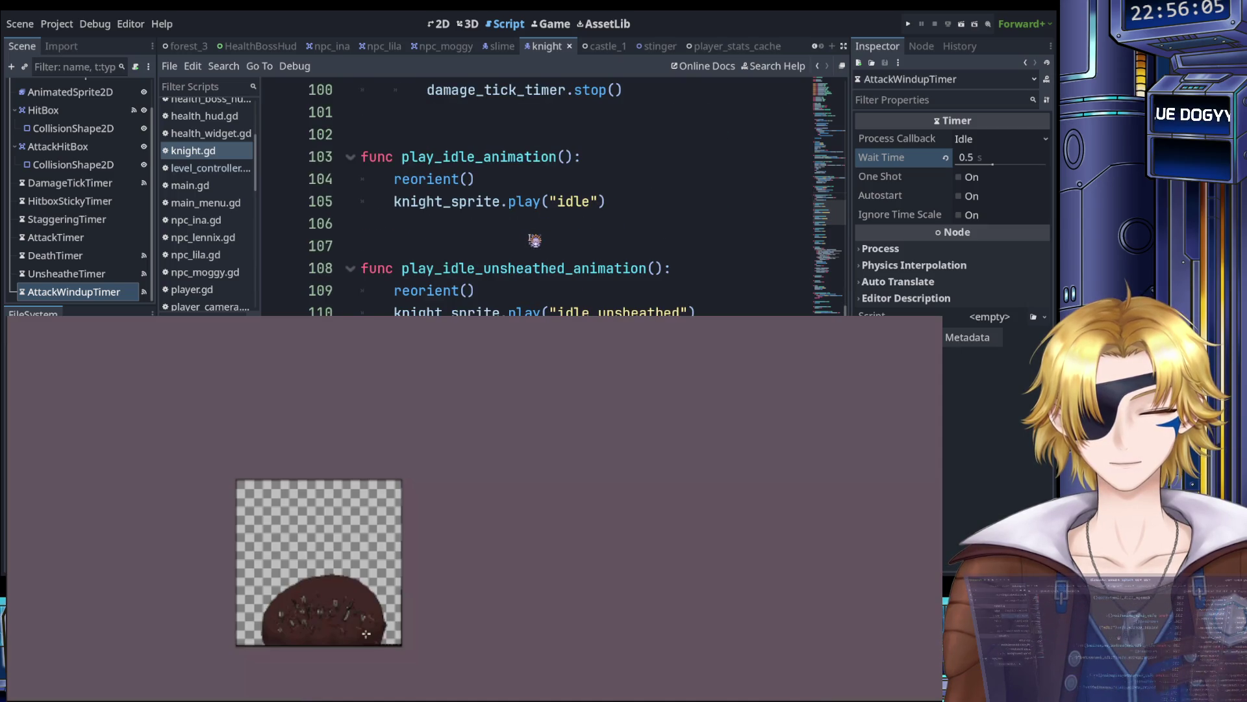
scroll(534, 235, down, 11)
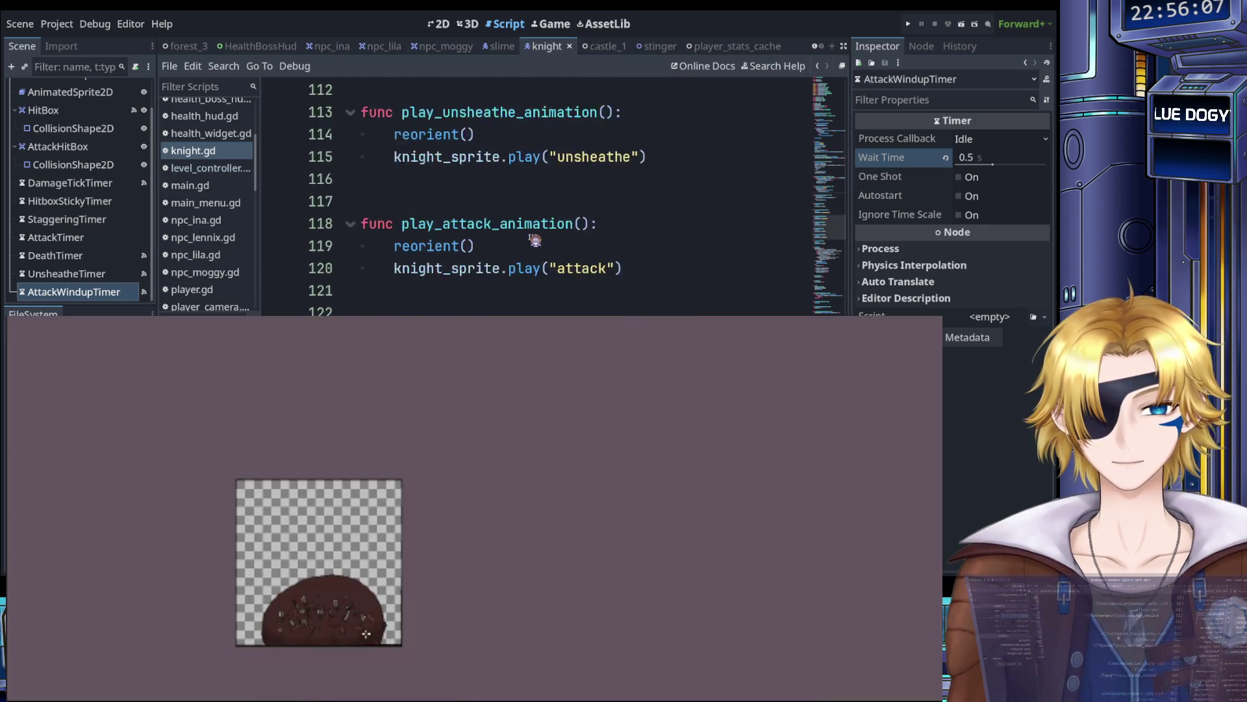
scroll(534, 243, down, 13)
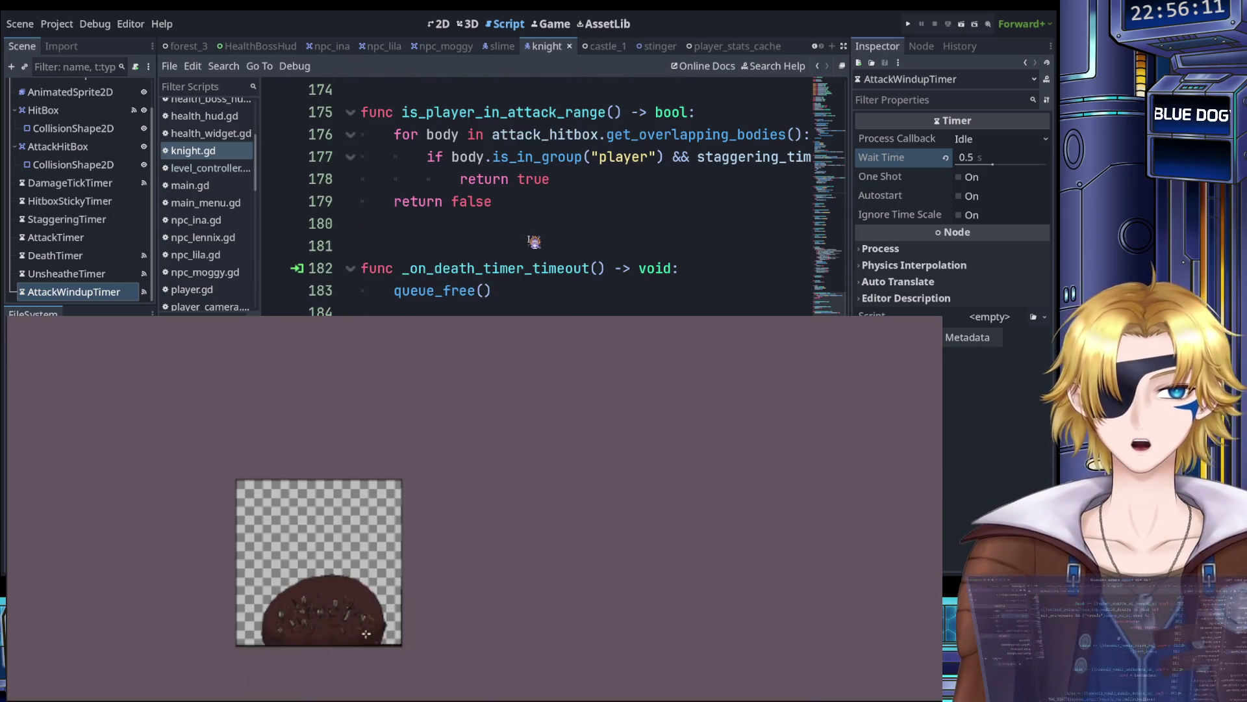
scroll(534, 242, up, 3)
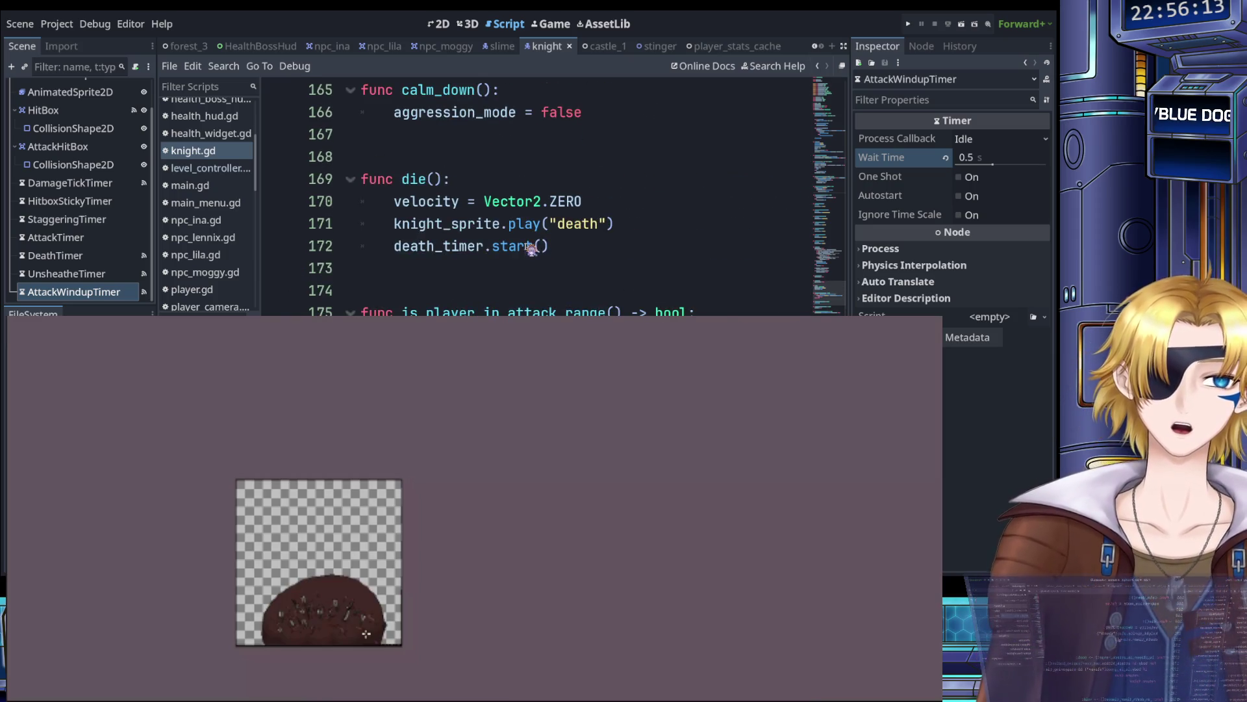
scroll(527, 246, up, 16)
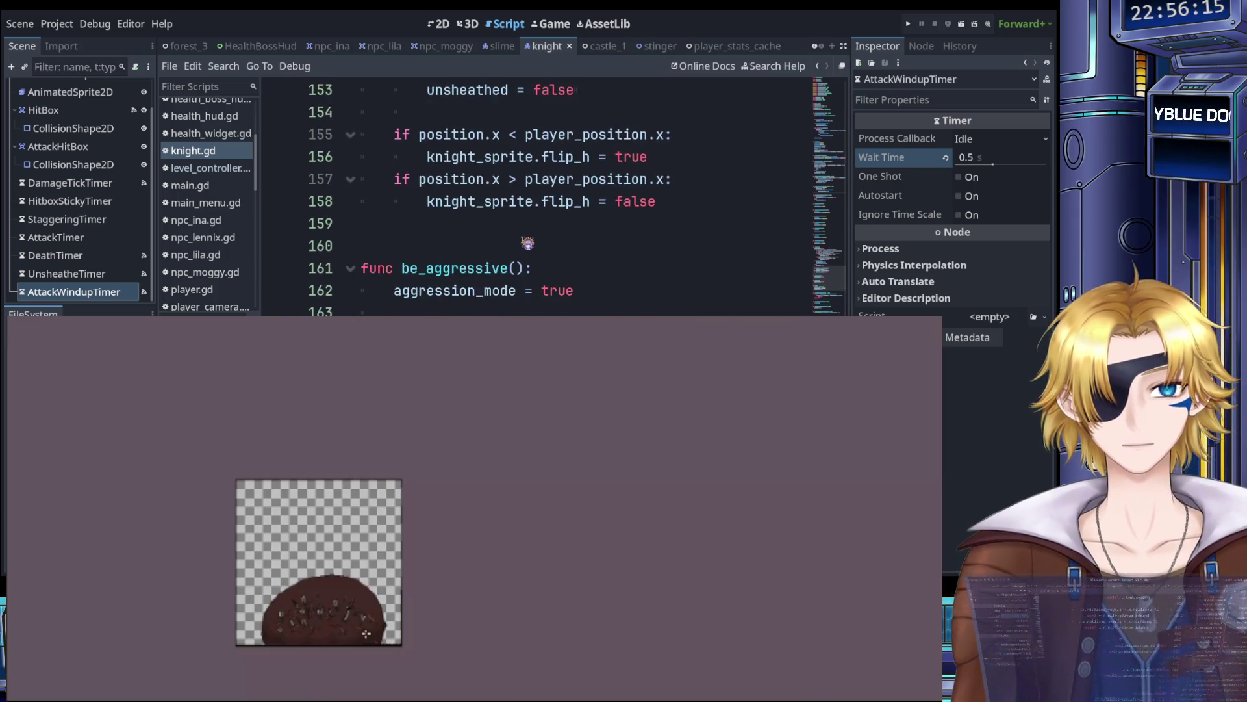
scroll(527, 242, up, 18)
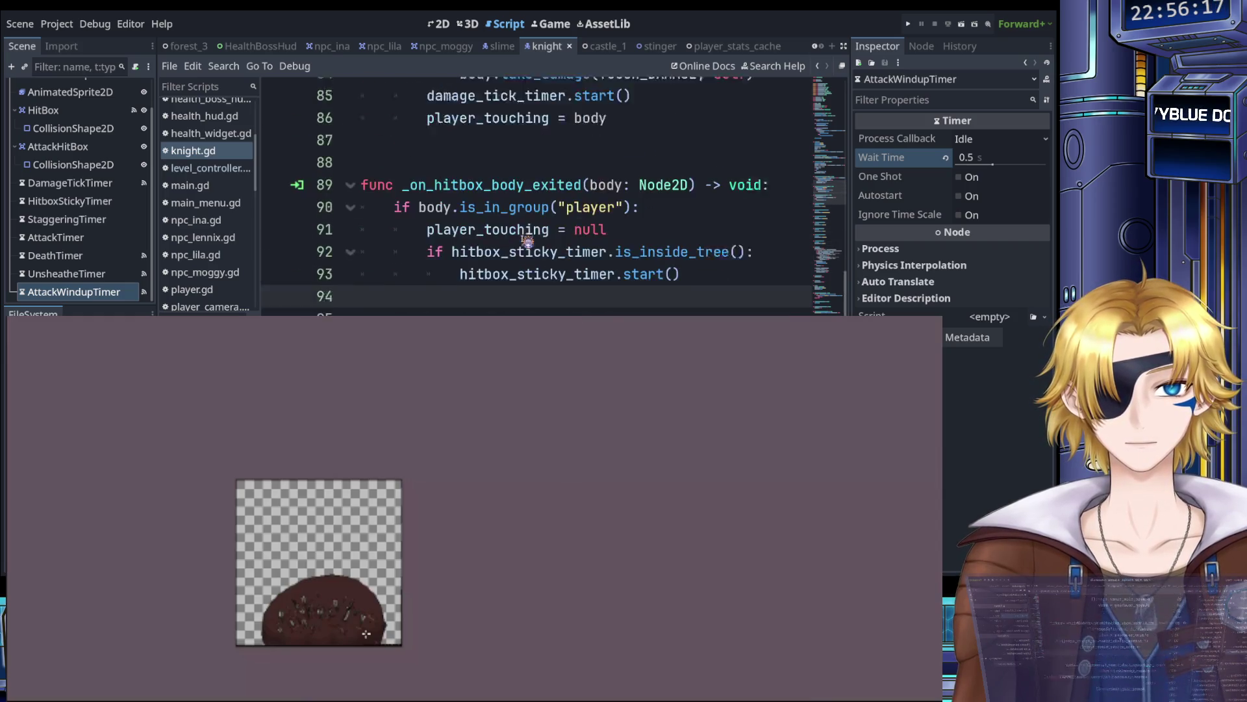
scroll(527, 241, up, 4)
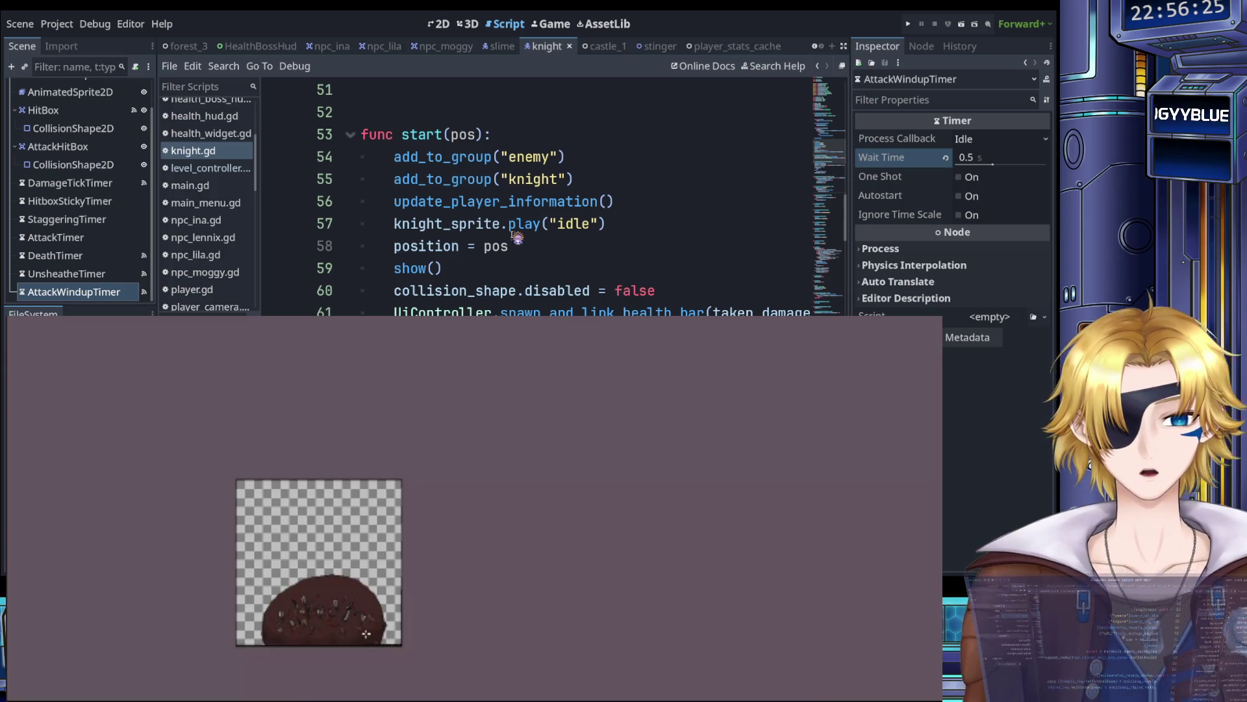
scroll(515, 242, down, 9)
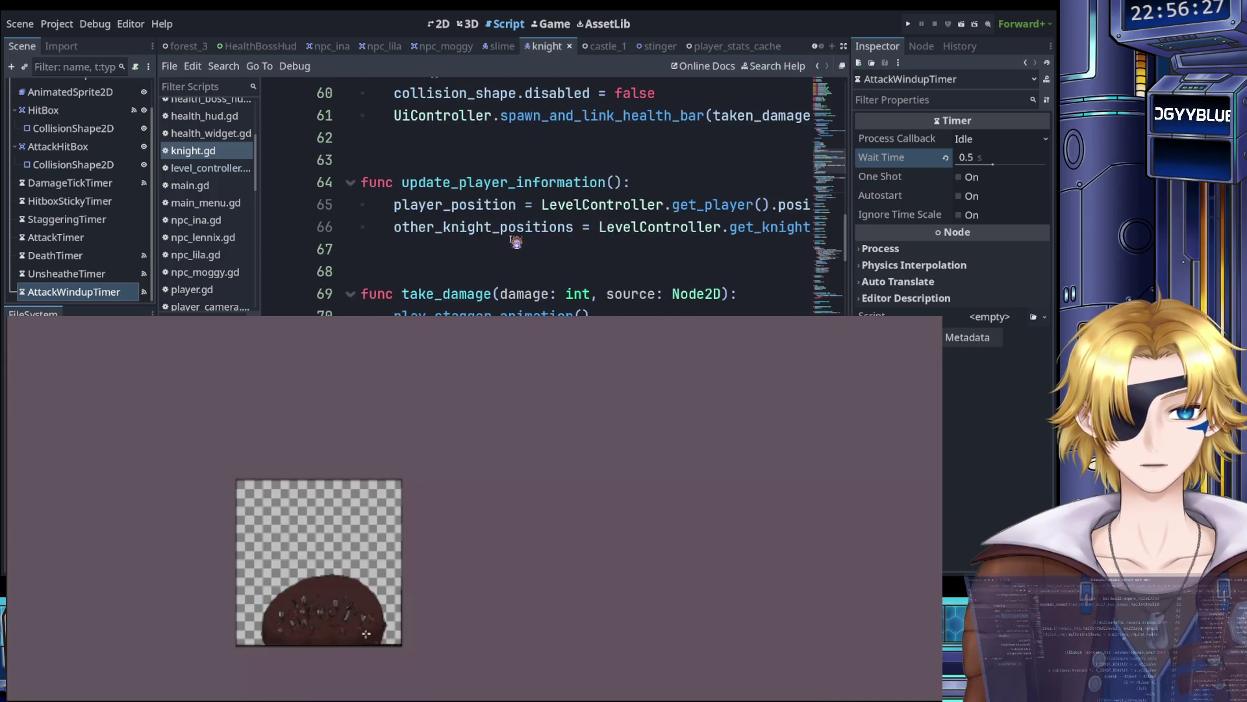
scroll(516, 243, down, 19)
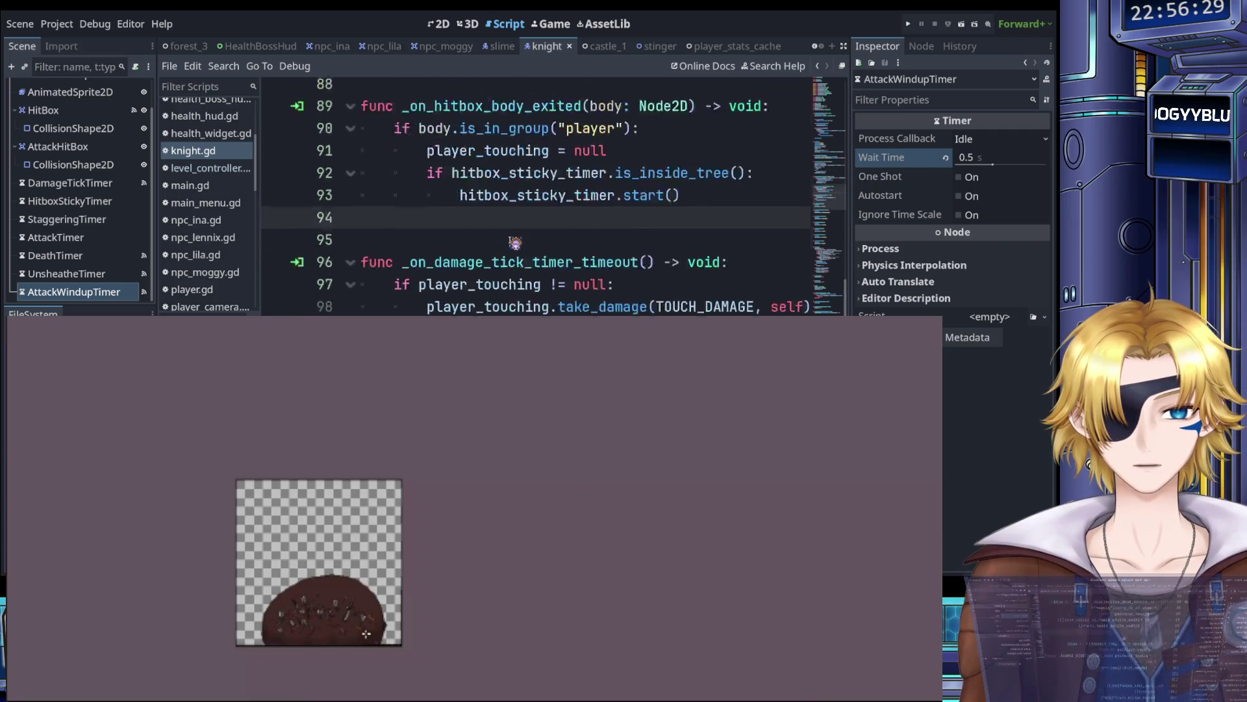
scroll(519, 249, down, 13)
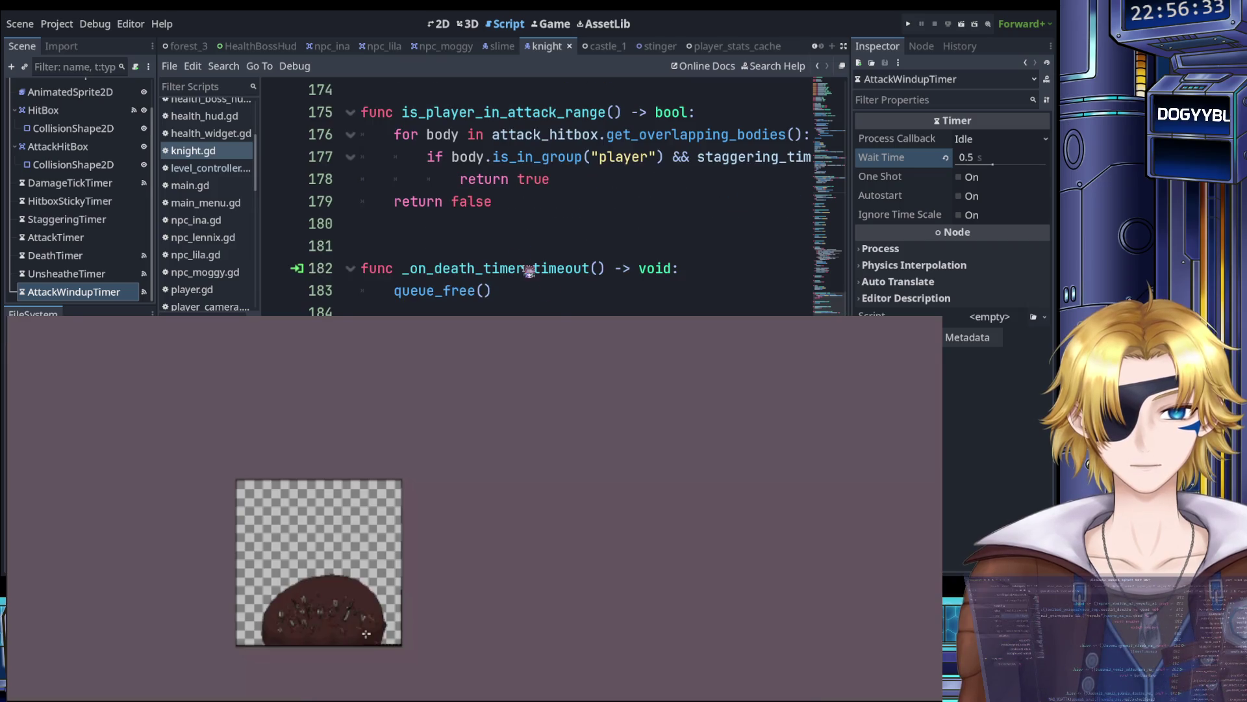
scroll(519, 249, right, 3)
scroll(519, 249, left, 3)
scroll(519, 249, up, 6)
scroll(519, 249, down, 3)
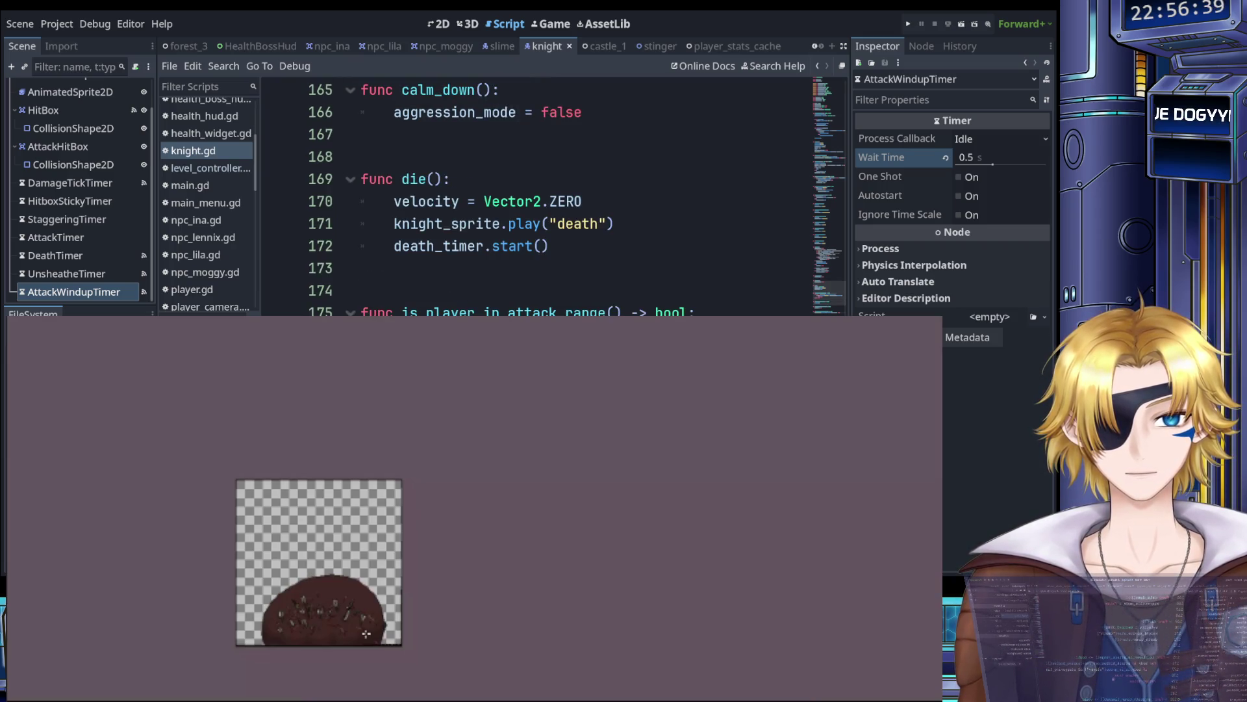
scroll(519, 249, up, 13)
scroll(519, 249, up, 11)
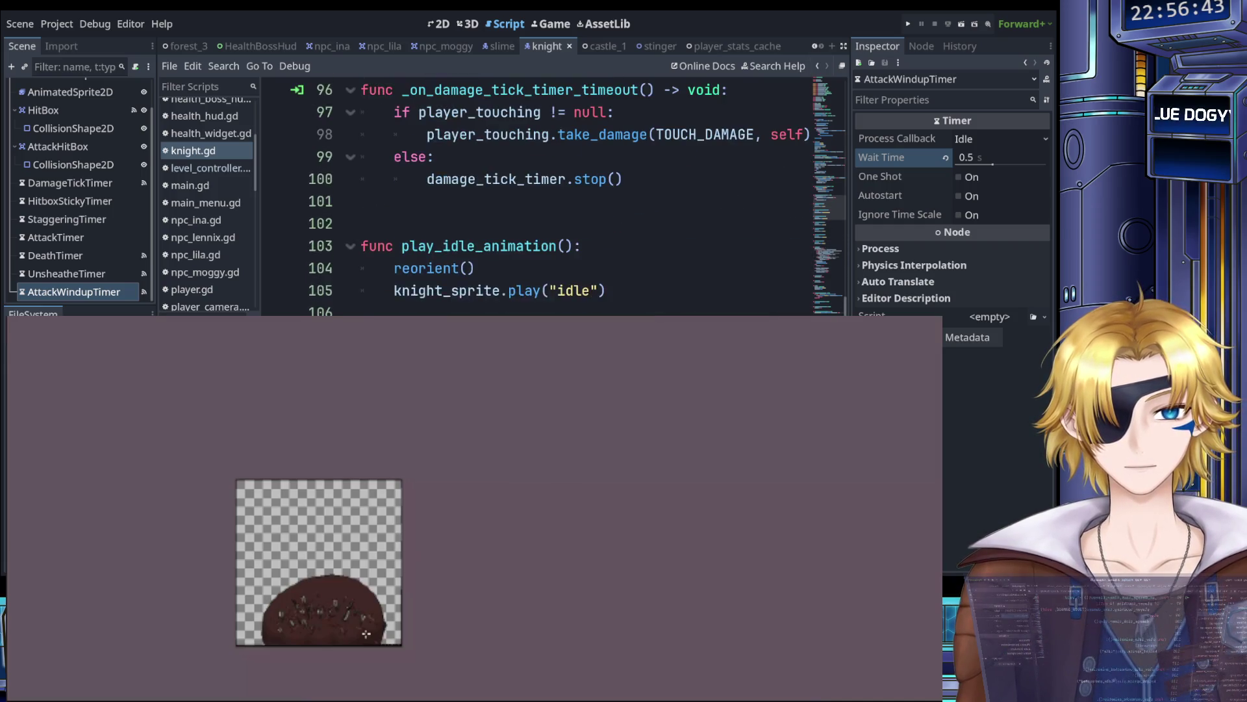
scroll(519, 249, up, 4)
scroll(519, 249, up, 5)
scroll(519, 249, down, 3)
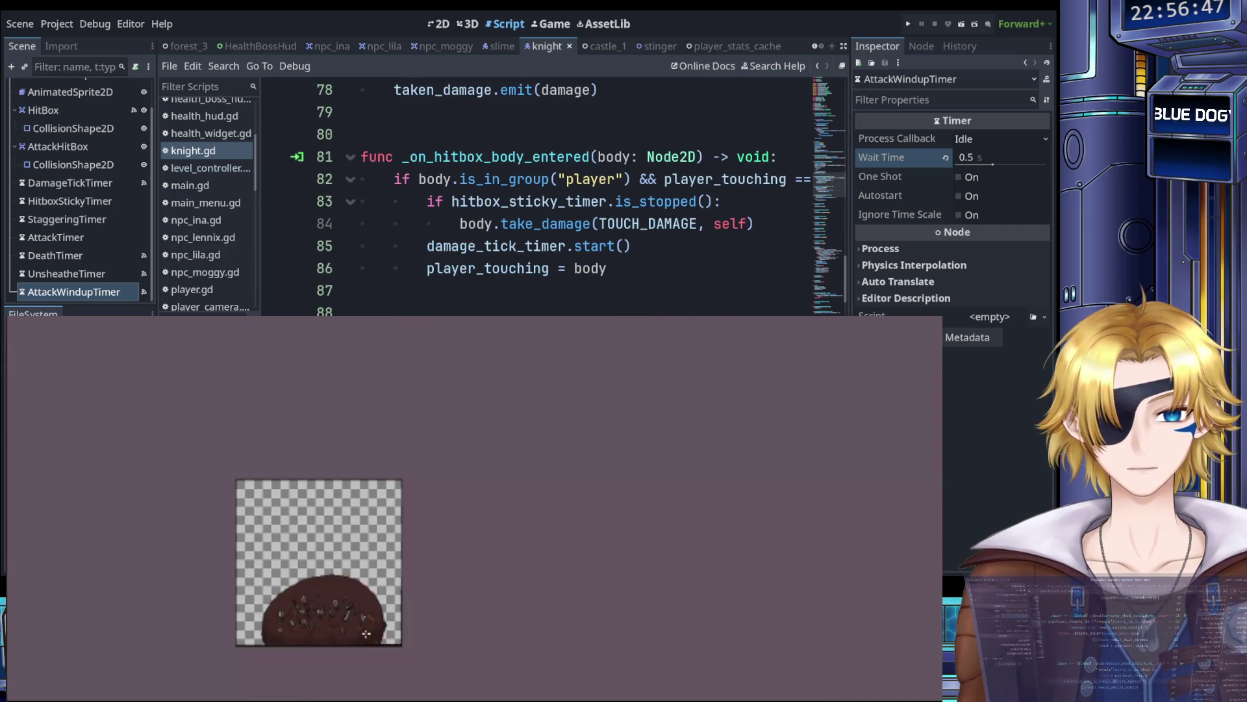
scroll(519, 249, down, 1)
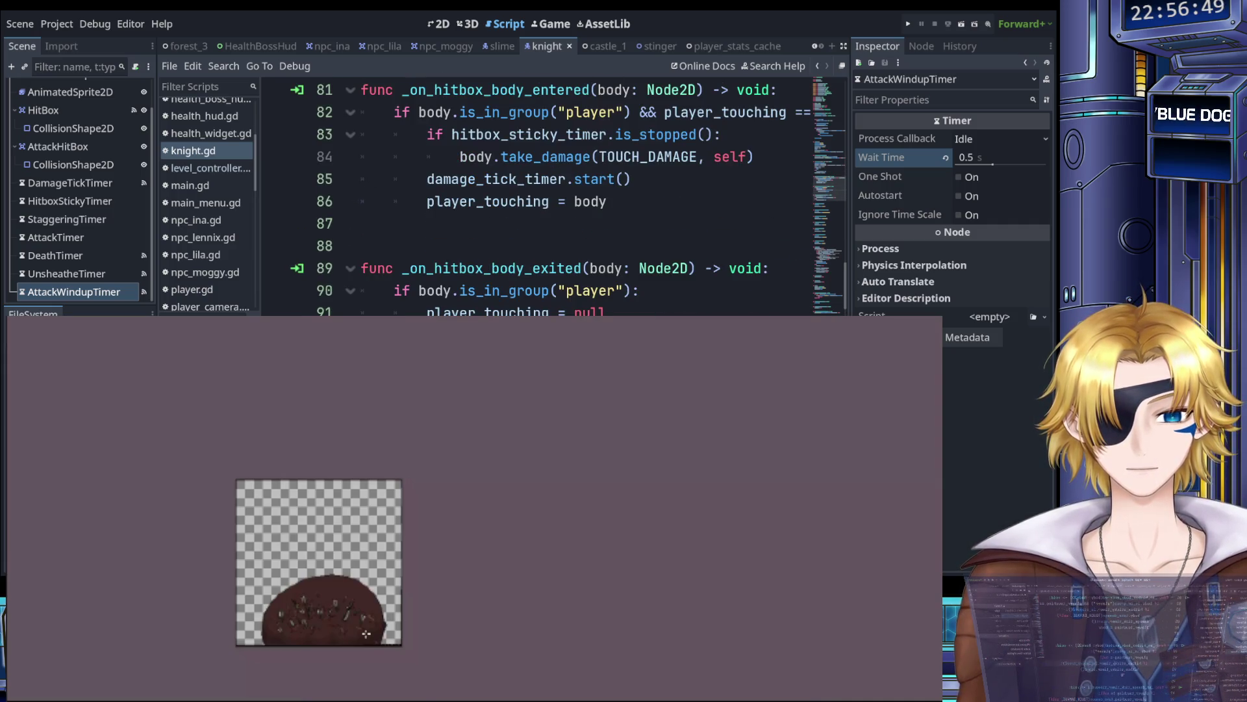
scroll(552, 201, right, 2)
scroll(552, 201, left, 2)
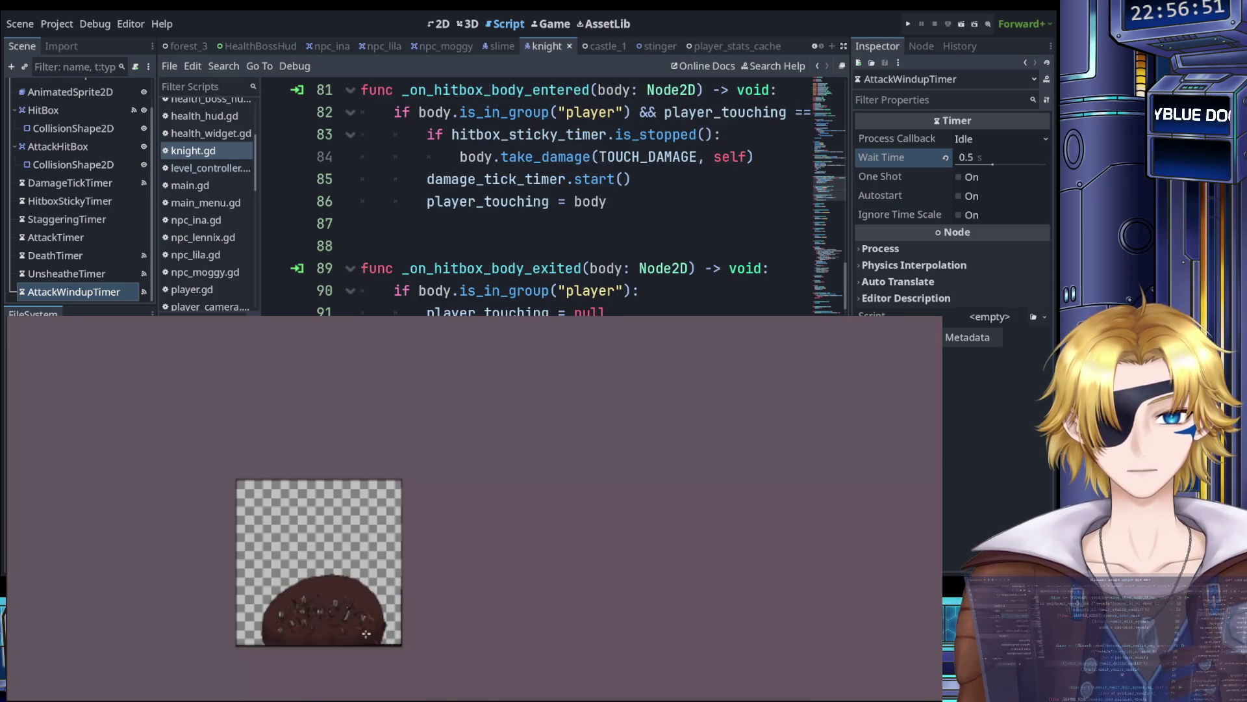
scroll(568, 199, up, 1)
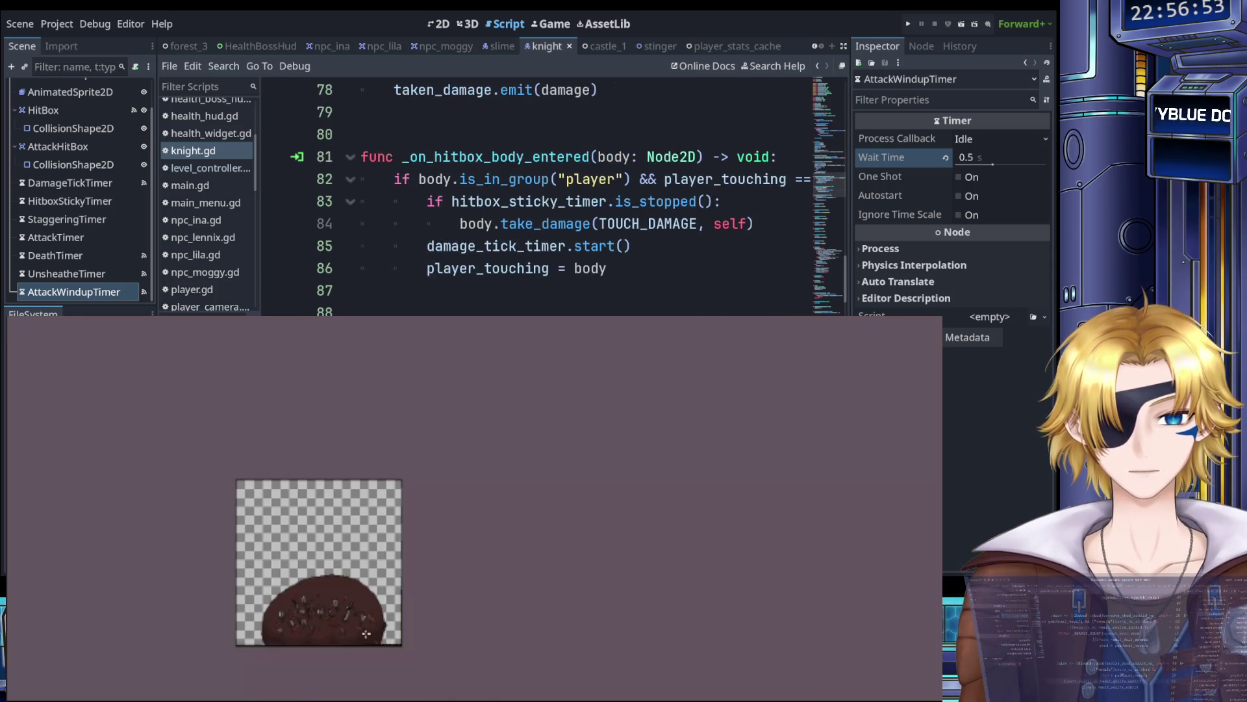
scroll(568, 199, up, 1)
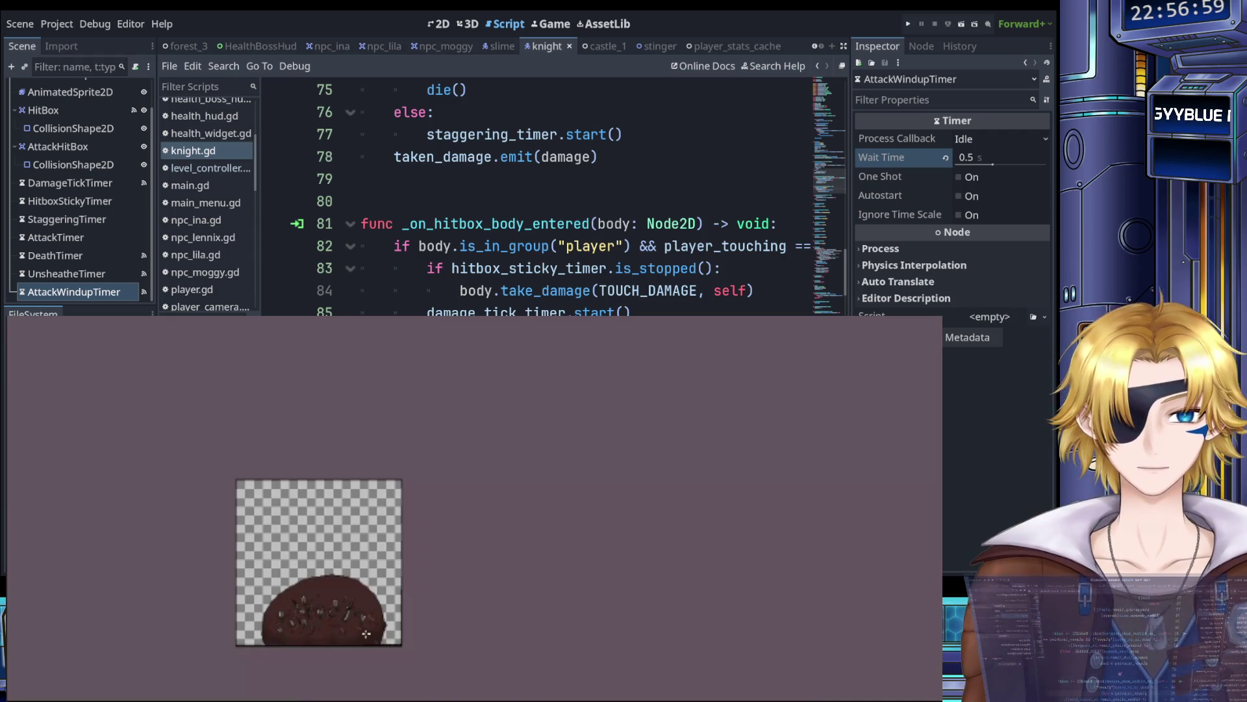
scroll(568, 199, up, 1)
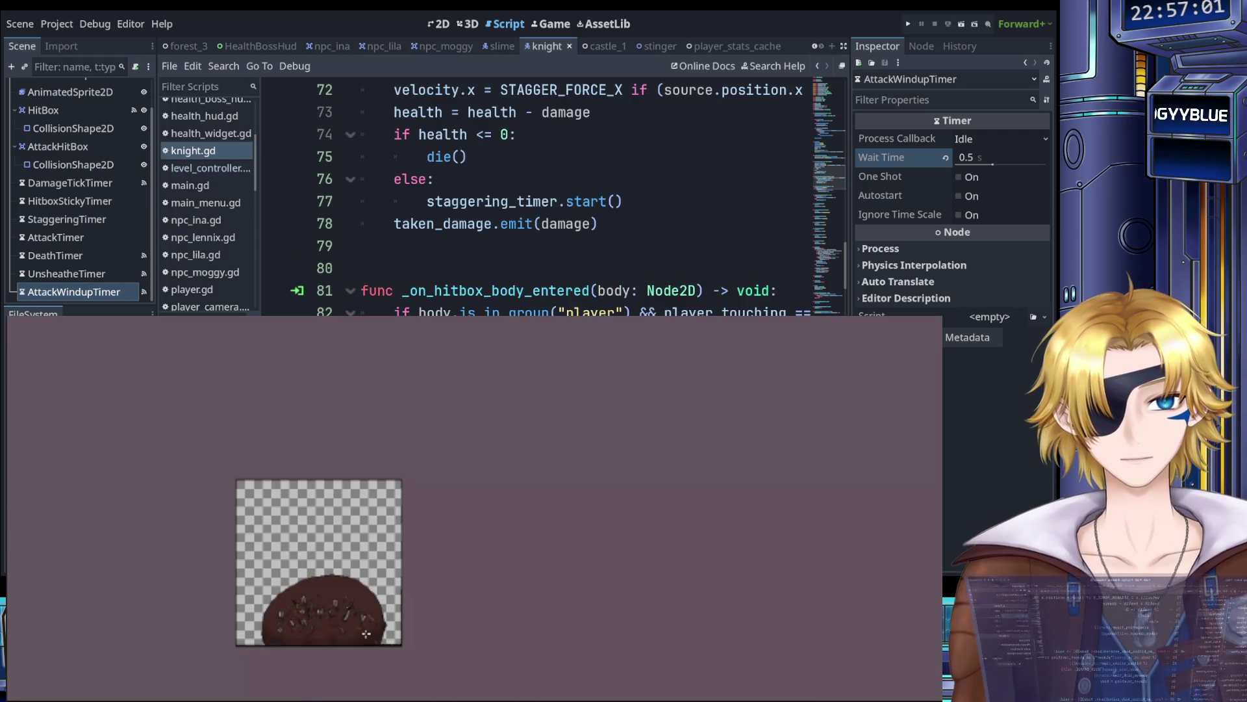
scroll(568, 199, up, 2)
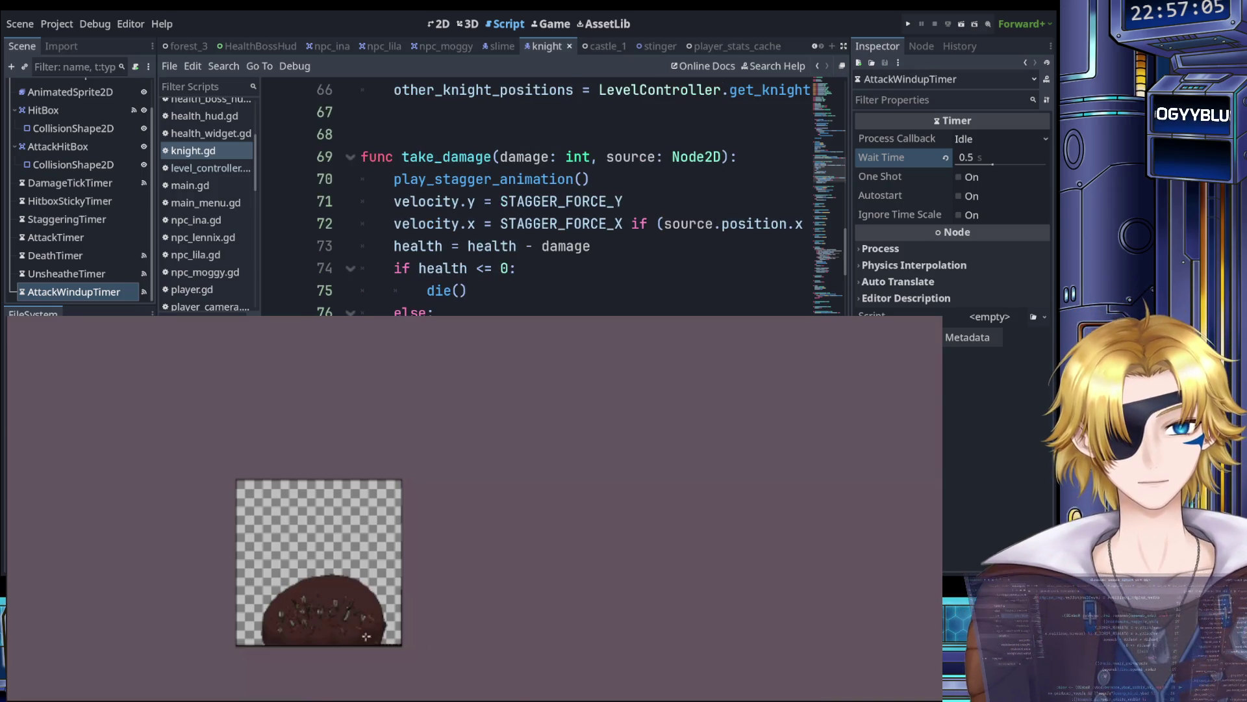
Step: Zoom in on the bear sprite's feet and draw a yellow curved mark on one foot
scroll(354, 631, up, 2)
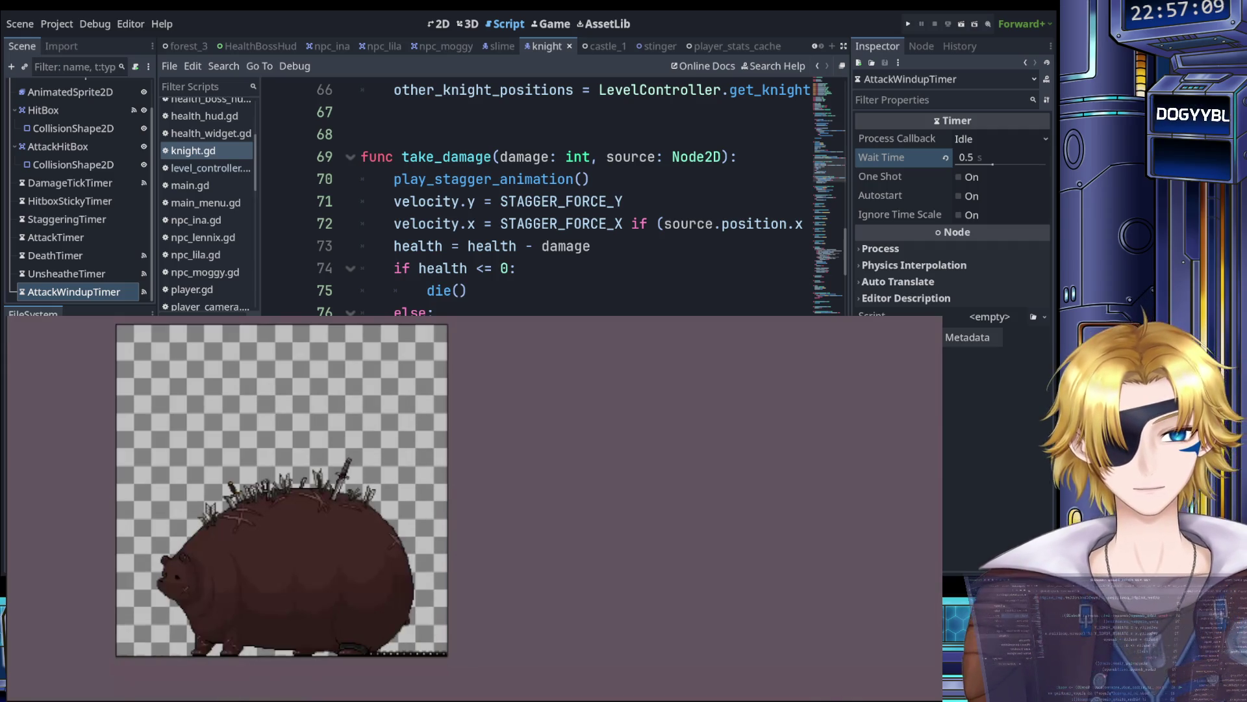
scroll(206, 660, up, 5)
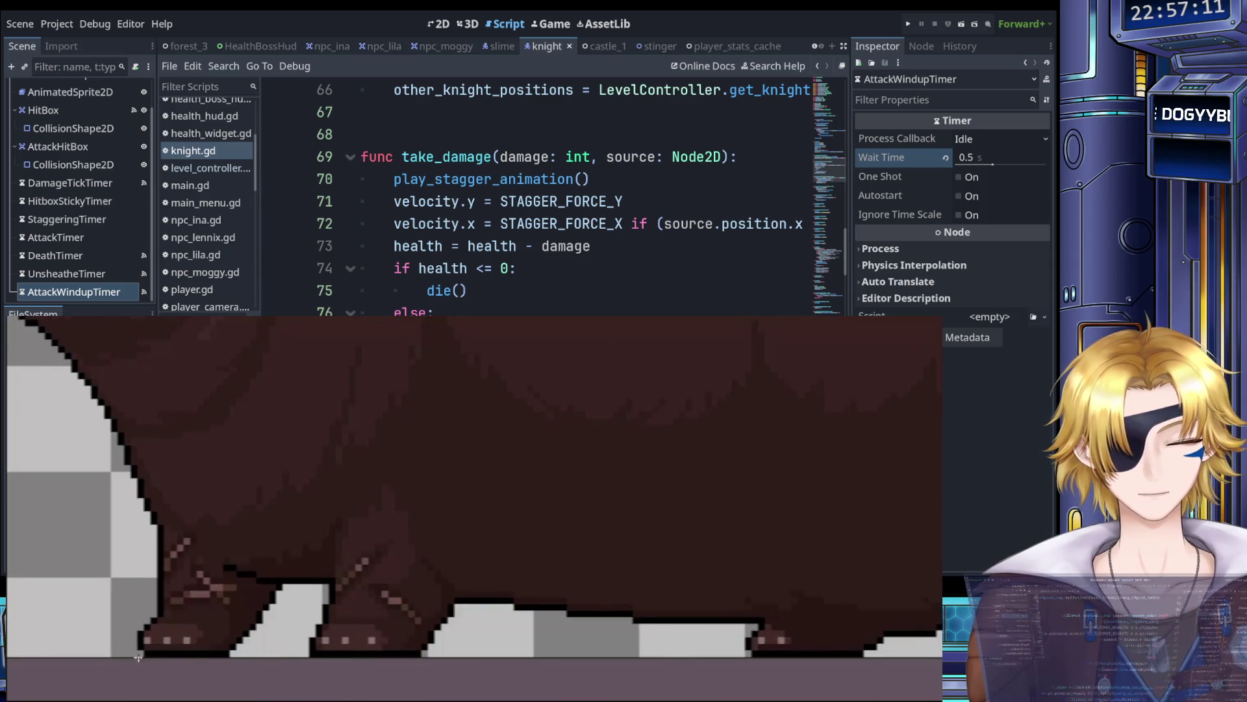
scroll(137, 655, up, 4)
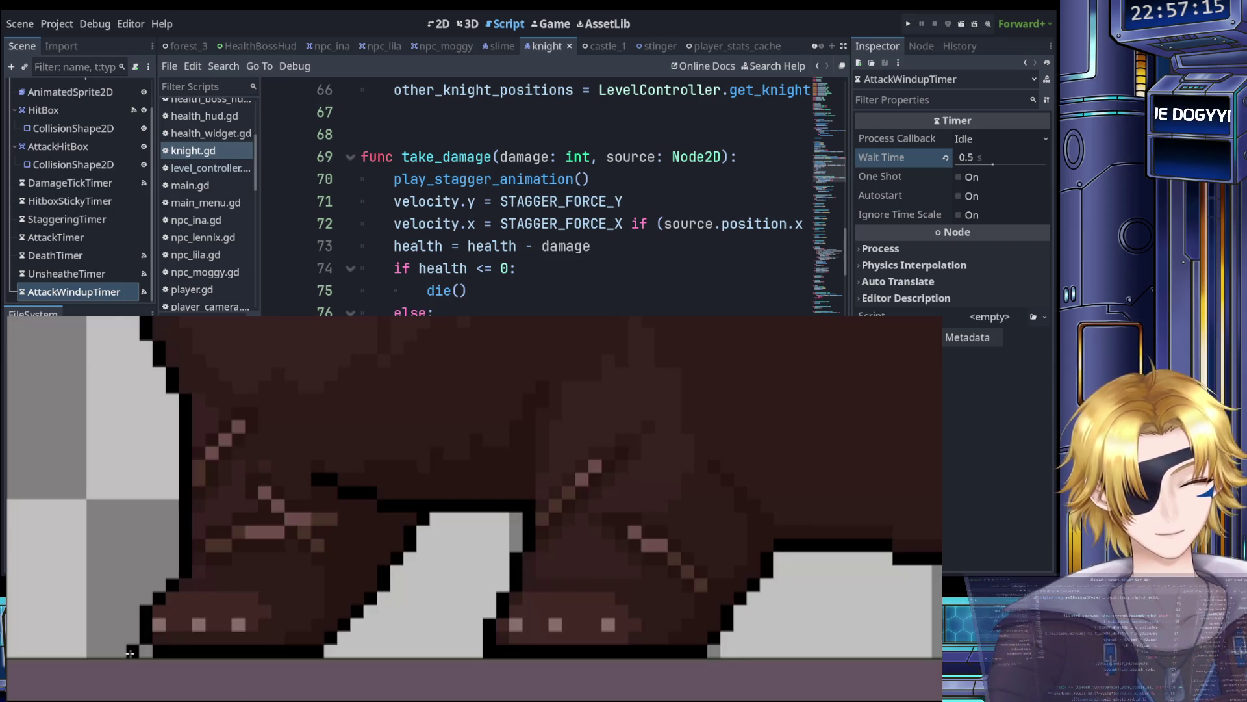
scroll(189, 675, down, 3)
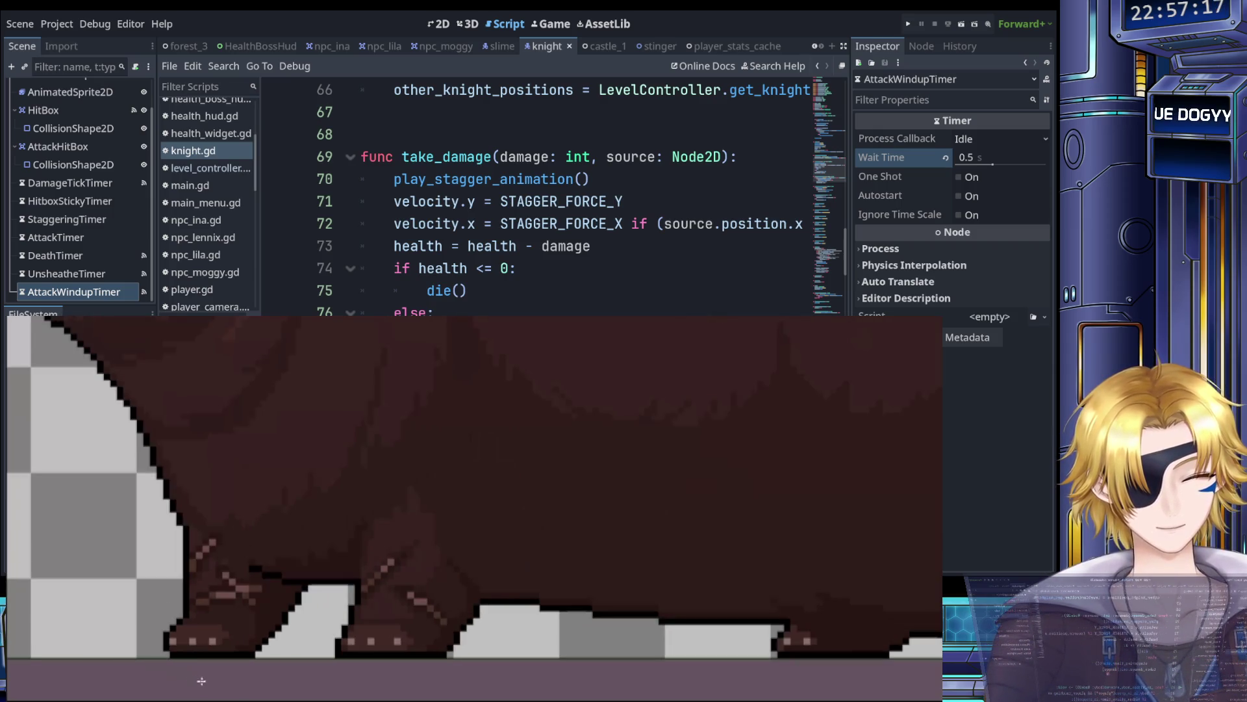
scroll(201, 684, down, 2)
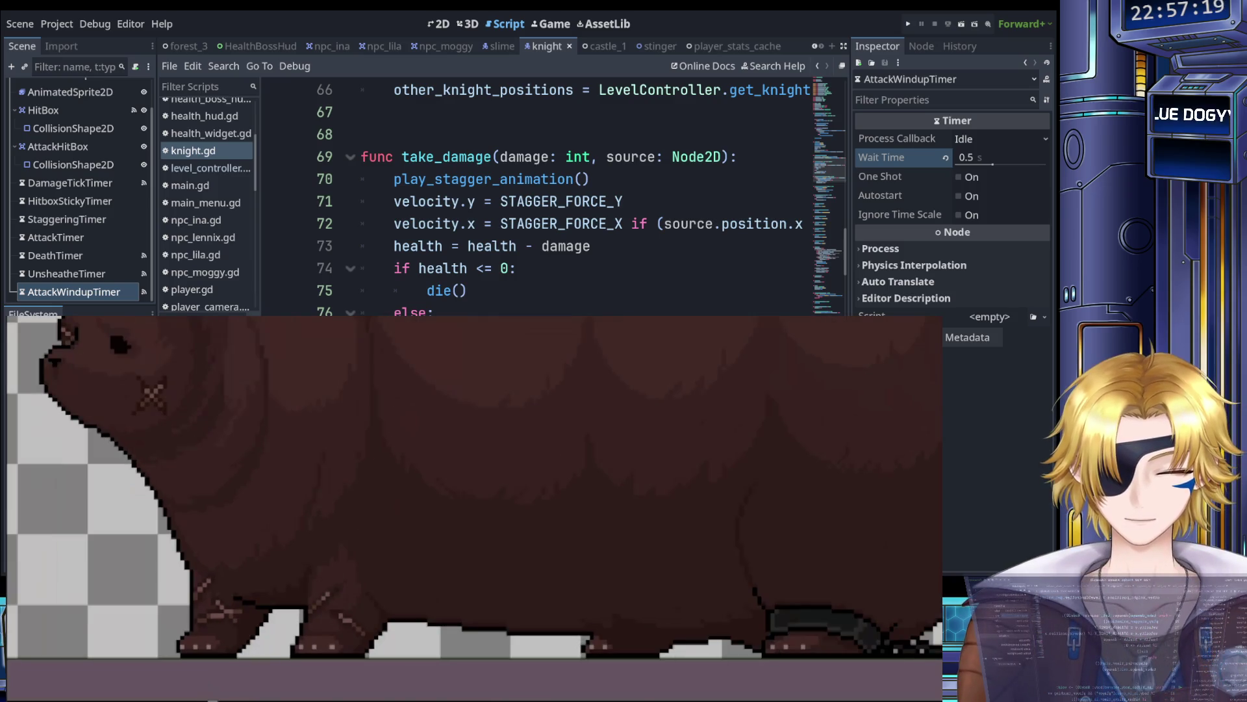
scroll(232, 682, down, 2)
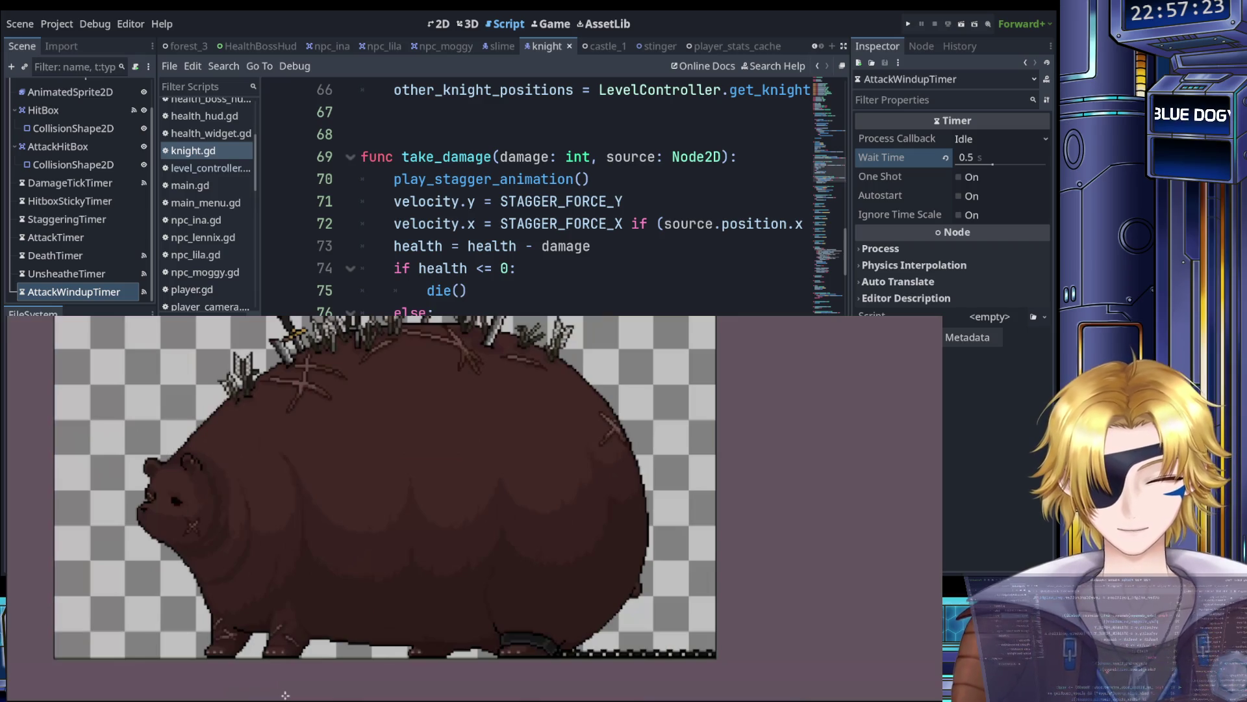
scroll(257, 682, up, 5)
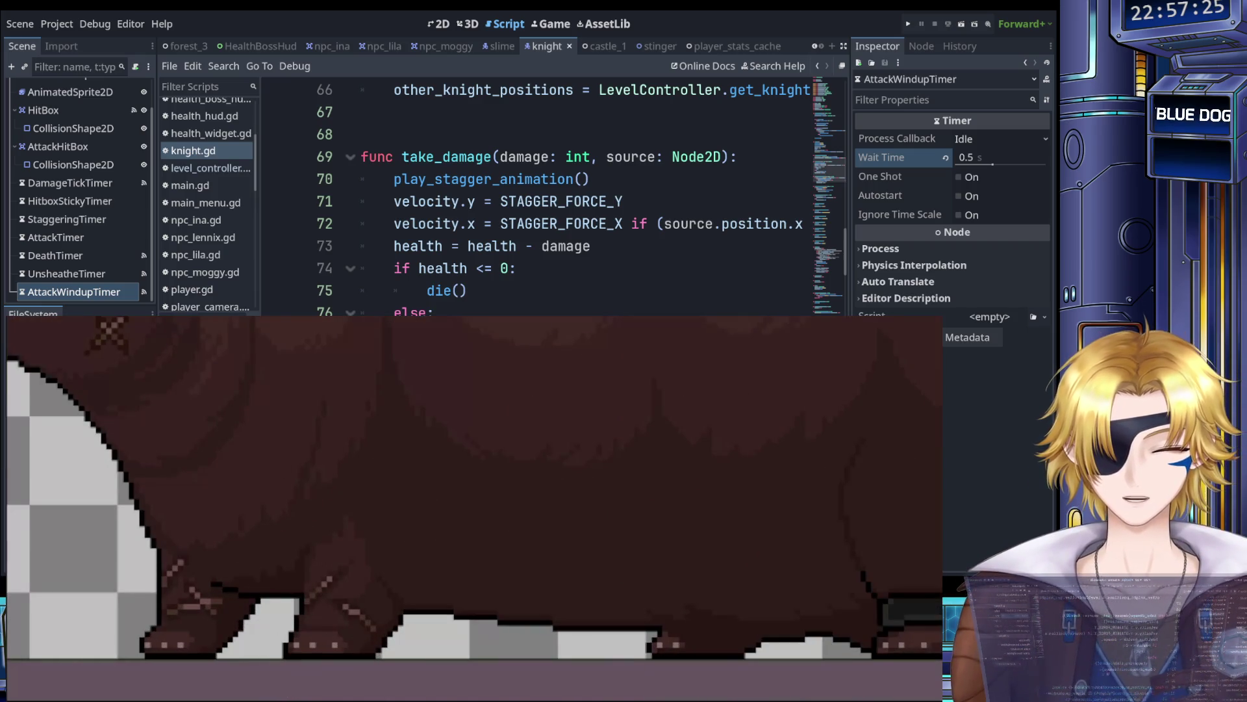
scroll(134, 651, up, 2)
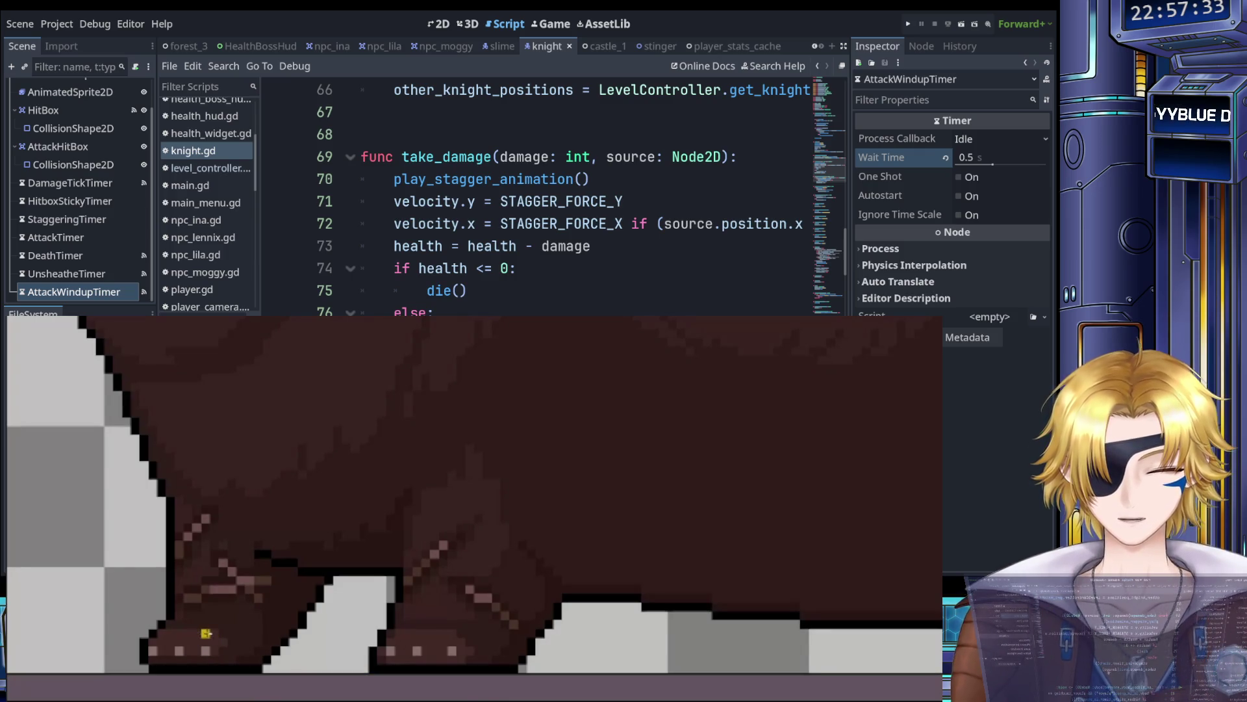
mouse_move(201, 633)
mouse_down()
mouse_move(189, 643)
mouse_move(198, 662)
mouse_up()
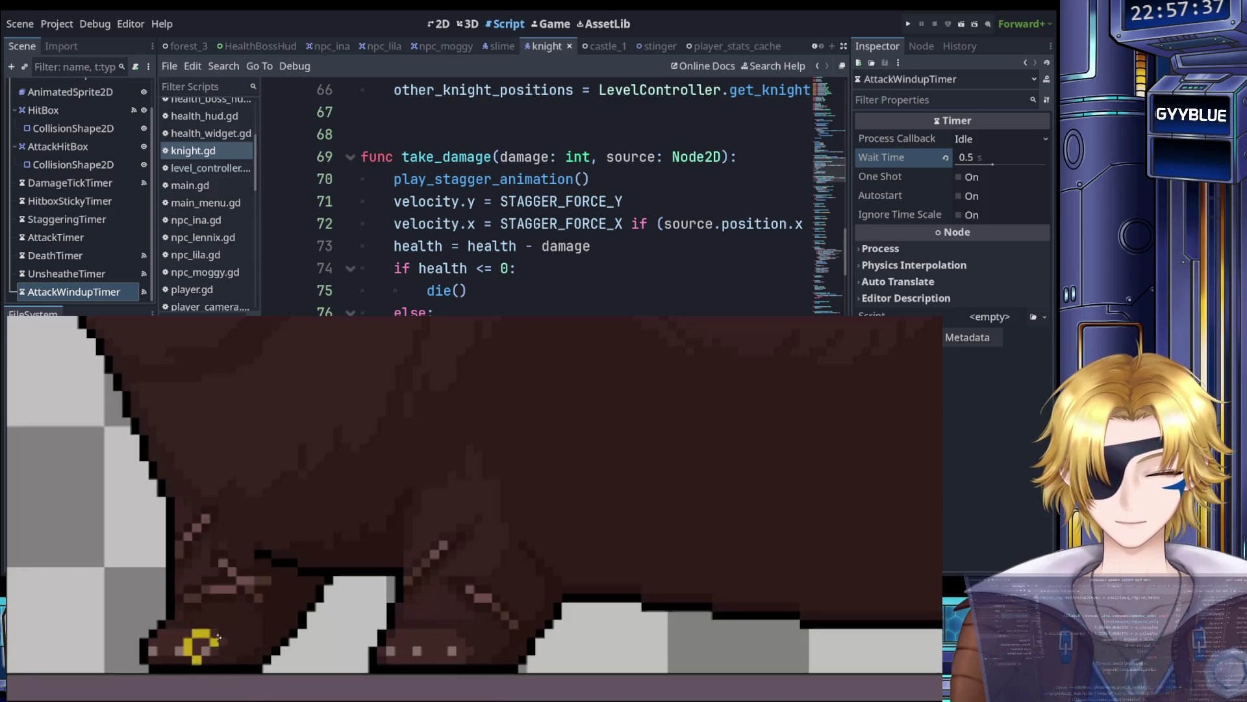
Step: Extend, erase and redraw the yellow pixels into a small C-shaped ring on the bear's left foot
drag(221, 643, 221, 658)
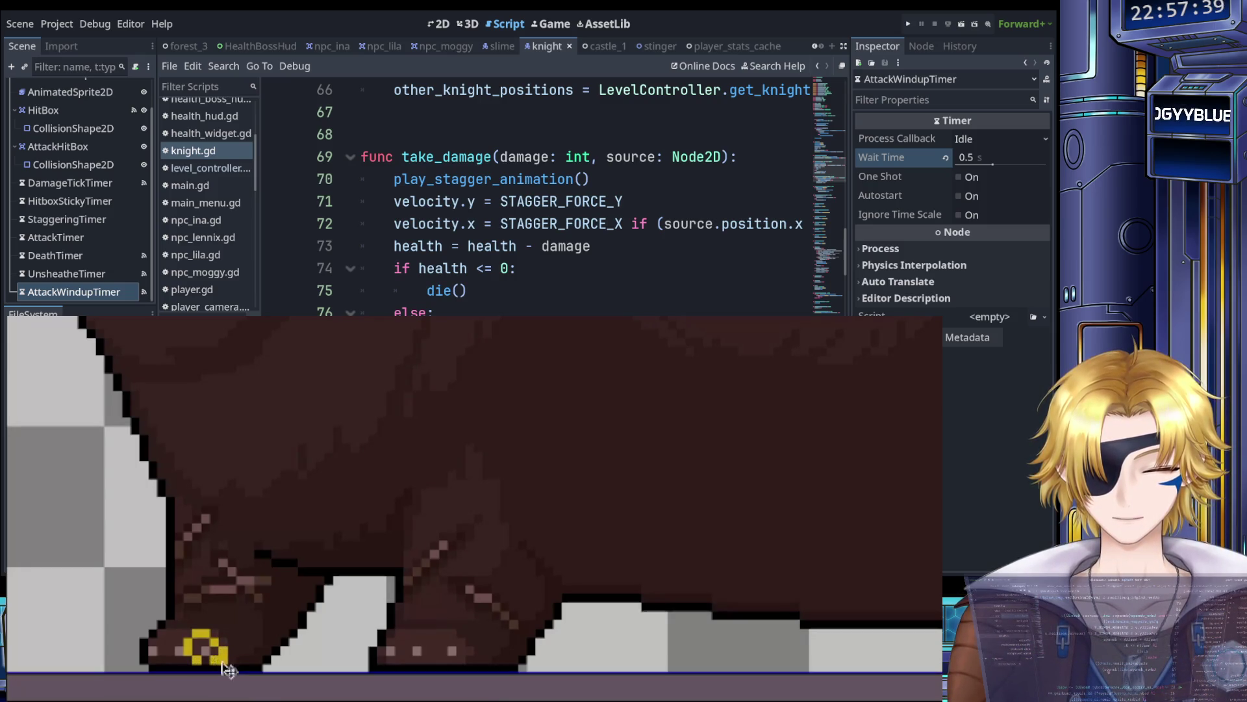
scroll(221, 649, up, 2)
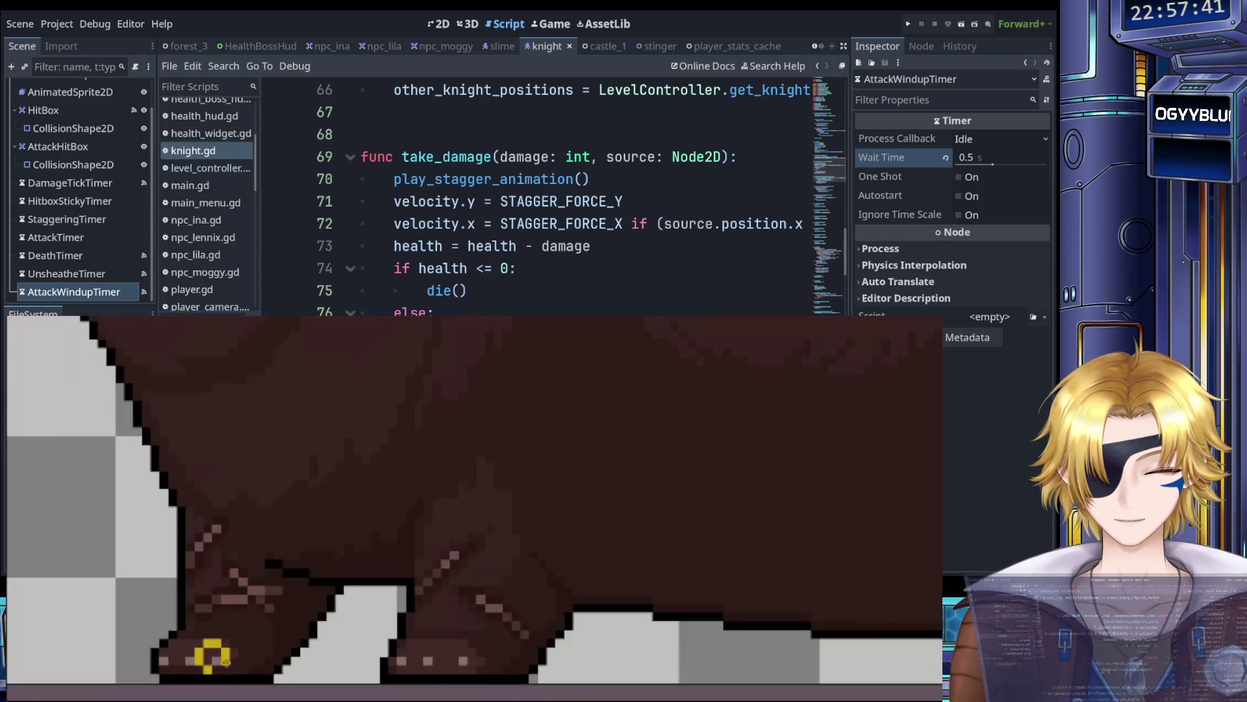
mouse_move(218, 657)
mouse_down()
mouse_move(237, 664)
mouse_move(209, 658)
mouse_move(207, 669)
mouse_up()
click(209, 651)
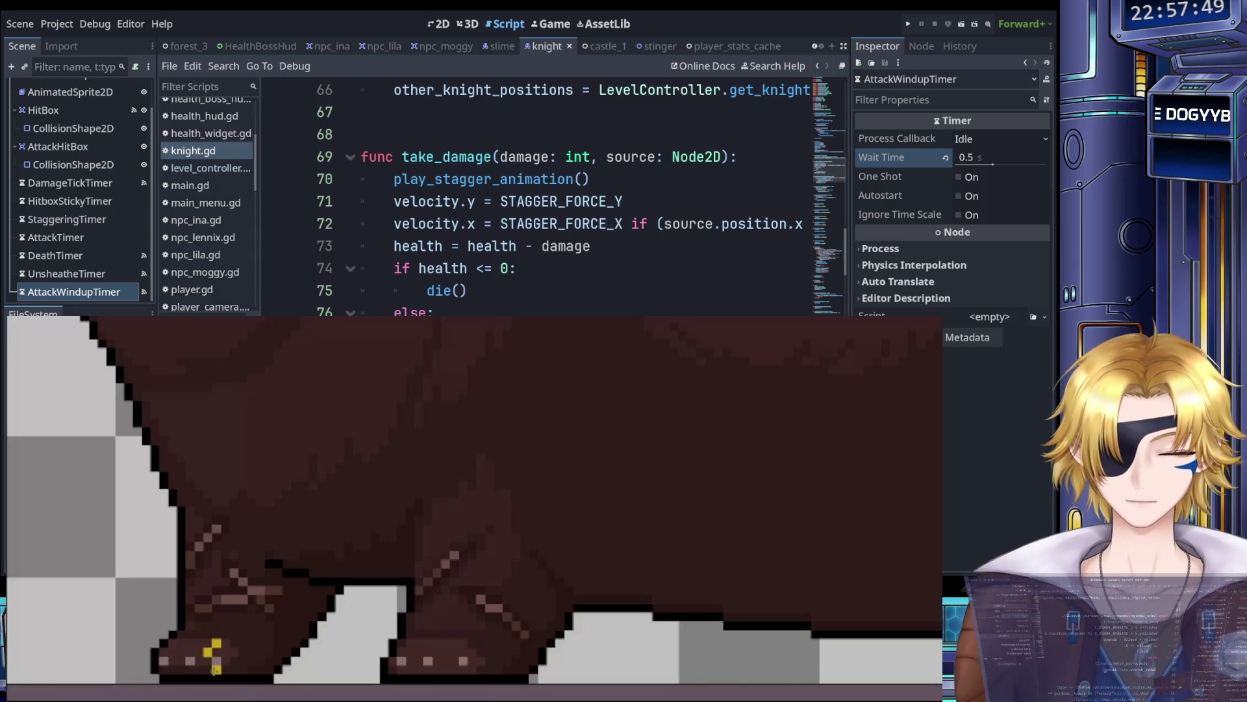
click(211, 666)
drag(235, 653, 227, 646)
scroll(581, 199, up, 4)
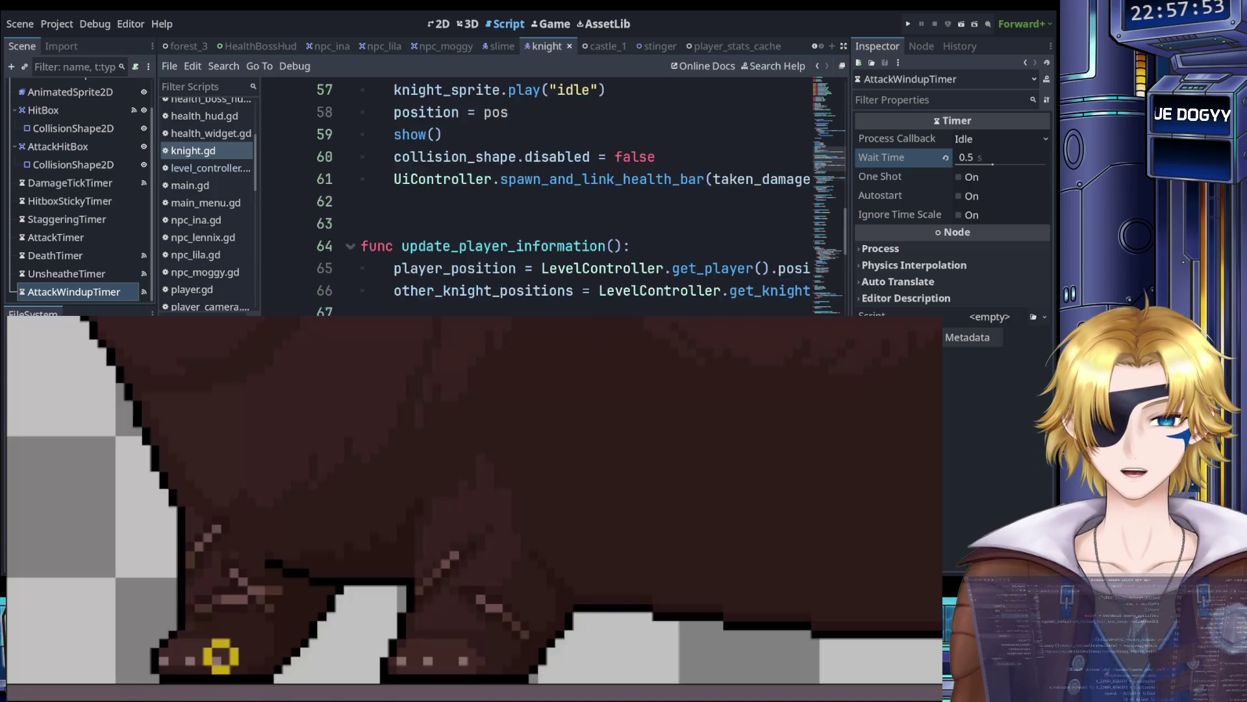
Step: Delete the extra blank line between update_position.emit and 'if not is_on_floor():' in knight.gd
scroll(565, 195, up, 4)
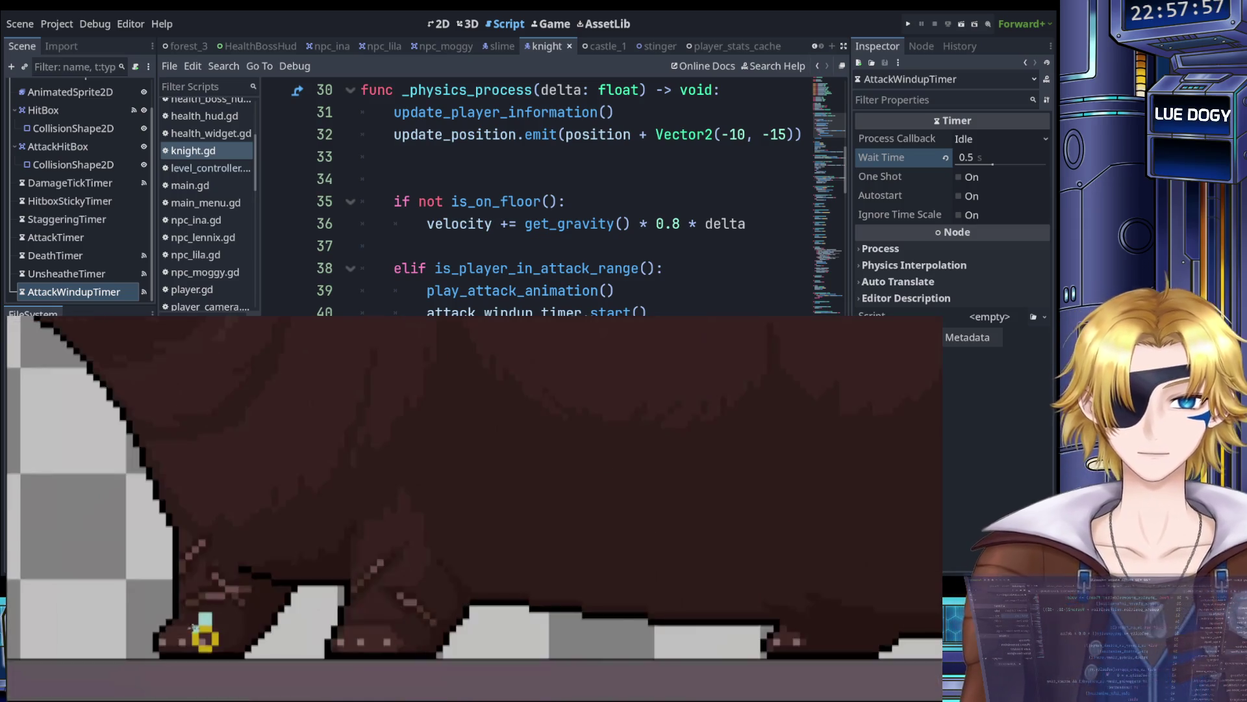
scroll(565, 194, up, 2)
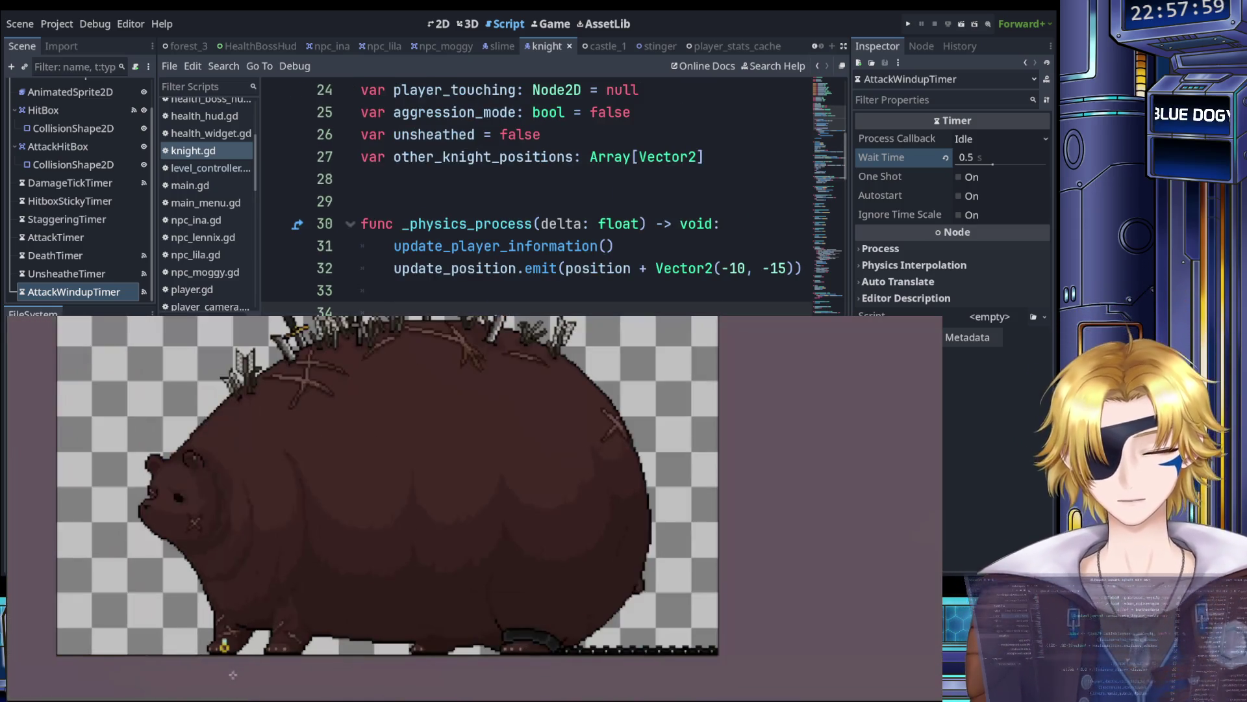
key(BackSpace)
key(BackSpace)
click(495, 268)
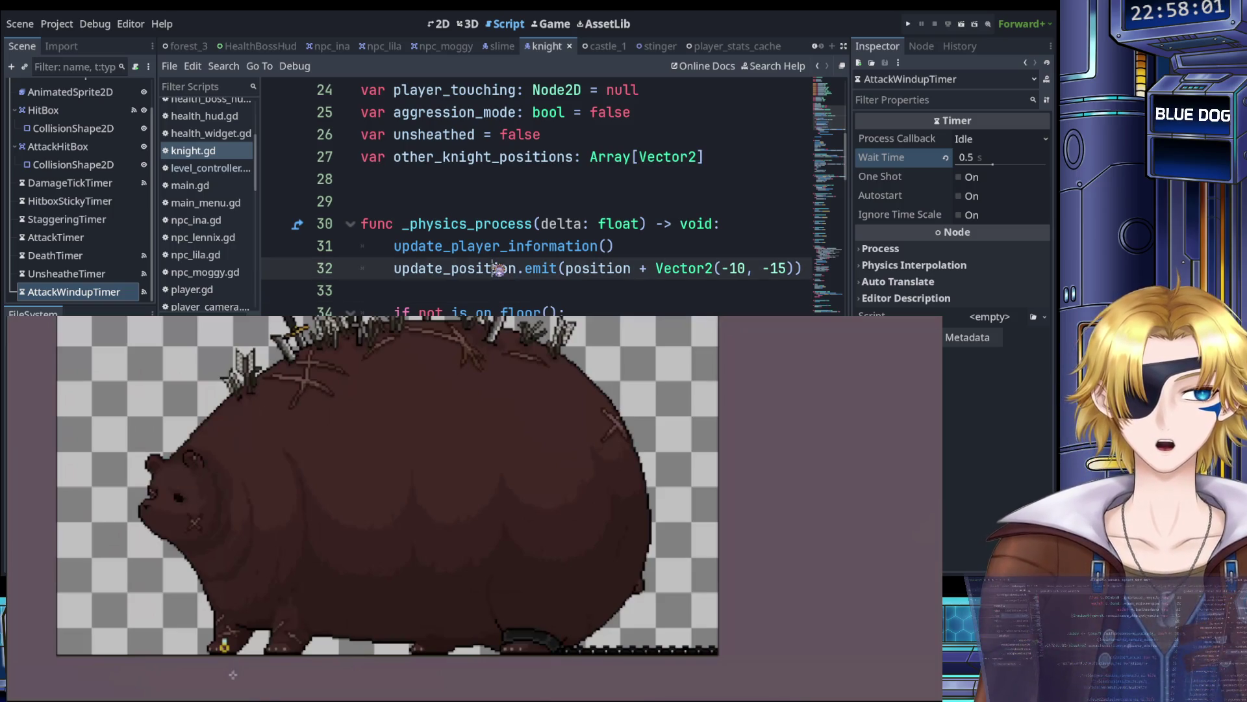
scroll(497, 311, up, 1)
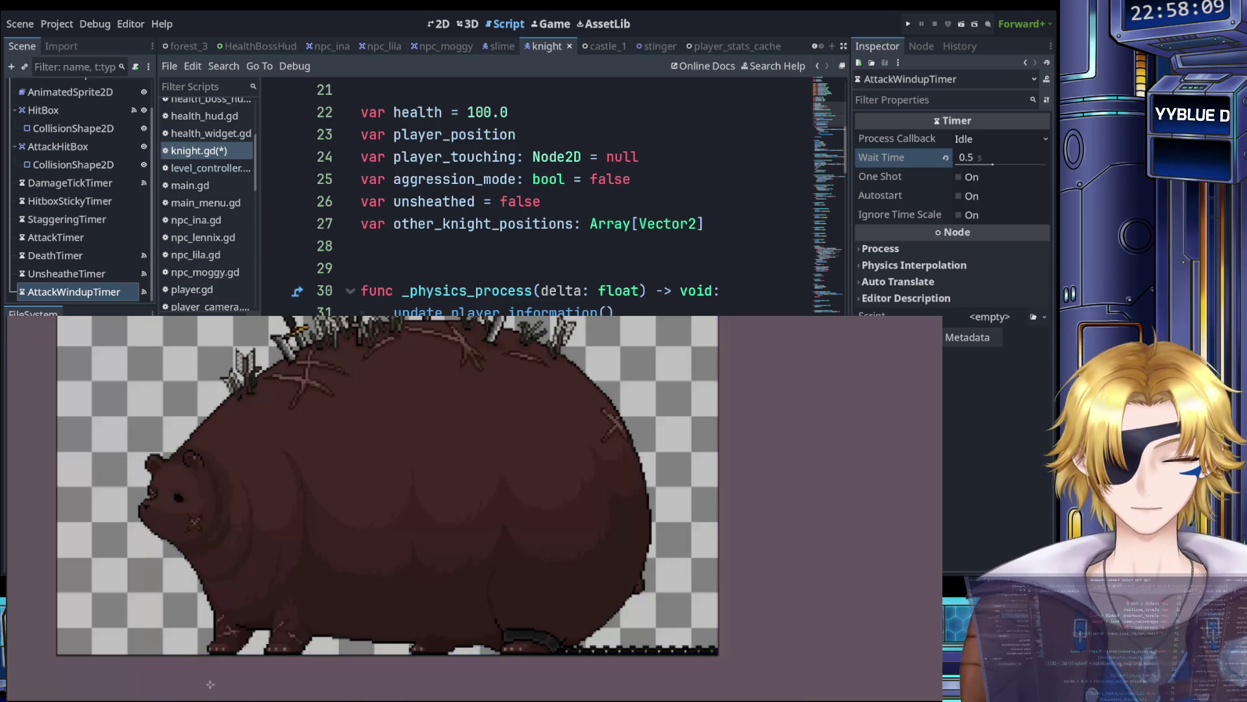
scroll(536, 195, down, 2)
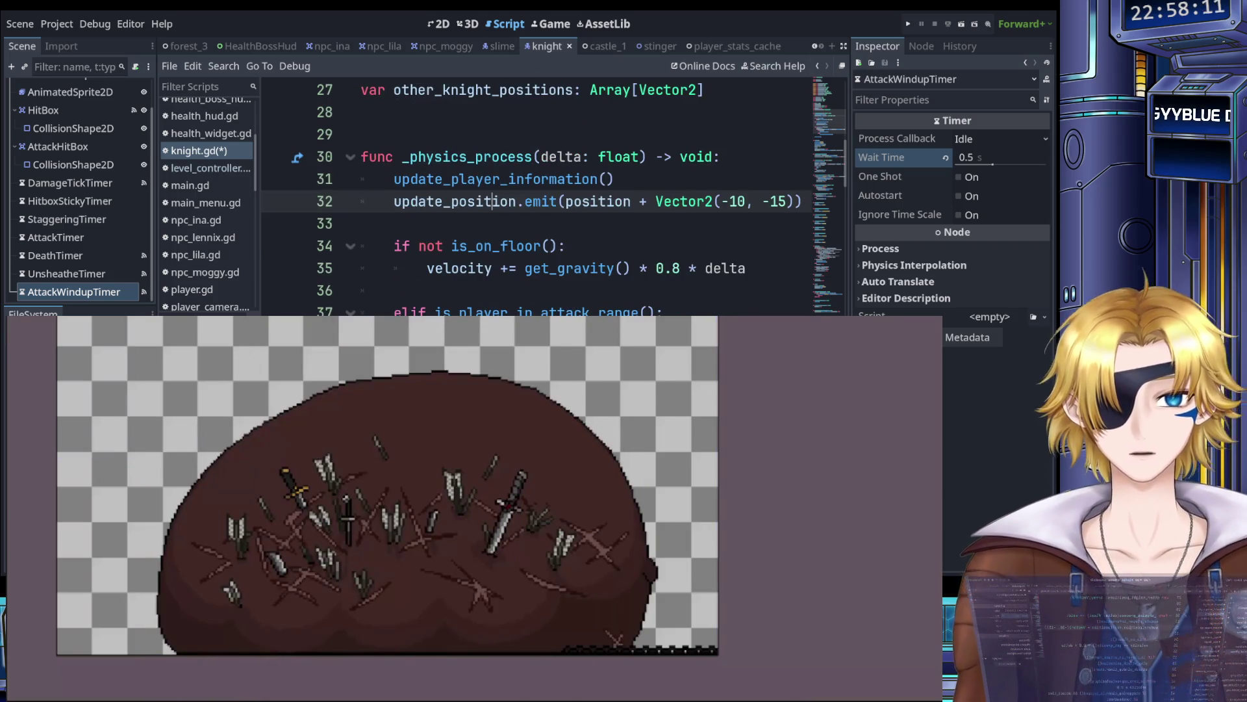
scroll(275, 596, down, 2)
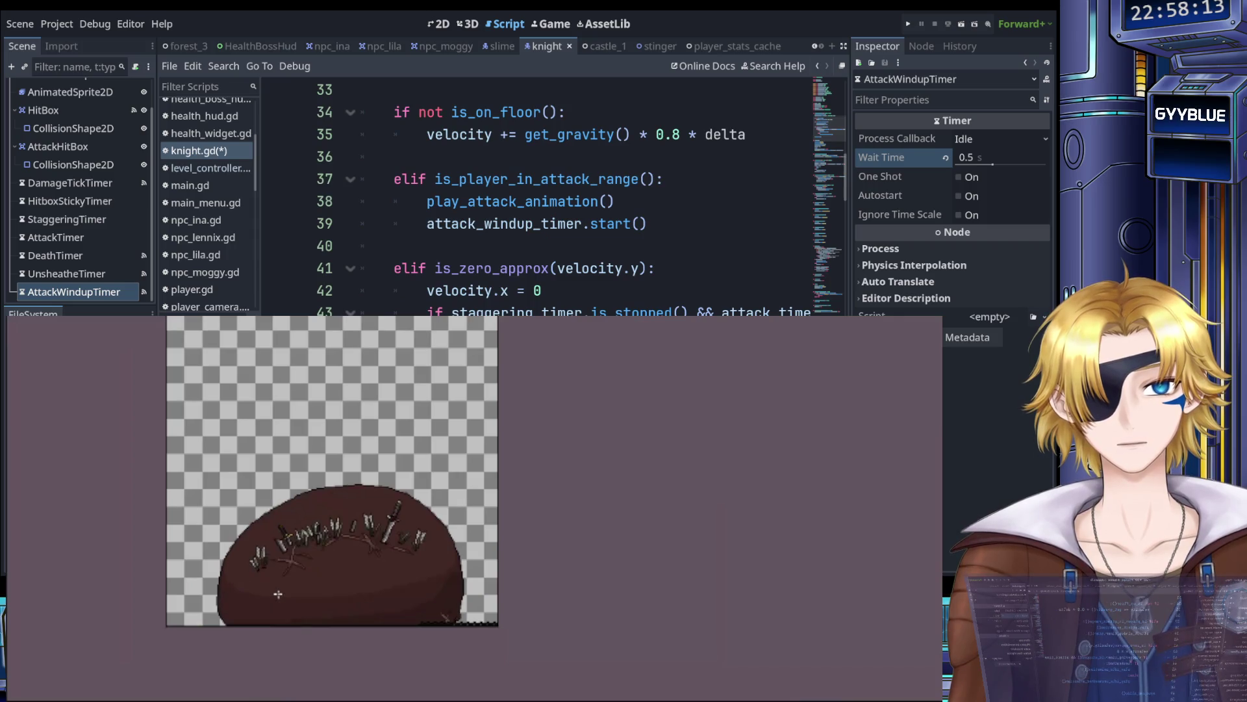
scroll(459, 312, down, 1)
scroll(459, 313, down, 1)
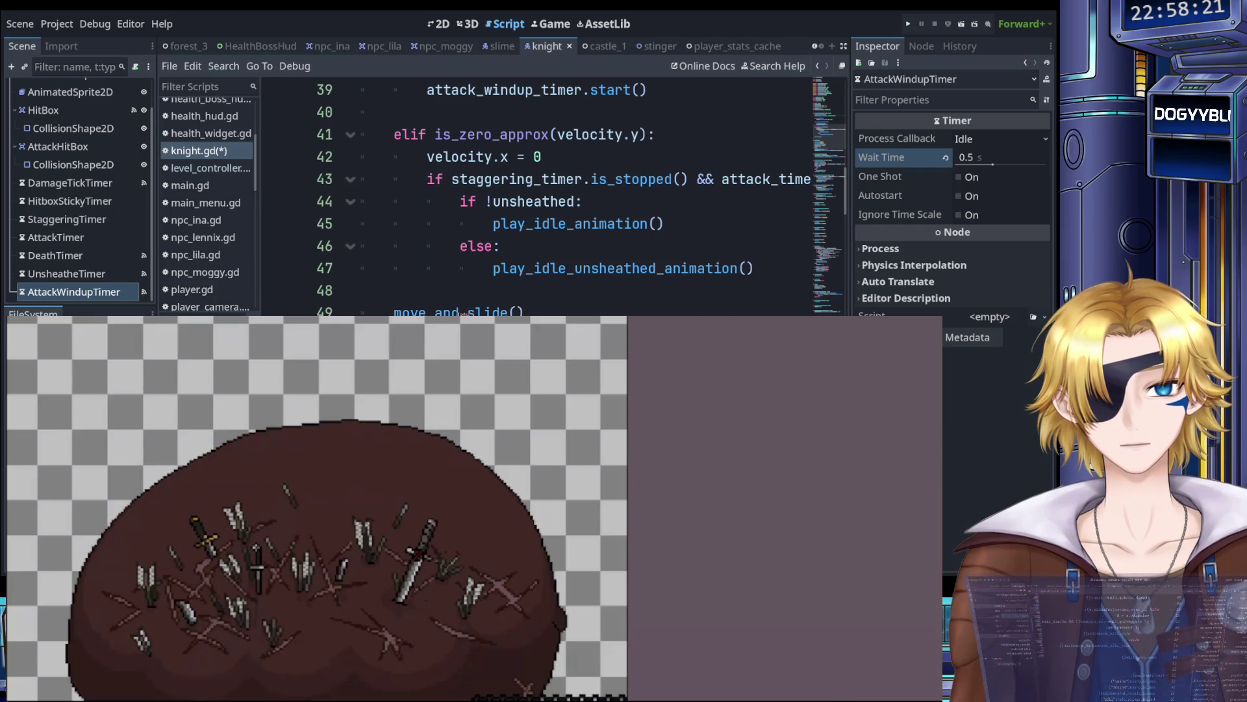
scroll(459, 312, up, 4)
scroll(455, 313, down, 2)
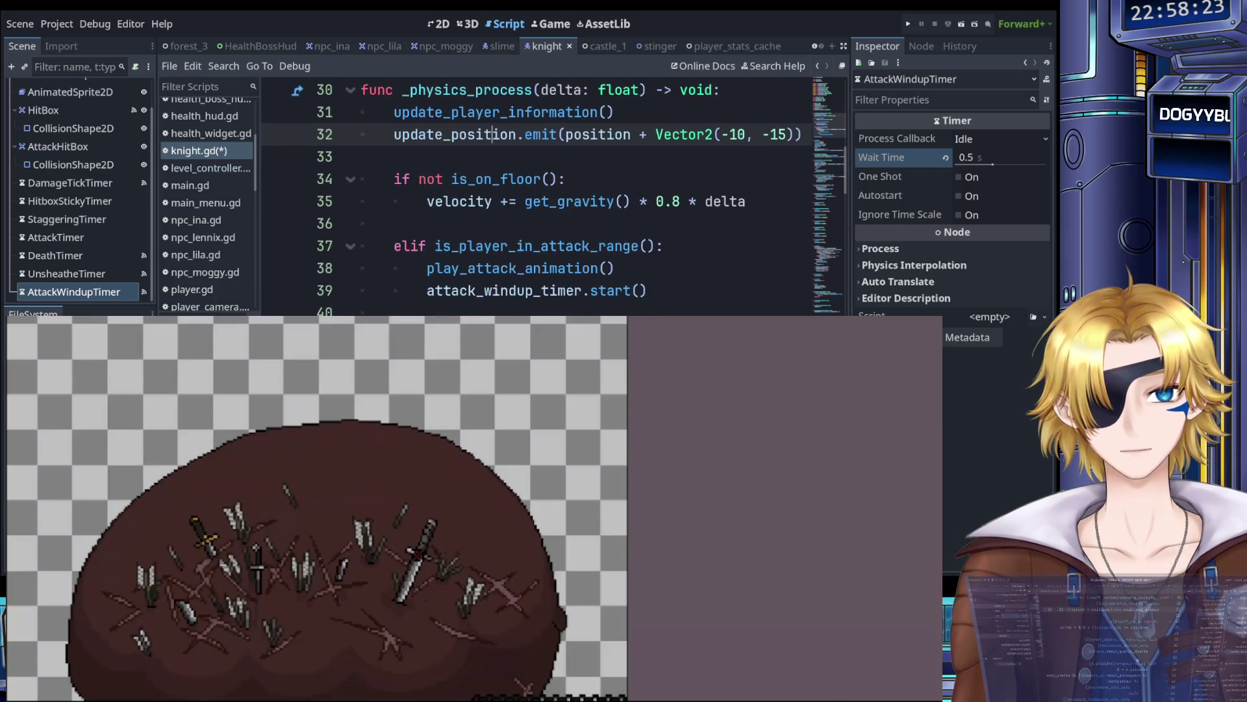
Step: Delete the 'velocity.x = 0' line in the is_zero_approx branch and save
drag(543, 290, 431, 293)
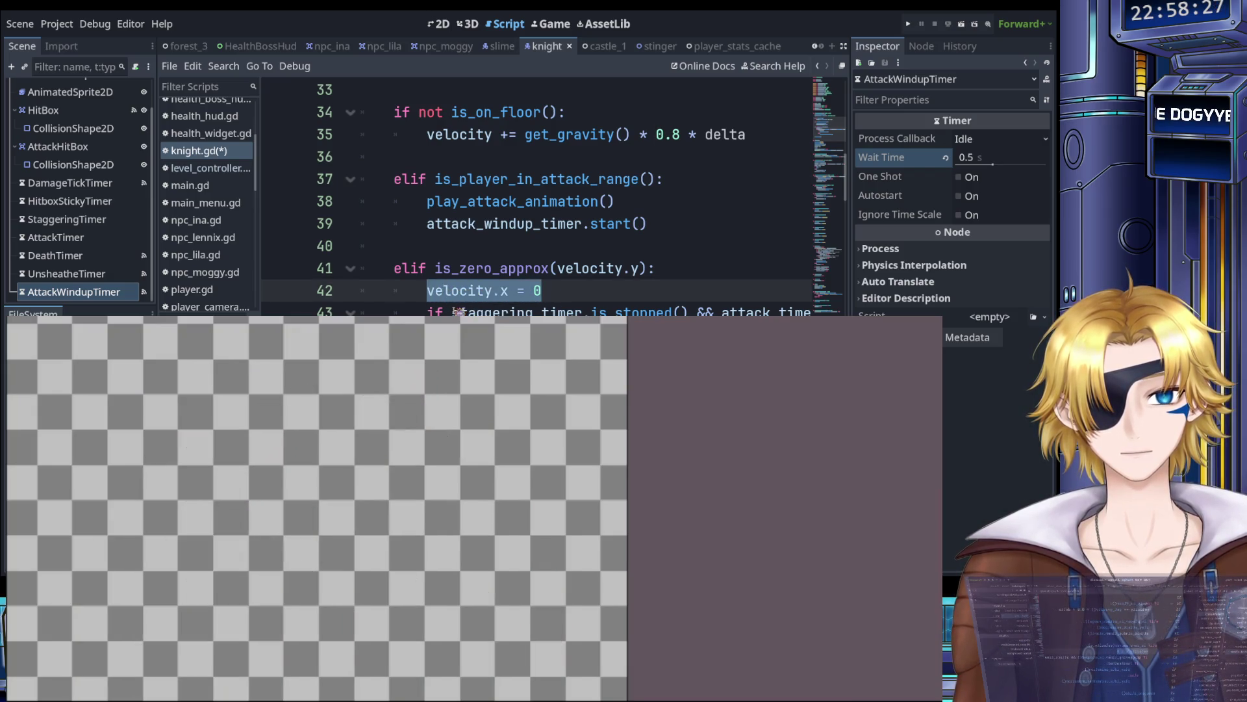
key(BackSpace)
key(BackSpace)
key(BackSpace)
key(ctrl+s)
Step: Add 'const SPEED = 100.0' below STAGGER_FORCE_X and save the script
scroll(539, 195, down, 3)
scroll(539, 195, up, 3)
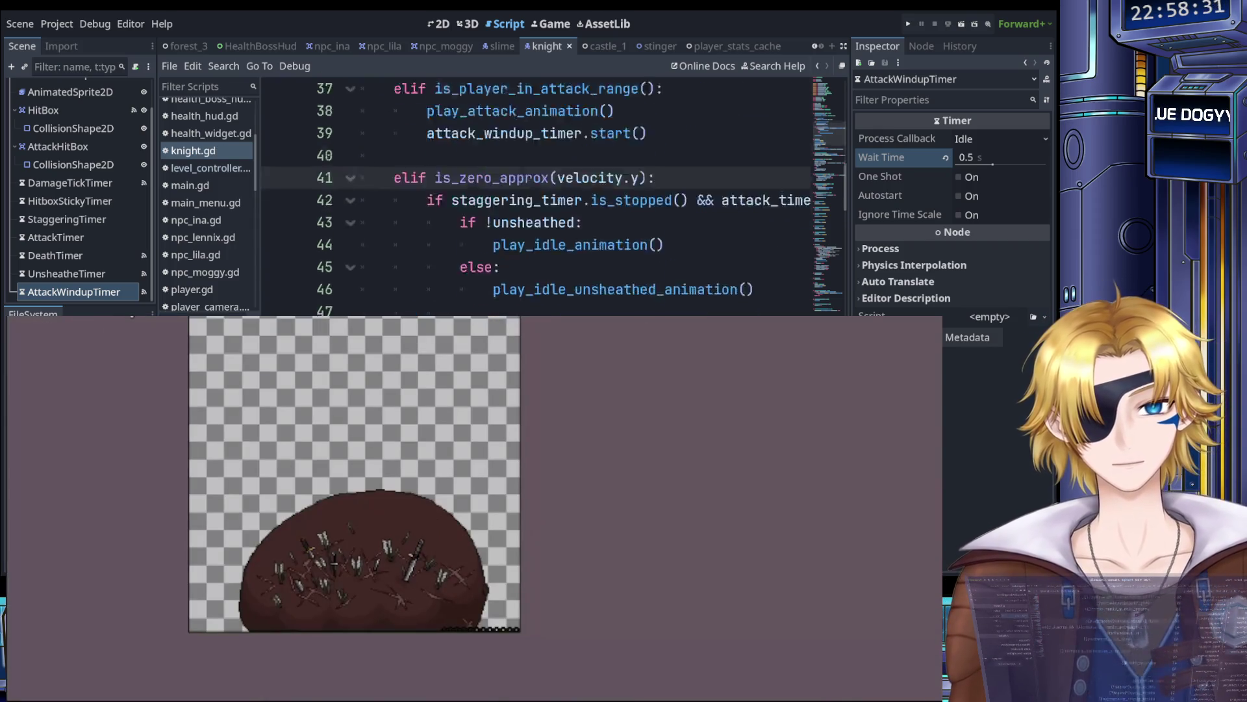
scroll(539, 195, up, 7)
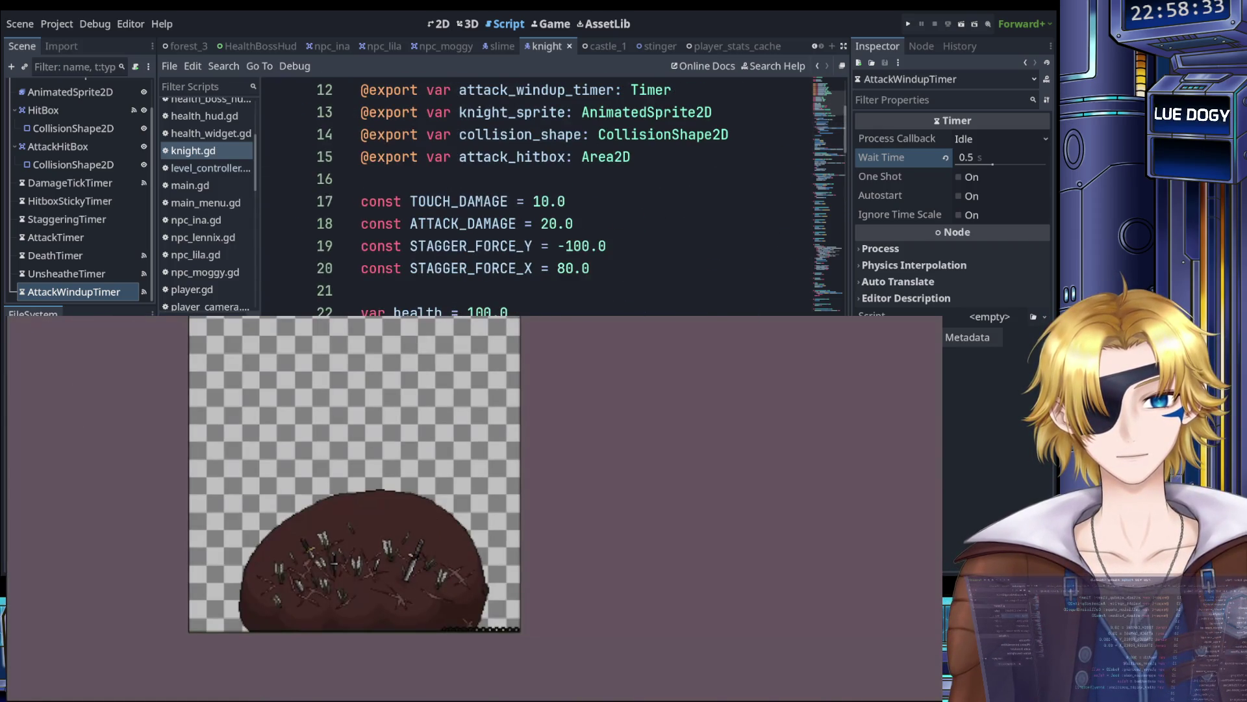
scroll(574, 306, up, 3)
scroll(574, 305, down, 3)
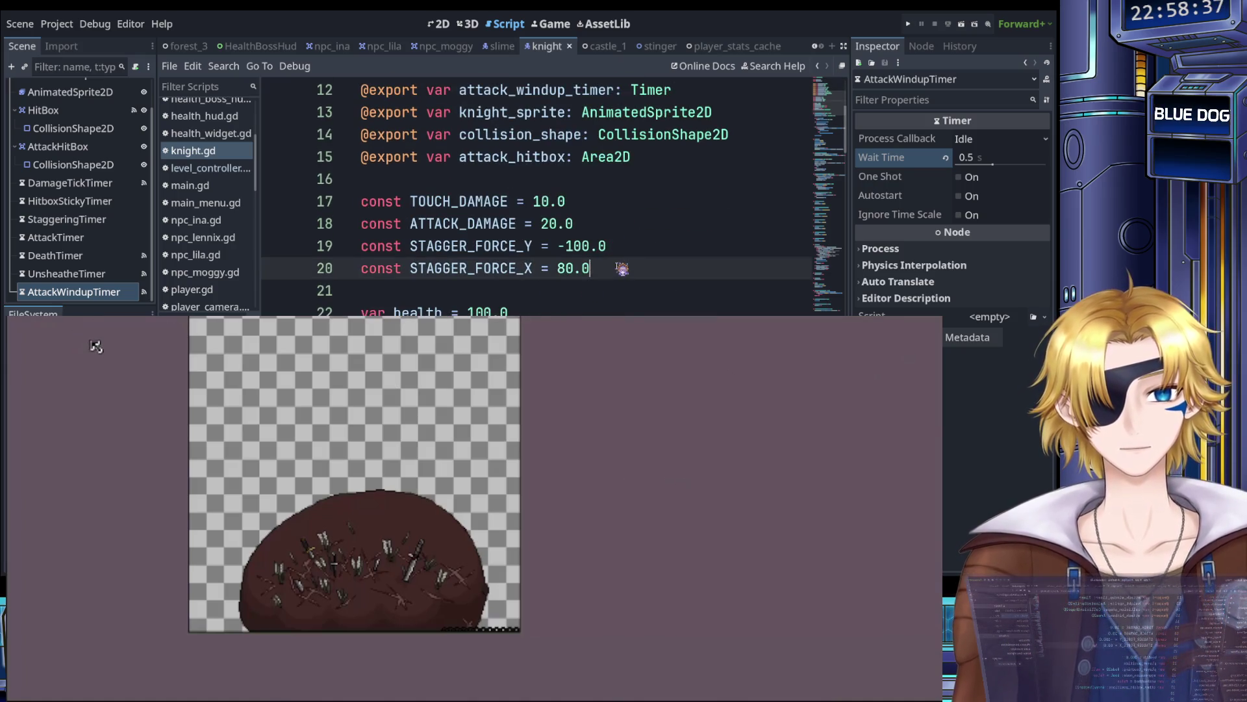
key(Return)
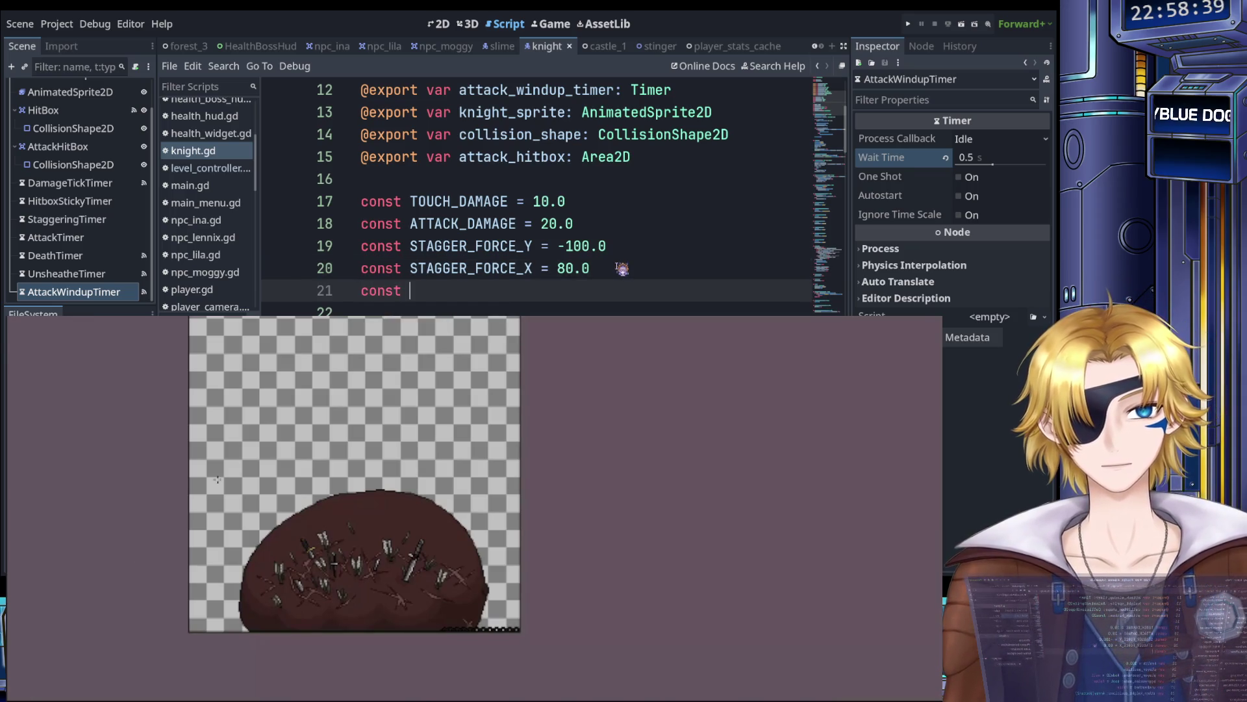
text(= 100)
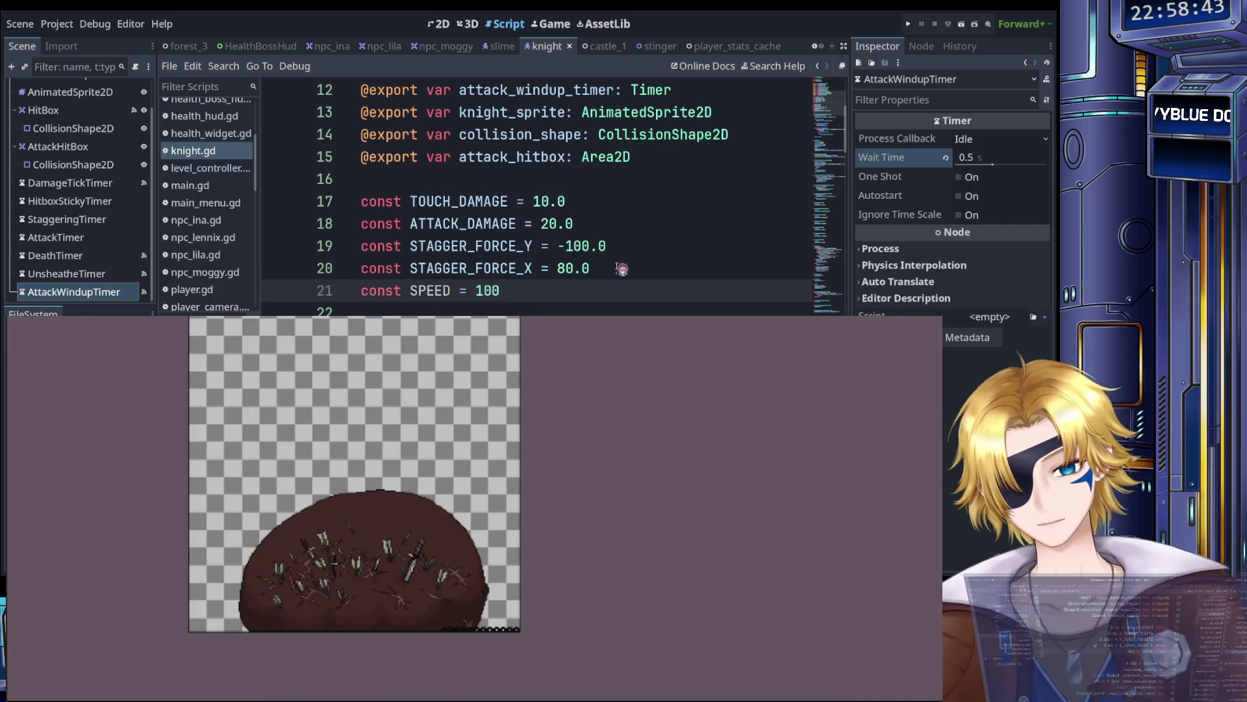
text(.0)
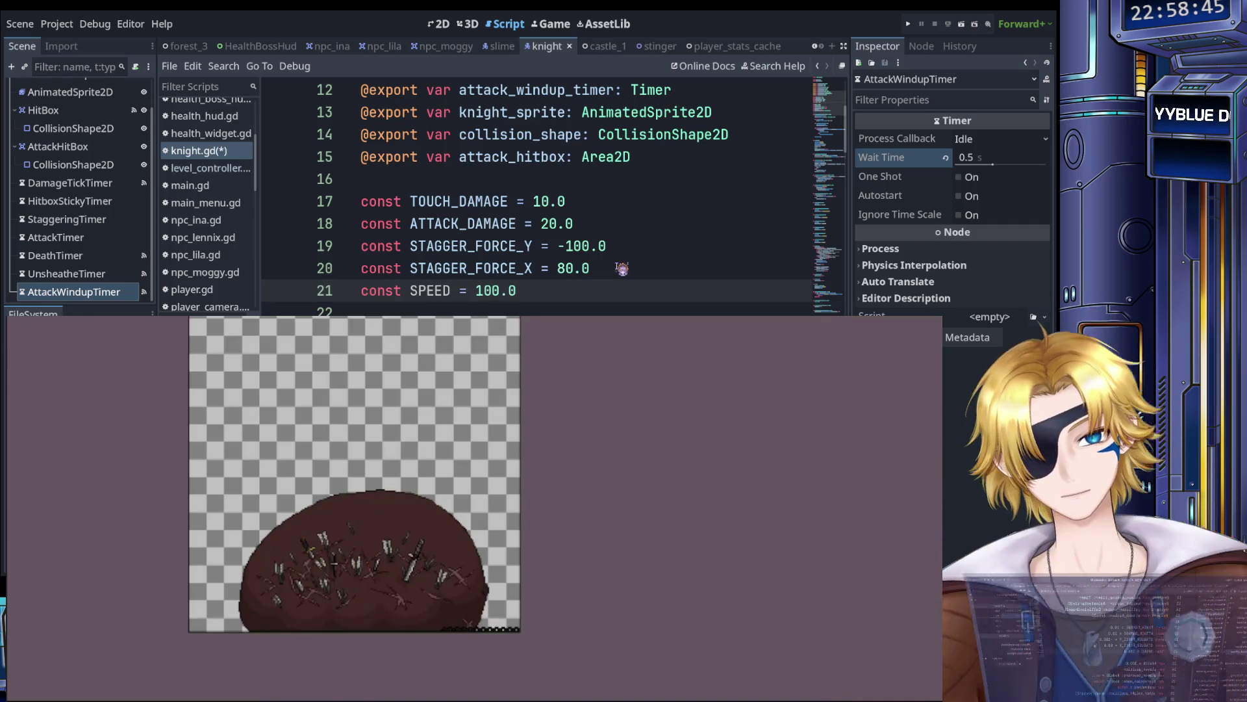
key(ctrl+s)
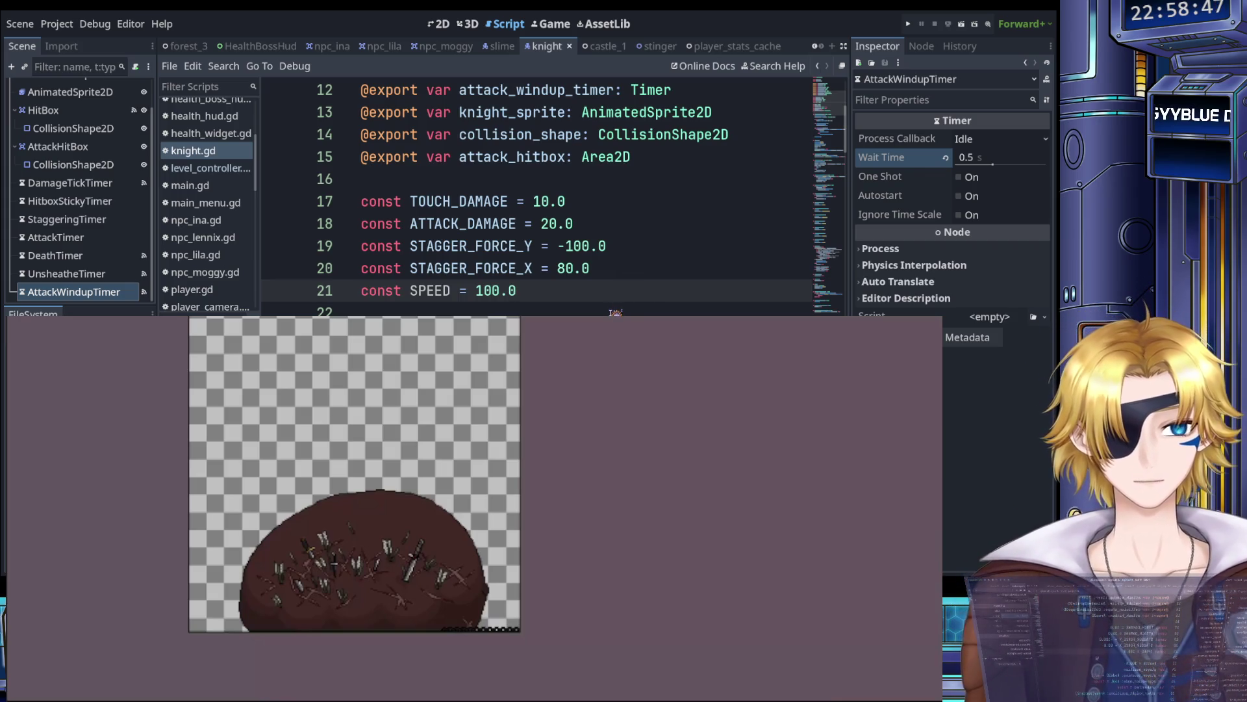
scroll(610, 310, down, 12)
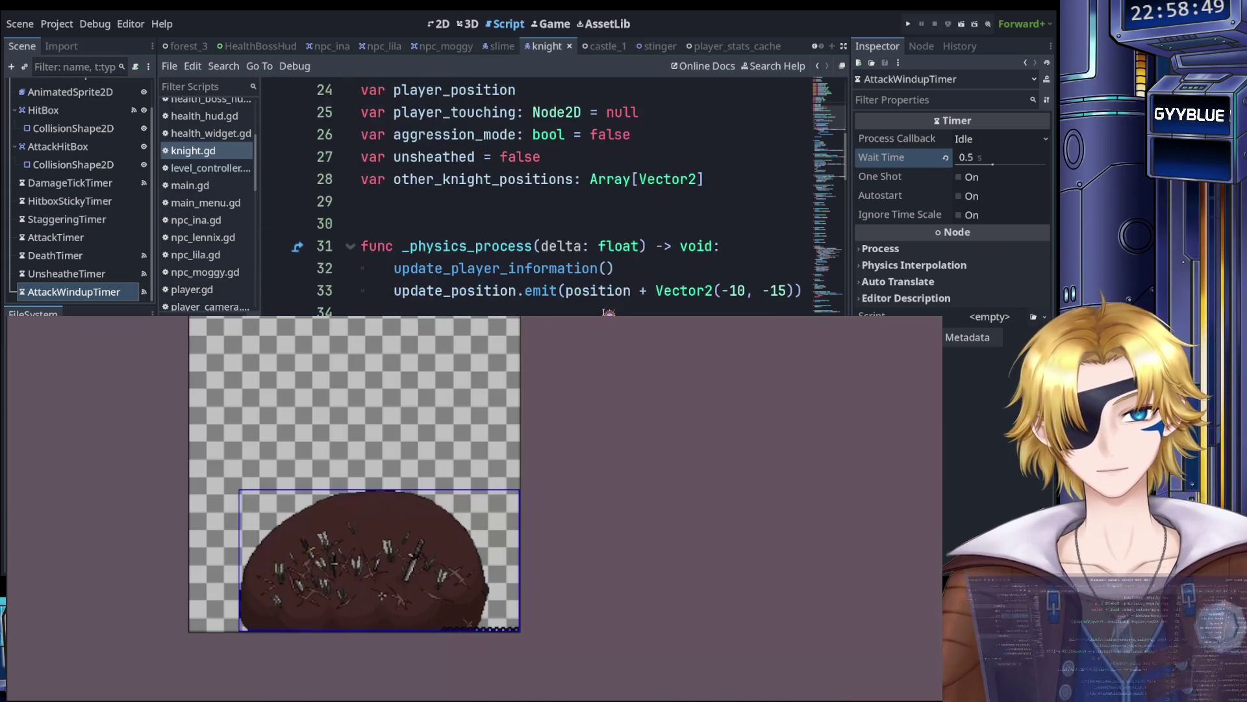
scroll(609, 310, down, 6)
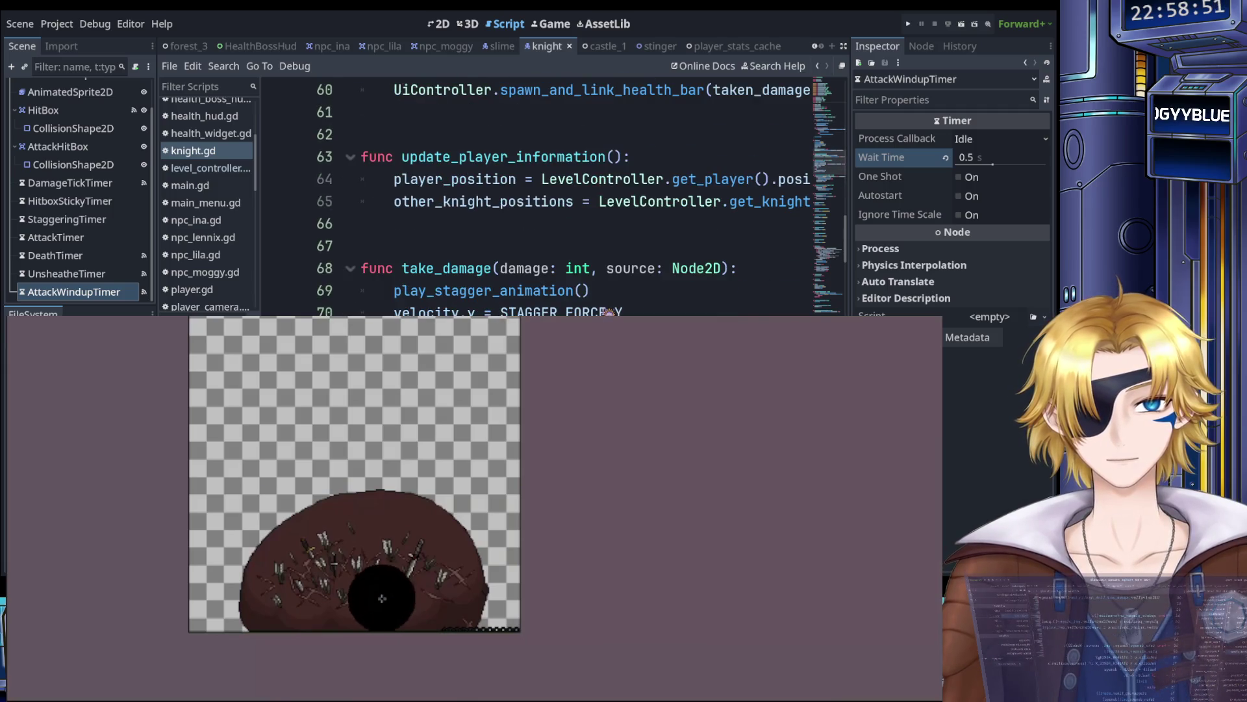
scroll(609, 311, up, 10)
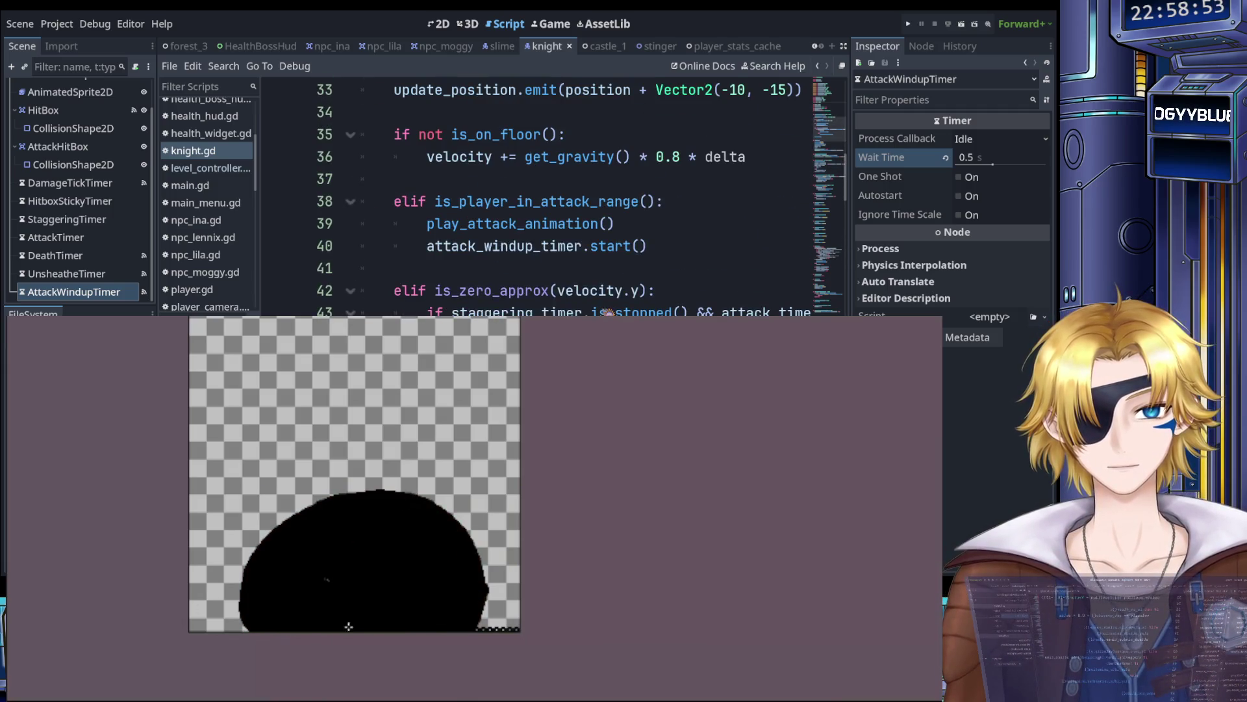
scroll(608, 312, down, 20)
scroll(608, 312, down, 20)
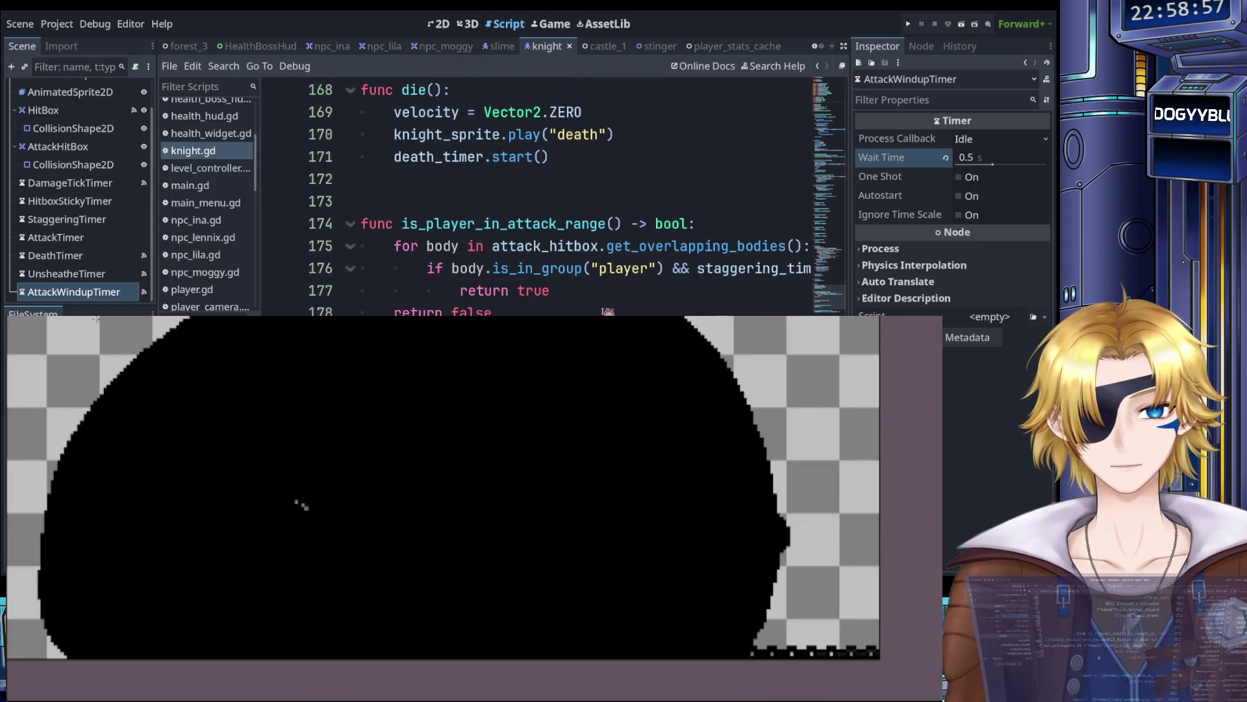
scroll(608, 311, down, 2)
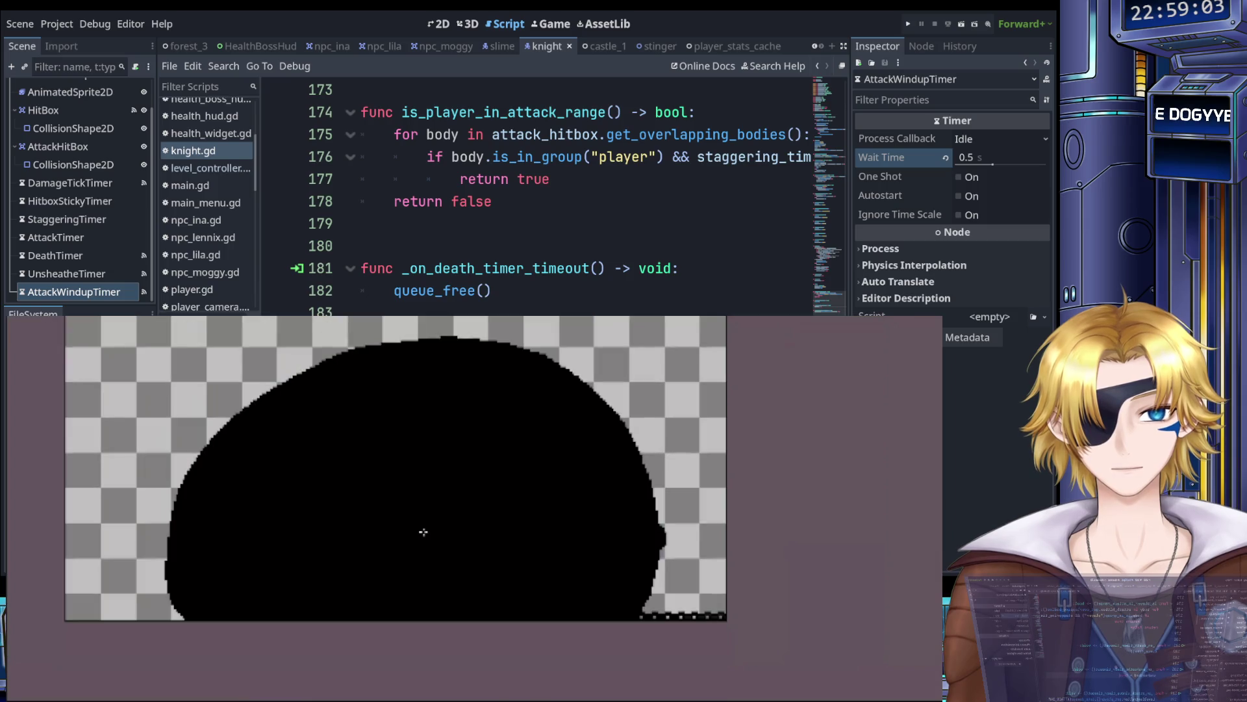
scroll(402, 523, up, 2)
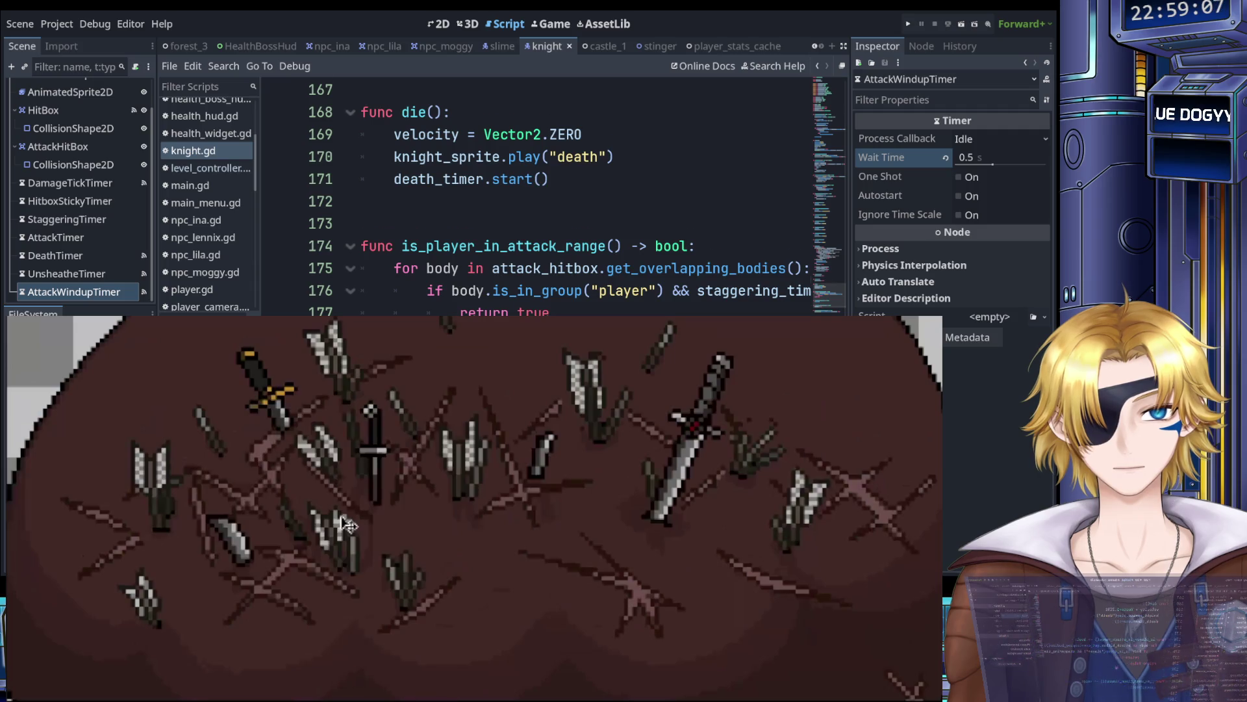
scroll(350, 518, down, 2)
scroll(347, 519, up, 5)
scroll(347, 519, up, 6)
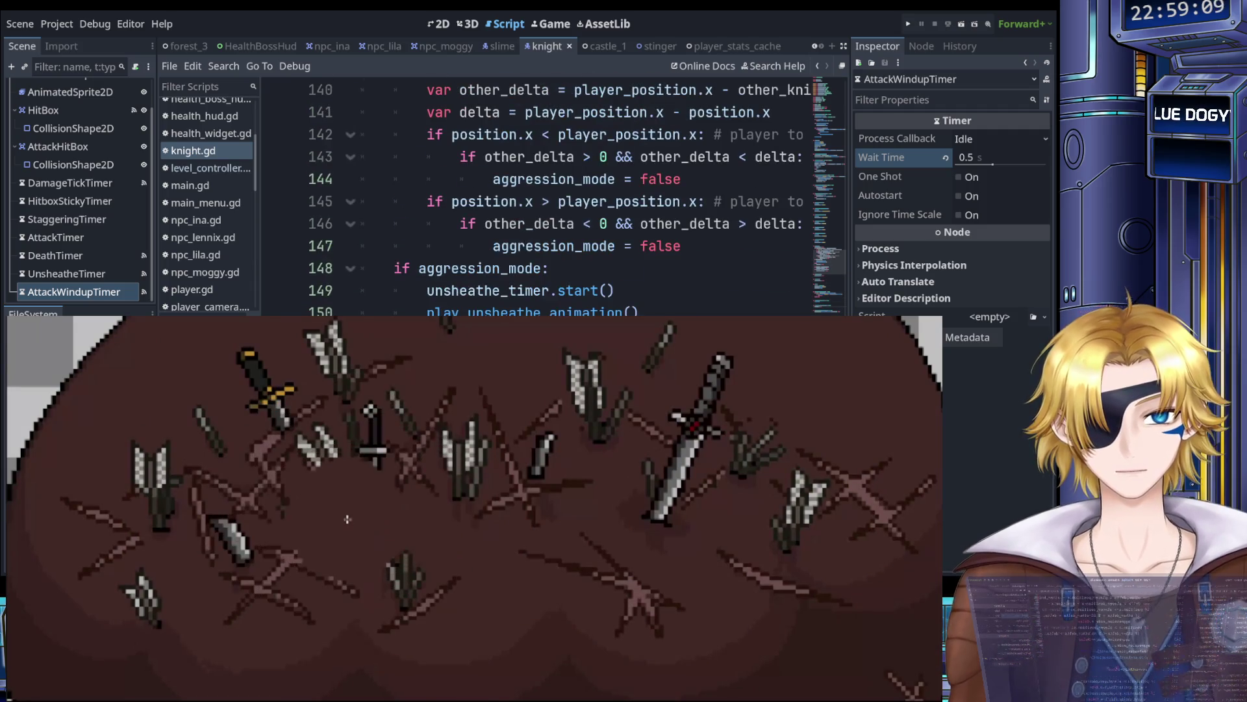
scroll(347, 519, down, 1)
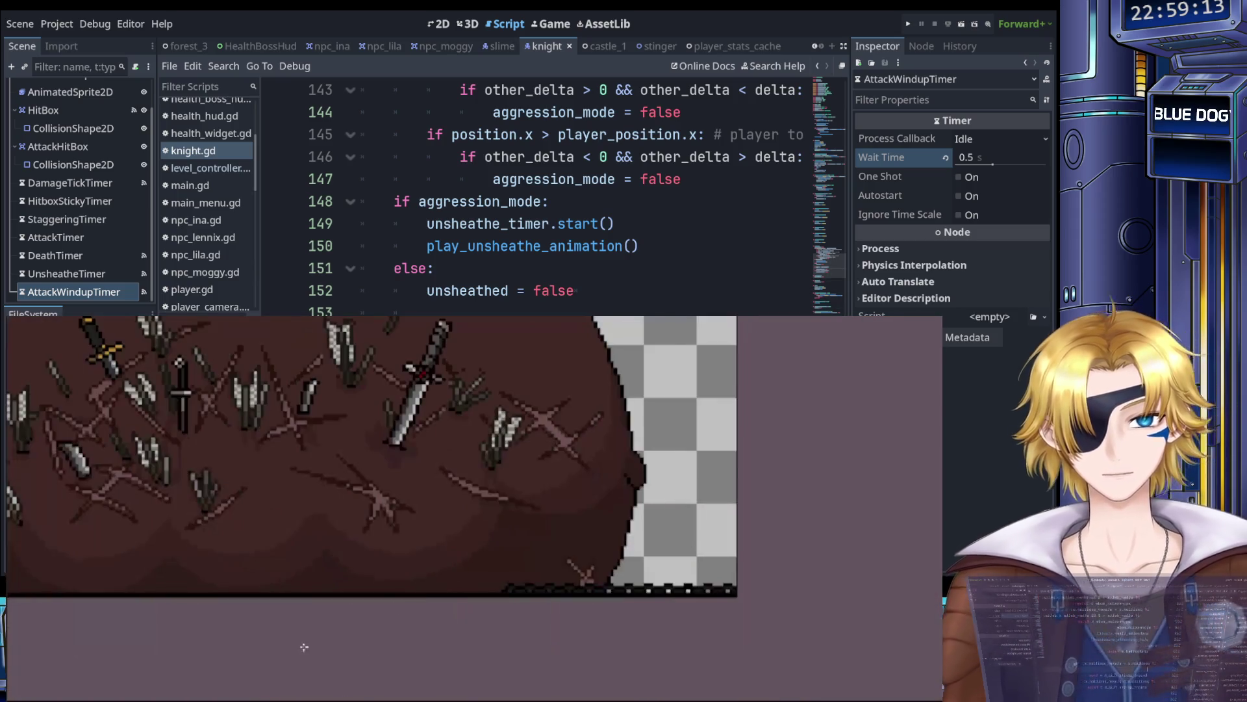
text(velocity)
key(Escape)
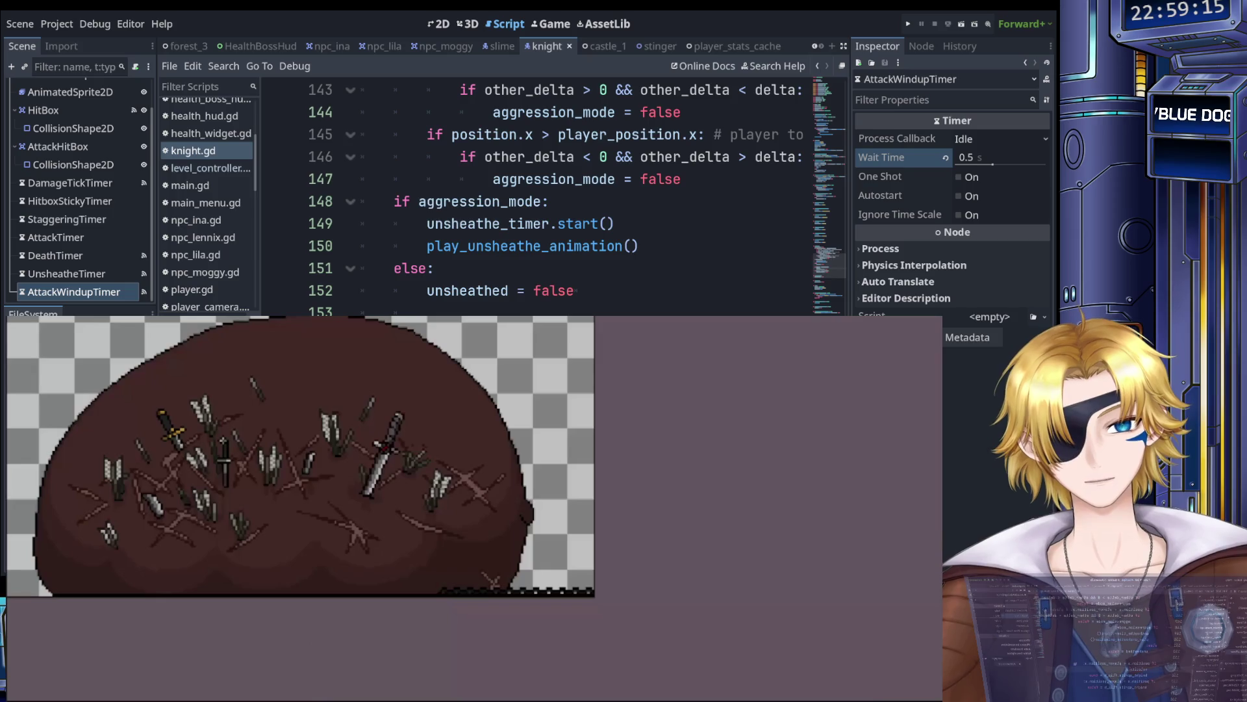
text(.x)
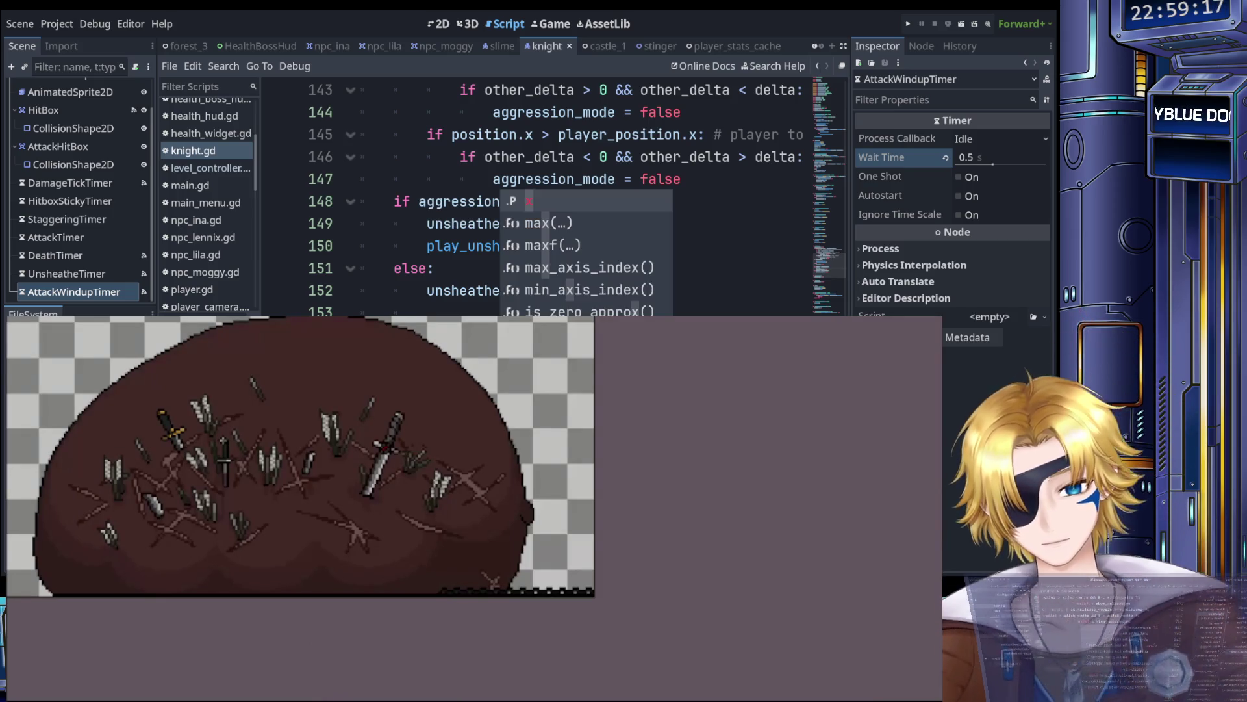
key(BackSpace)
key(BackSpace)
key(BackSpace)
key(Return)
text(:)
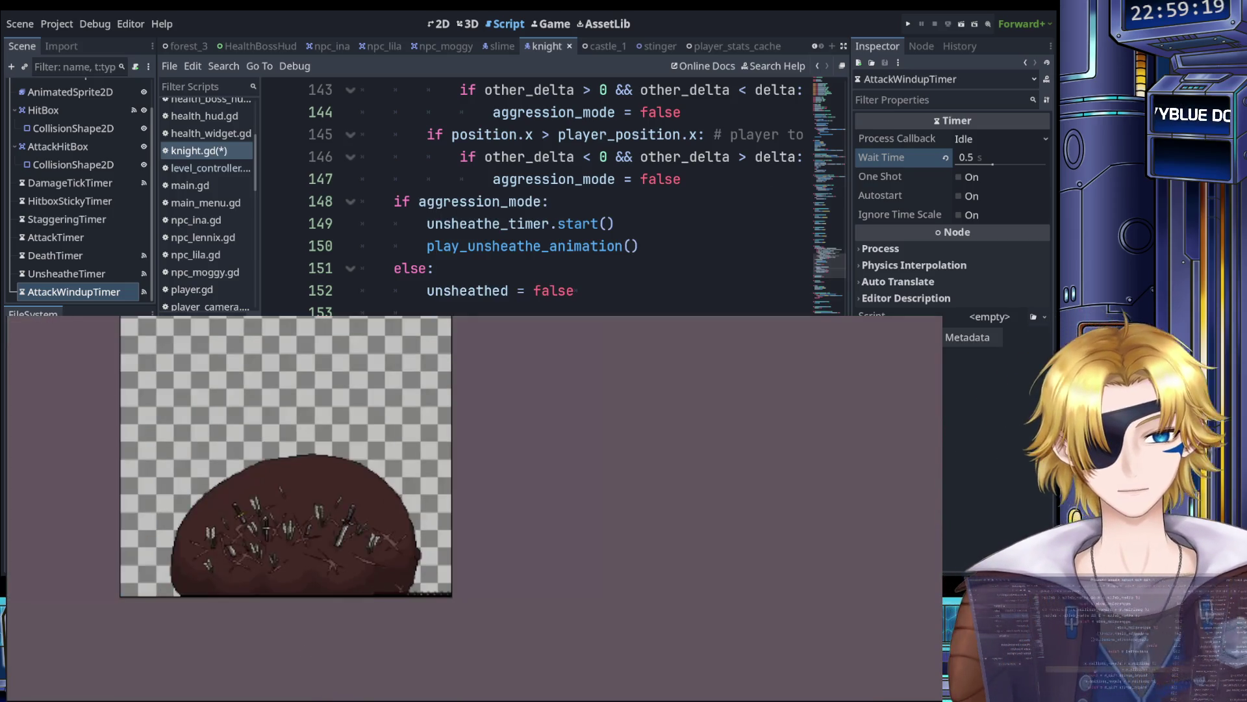
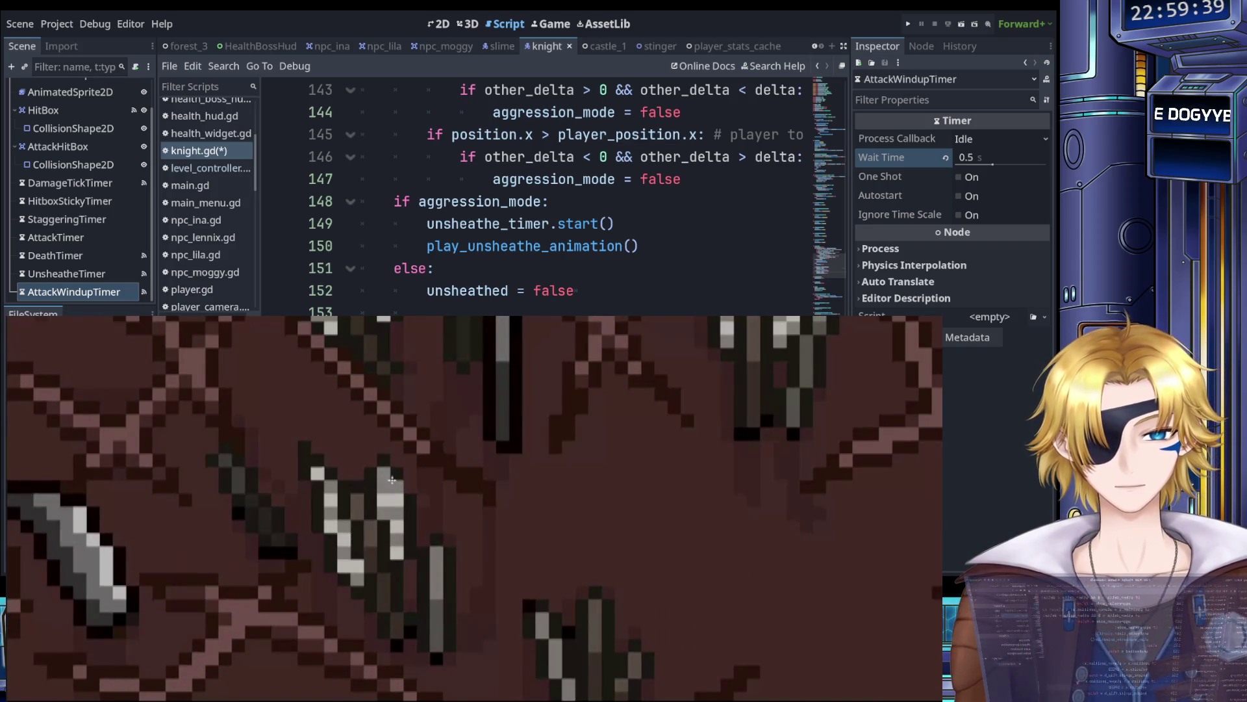
Step: Save knight.gd and start a test run of the game from the Run Project button
key(ctrl+s)
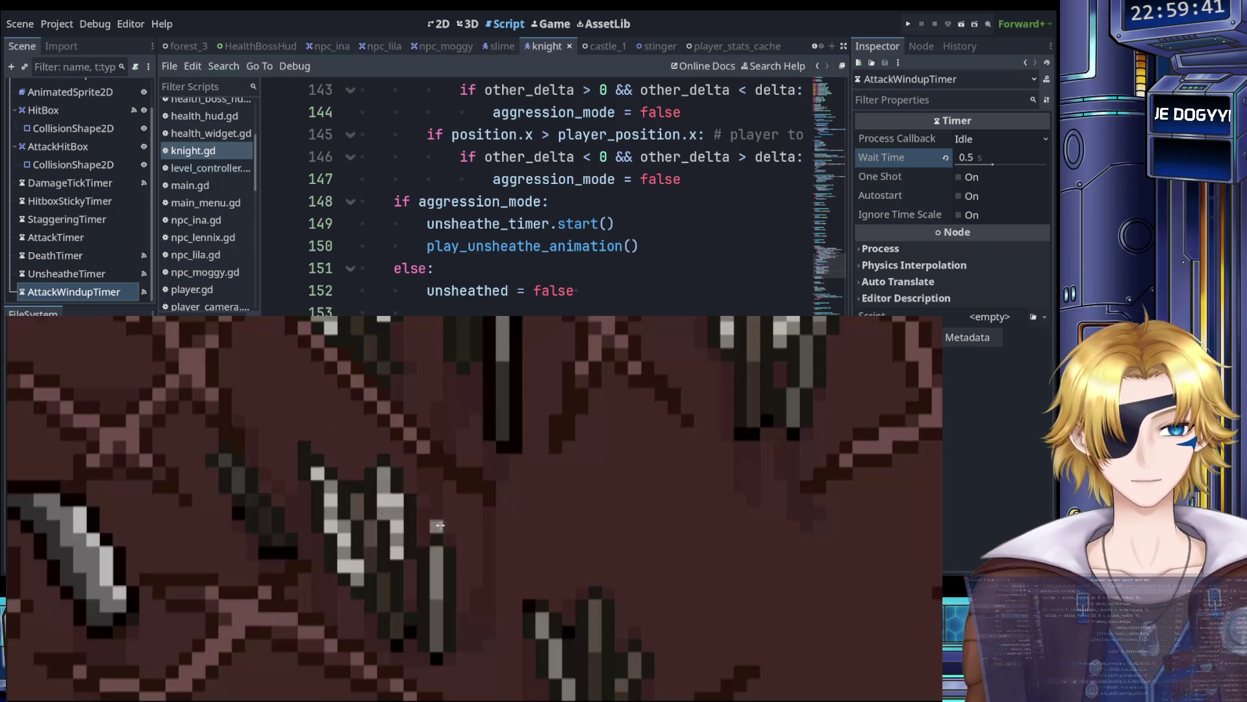
scroll(390, 476, down, 3)
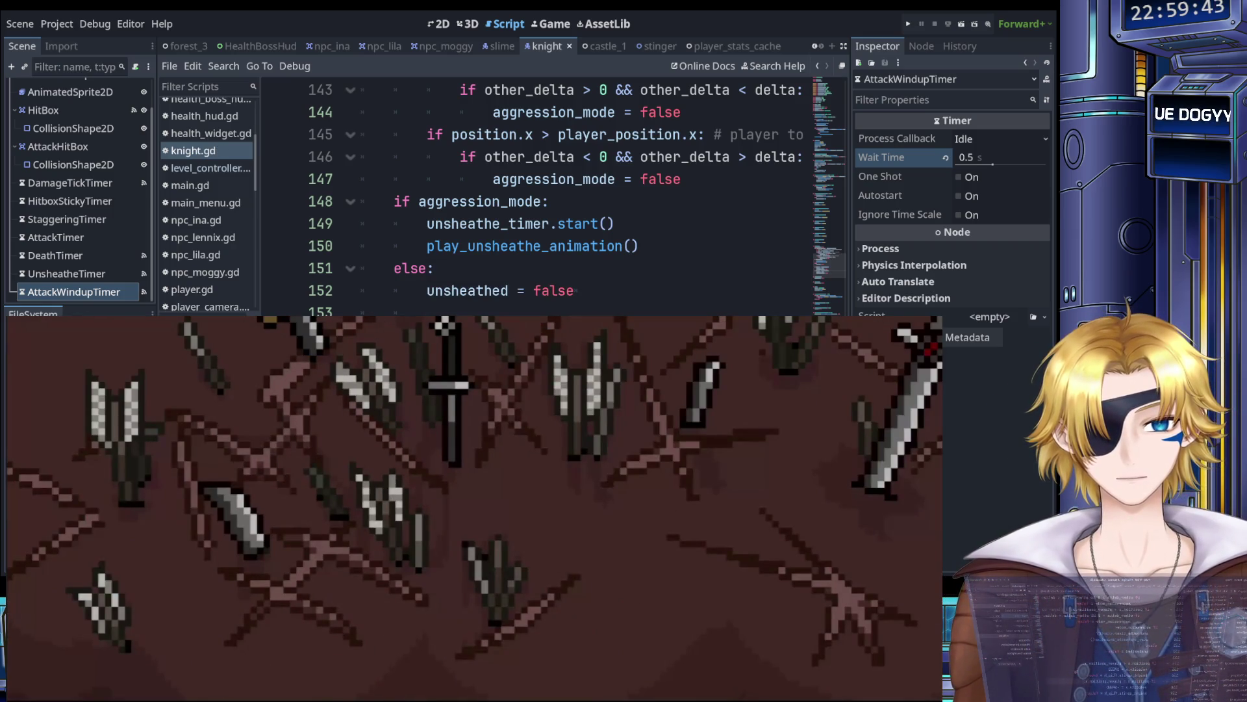
scroll(520, 195, up, 4)
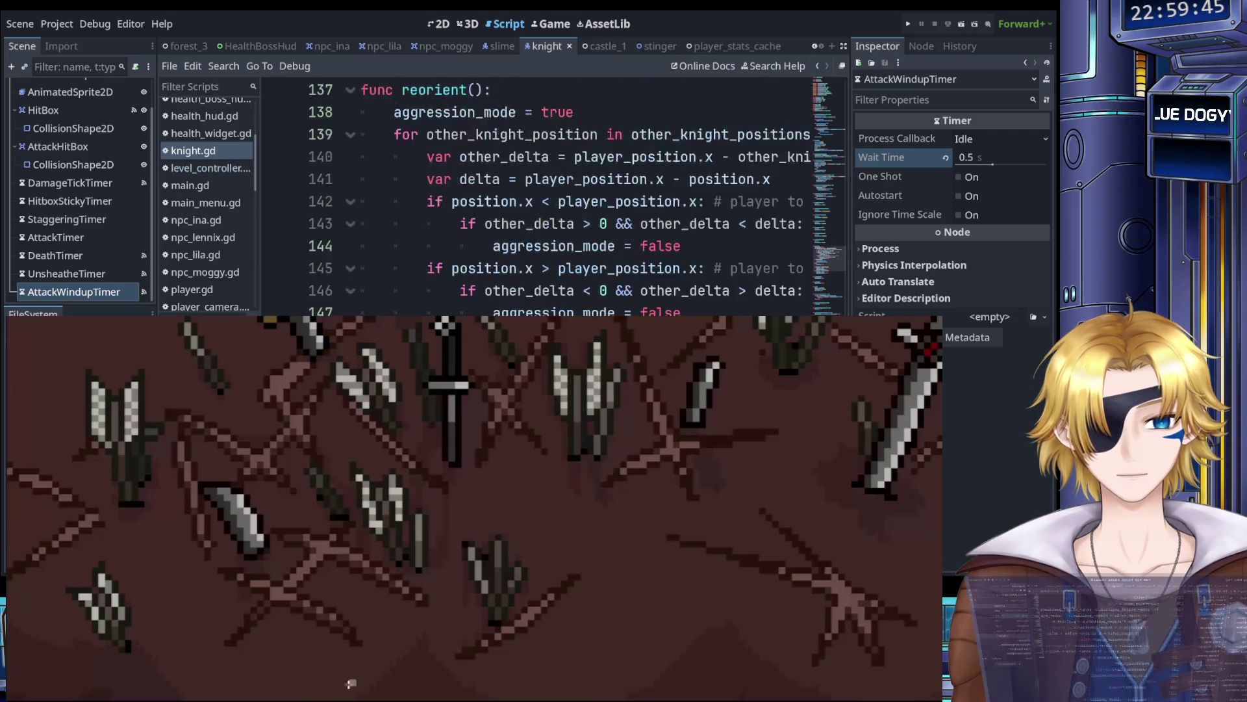
scroll(390, 519, down, 3)
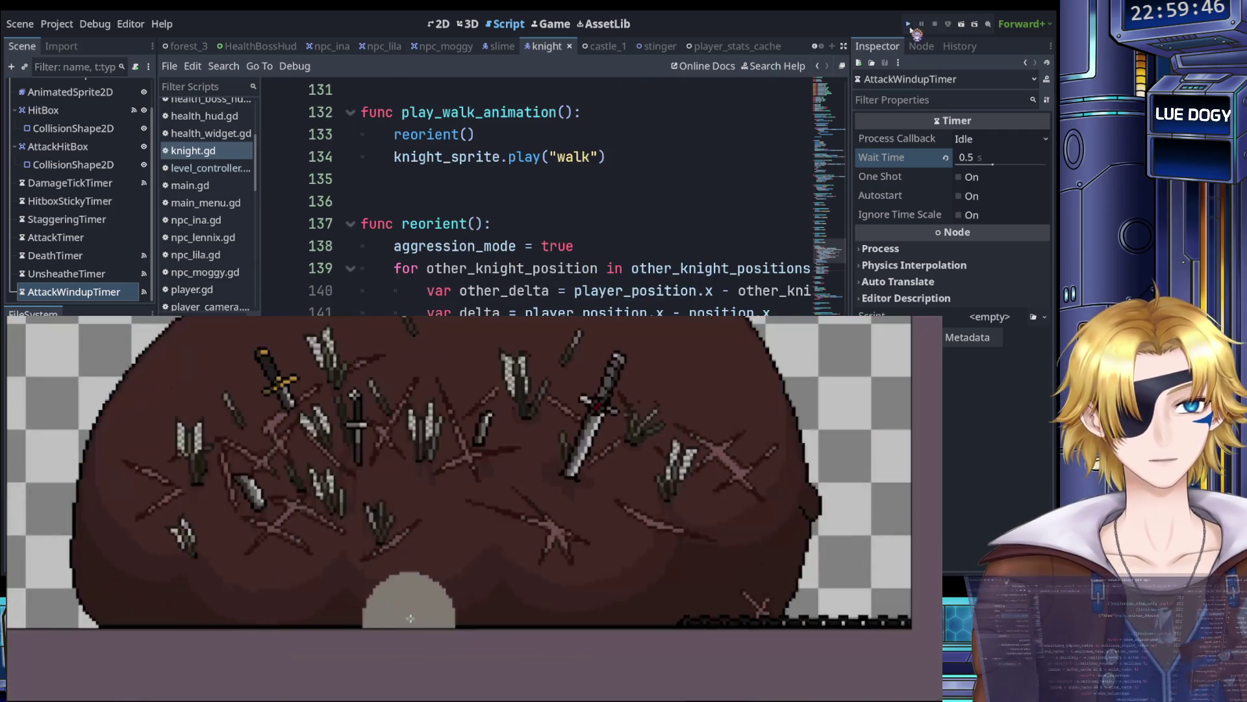
click(909, 25)
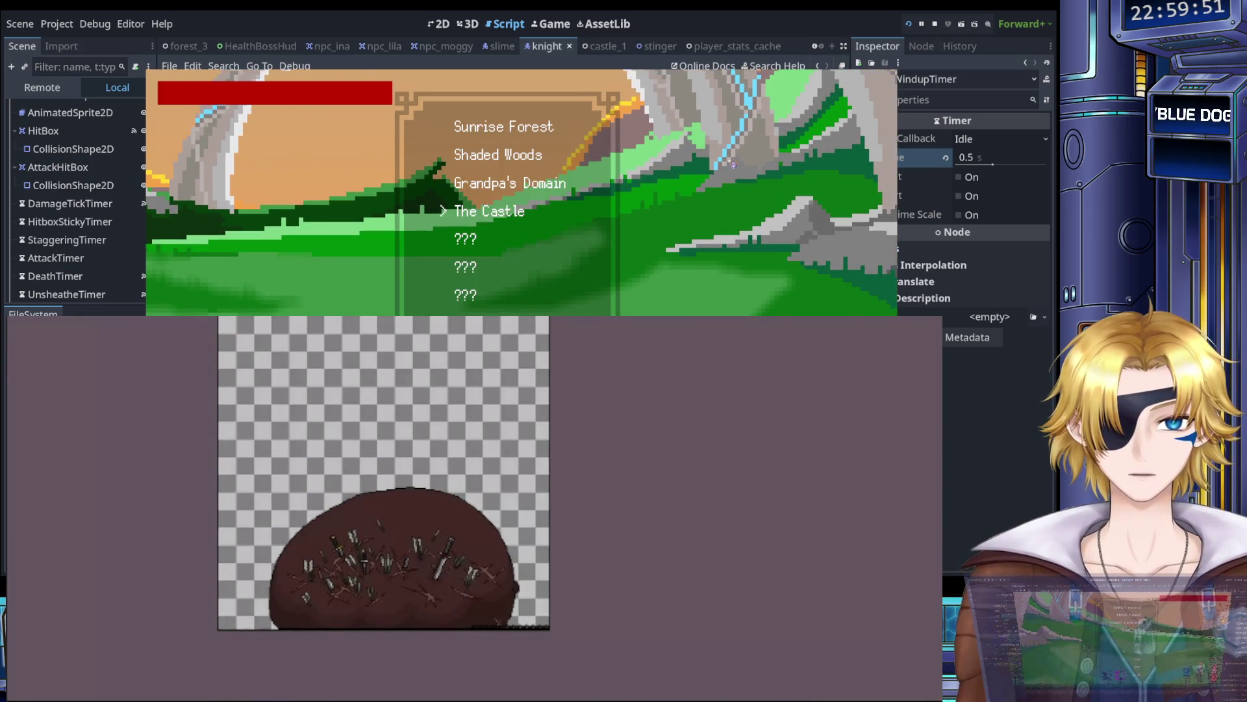
Step: Enter The Castle level in the running game, then stop the test run with F8
key(Return)
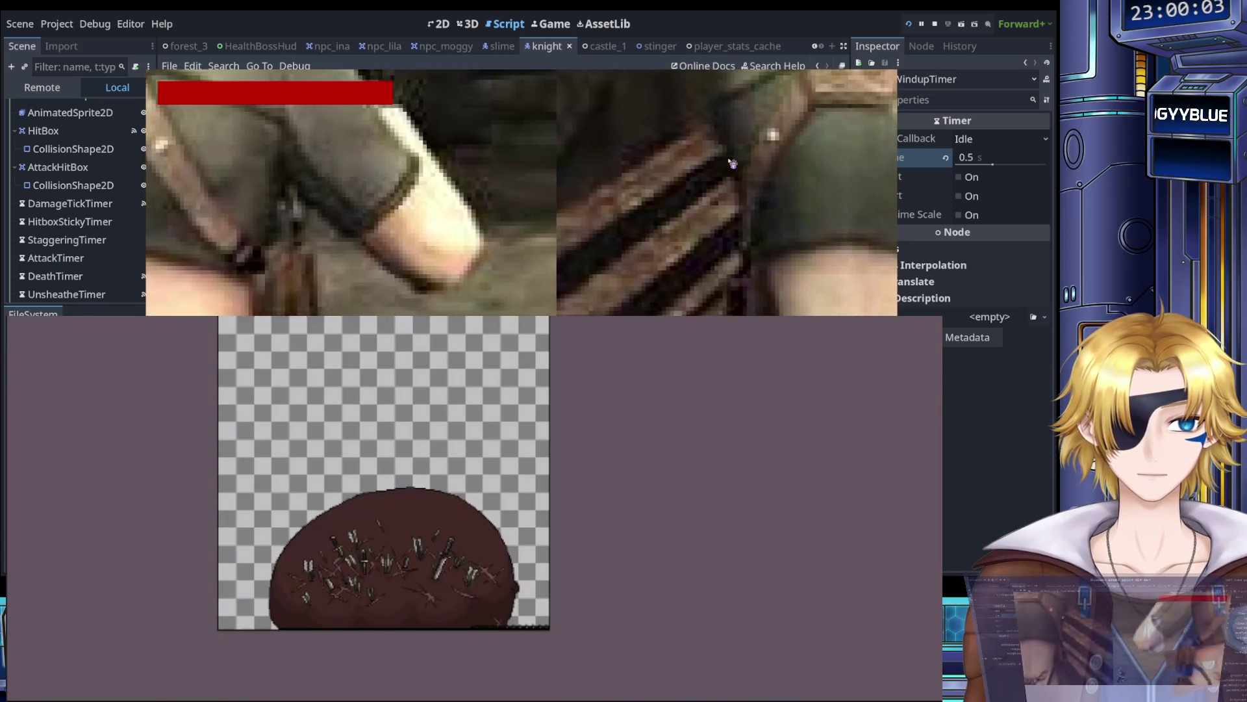
key(F8)
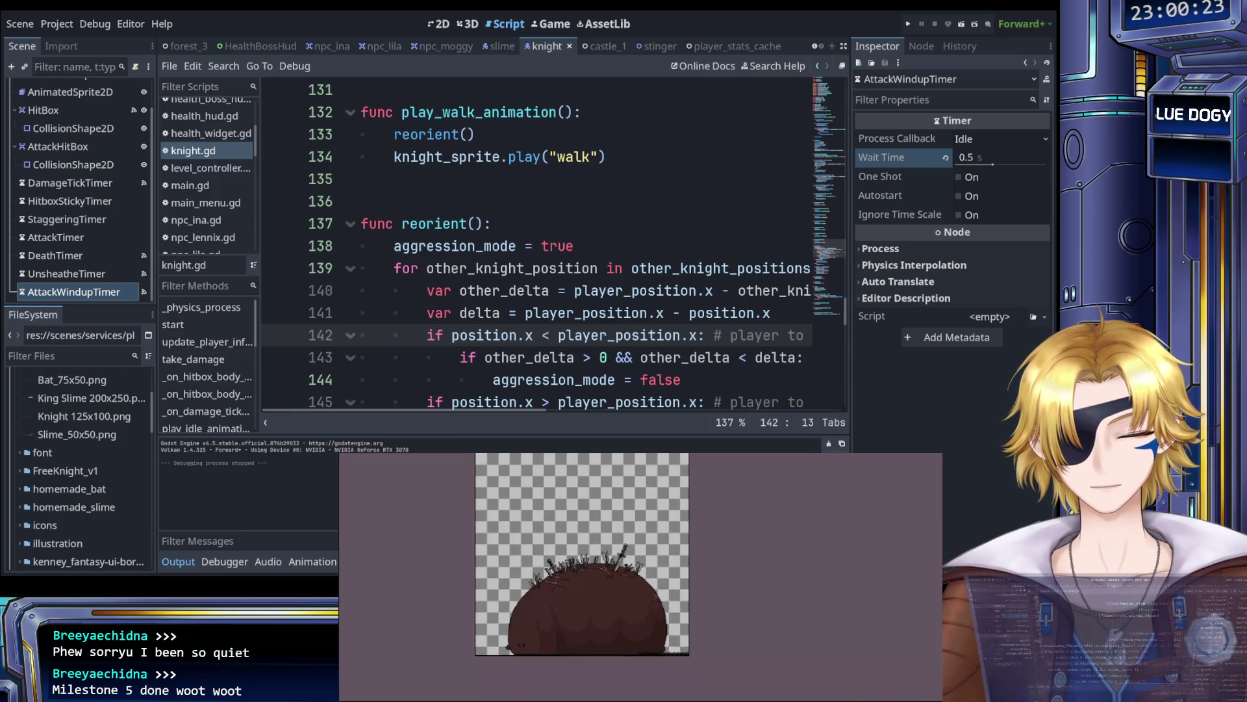
Step: Look over castle_1.gd, view the castle_1 scene zoomed out in 2D, then open the knight scene
click(415, 313)
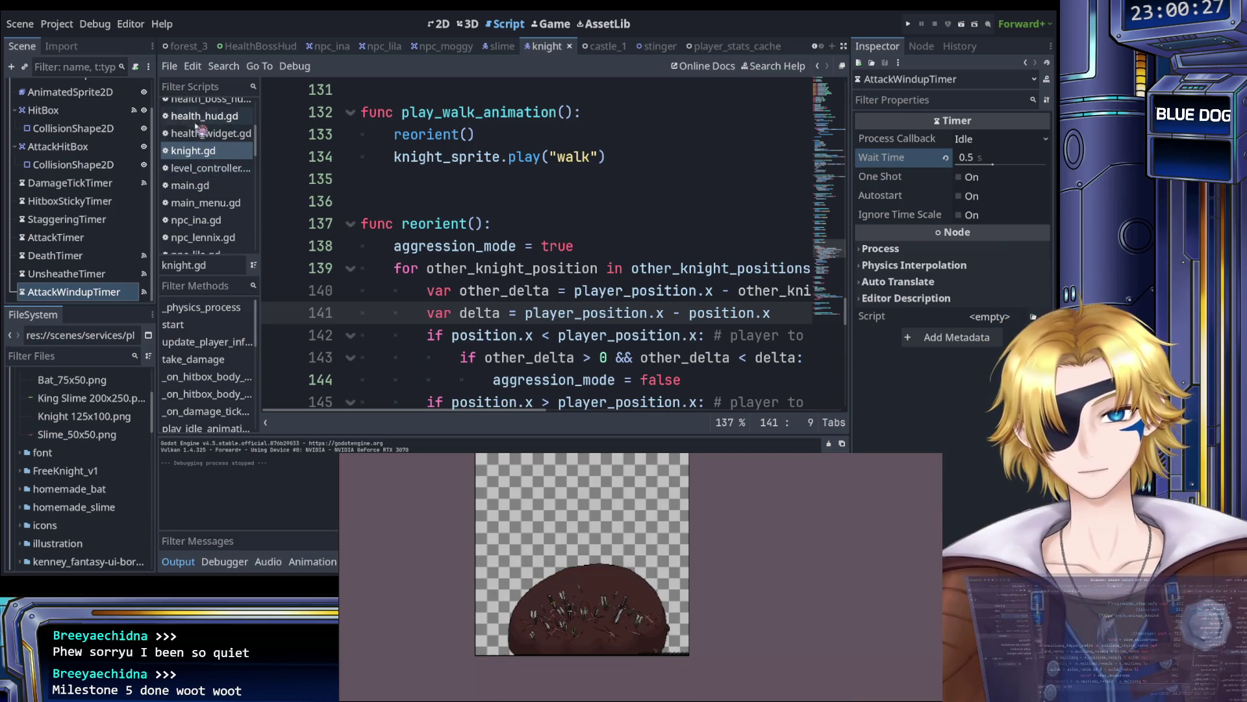
scroll(214, 178, up, 3)
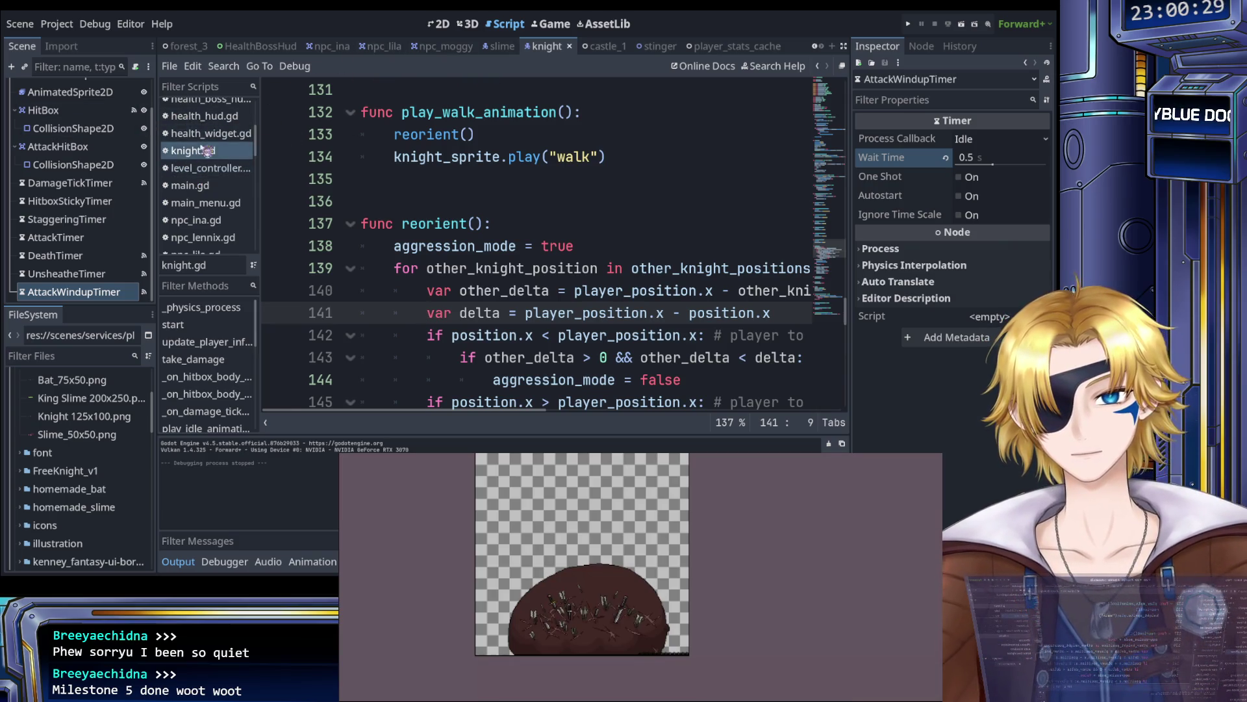
click(214, 130)
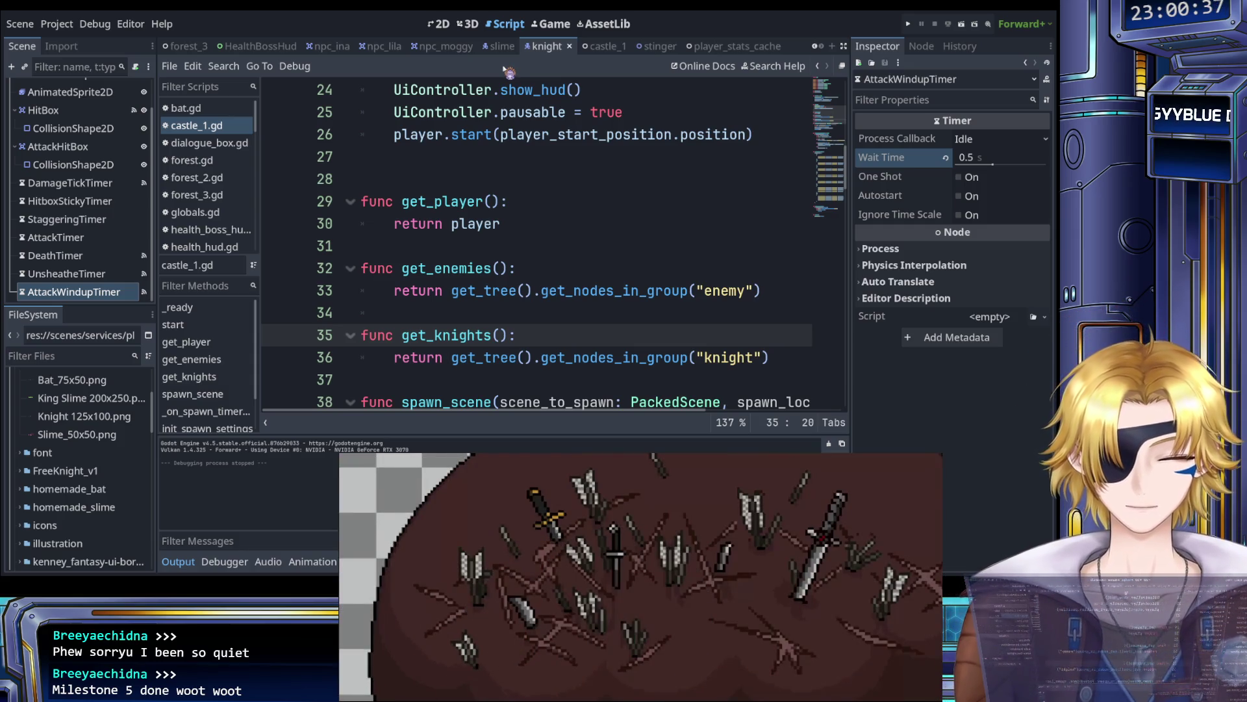
click(597, 46)
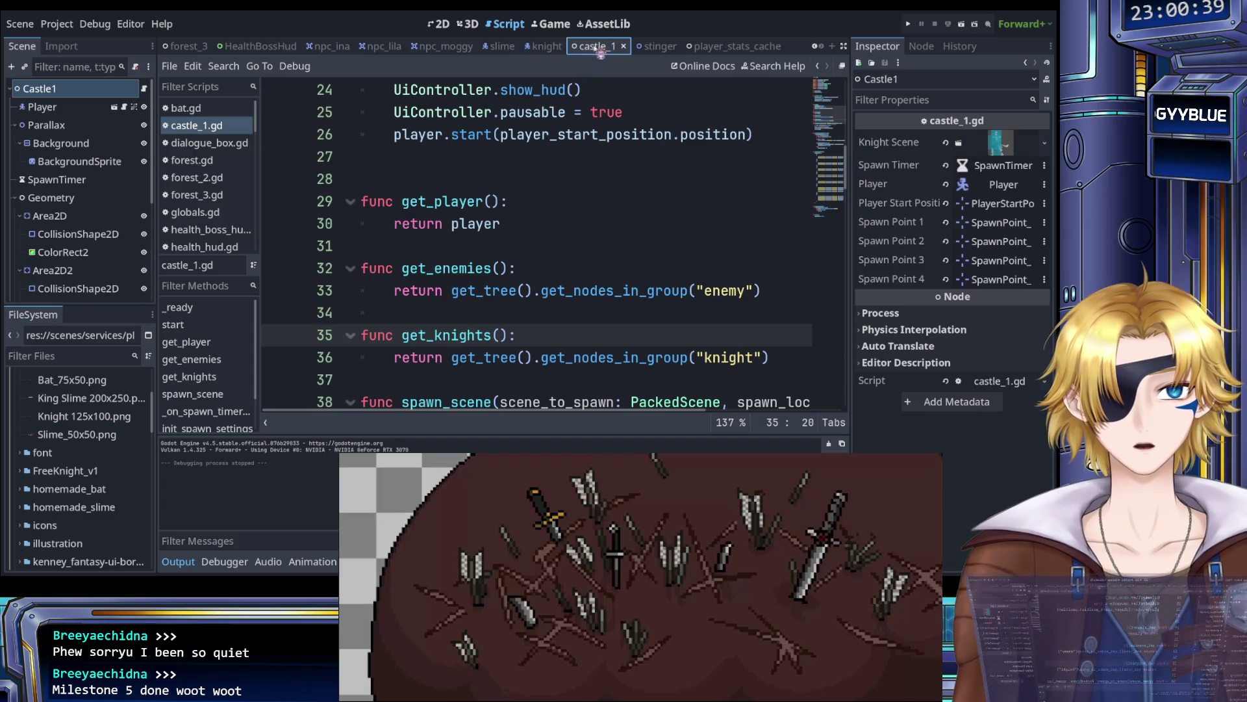
click(442, 24)
scroll(444, 180, down, 2)
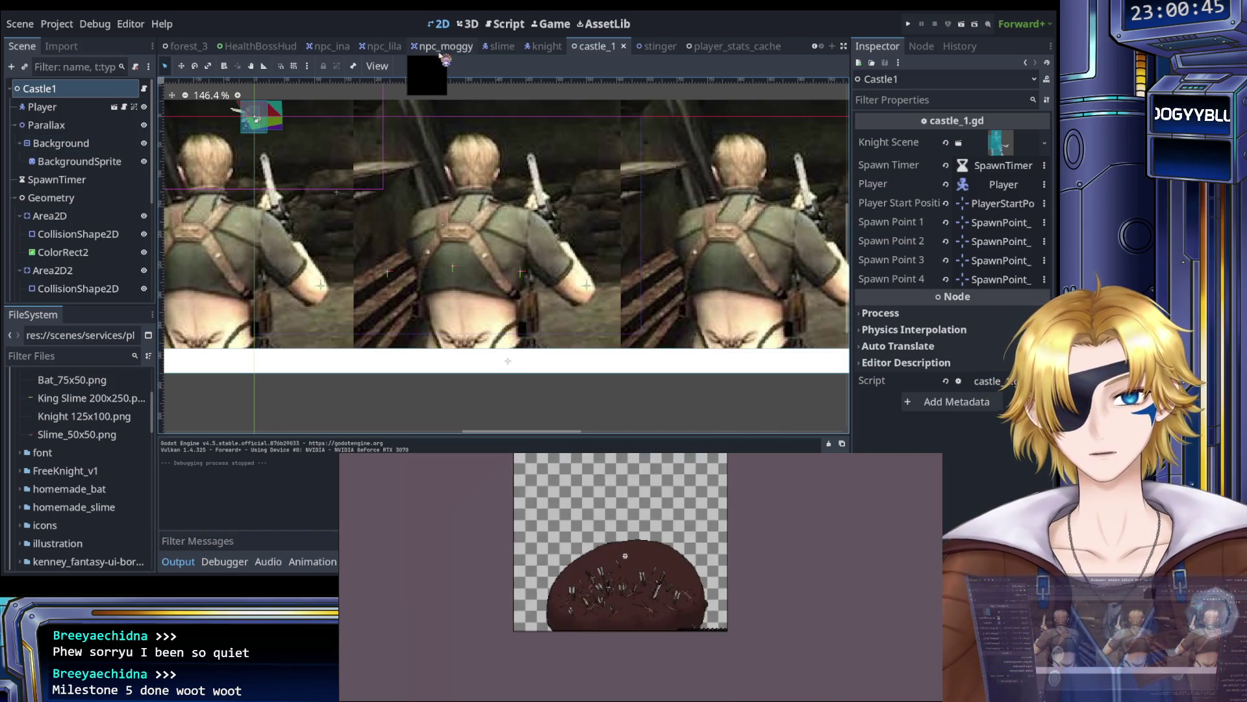
click(545, 49)
Step: Select the Knight root and bring up its Collision layer and mask settings in the inspector
scroll(72, 162, up, 5)
click(78, 88)
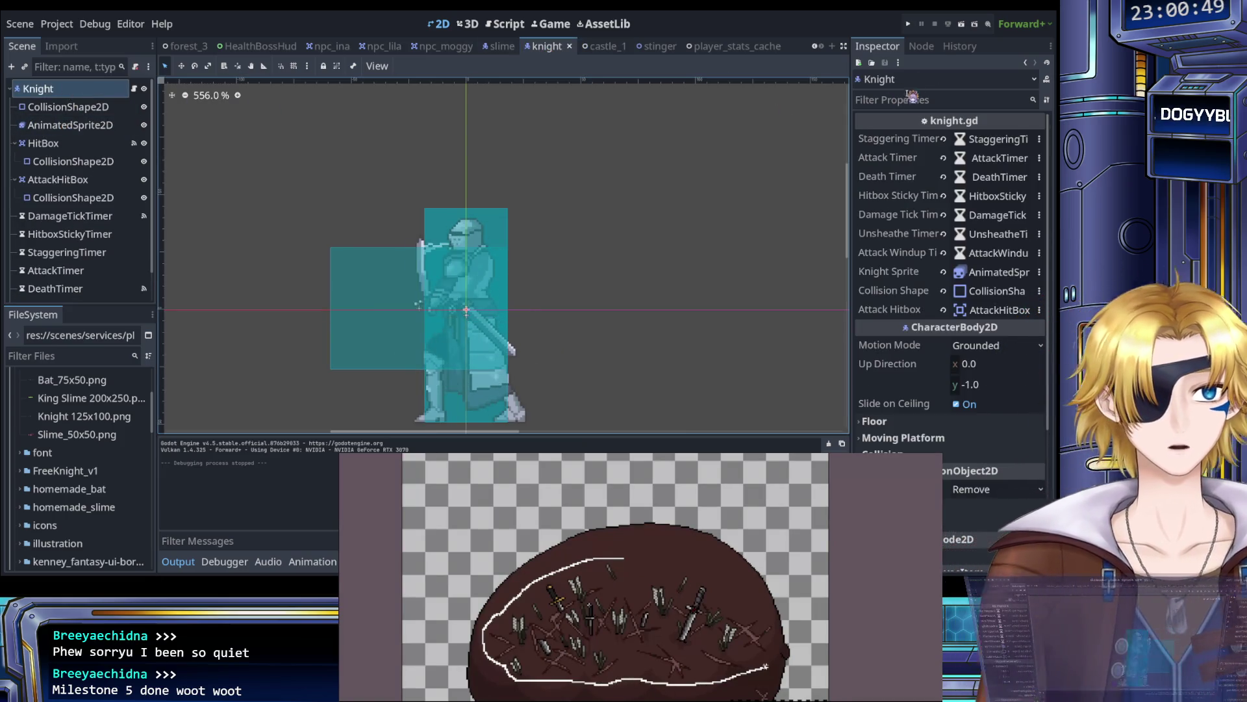
scroll(910, 171, down, 4)
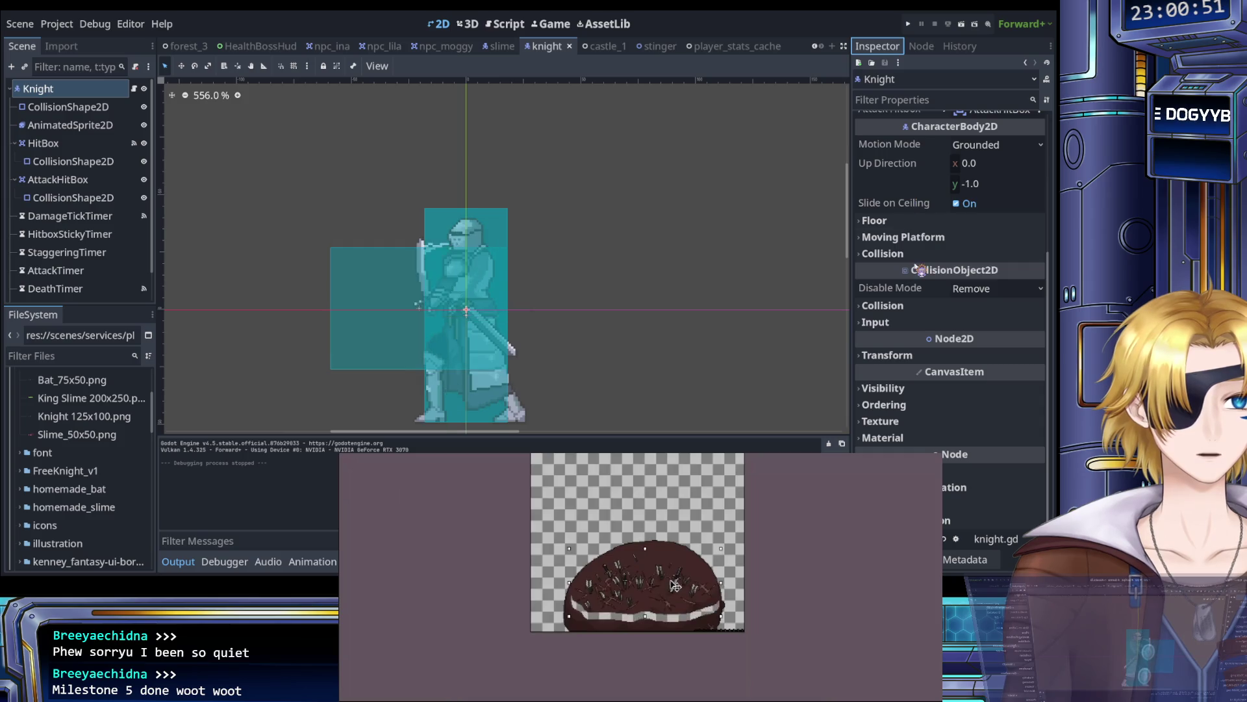
click(909, 389)
scroll(908, 393, down, 4)
scroll(908, 390, up, 3)
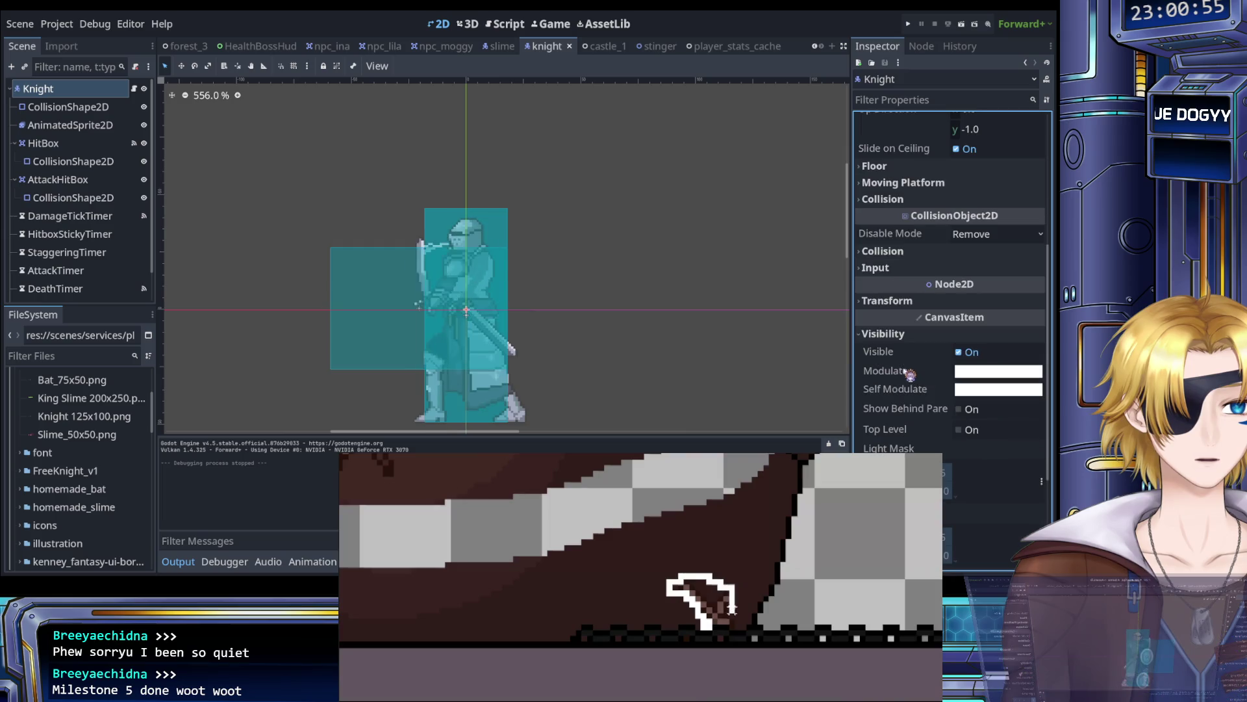
click(901, 330)
click(901, 306)
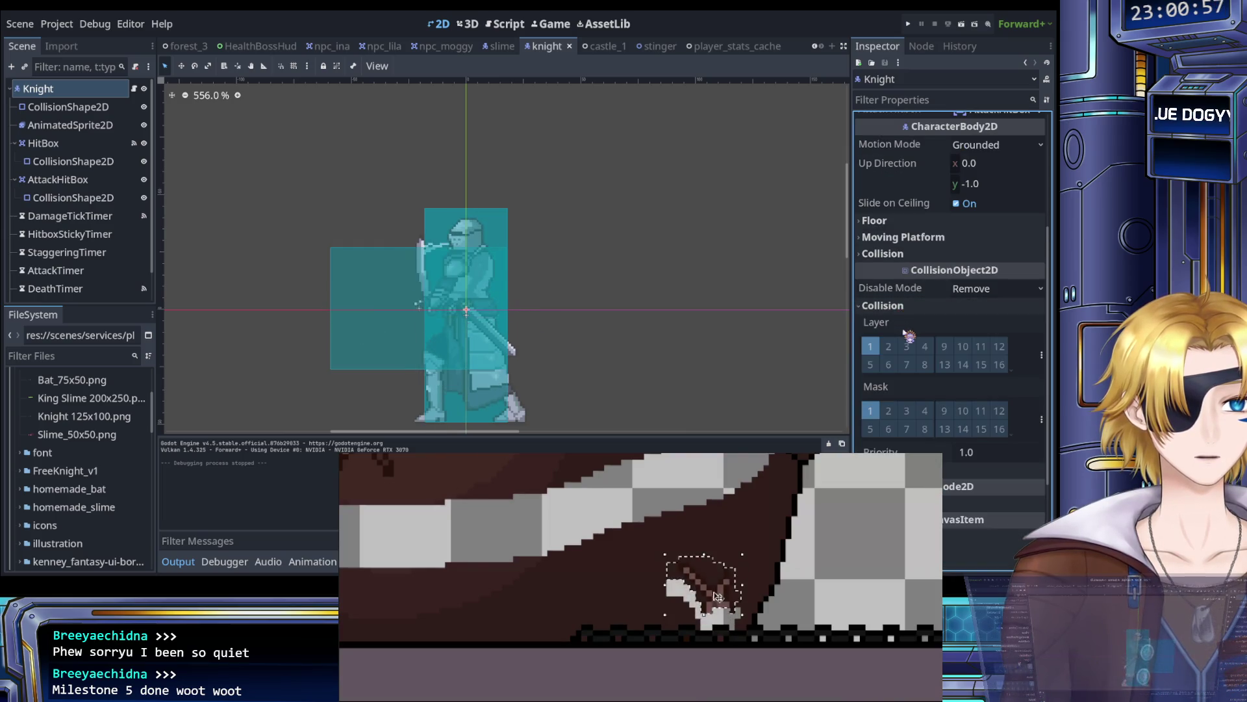
scroll(890, 312, down, 1)
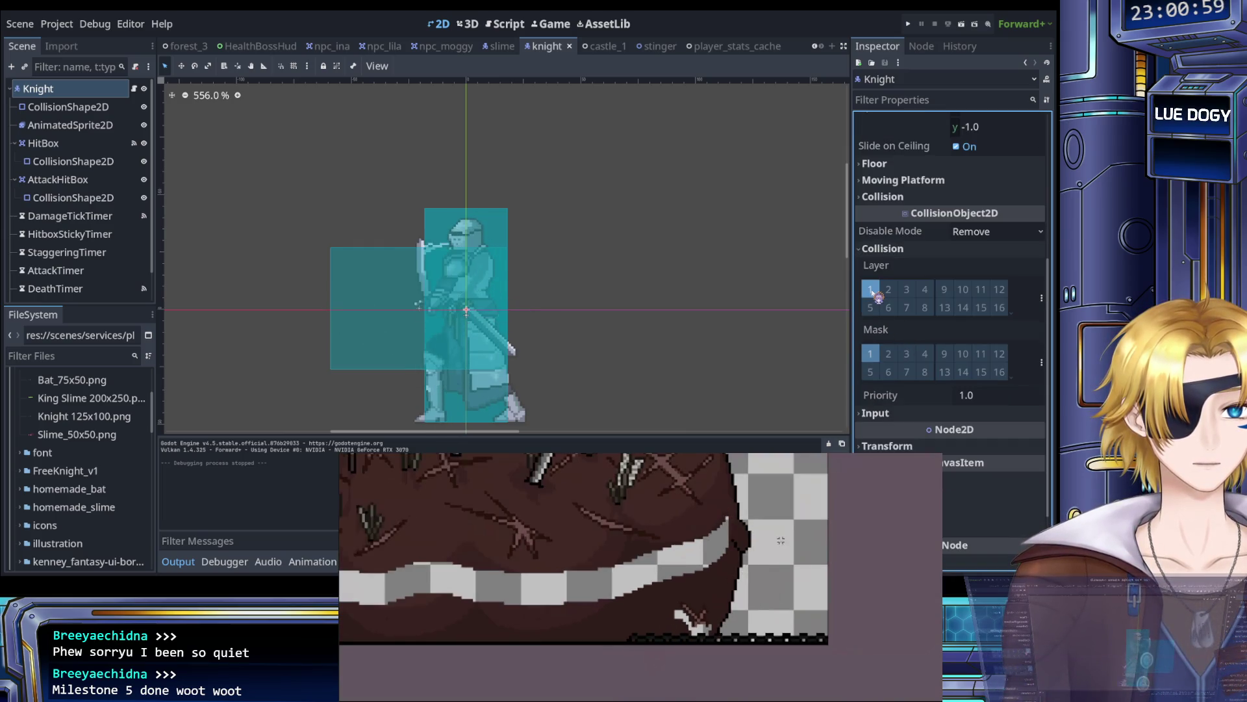
Step: Put the Knight on collision layer 3 only, masking layers 1 and 3
click(907, 289)
click(870, 289)
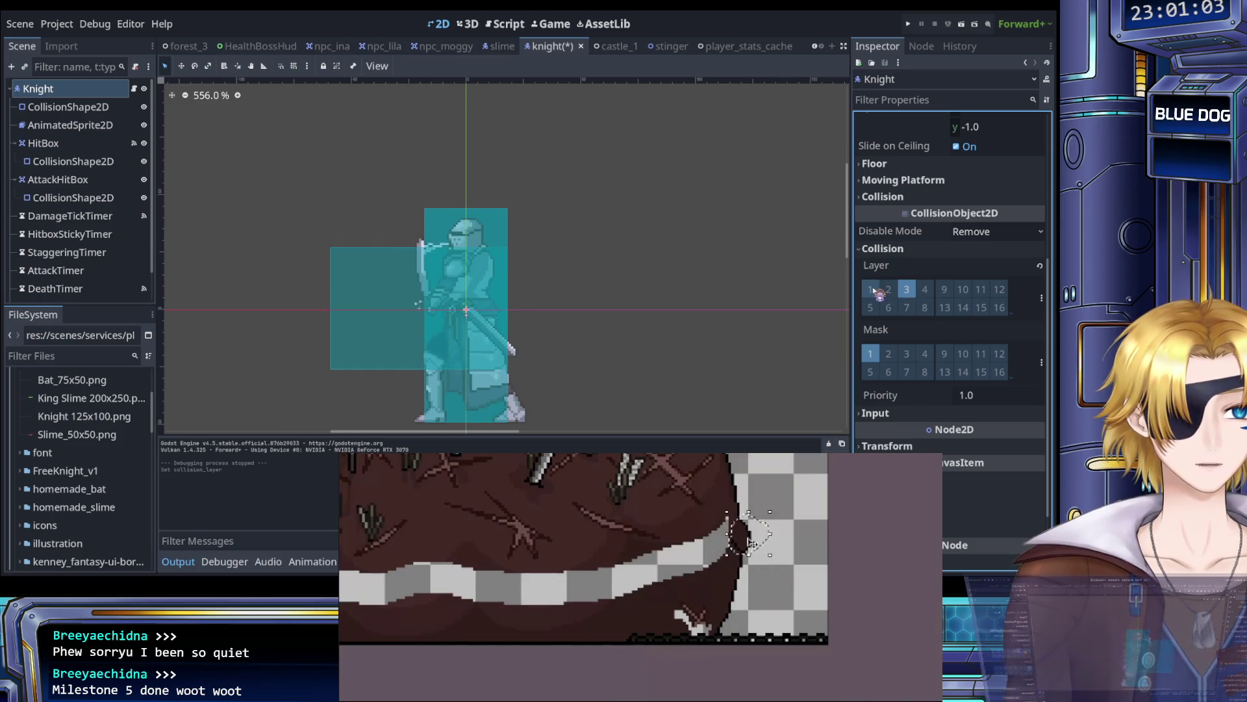
click(891, 355)
click(891, 356)
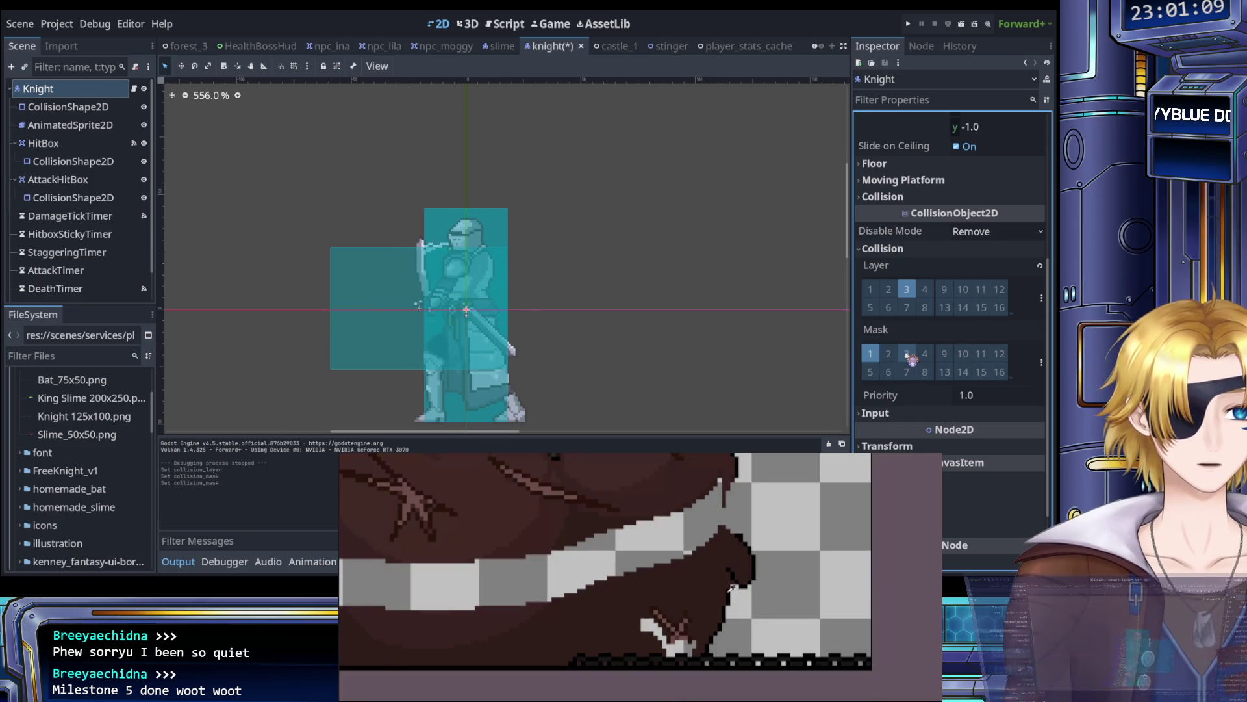
click(909, 354)
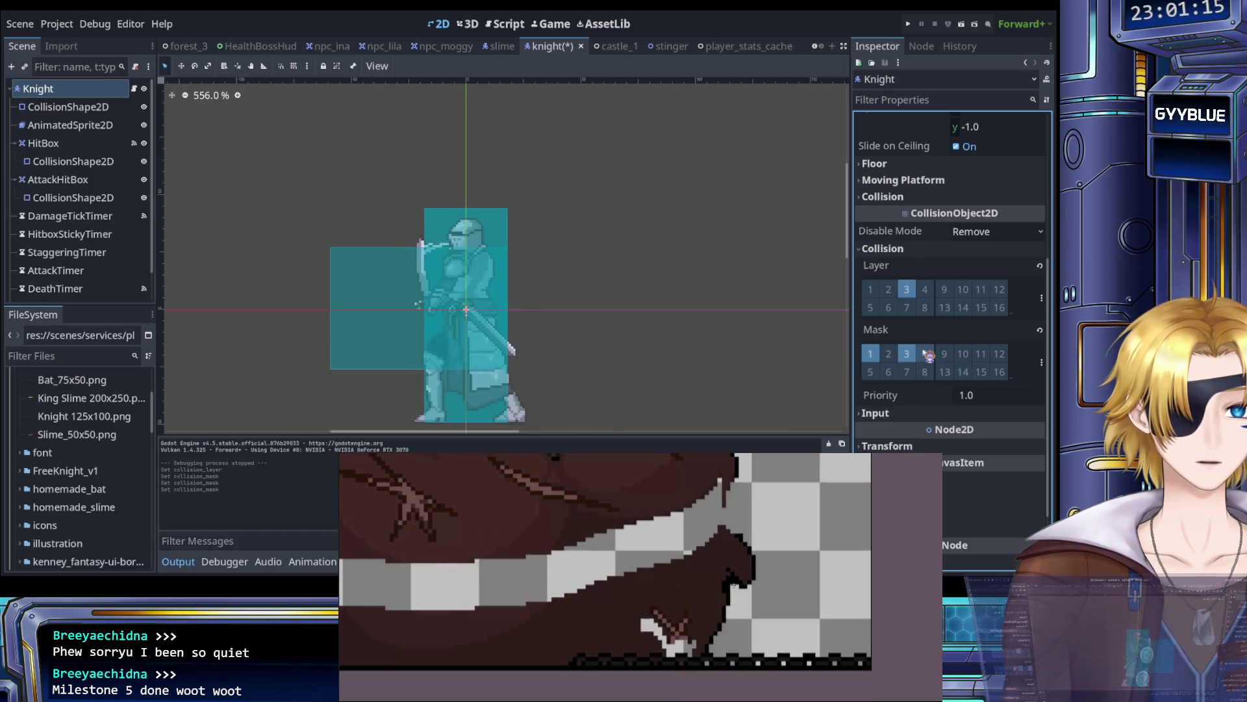
click(926, 354)
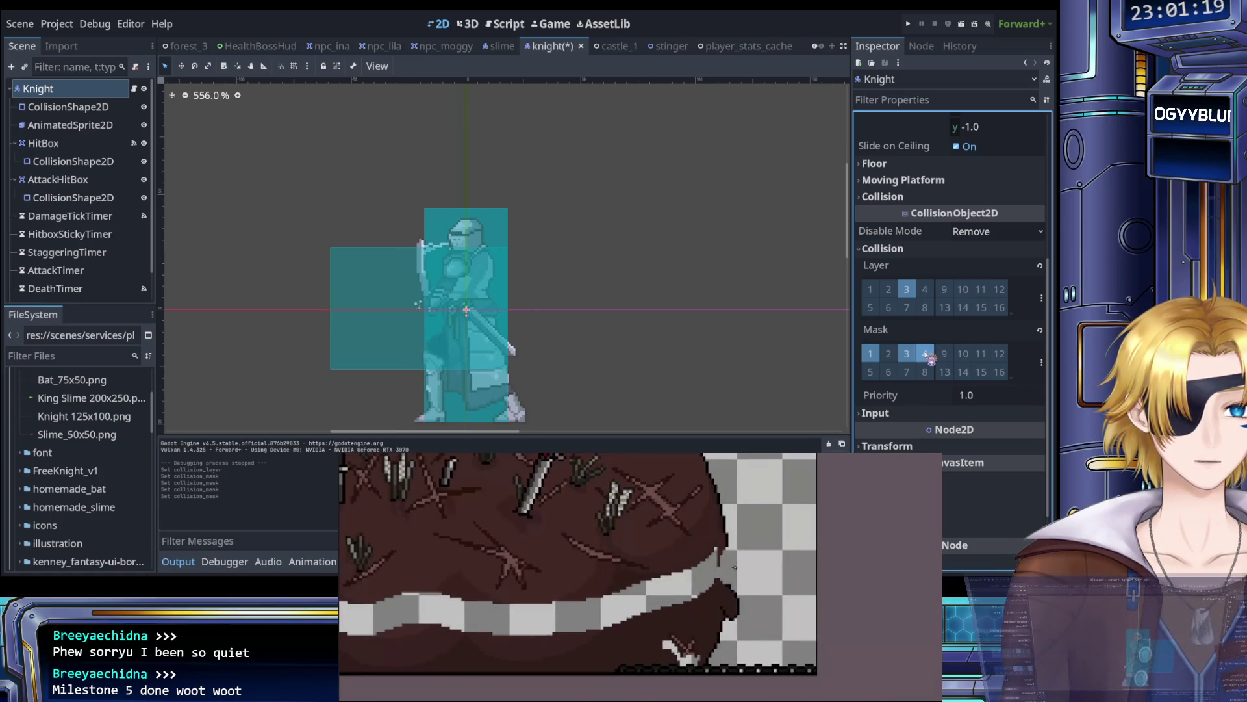
click(931, 357)
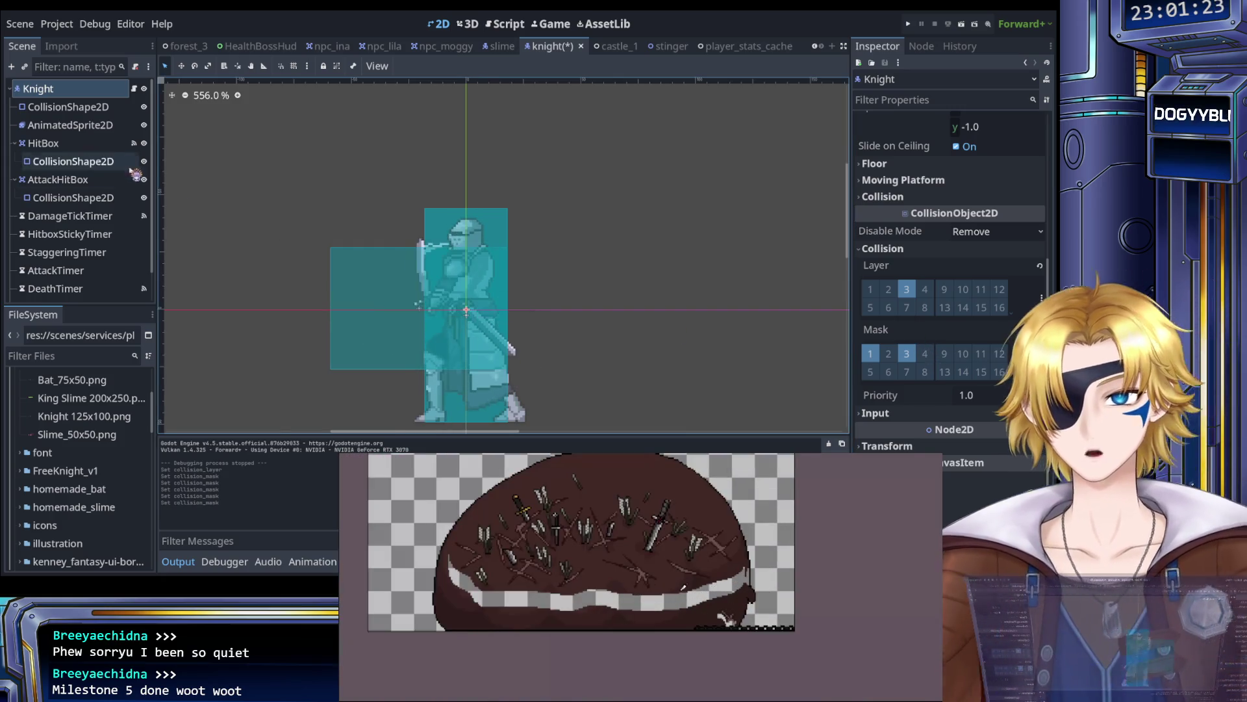
Step: Compare with the Slime root's collision settings, then return to the knight scene
click(500, 46)
click(70, 89)
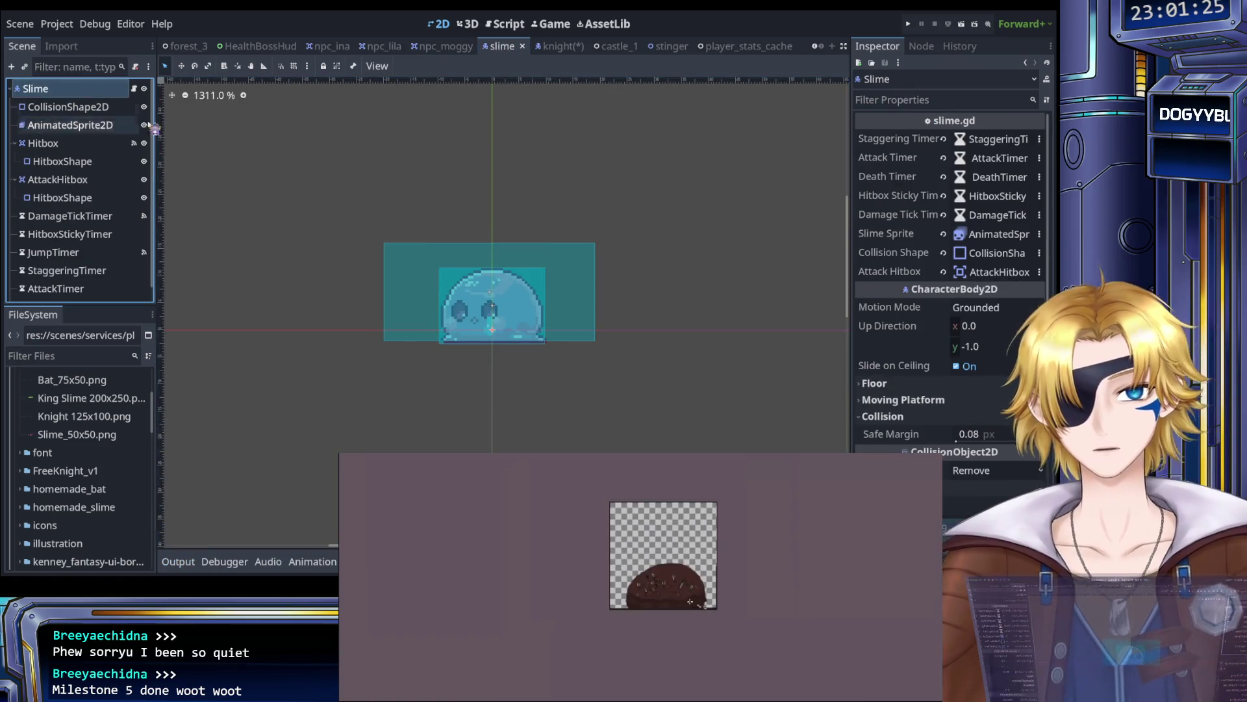
scroll(869, 362, down, 3)
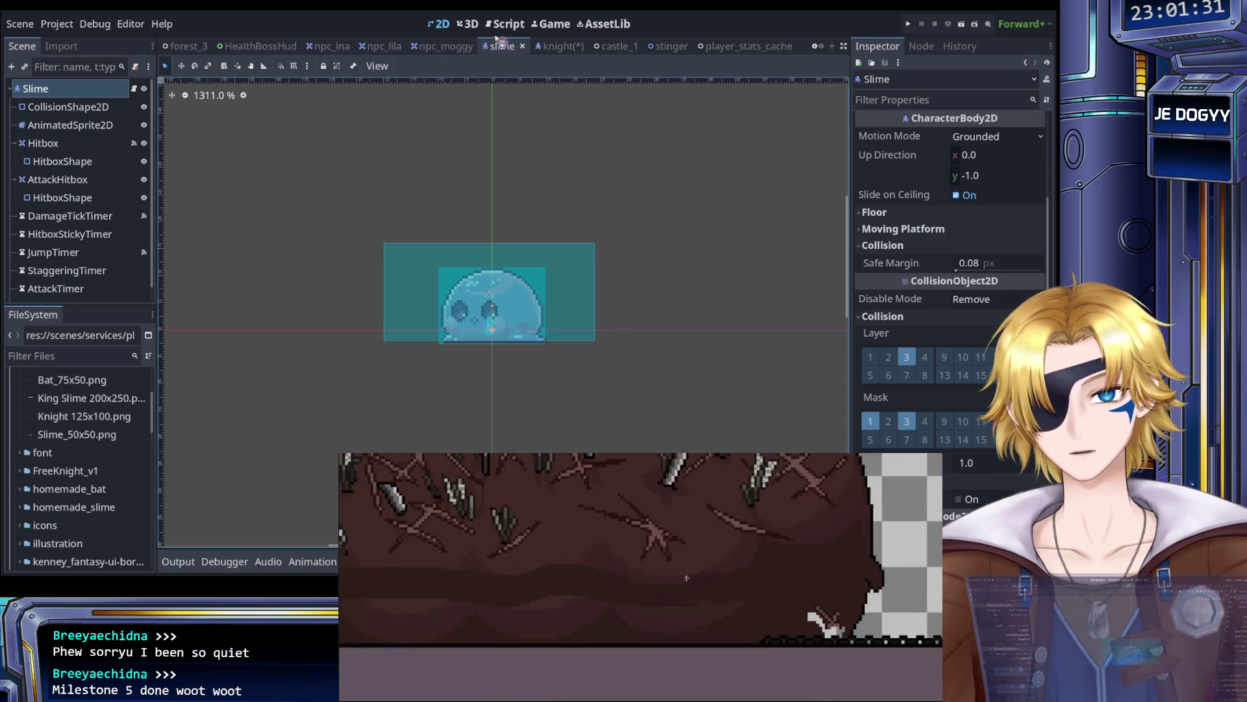
click(575, 47)
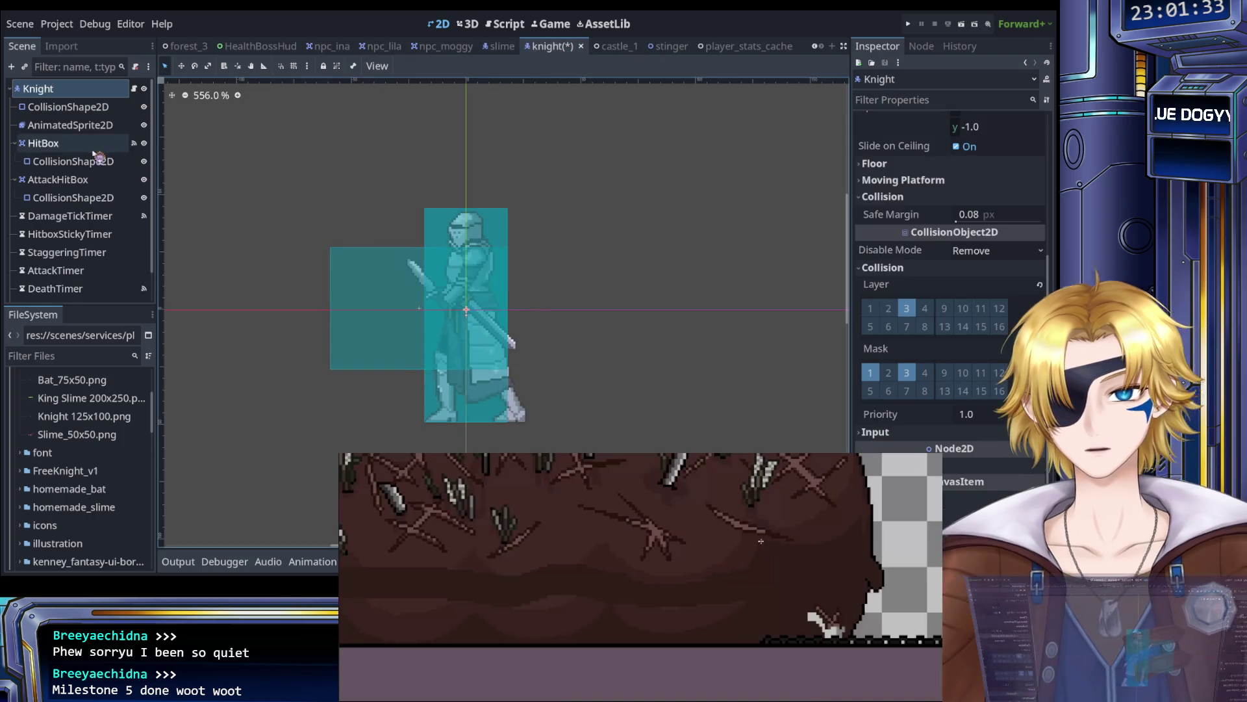
Step: Select the HitBox's CollisionShape2D in the knight scene tree
click(84, 197)
click(86, 182)
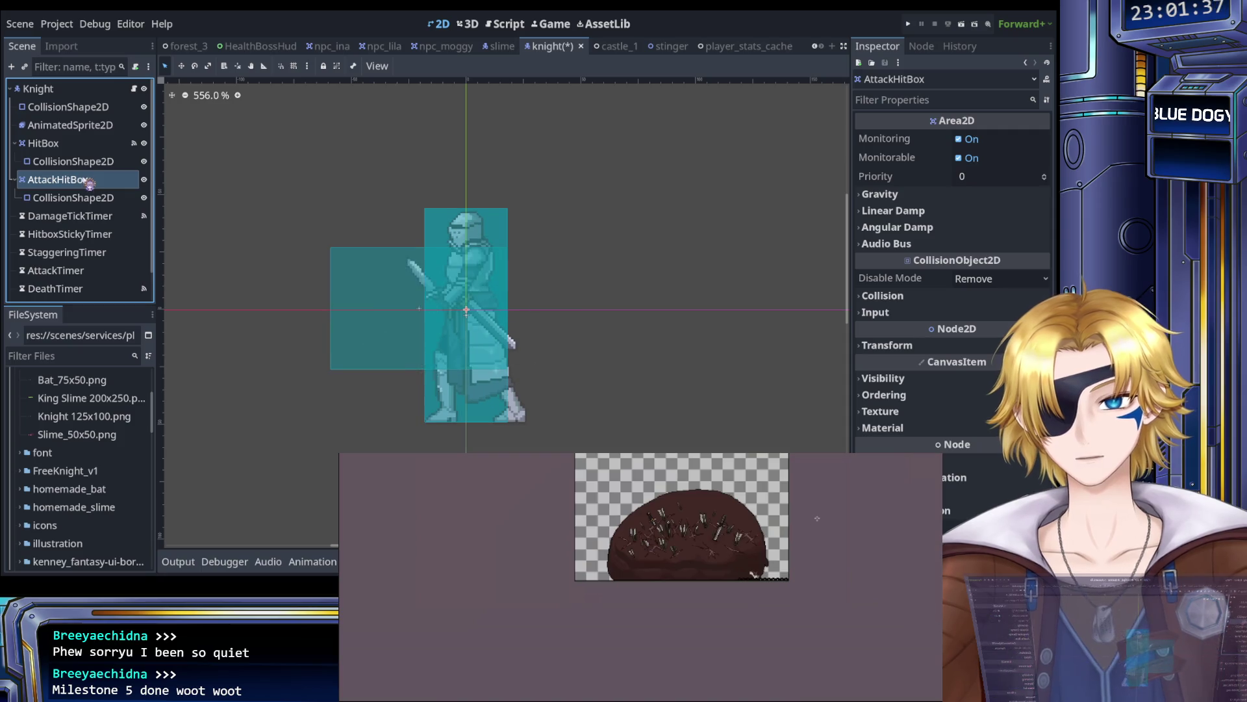
click(81, 162)
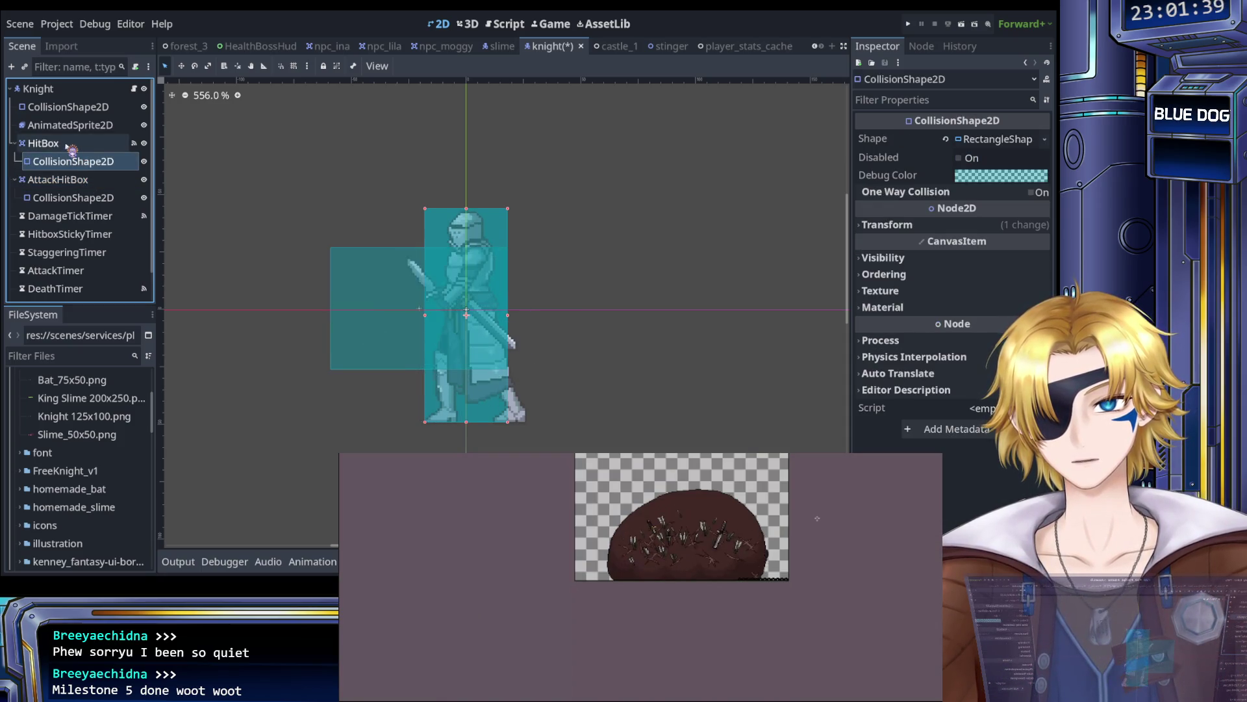
click(43, 143)
click(77, 107)
click(64, 143)
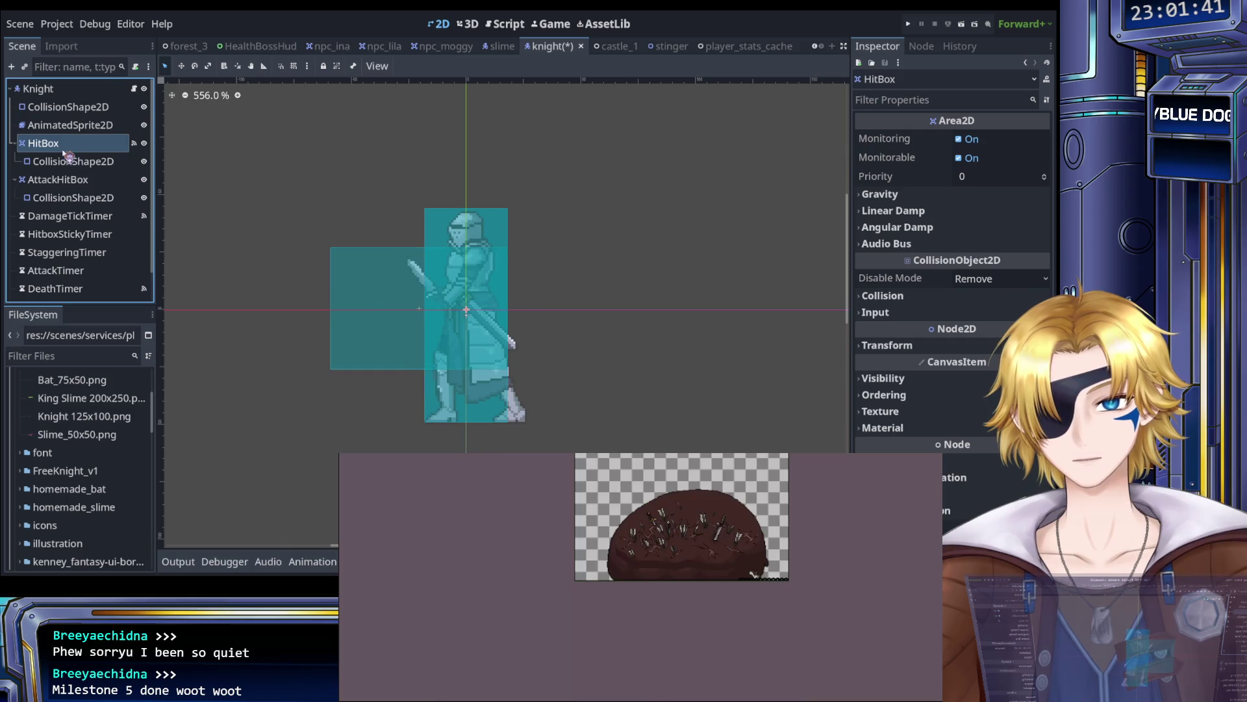
click(67, 160)
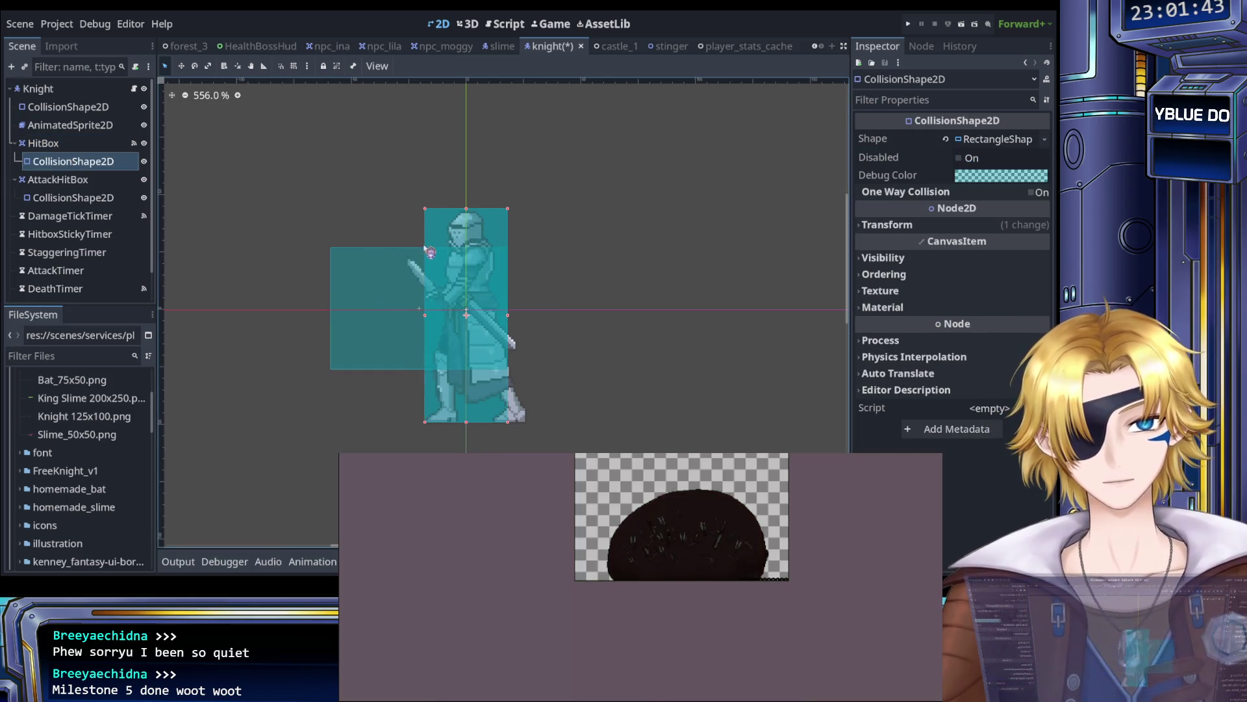
Step: Widen the HitBox rectangle to the left and right, saving the knight scene
mouse_move(423, 320)
mouse_down()
mouse_move(322, 318)
mouse_move(337, 319)
mouse_up()
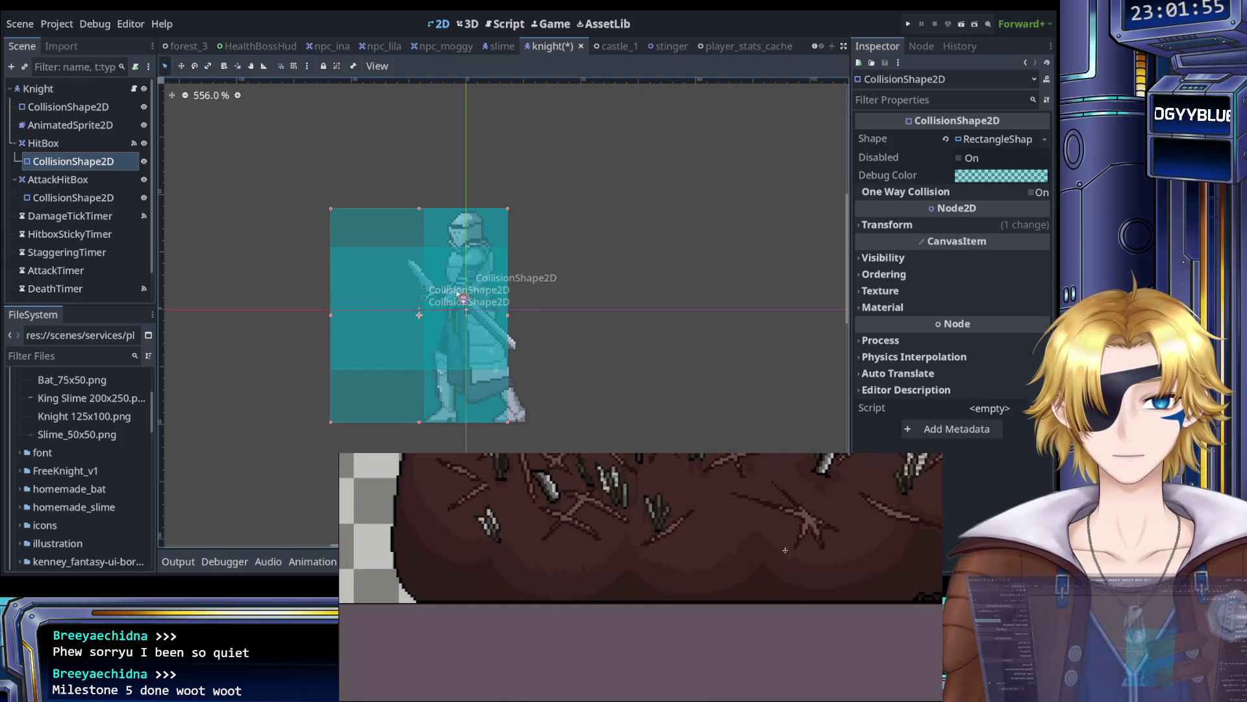
key(ctrl+s)
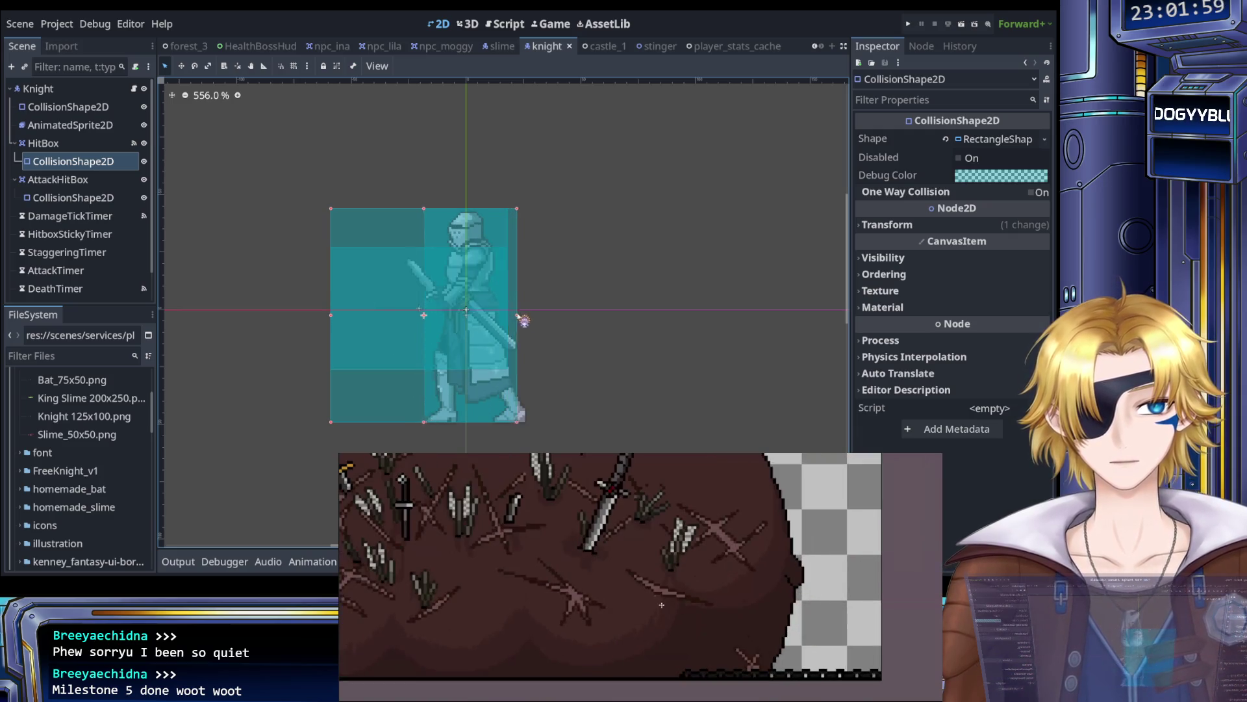
drag(556, 315, 600, 316)
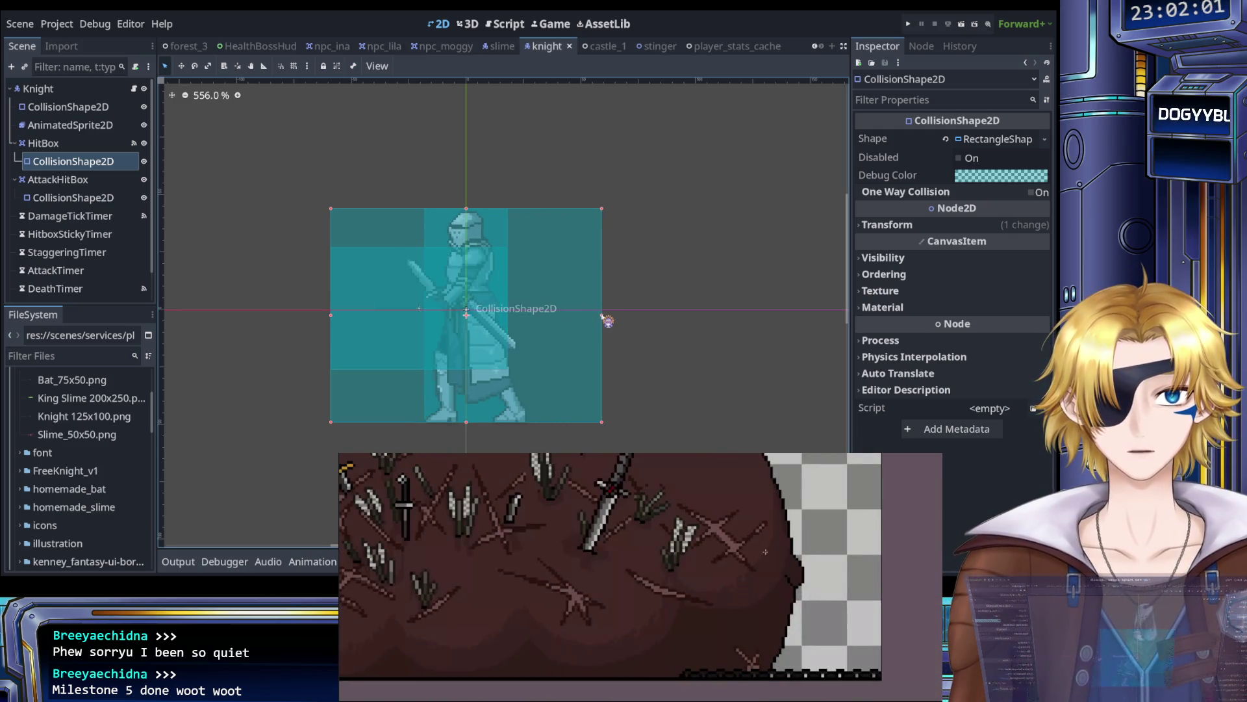
key(ctrl+s)
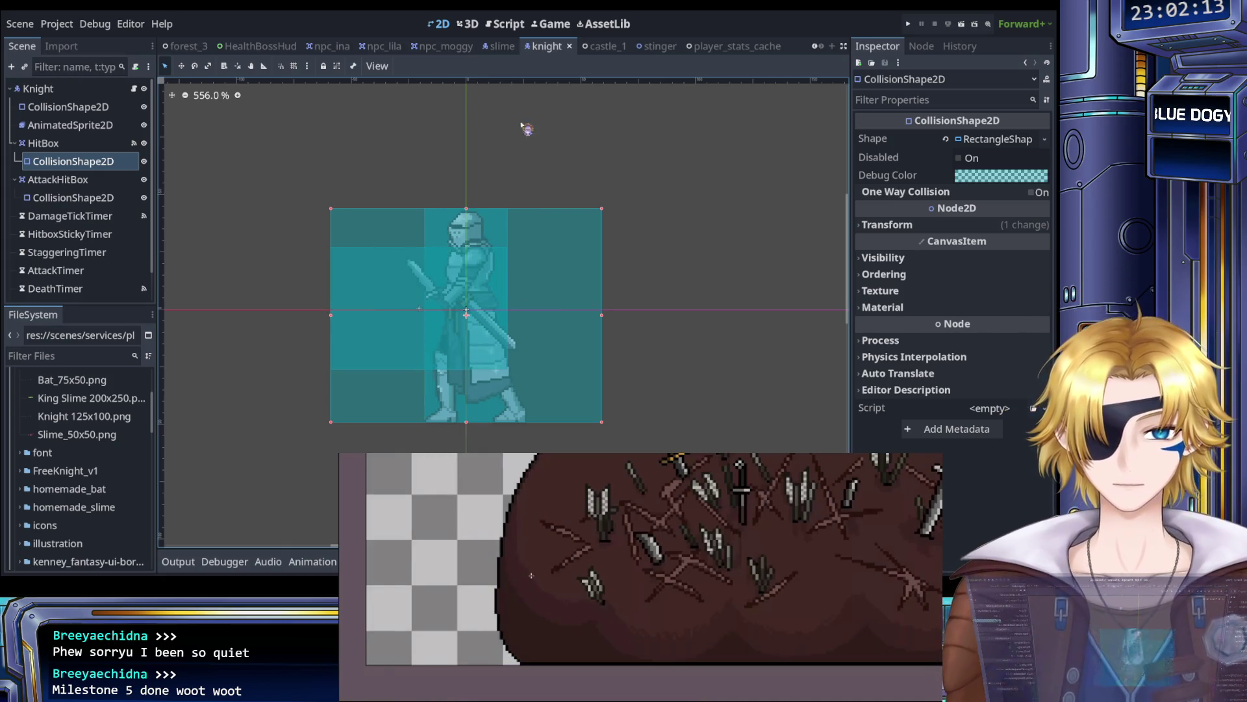
click(499, 45)
click(545, 45)
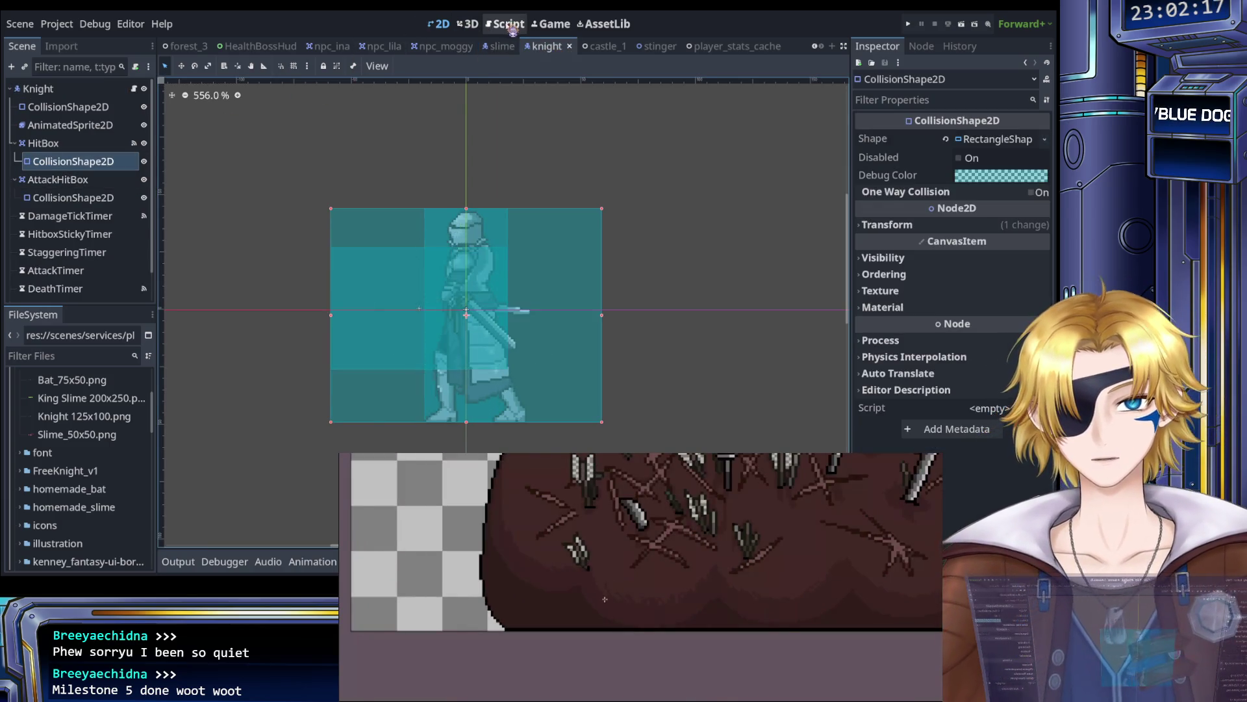
Step: Open knight.gd in the script editor and scroll to the sprite flip code
click(506, 24)
click(193, 281)
scroll(501, 300, down, 8)
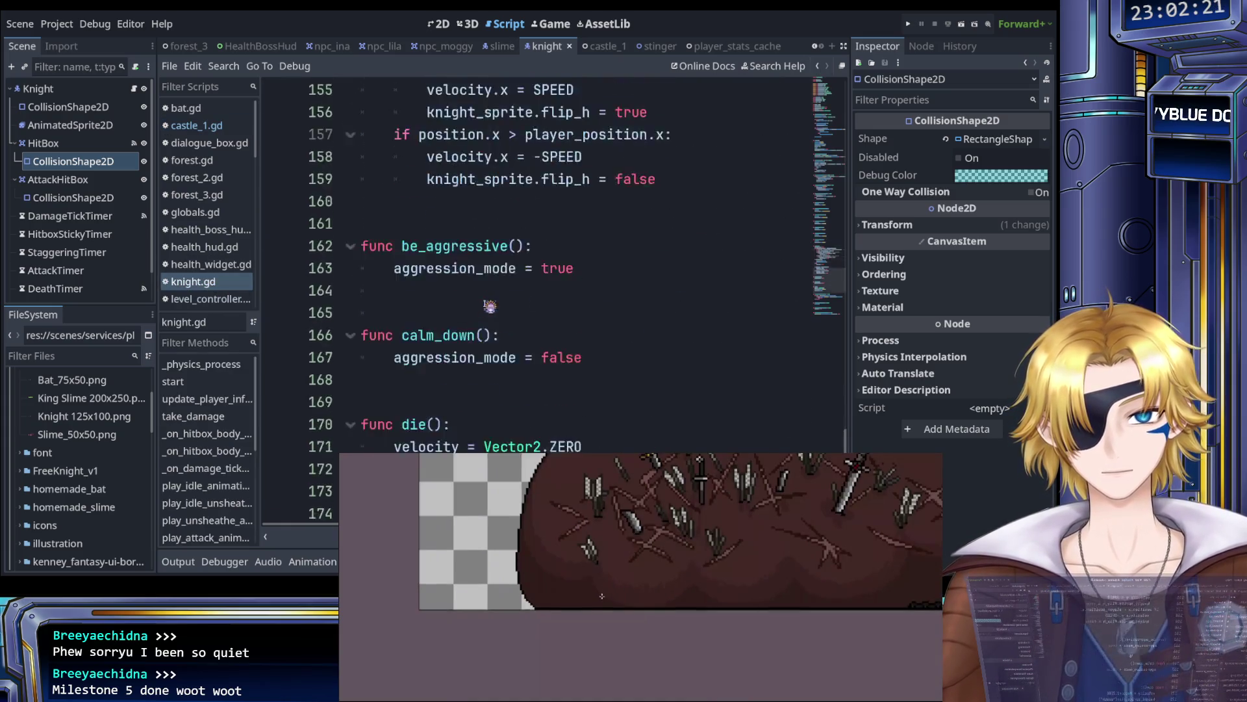
scroll(489, 305, up, 9)
scroll(458, 319, down, 2)
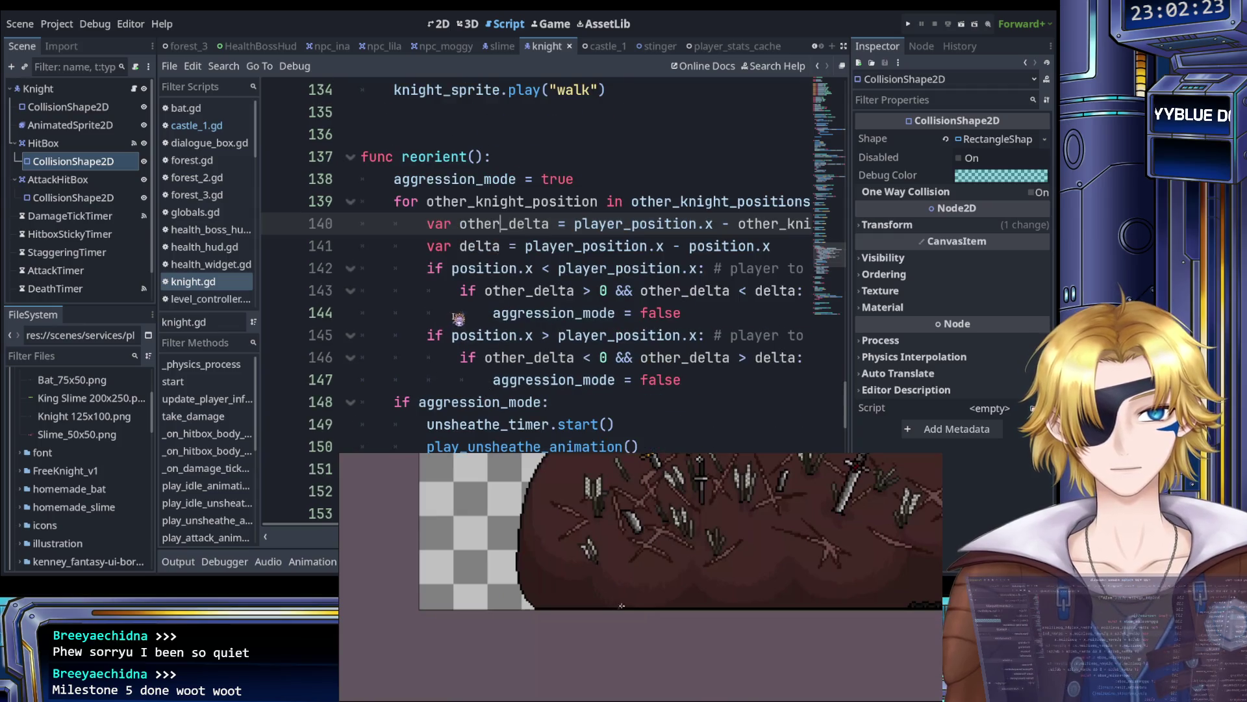
scroll(510, 351, down, 3)
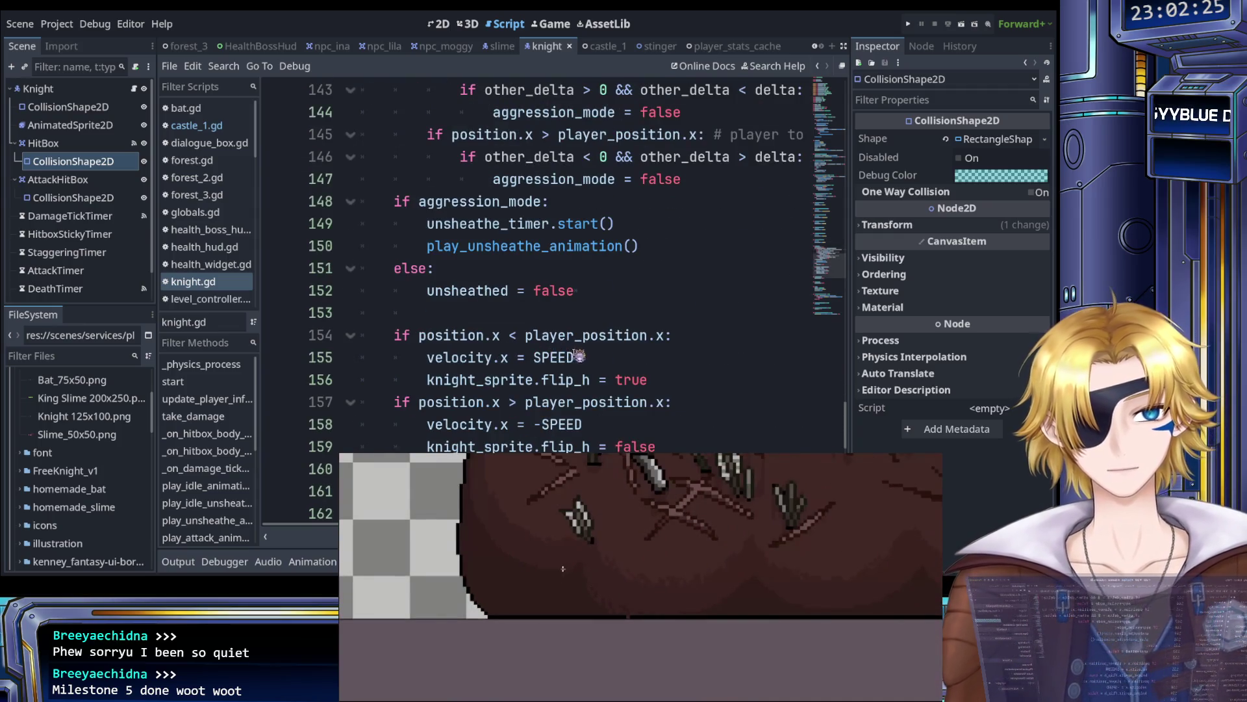
Step: Add 'attack_hitbox.flip_h = true' below the sprite flip line and save knight.gd
click(666, 381)
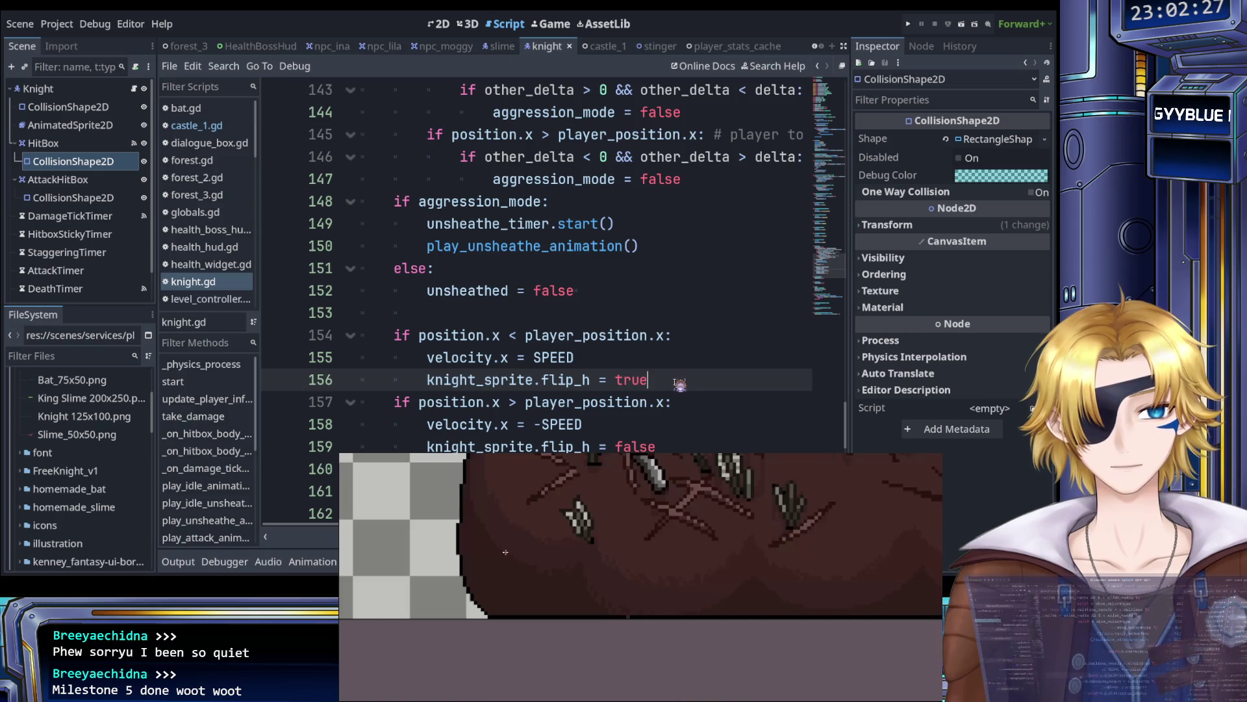
key(Return)
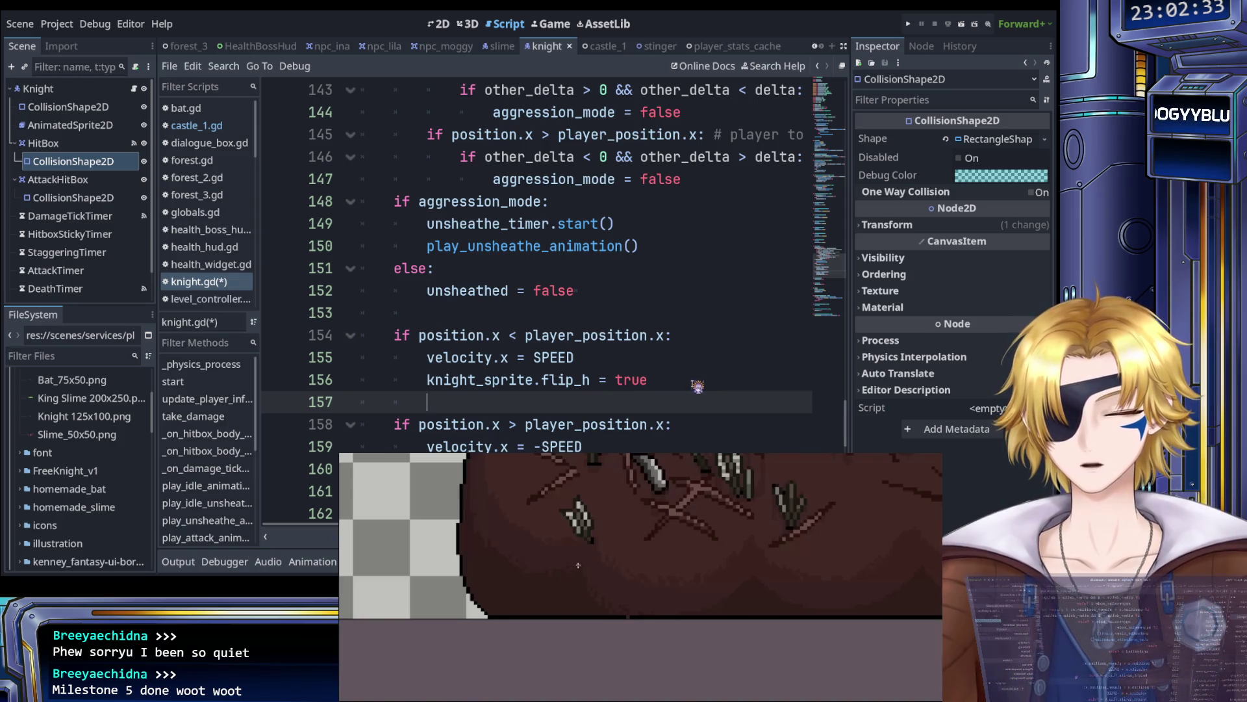
text(Att)
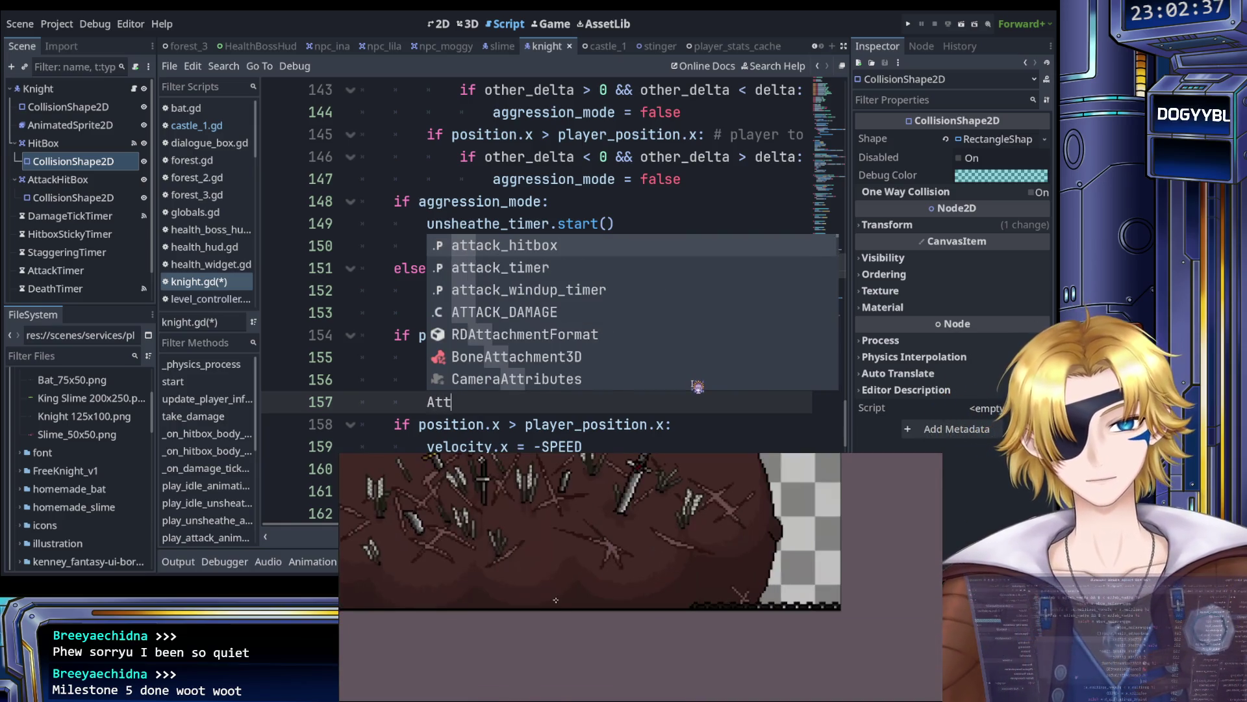
key(Return)
text(fl)
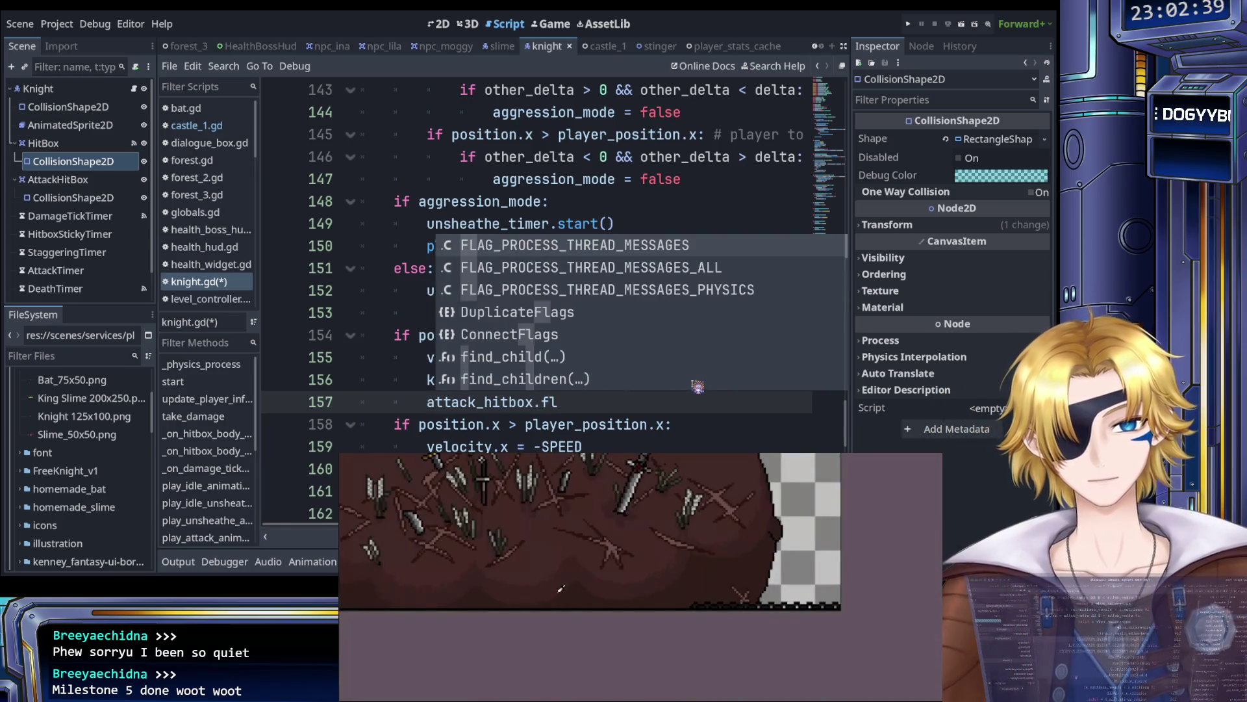
text(ip_)
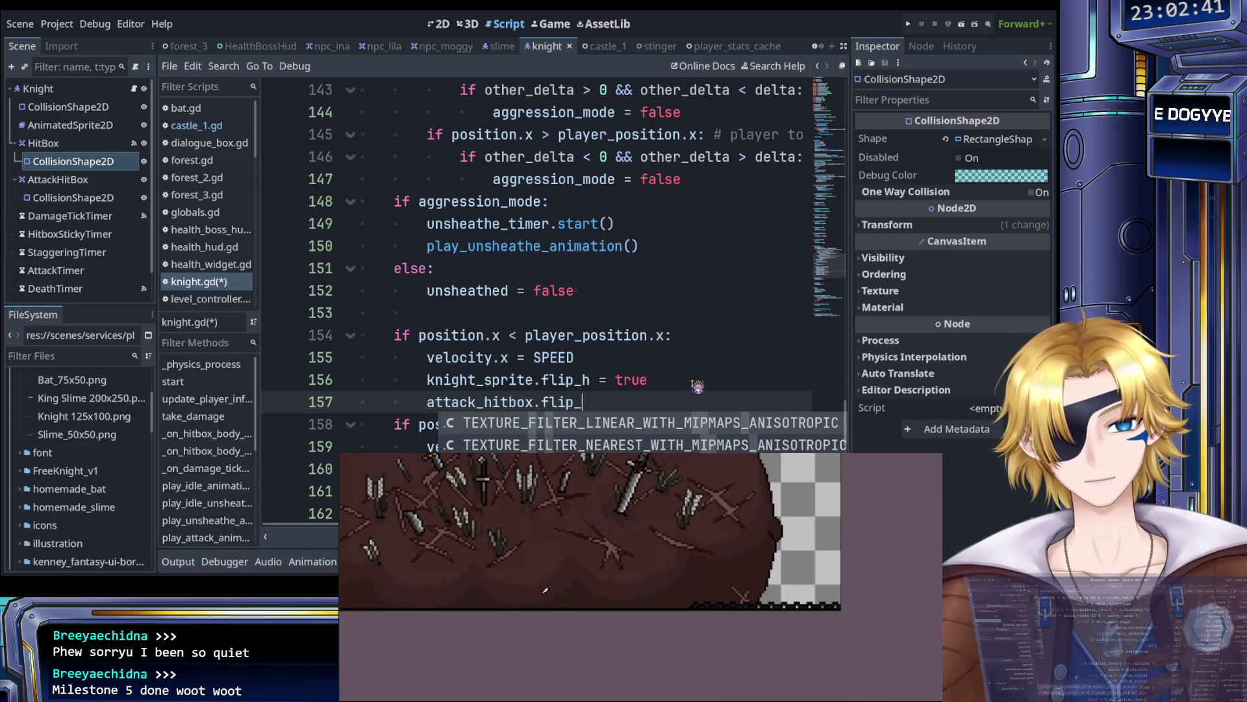
text(h = true)
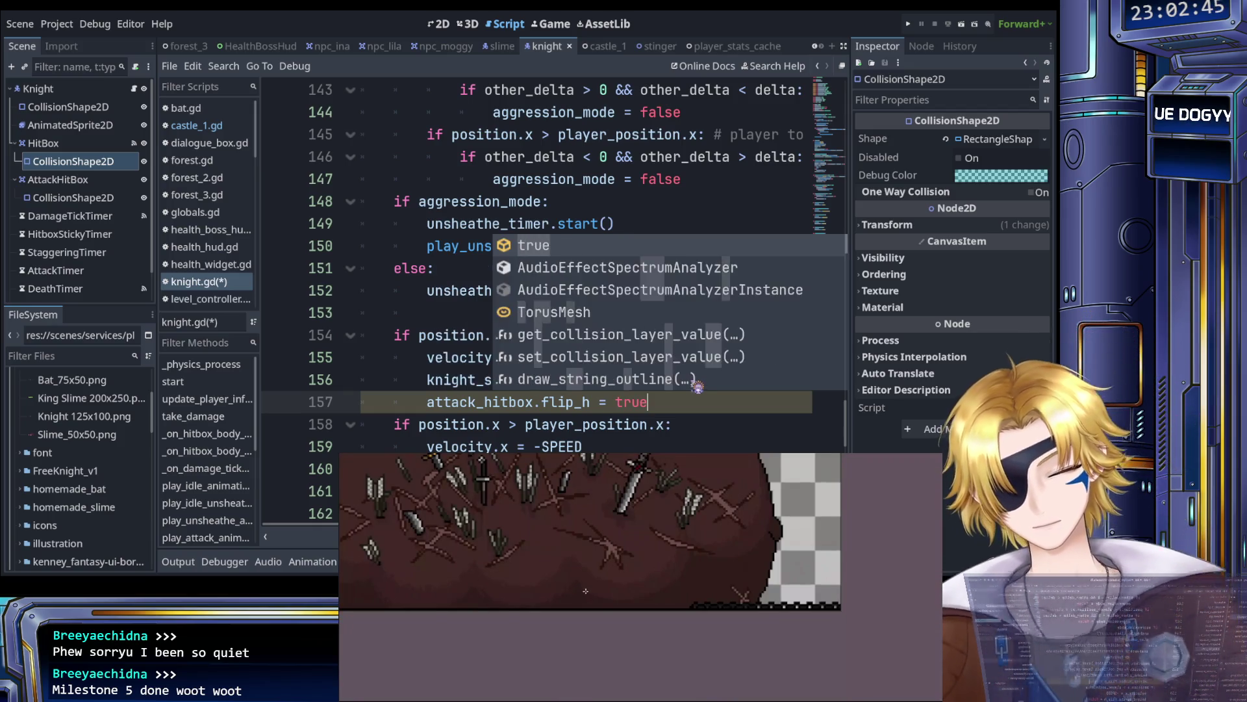
key(Escape)
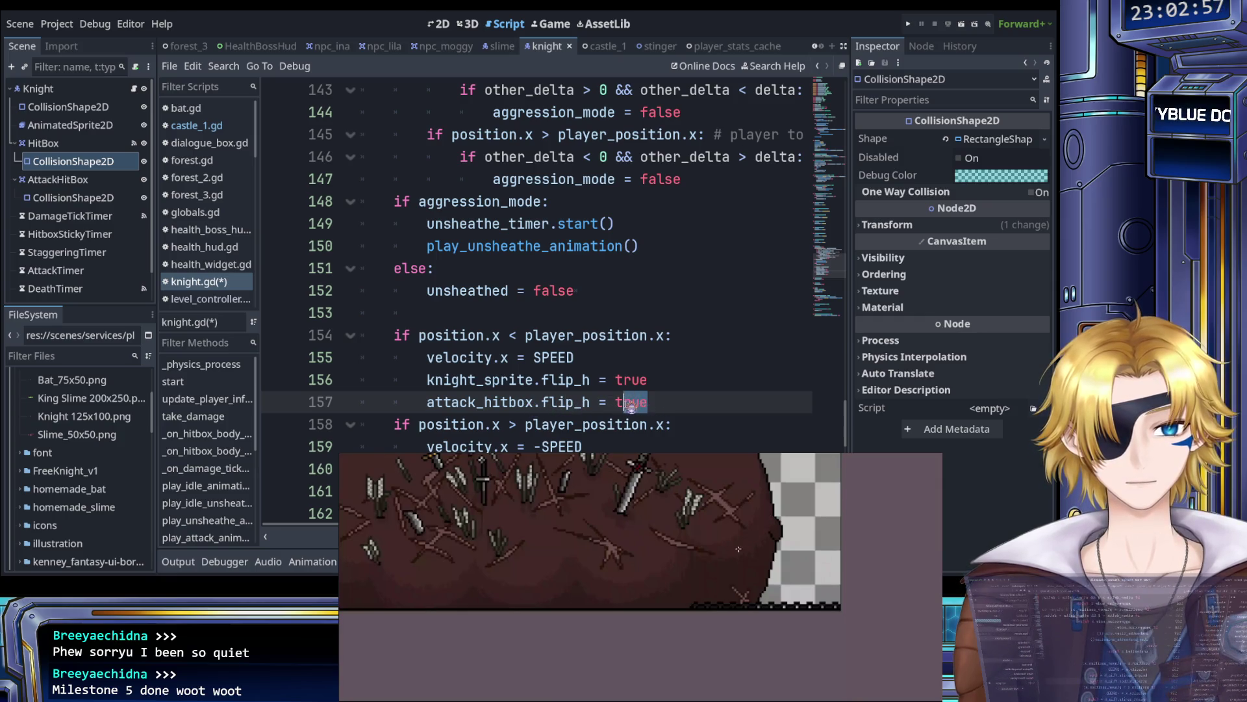
mouse_move(648, 403)
mouse_down()
mouse_move(410, 403)
mouse_move(428, 403)
mouse_up()
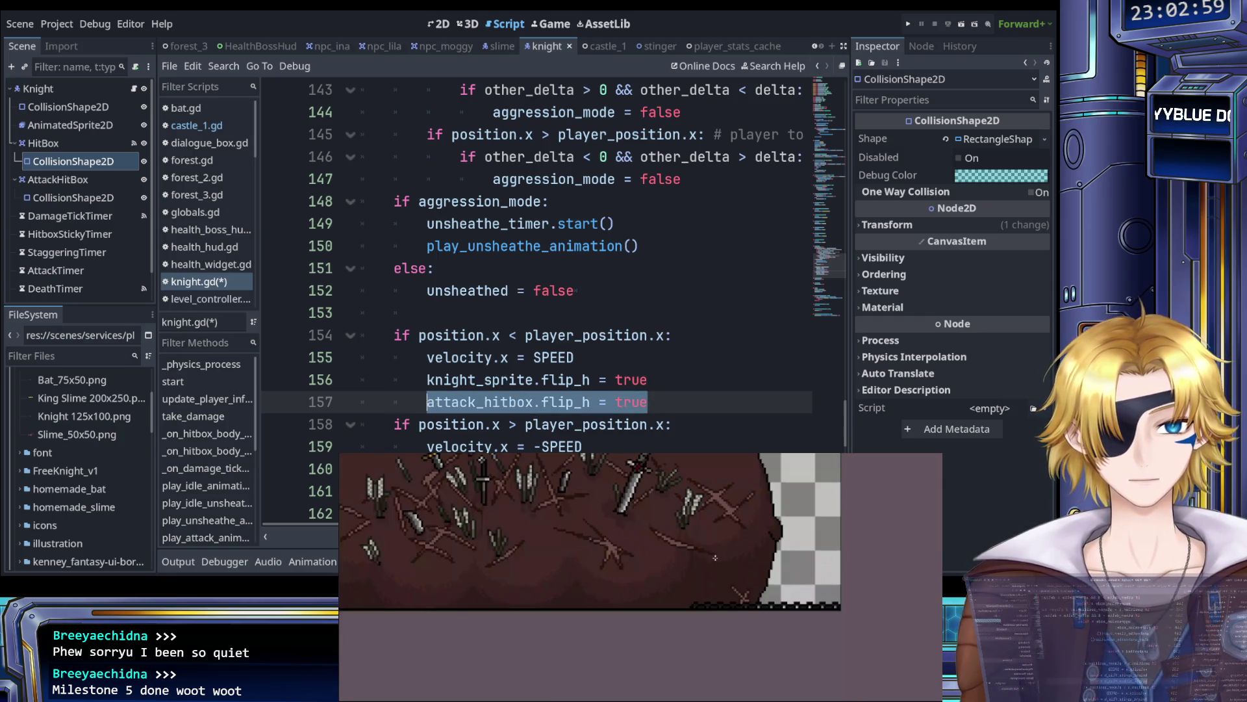
key(Down)
key(Down)
key(Down)
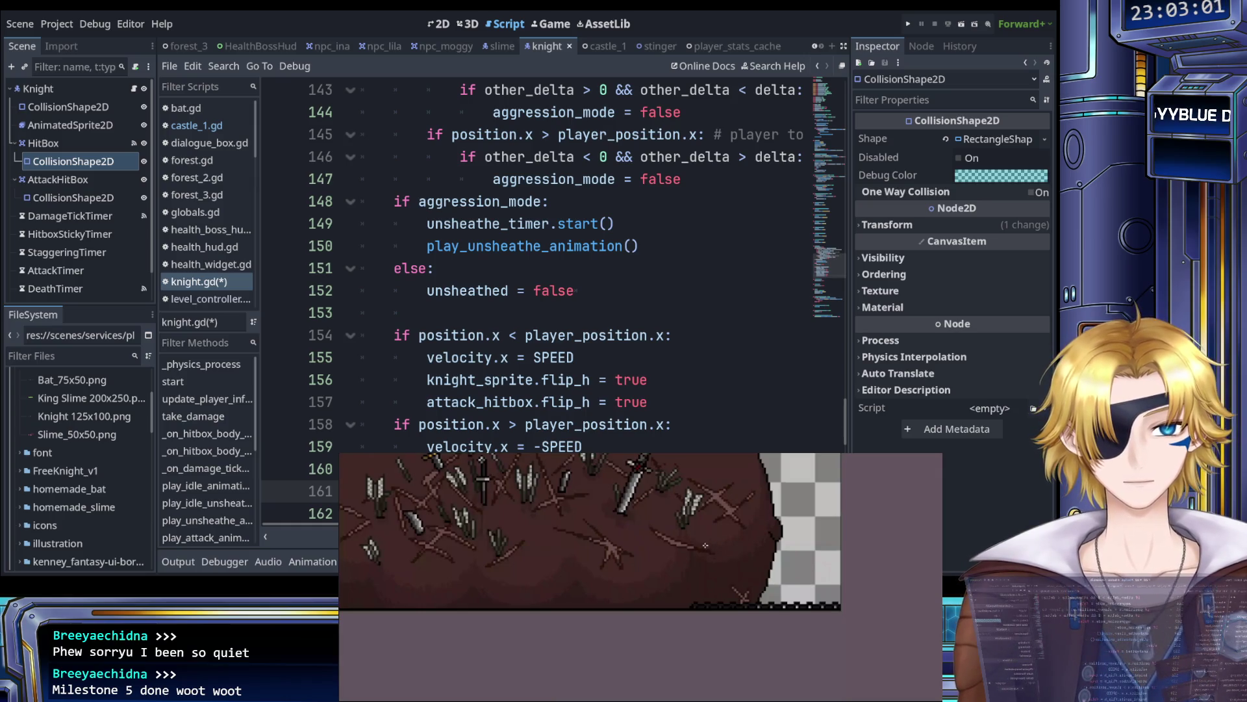
key(ctrl+s)
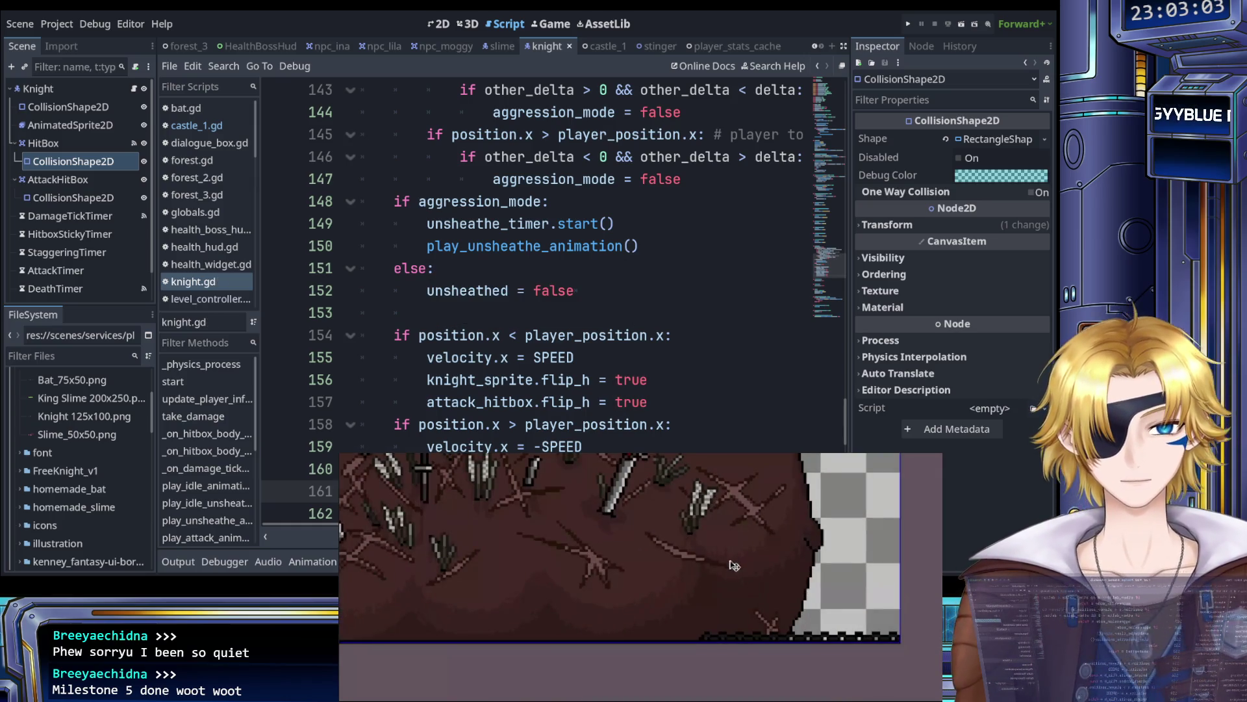
key(Up)
key(Up)
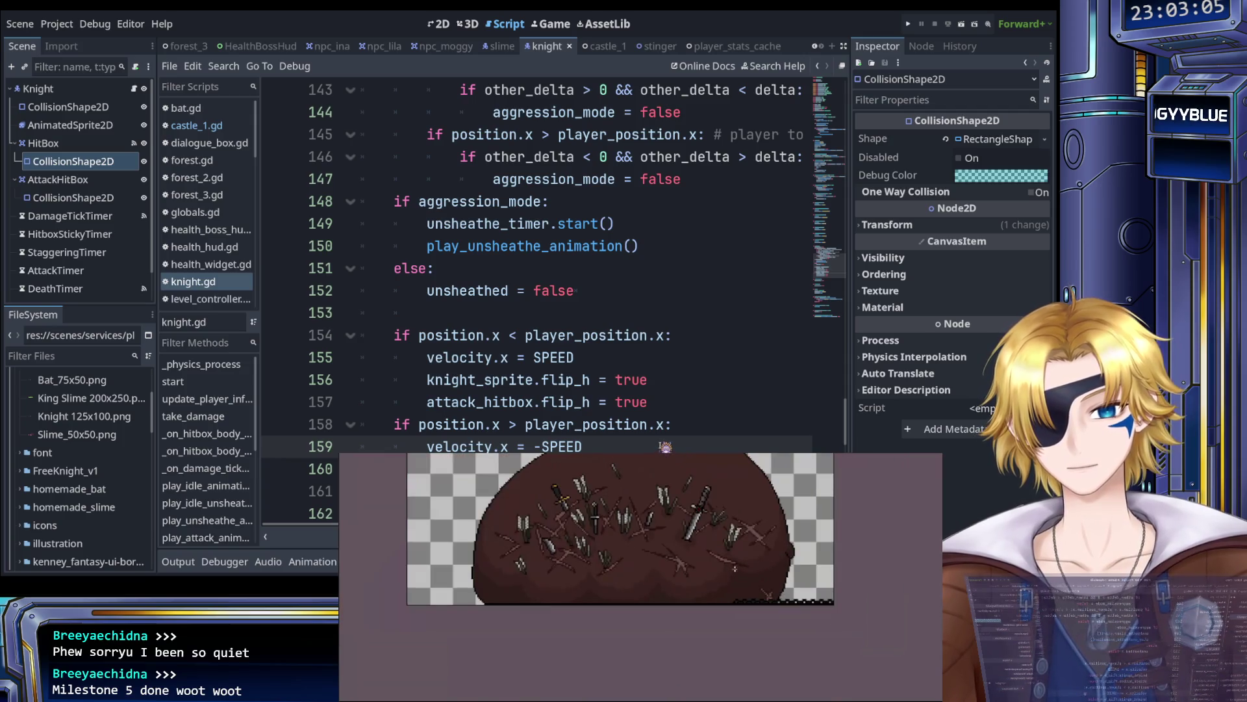
Step: Test-run the game, enter a level, then quit the game to stop debugging
click(910, 26)
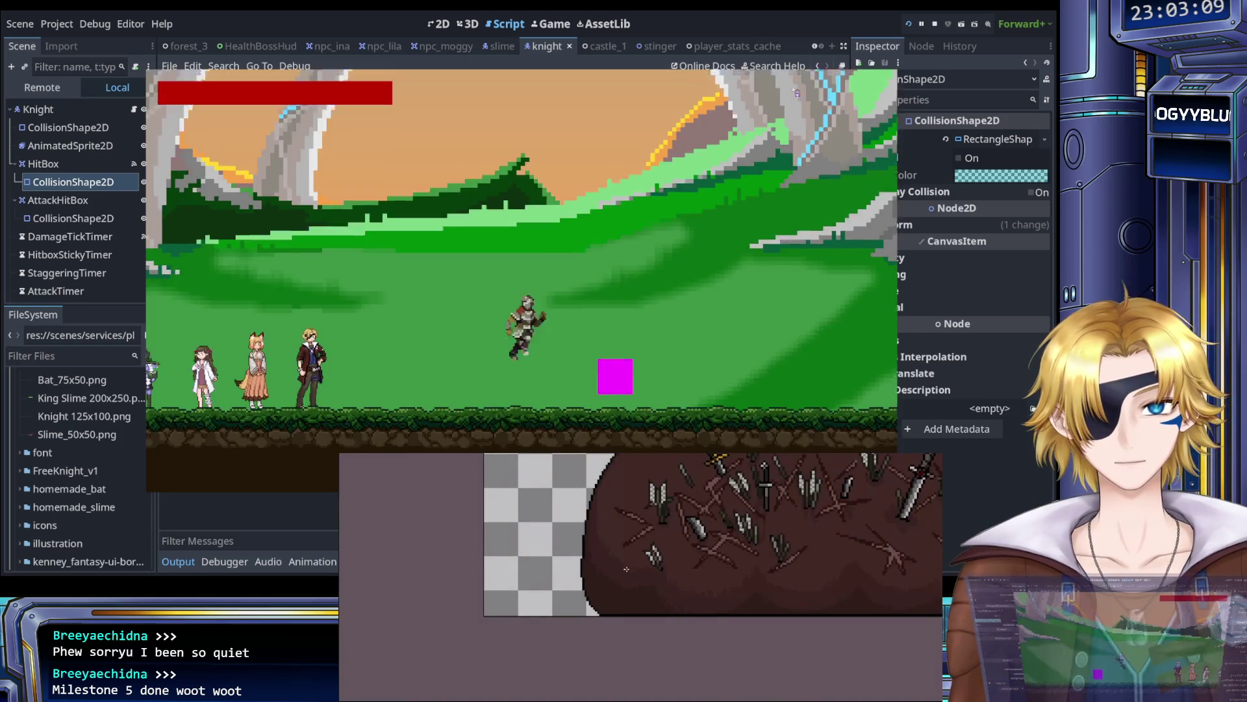
key(Return)
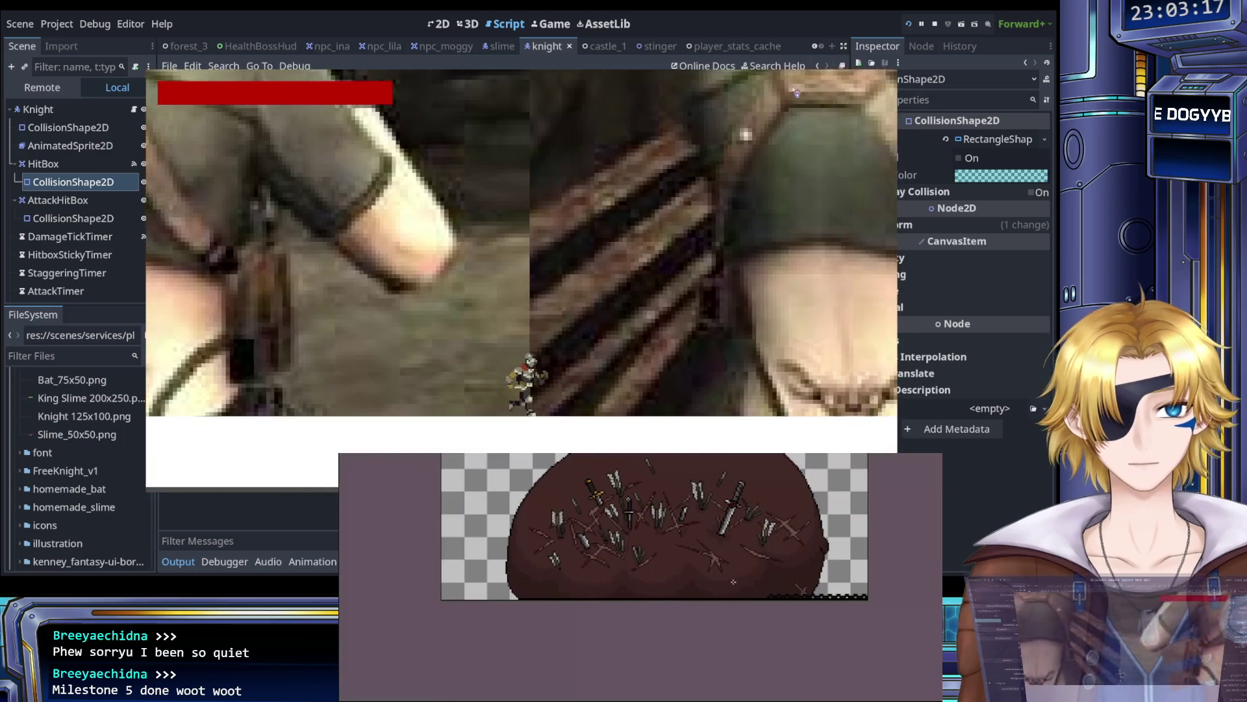
key(Escape)
key(Return)
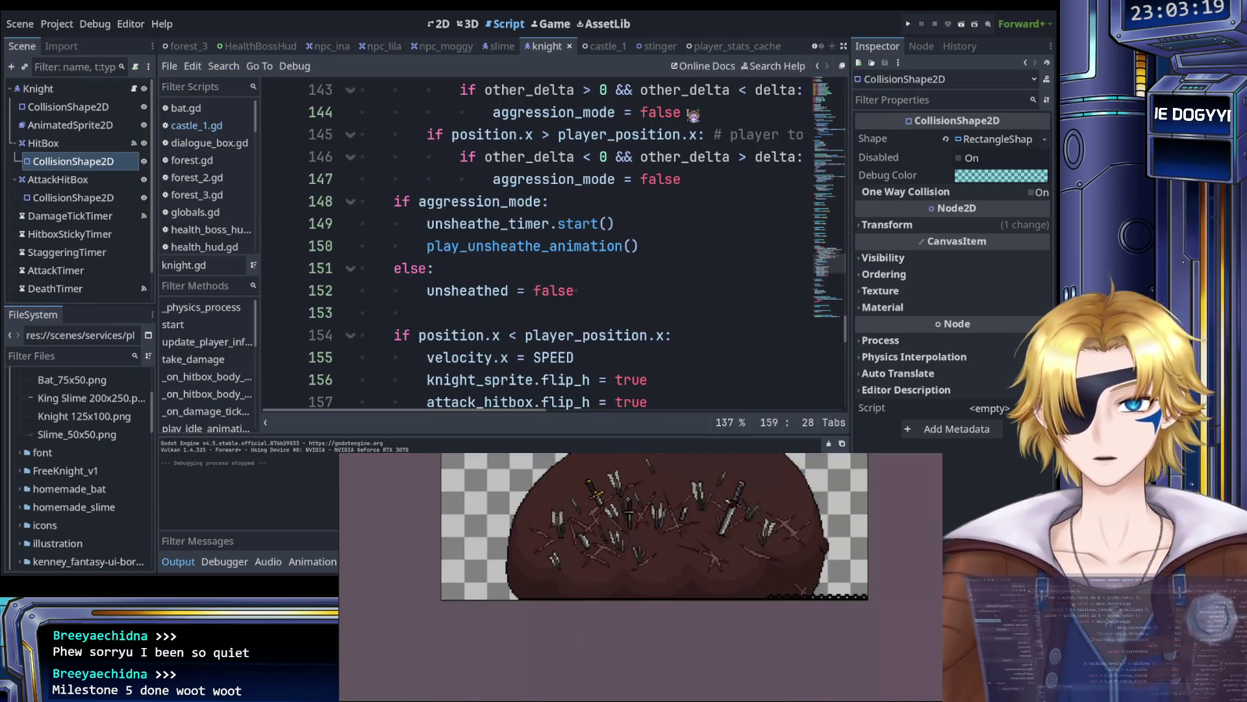
Step: Connect the castle_1 SpawnTimer's timeout signal to _on_spawn_timer_timeout() in castle_1.gd
click(201, 125)
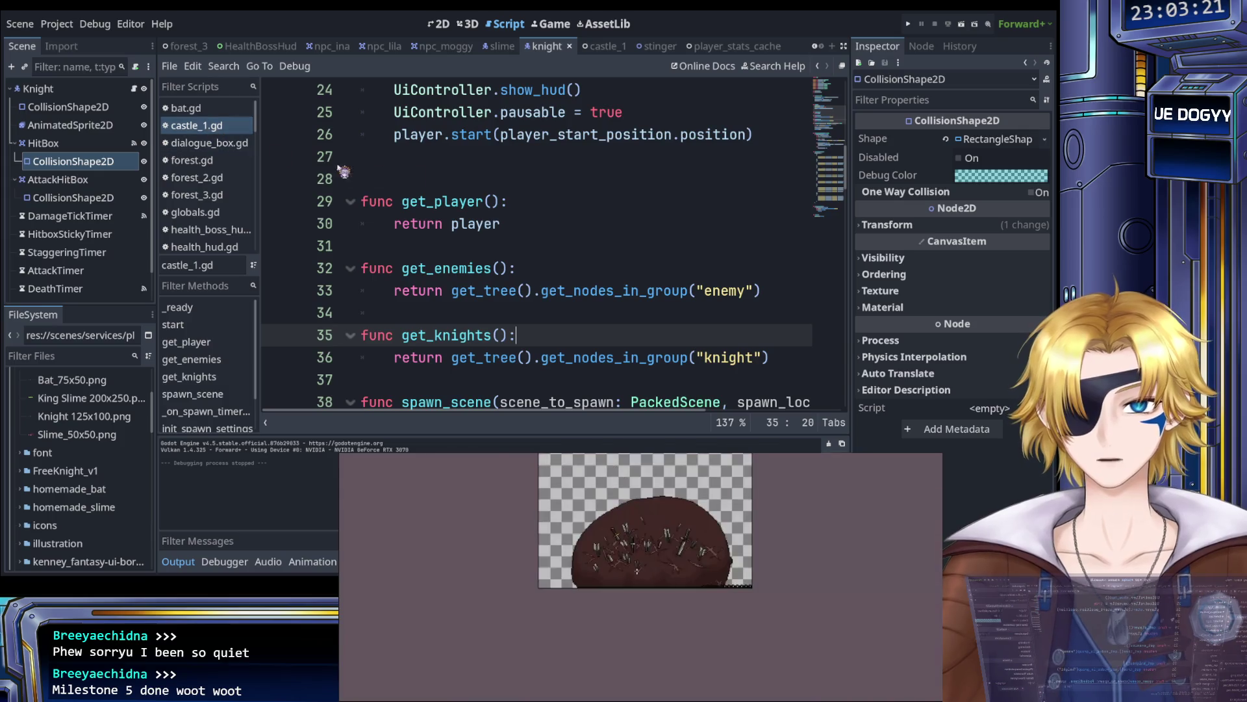
click(594, 46)
click(91, 179)
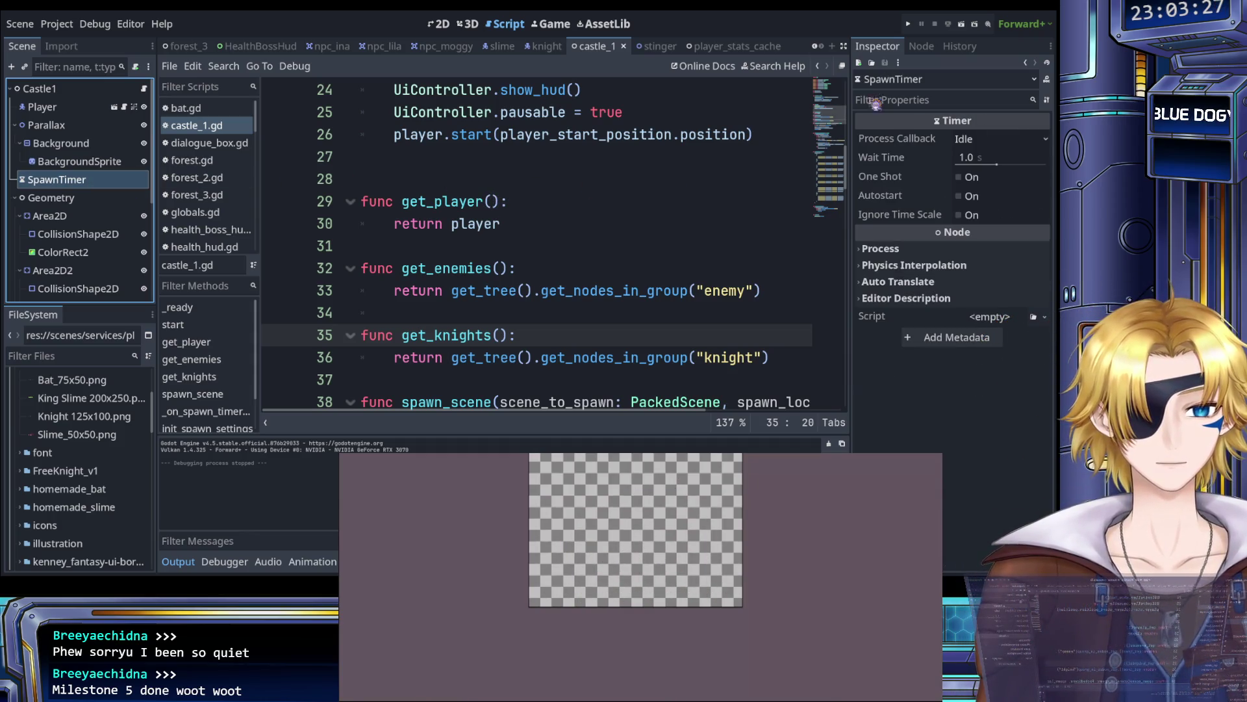
click(922, 48)
click(912, 128)
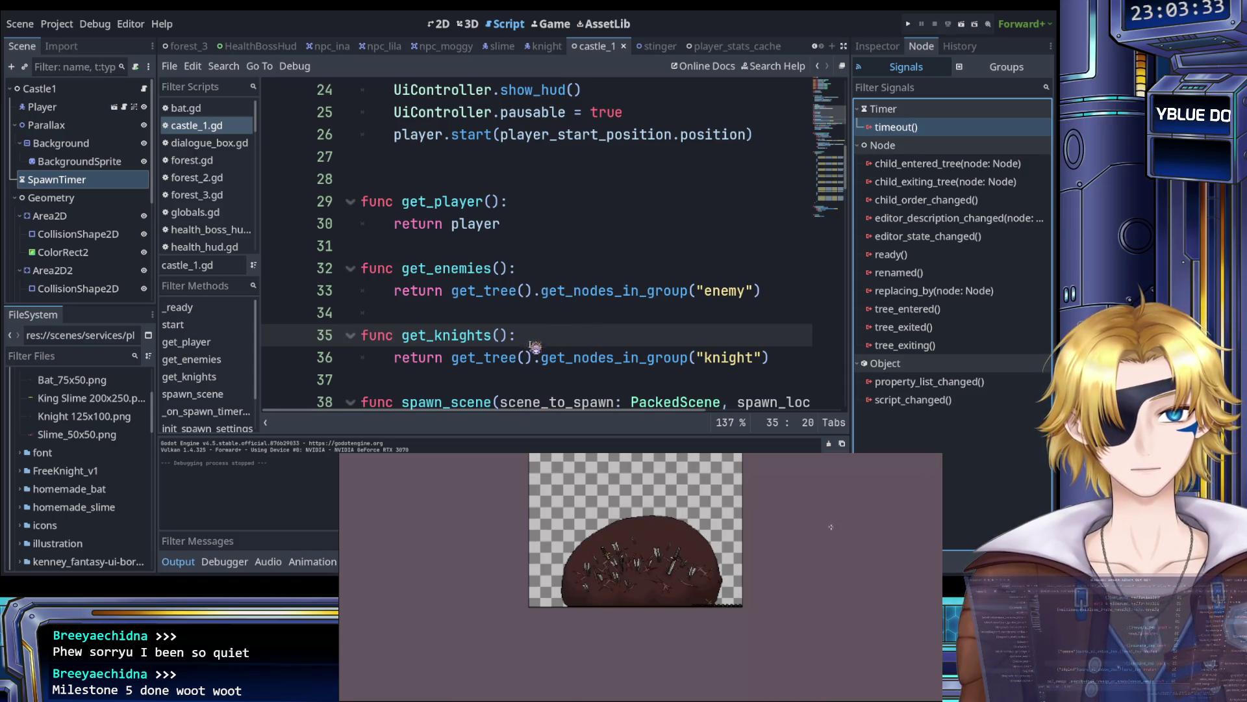
drag(507, 393, 507, 394)
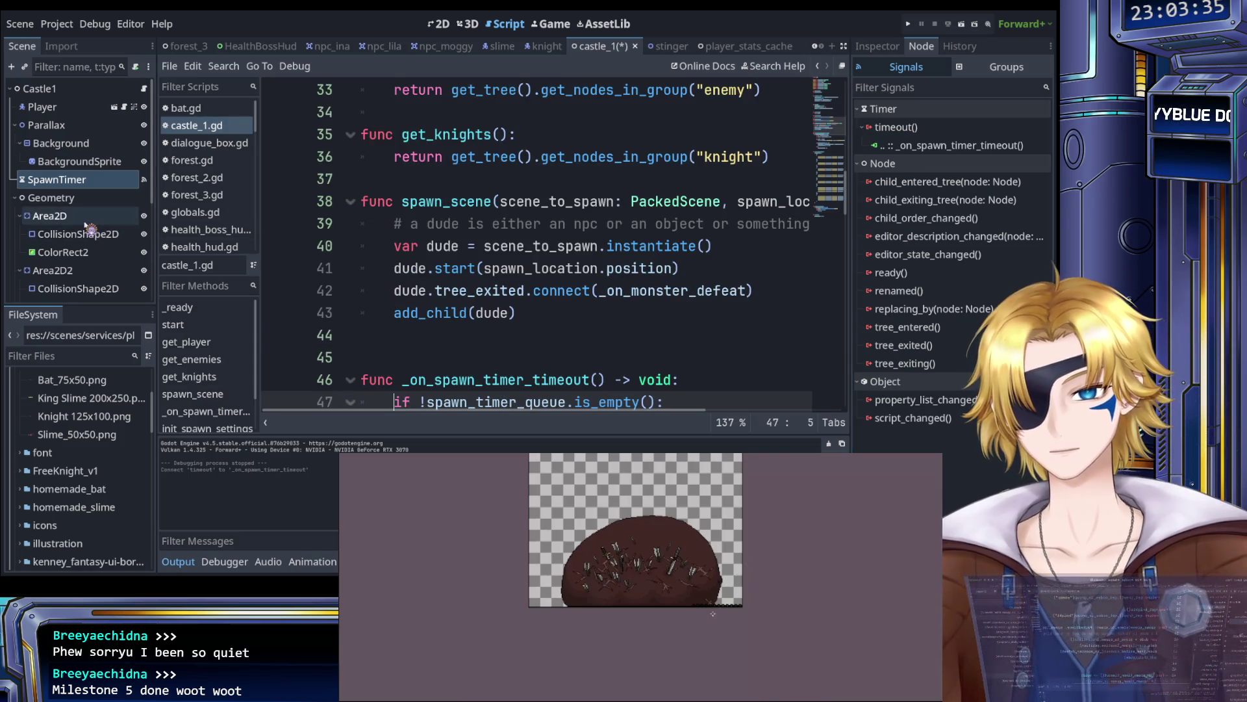
Step: Run the game again to test the castle level
scroll(96, 232, down, 5)
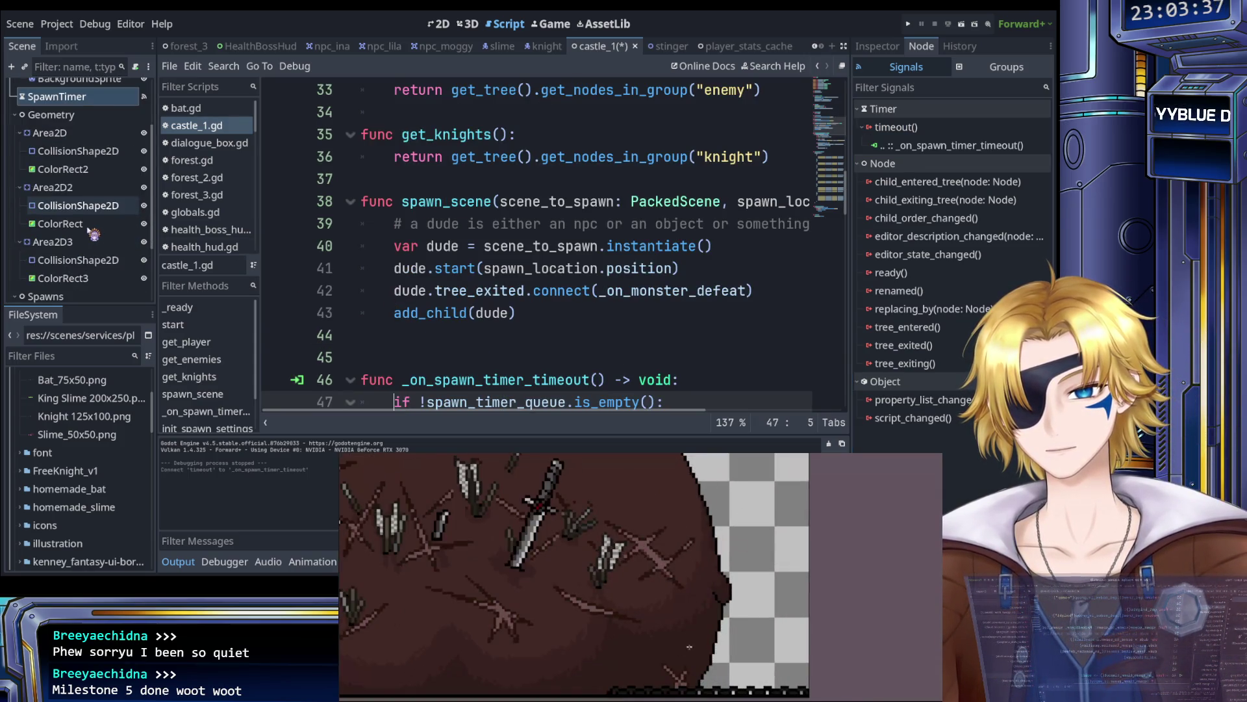
scroll(94, 233, down, 1)
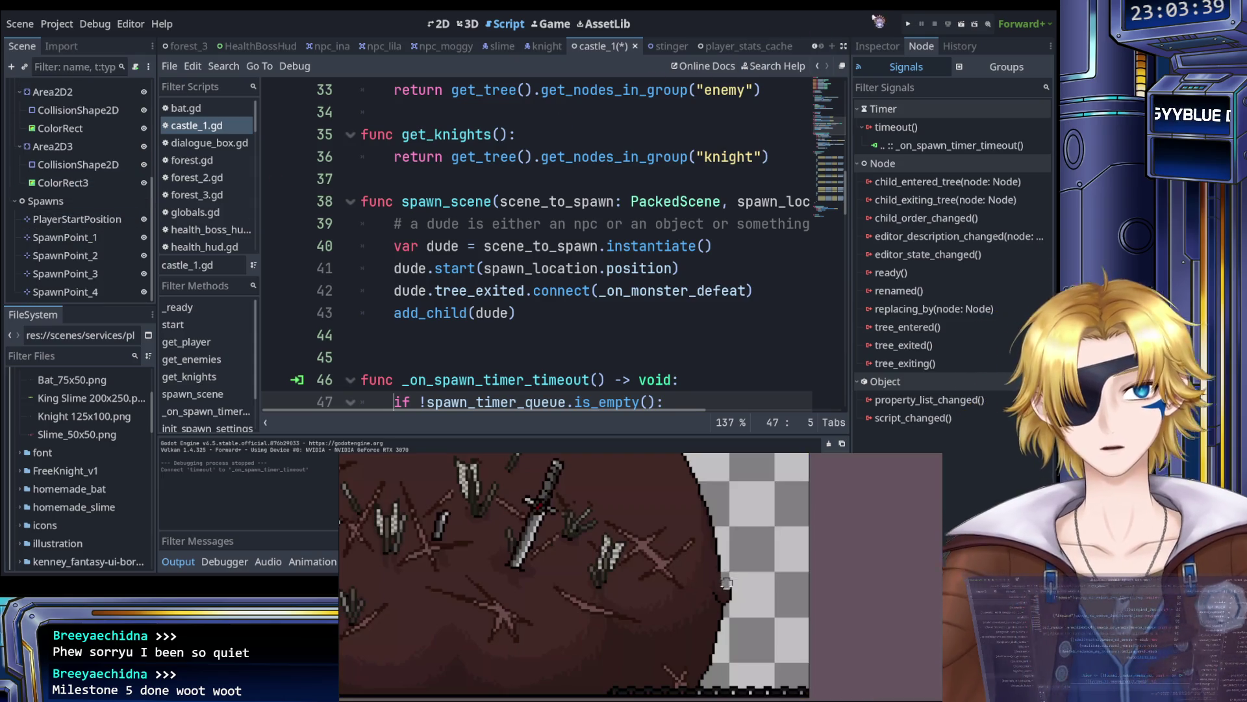
click(908, 25)
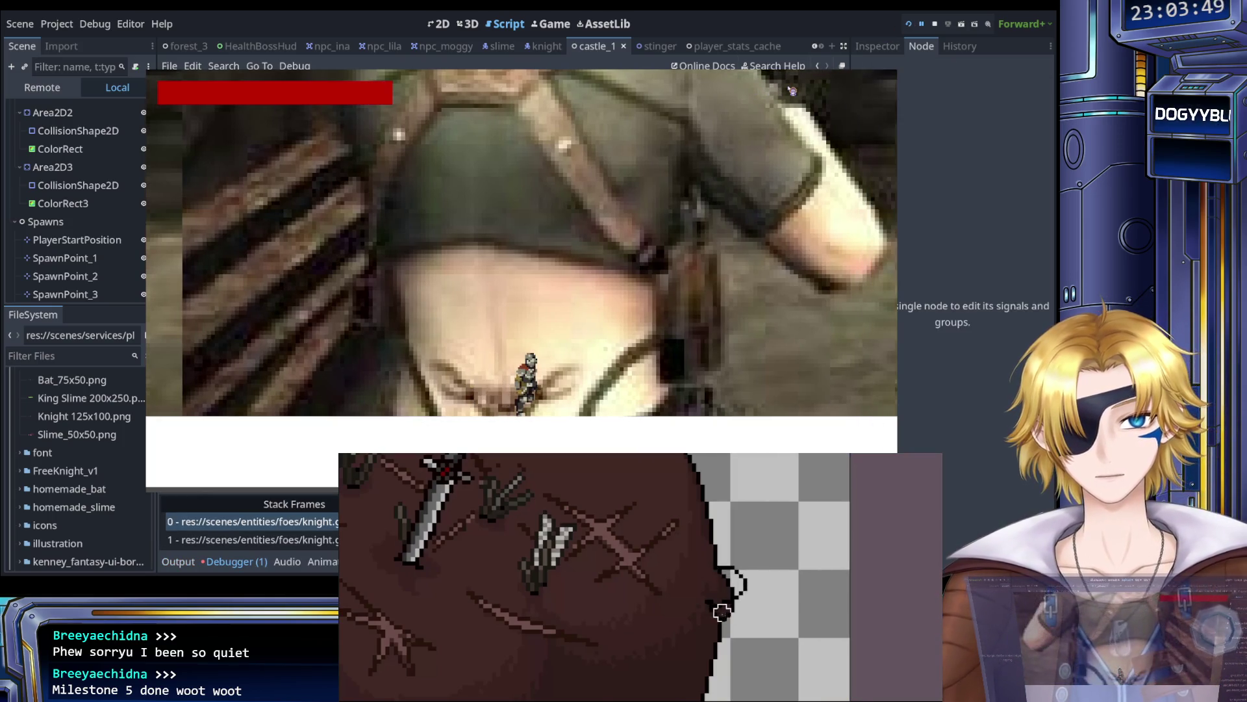
Step: Stop the game and inspect the update_player_information error in the Debugger's Errors list
click(935, 24)
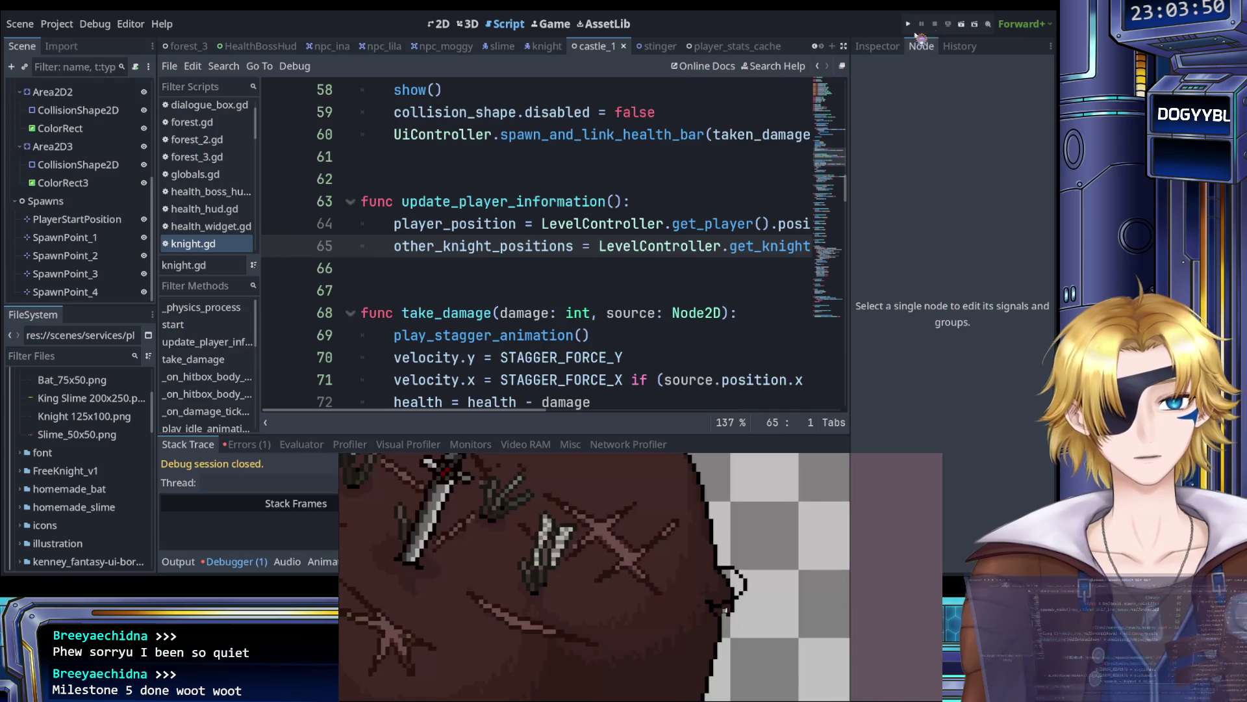
click(247, 444)
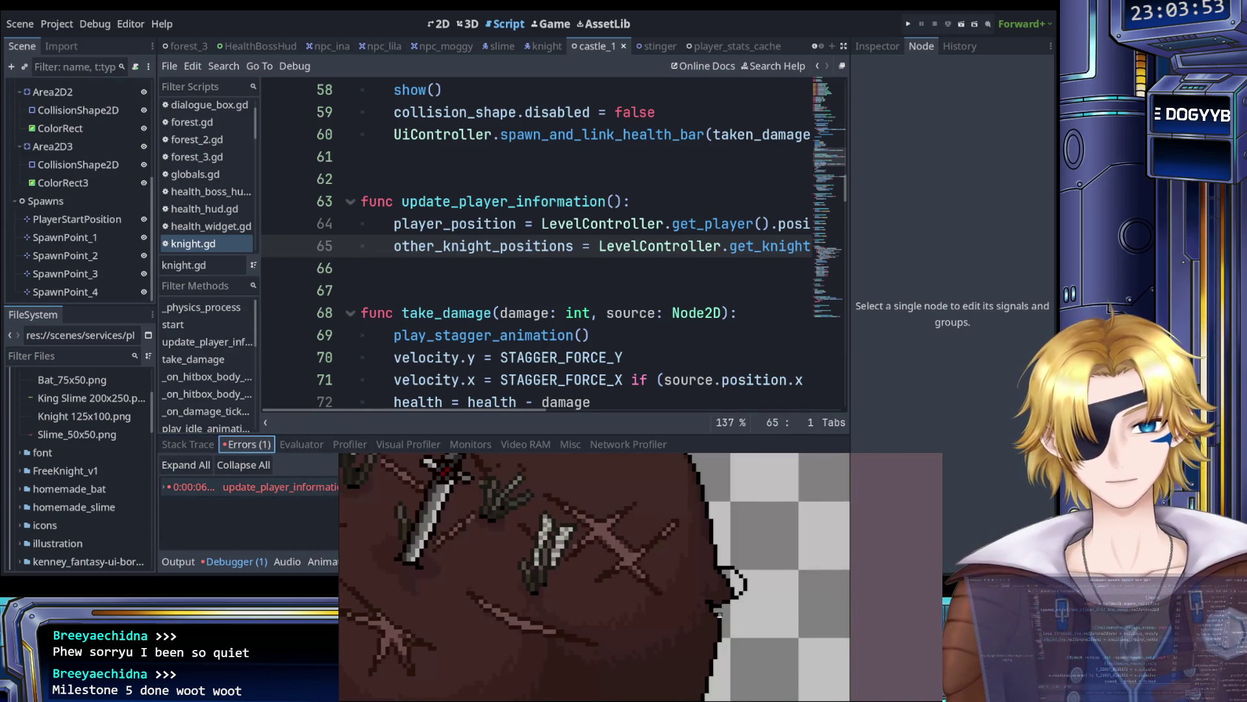
click(279, 487)
click(485, 314)
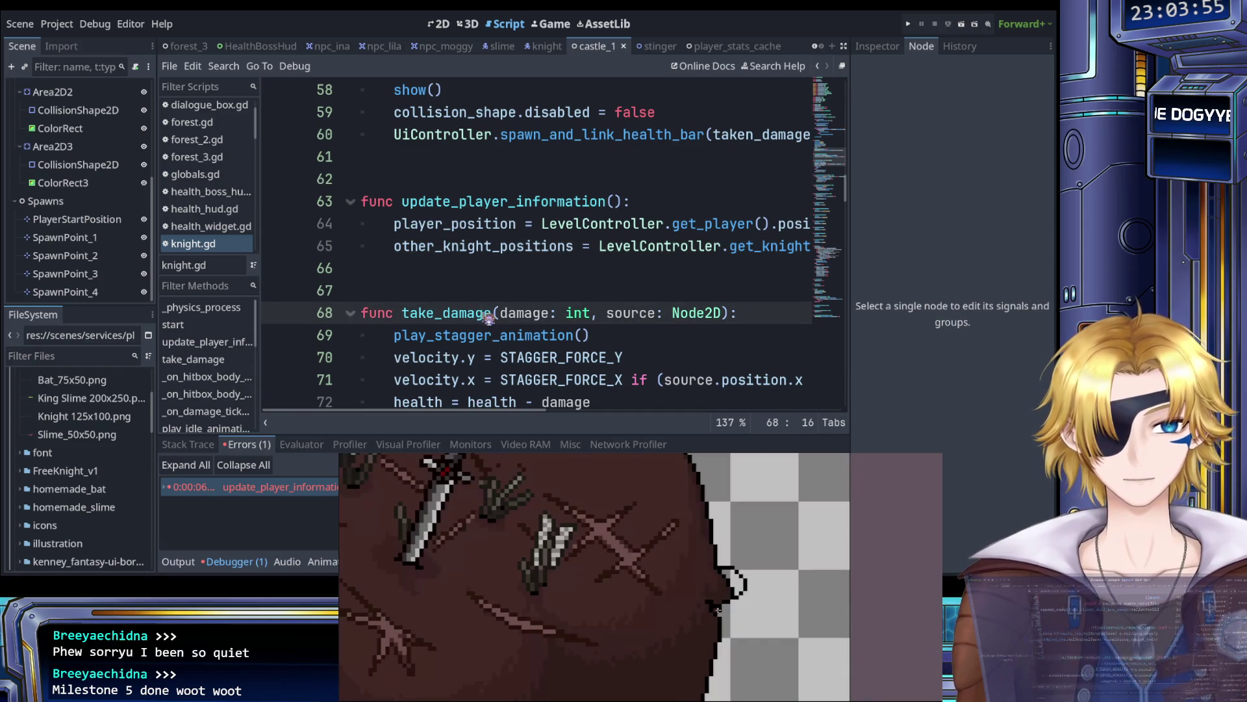
scroll(486, 315, down, 6)
scroll(484, 311, up, 9)
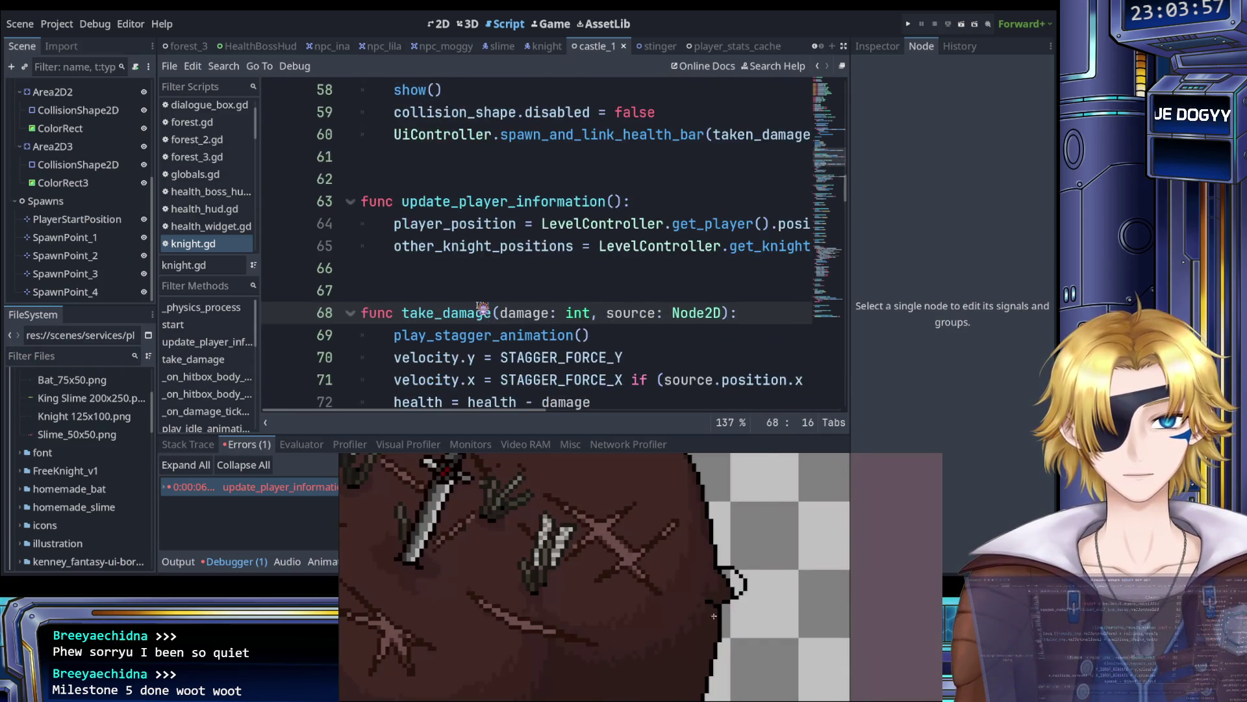
scroll(483, 306, up, 3)
scroll(475, 305, down, 2)
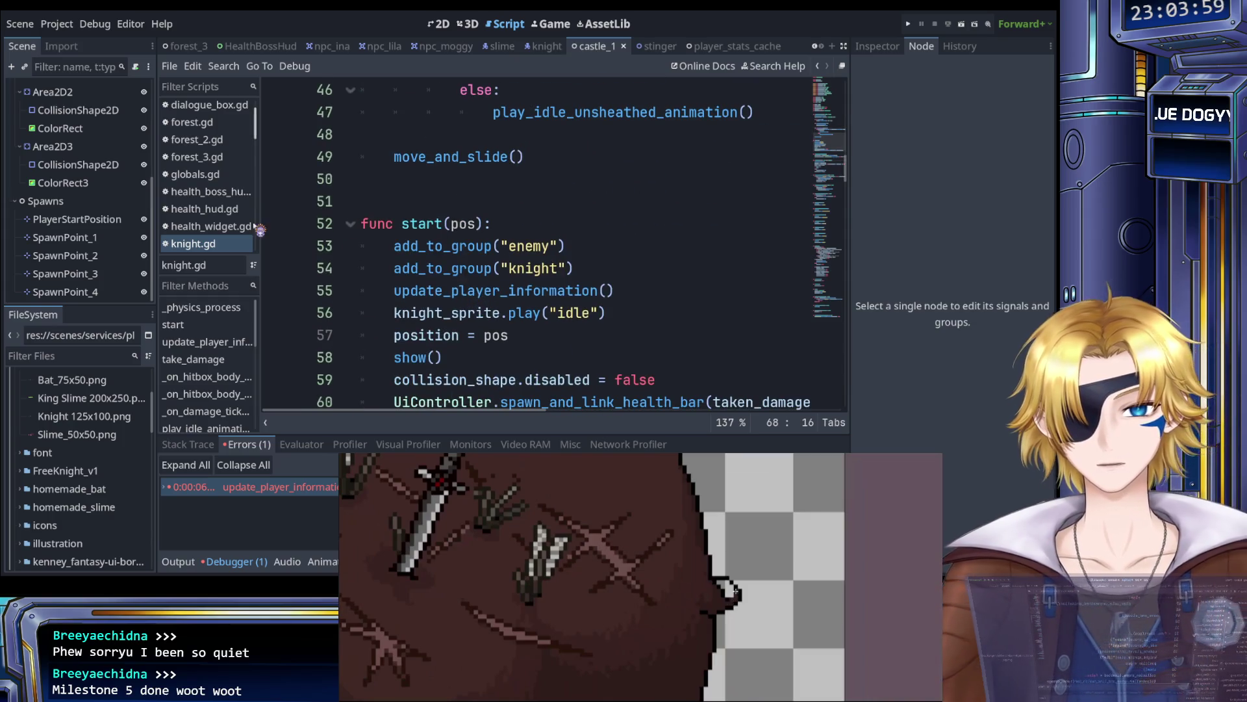
scroll(256, 227, up, 1)
scroll(214, 224, down, 2)
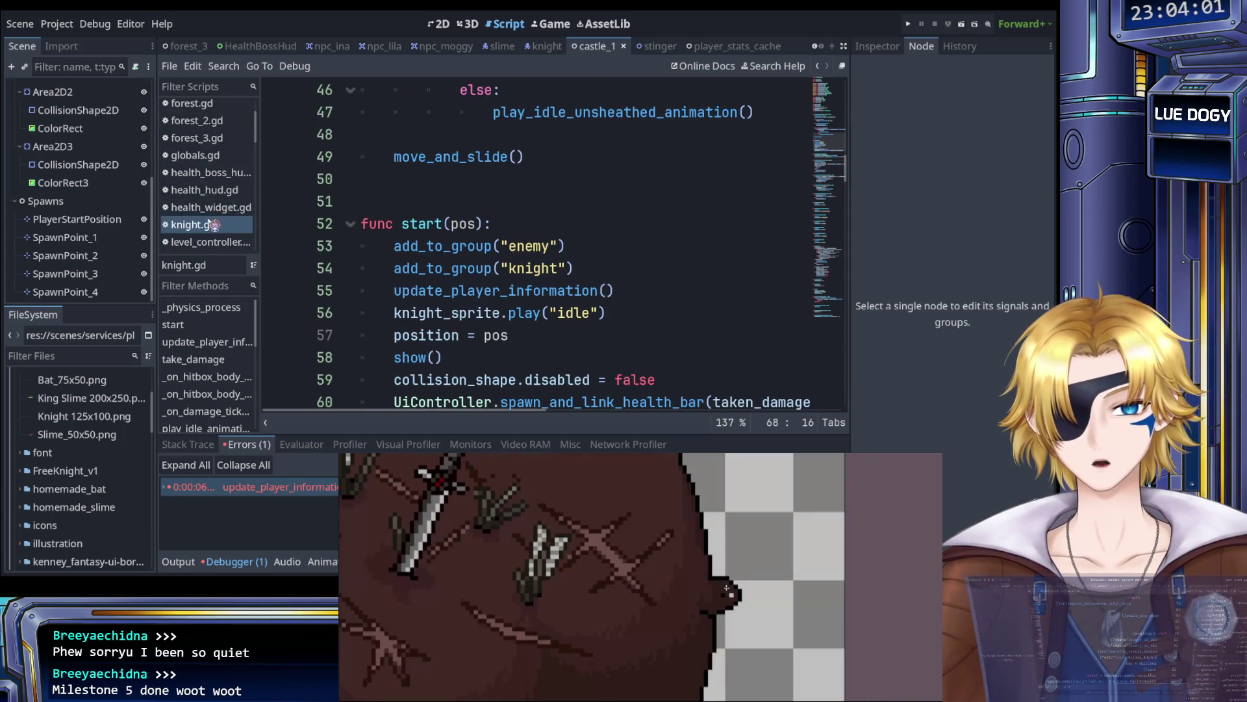
Step: Open level_controller.gd and add blank lines after the get_enemies function
click(208, 241)
scroll(431, 283, up, 3)
scroll(430, 283, down, 3)
click(431, 289)
key(Return)
key(Return)
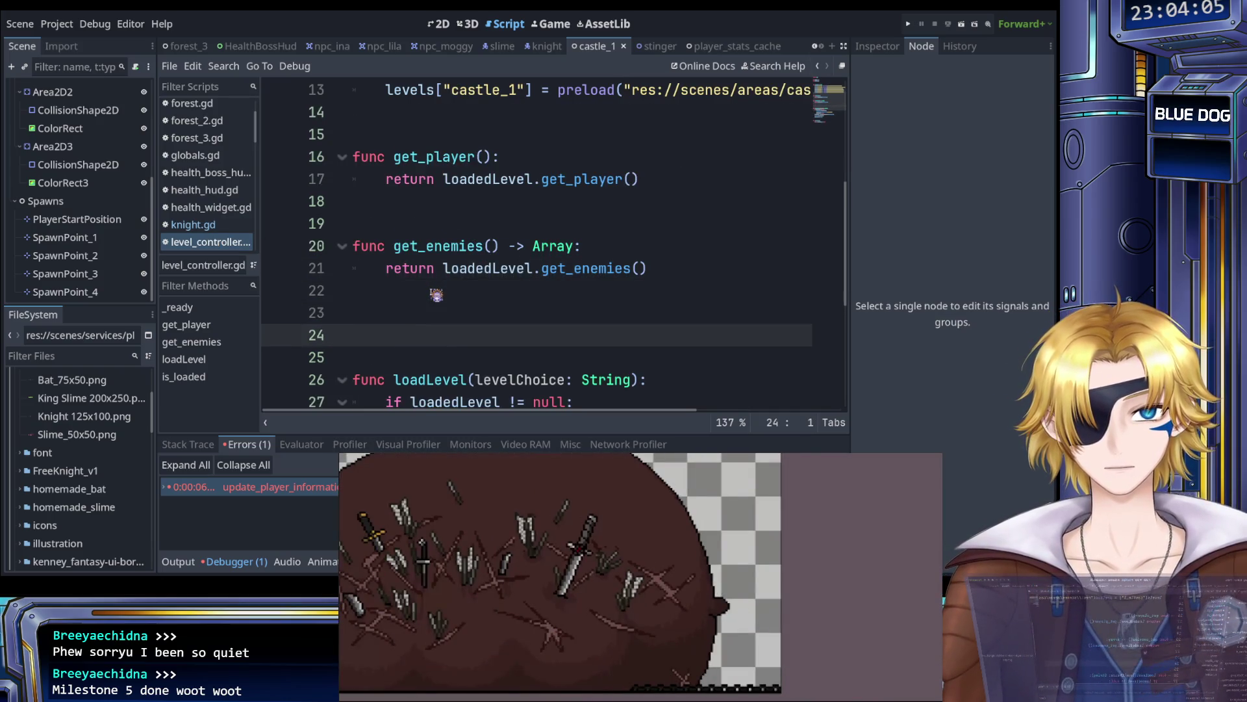
Step: Write func get_knights() -> Array returning loadedLevel.get_knights(), with a blank line above it
key(Up)
text(unc)
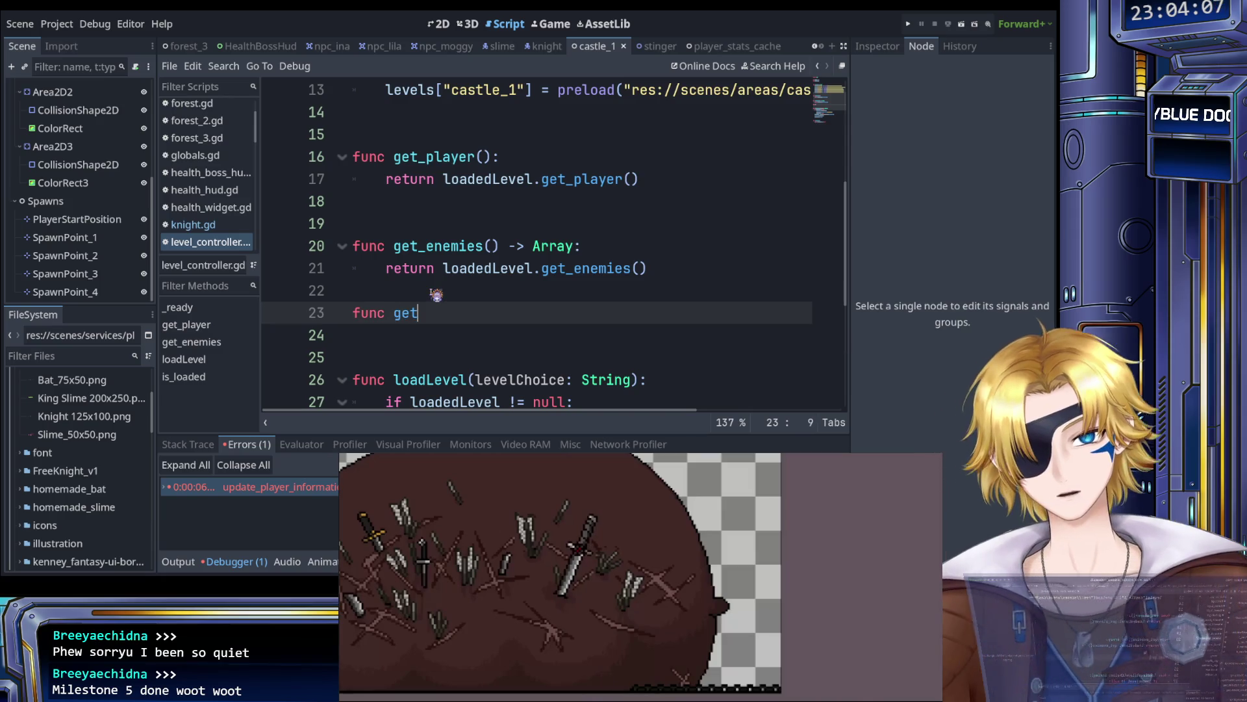
text(_knights)
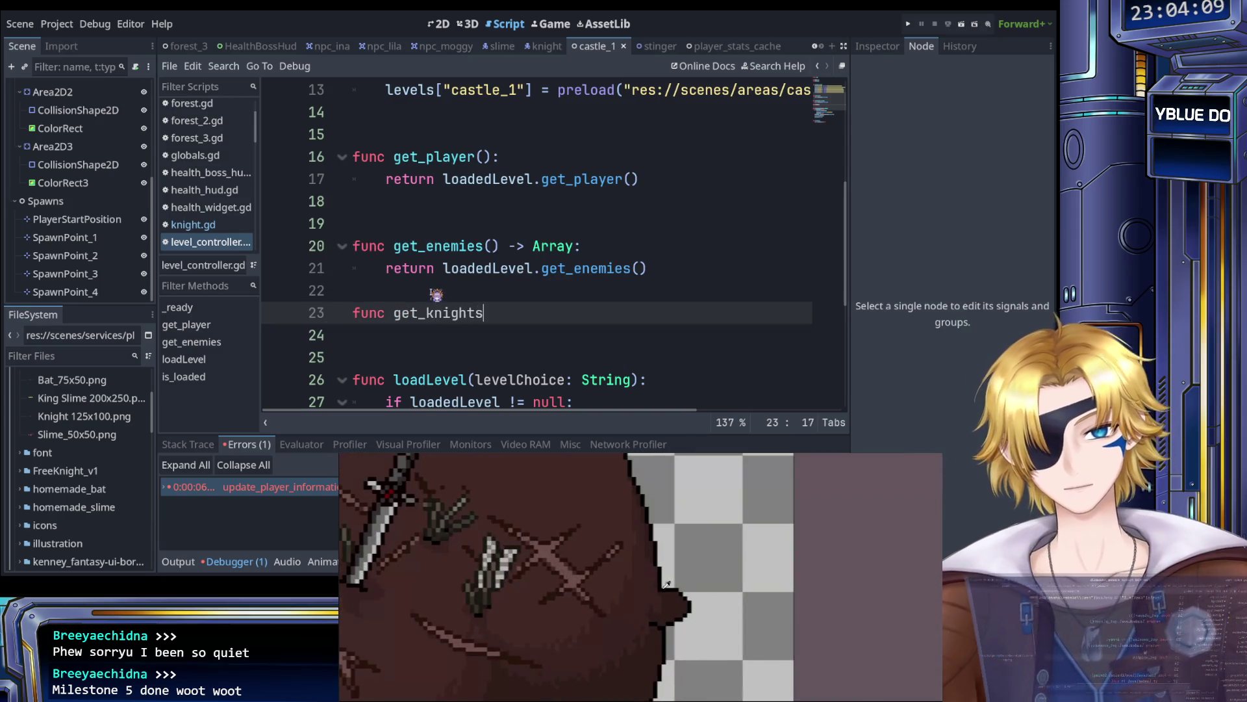
text(() -)
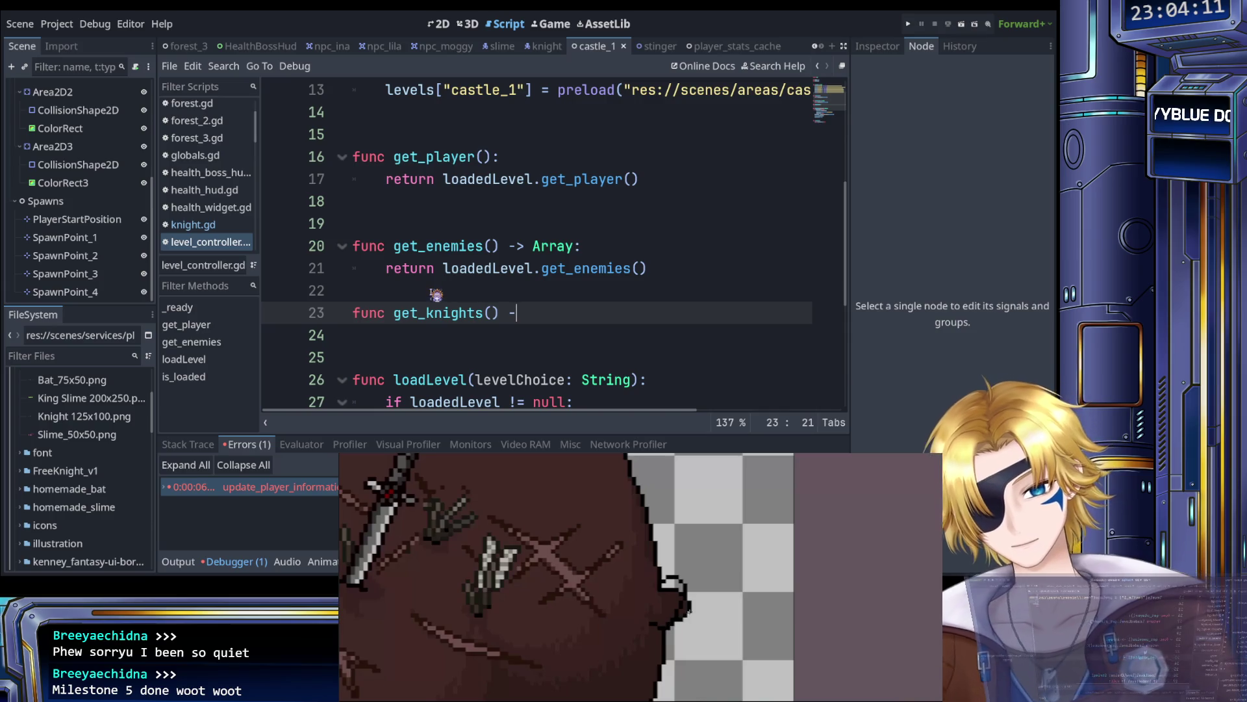
text(Array)
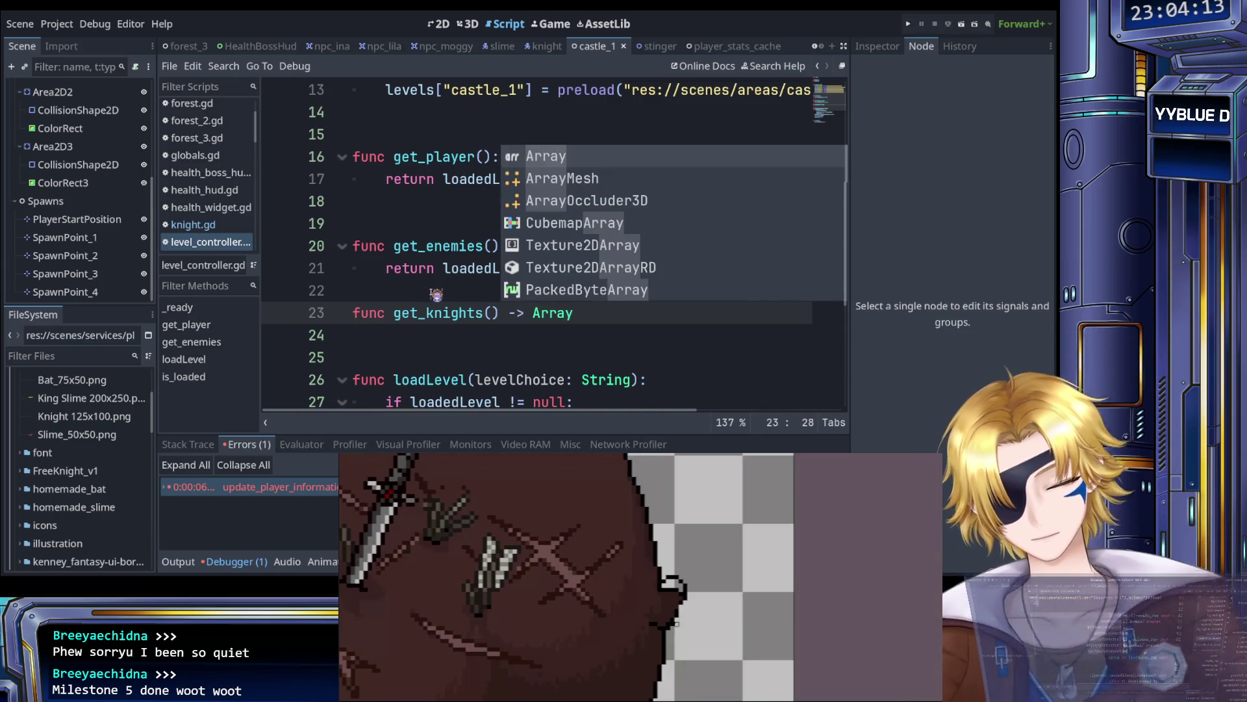
text(:)
key(Return)
text(eturn loadedLevel.)
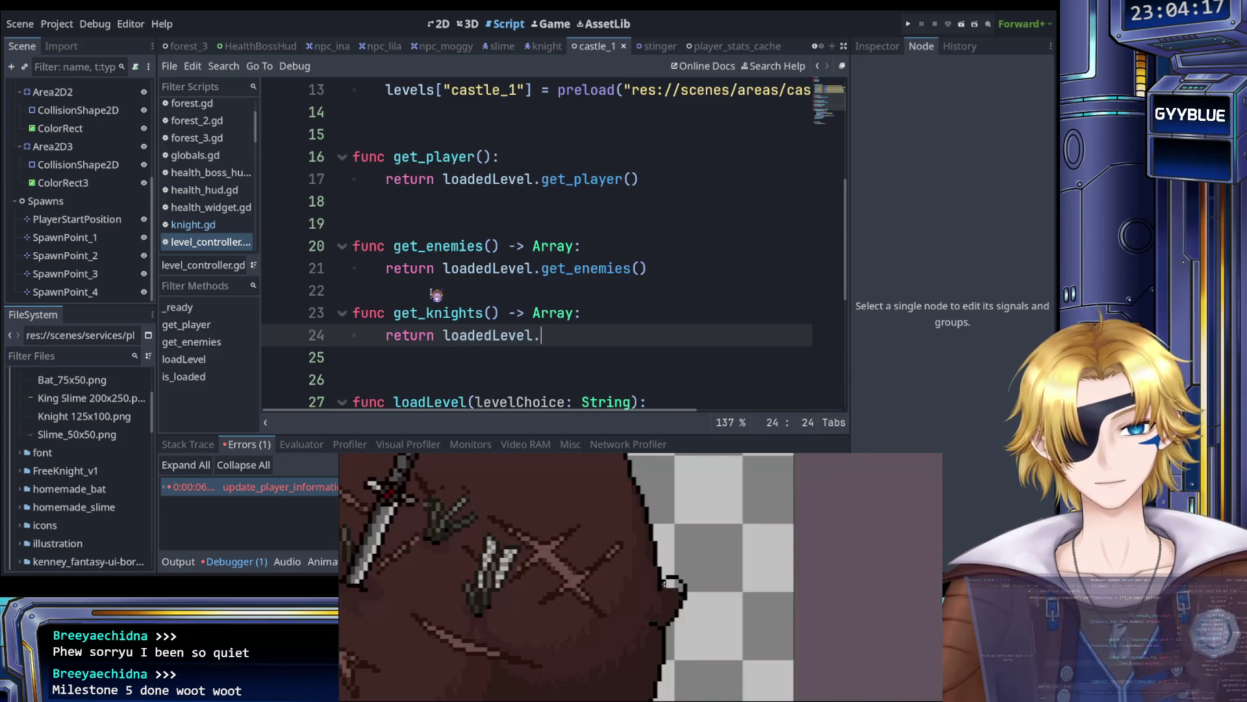
text(_knights)
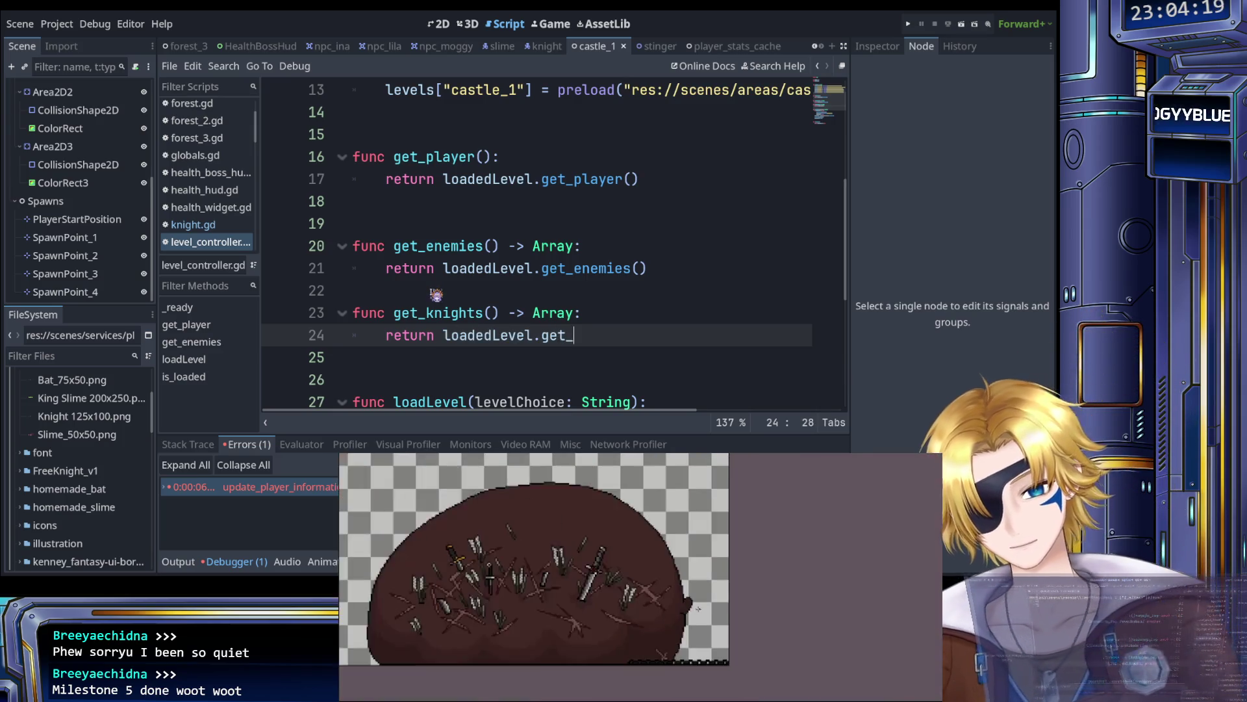
text(())
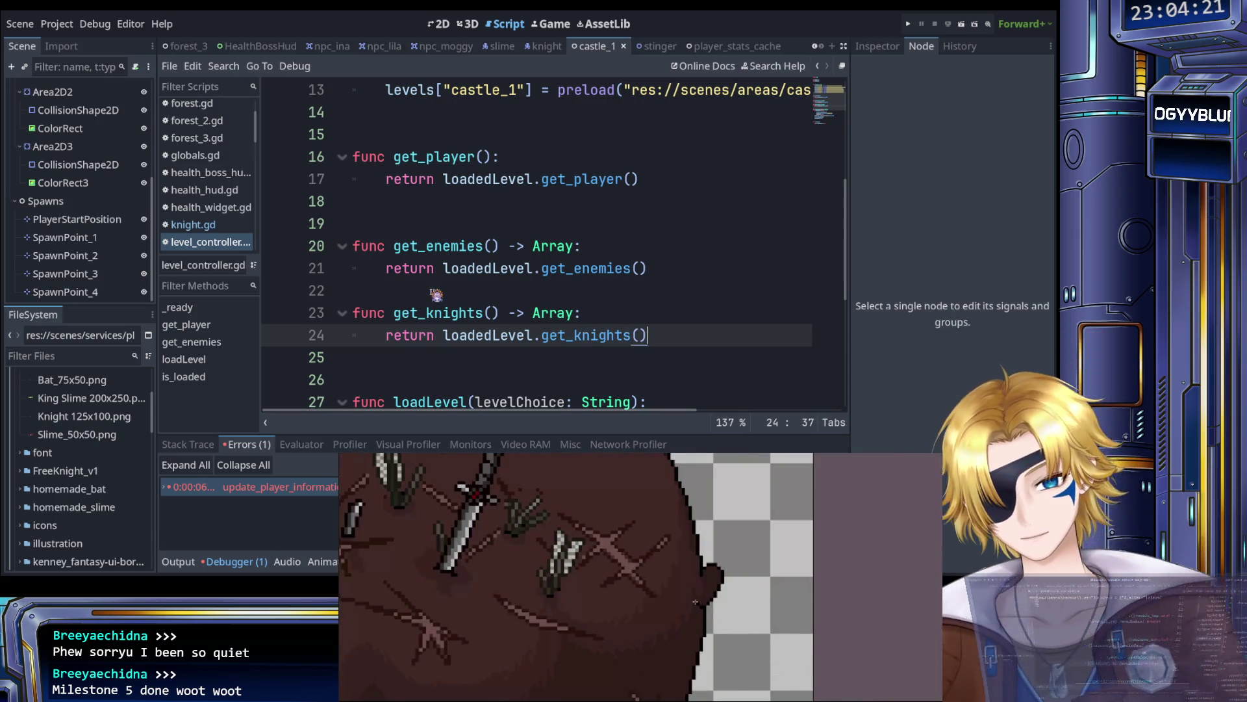
click(363, 290)
key(Return)
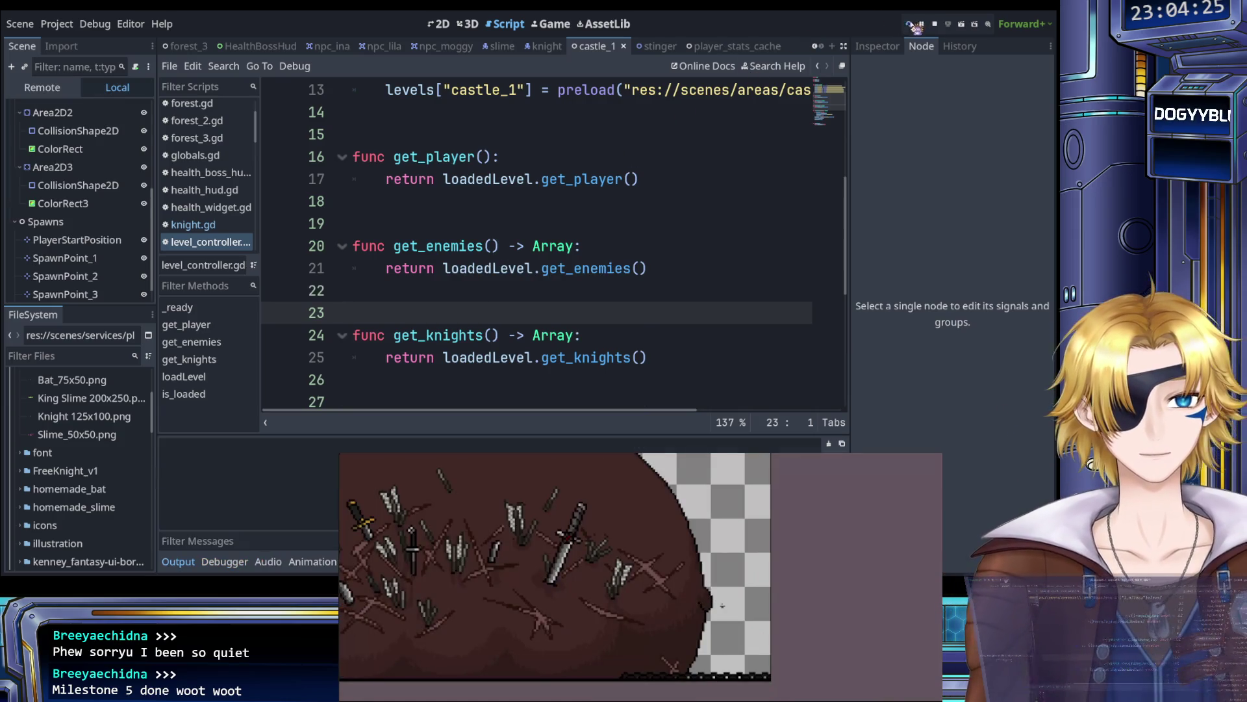
Step: Test-run the game into The Castle level, move the knight right, then stop the run
key(Return)
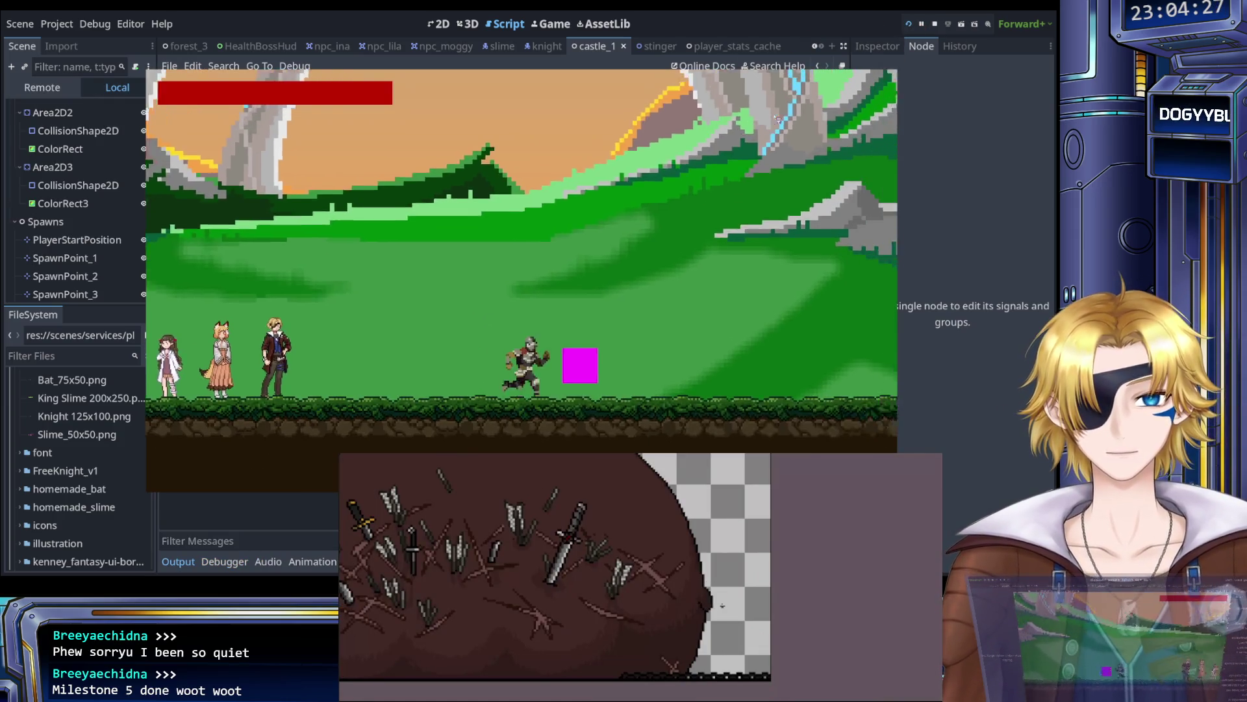
key(Escape)
key(Return)
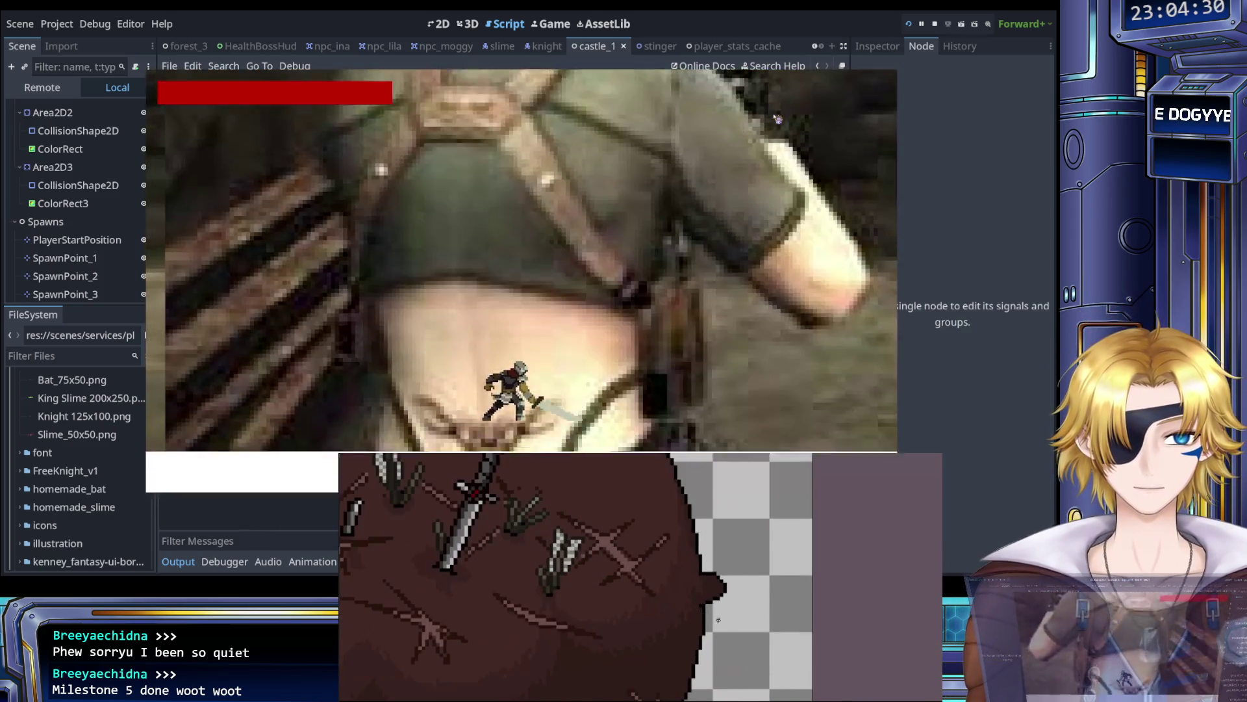
key(Right)
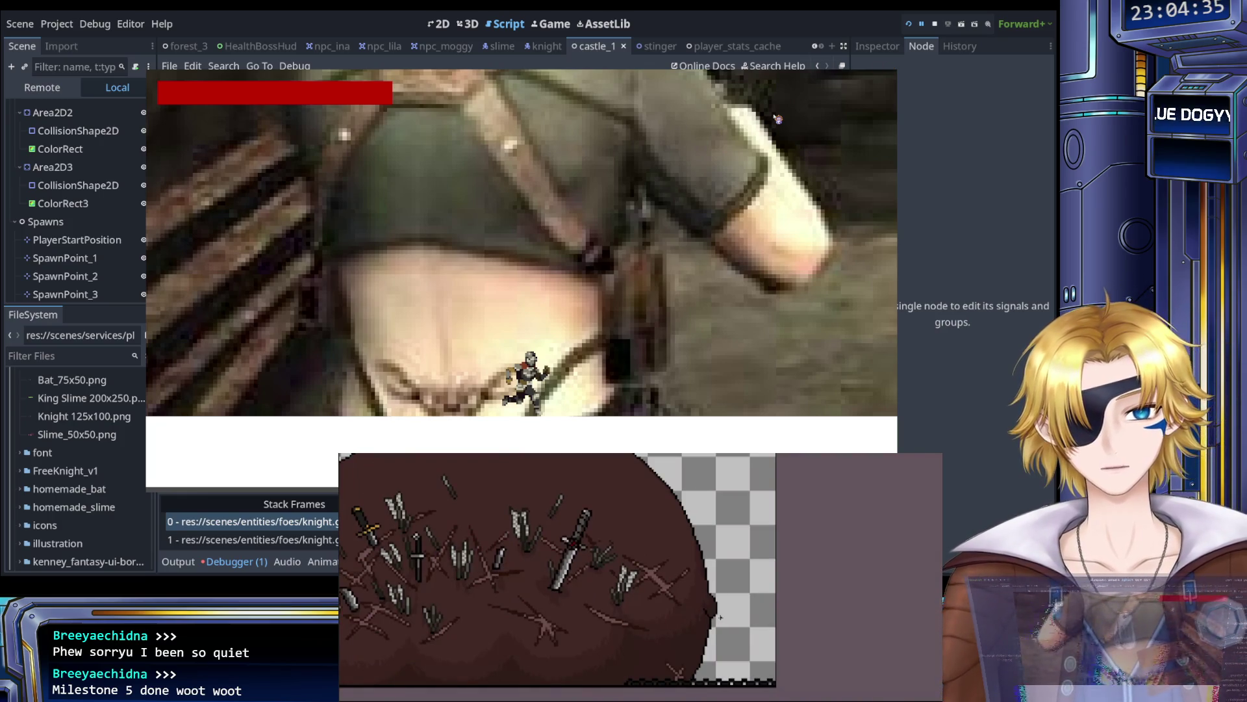
scroll(719, 618, down, 5)
scroll(717, 615, up, 2)
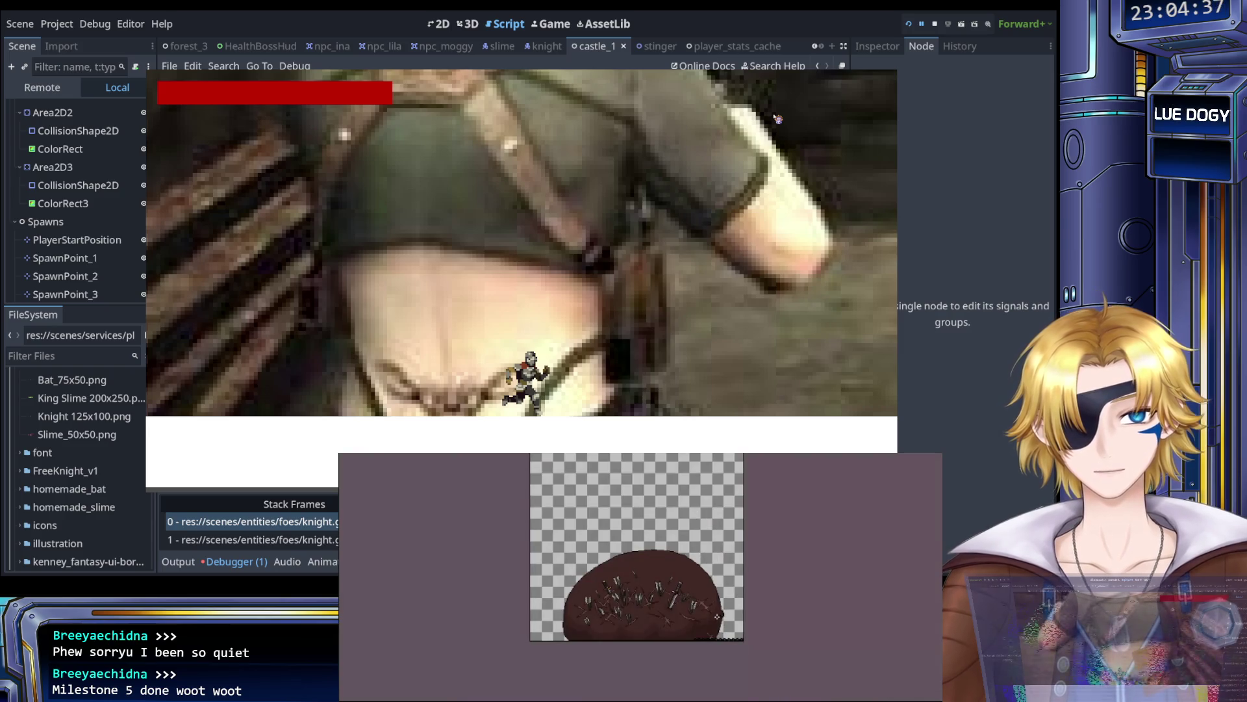
click(938, 26)
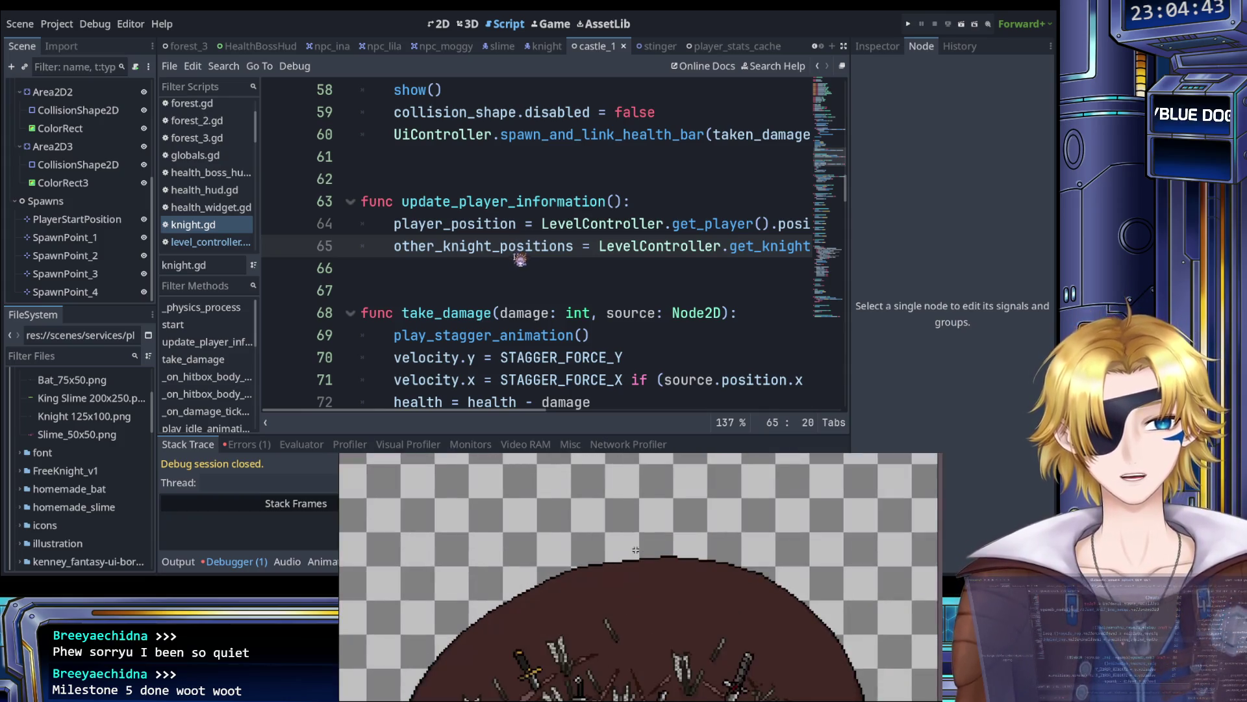
Step: Open the debugger's error list and jump to the line causing the error
scroll(513, 272, right, 3)
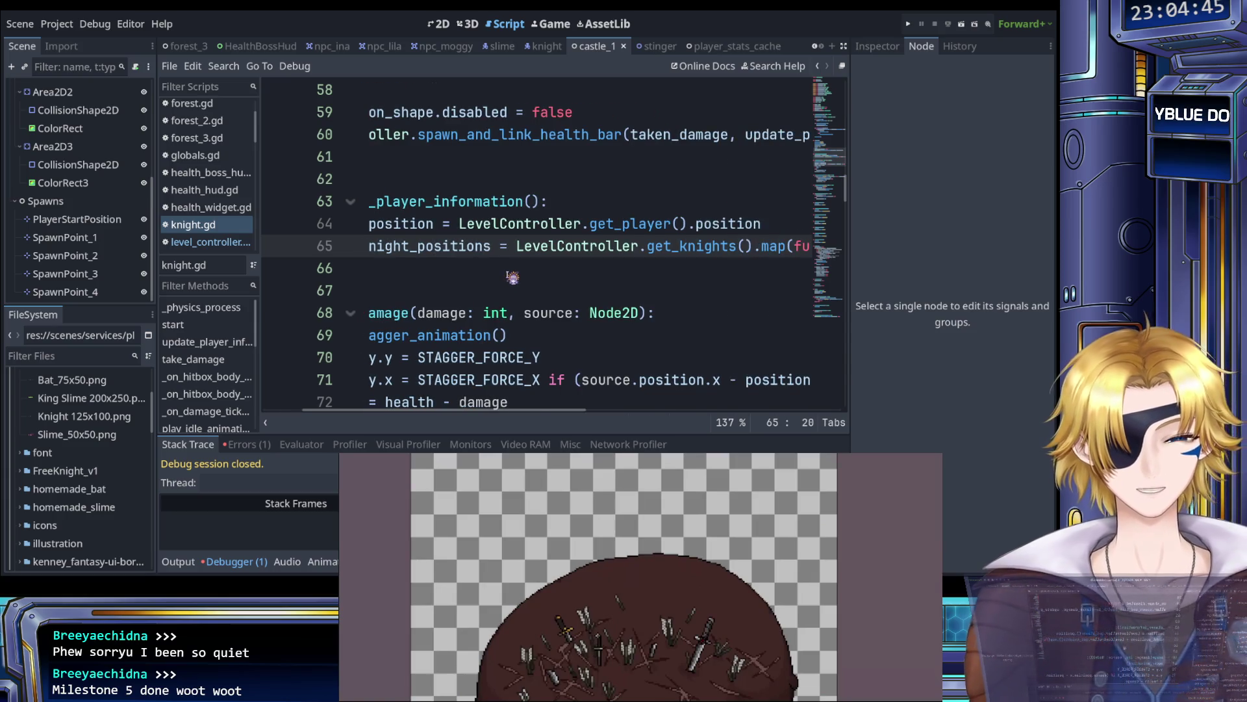
scroll(513, 275, left, 3)
scroll(517, 246, right, 3)
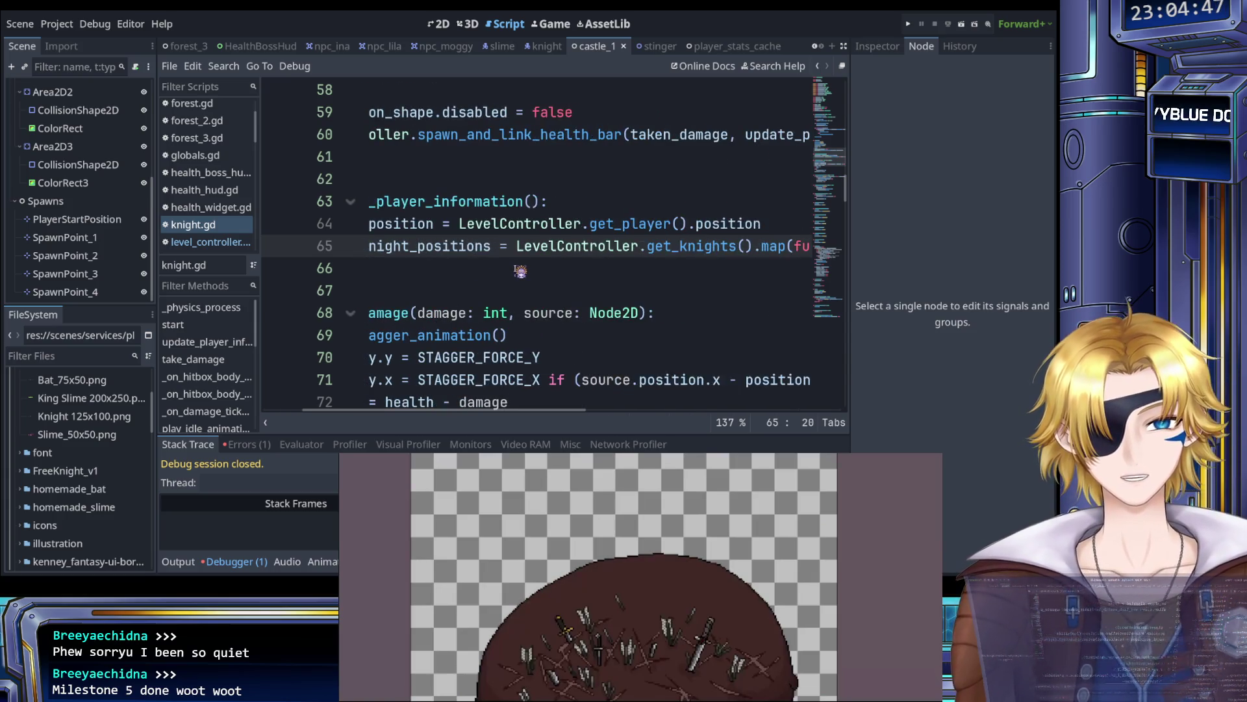
click(246, 444)
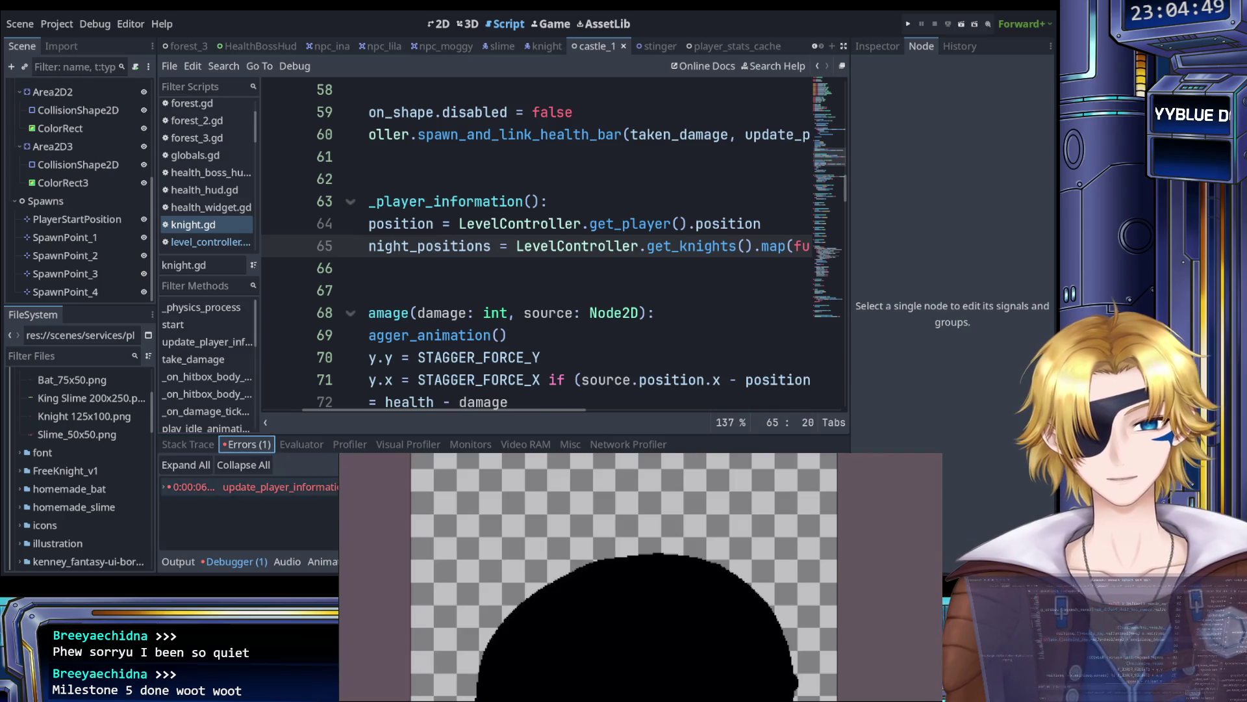
double_click(214, 486)
Step: Follow get_knights to its definition, then to loadedLevel's declaration in level_controller.gd
scroll(482, 286, right, 12)
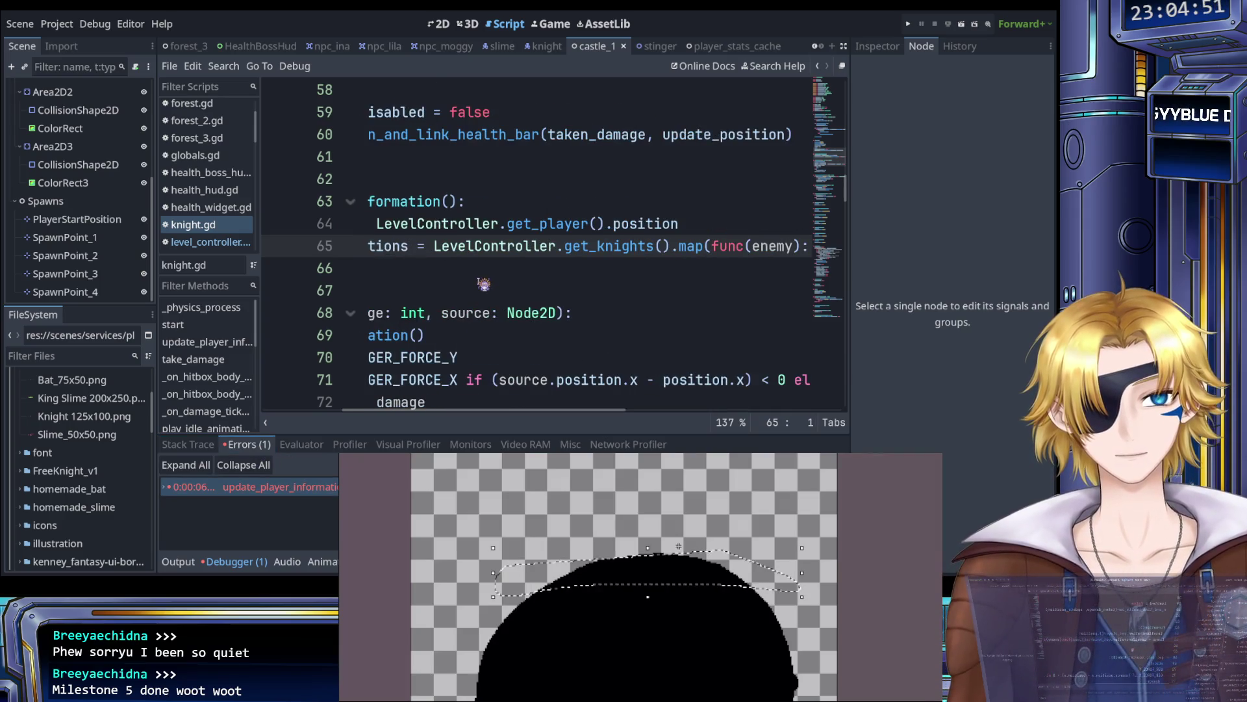
scroll(482, 280, right, 3)
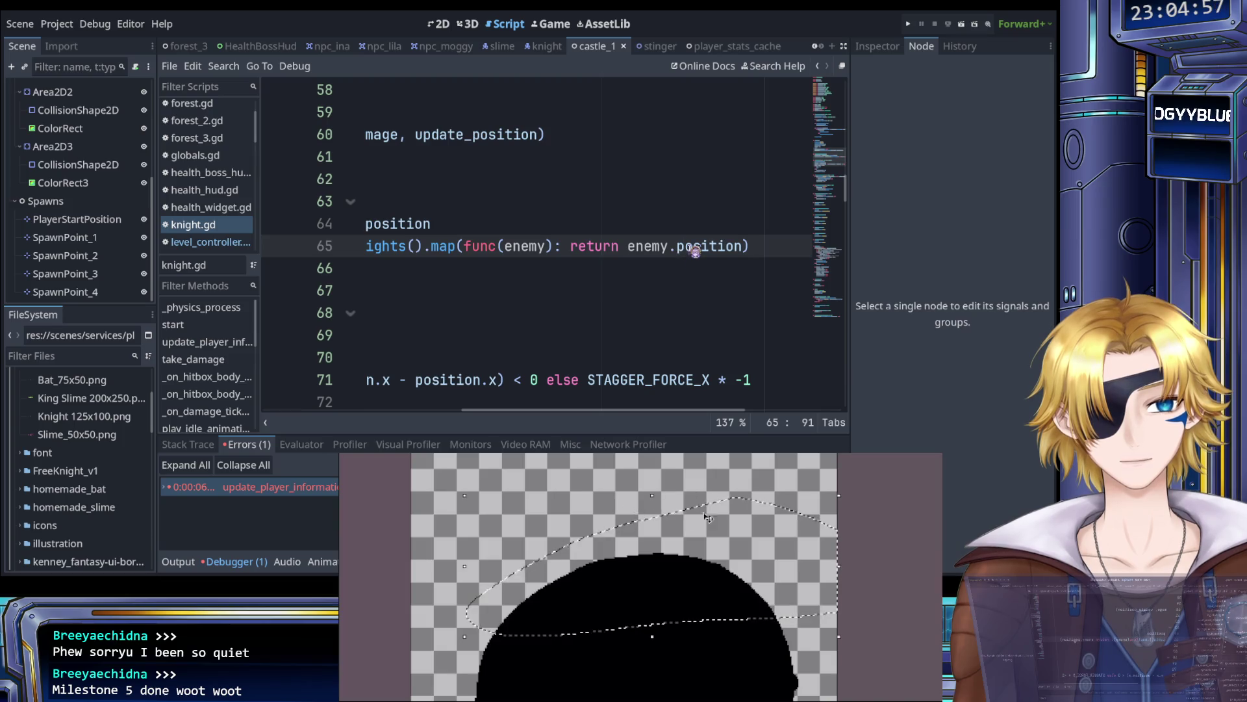
scroll(659, 247, left, 5)
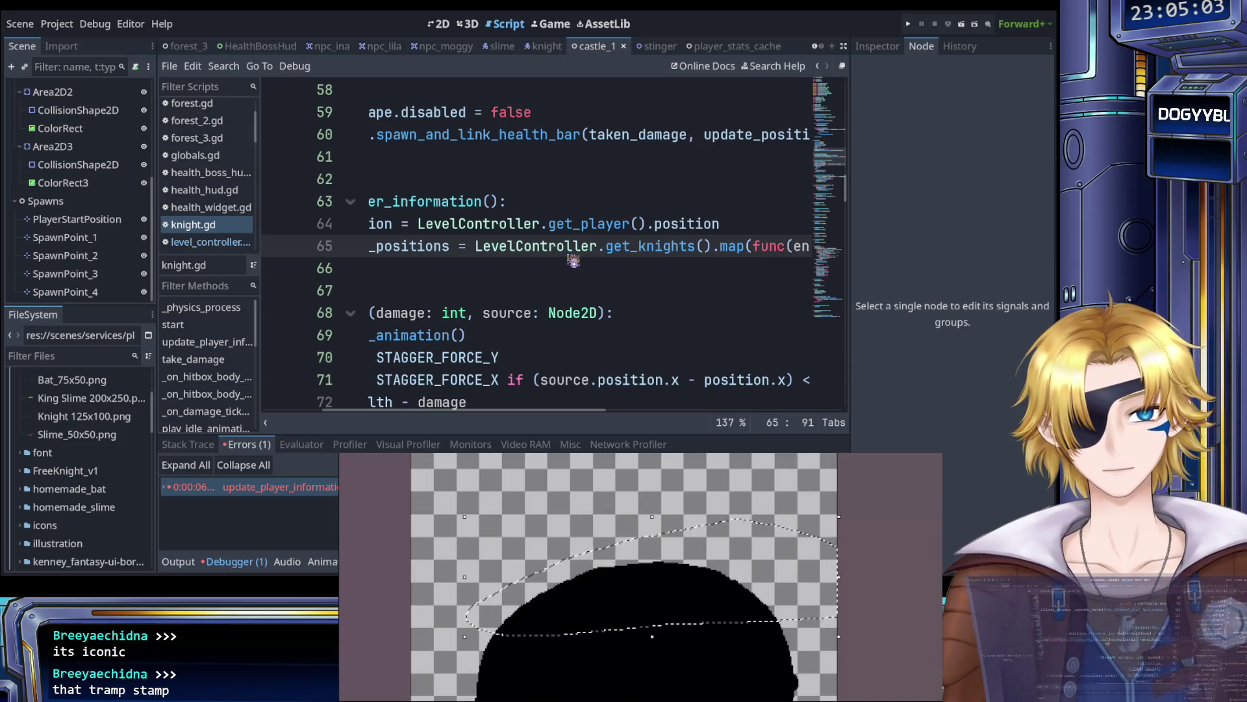
scroll(565, 265, left, 2)
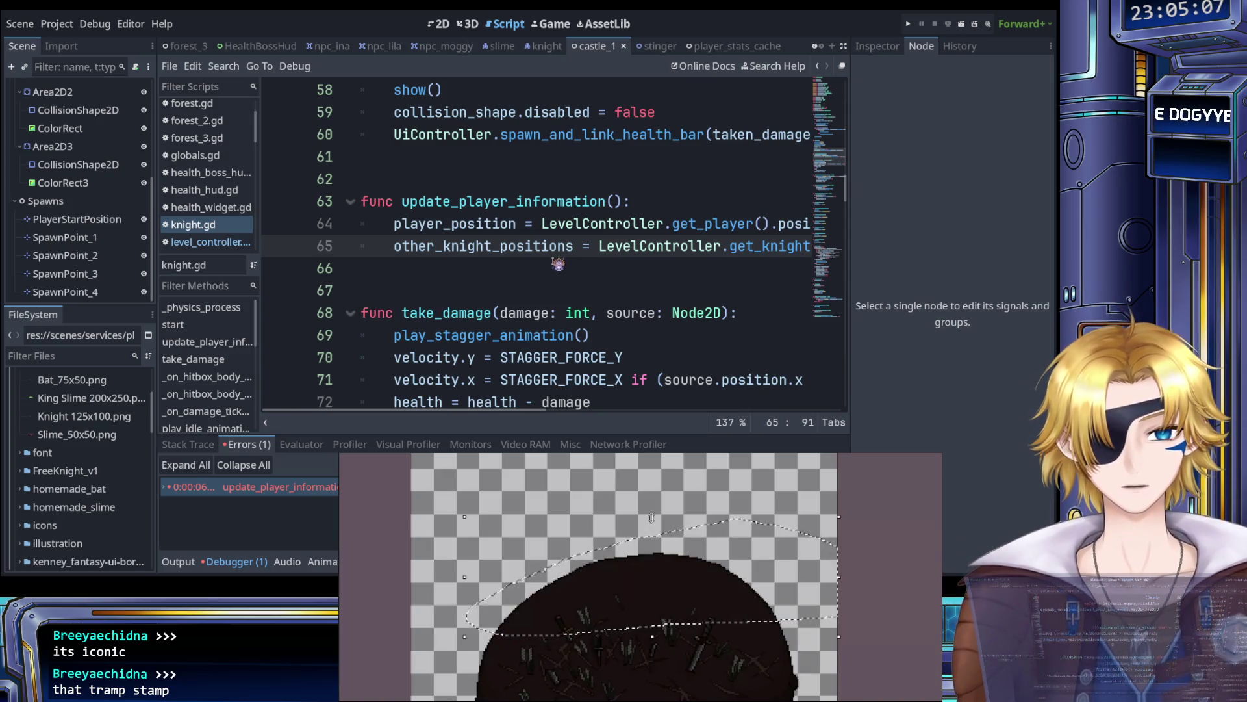
scroll(552, 269, right, 3)
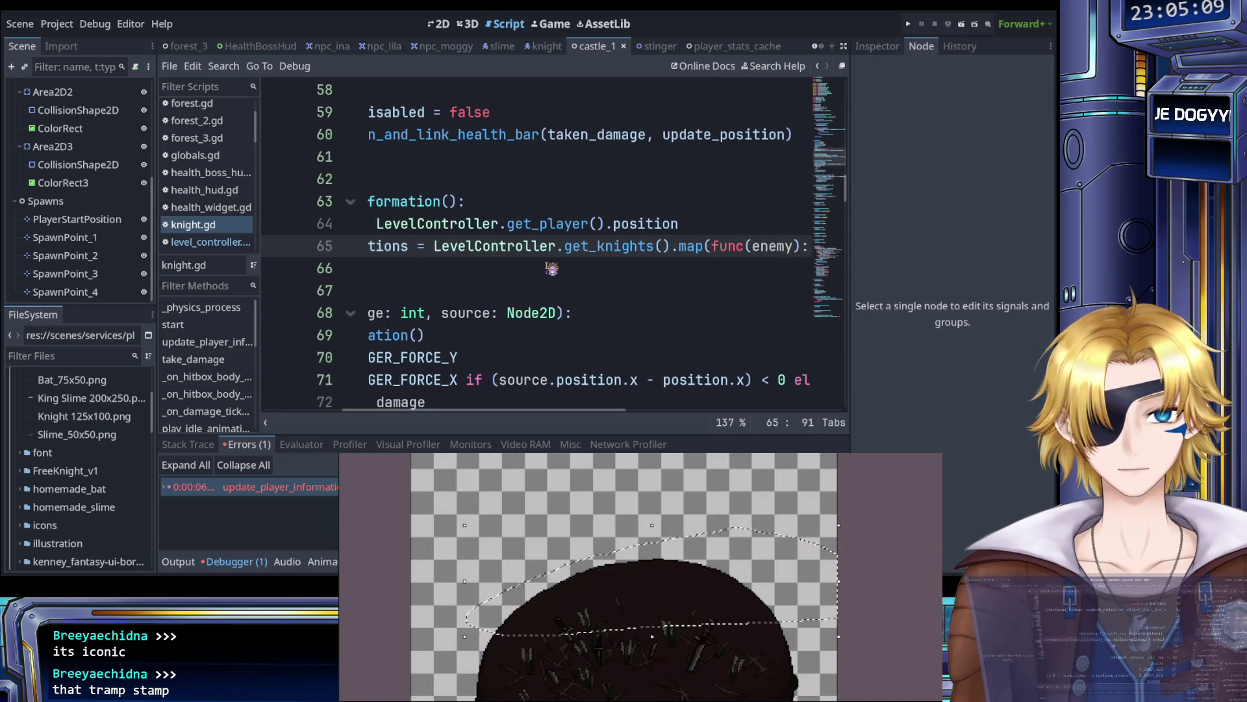
ctrl+click(605, 248)
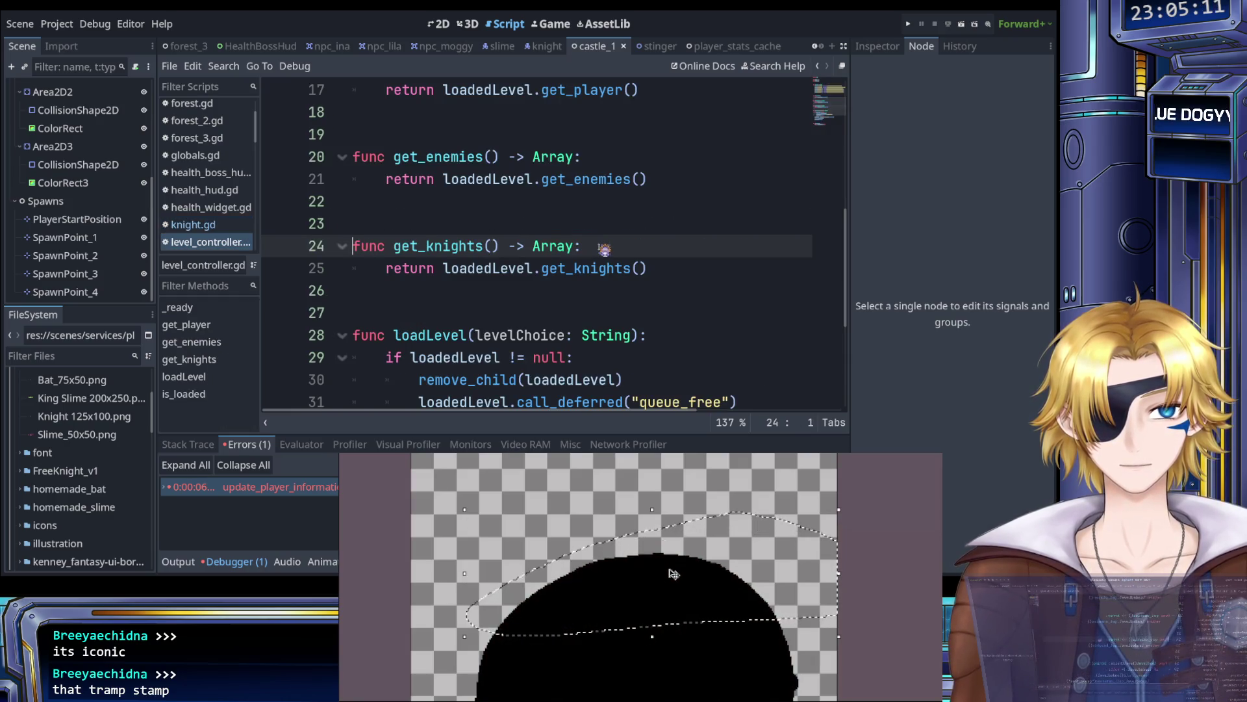
click(574, 272)
ctrl+click(509, 272)
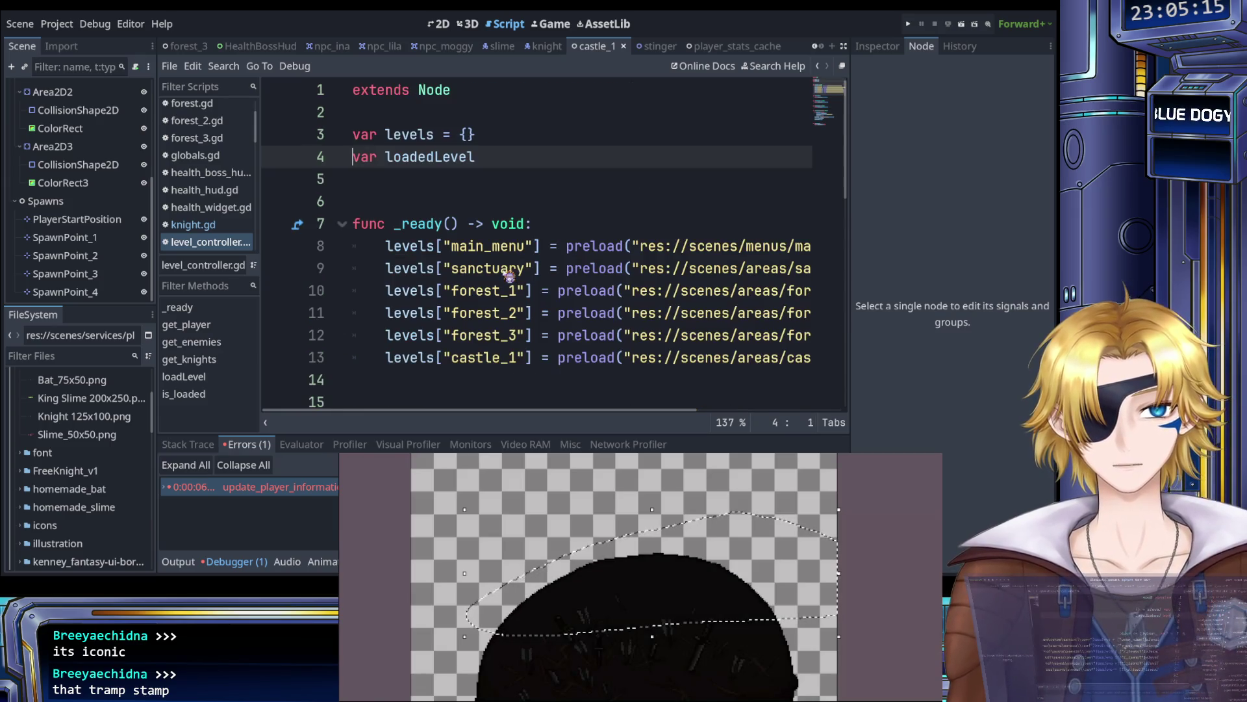
scroll(500, 262, down, 3)
scroll(497, 257, up, 2)
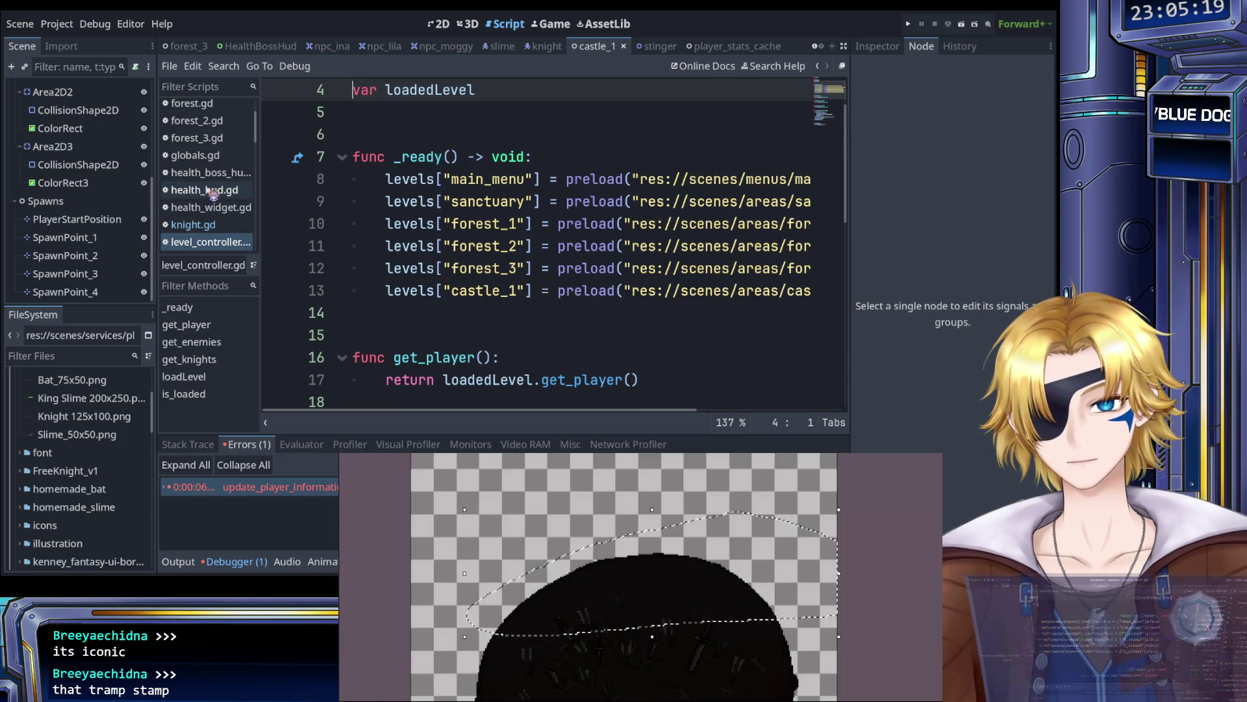
Step: Open castle_1.gd and scroll to its group-query functions
scroll(215, 149, up, 3)
click(195, 125)
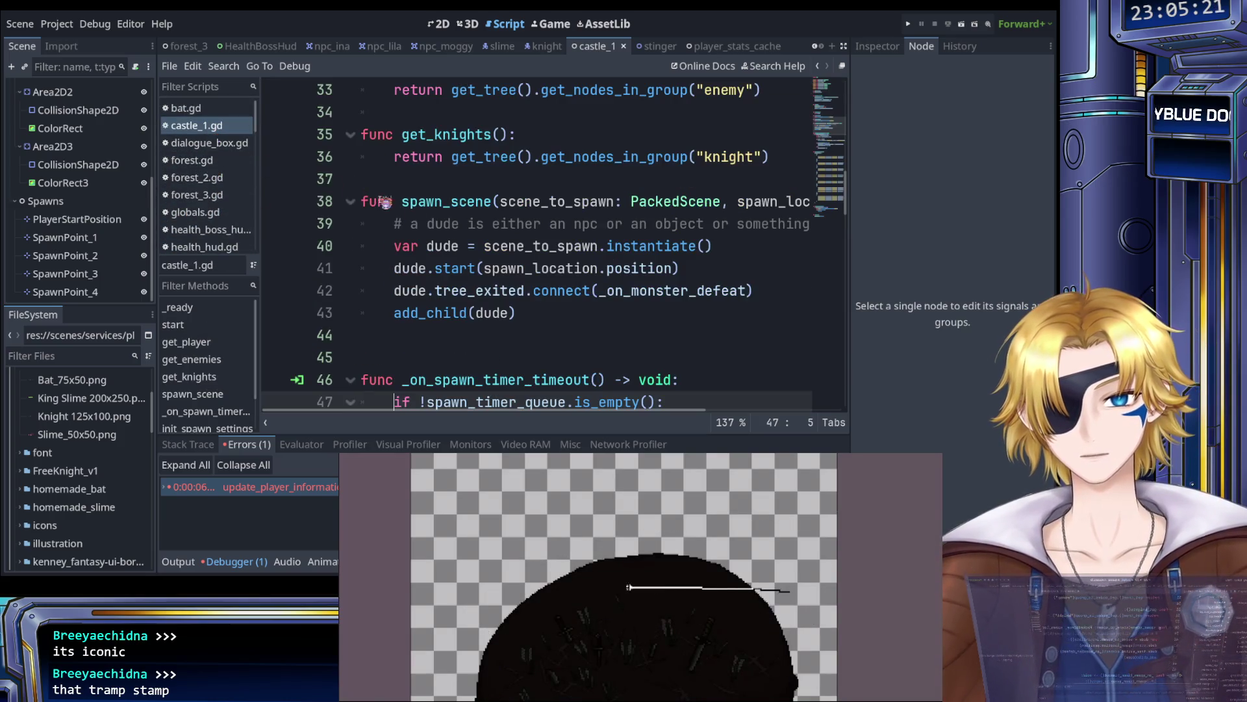
scroll(437, 223, down, 4)
scroll(439, 223, up, 7)
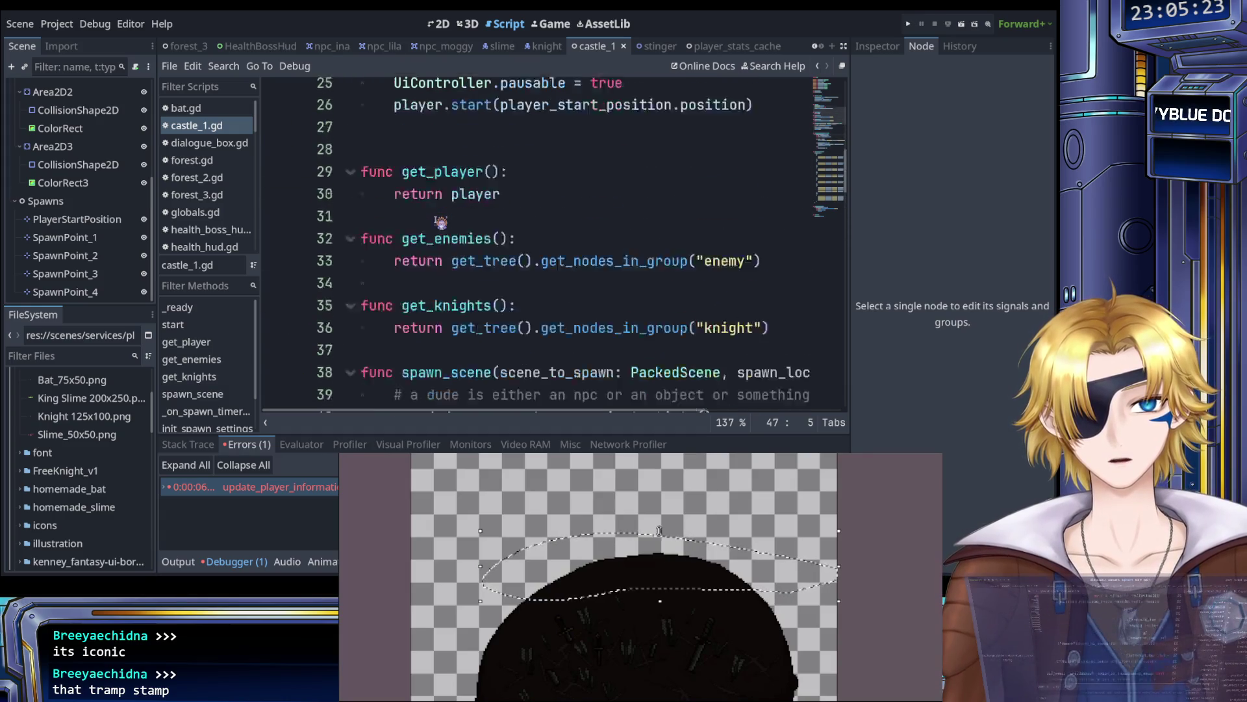
scroll(468, 247, down, 1)
Step: Read the get_nodes_in_group documentation, then return to castle_1.gd
click(518, 291)
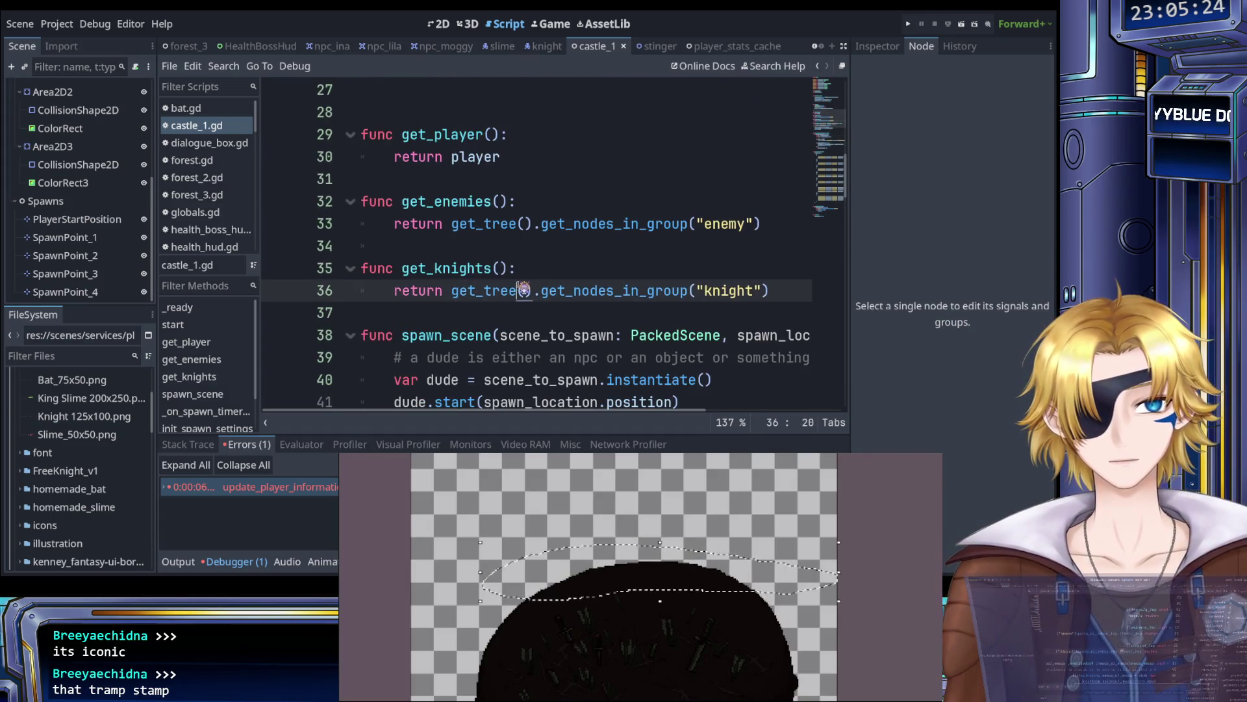
ctrl+click(594, 294)
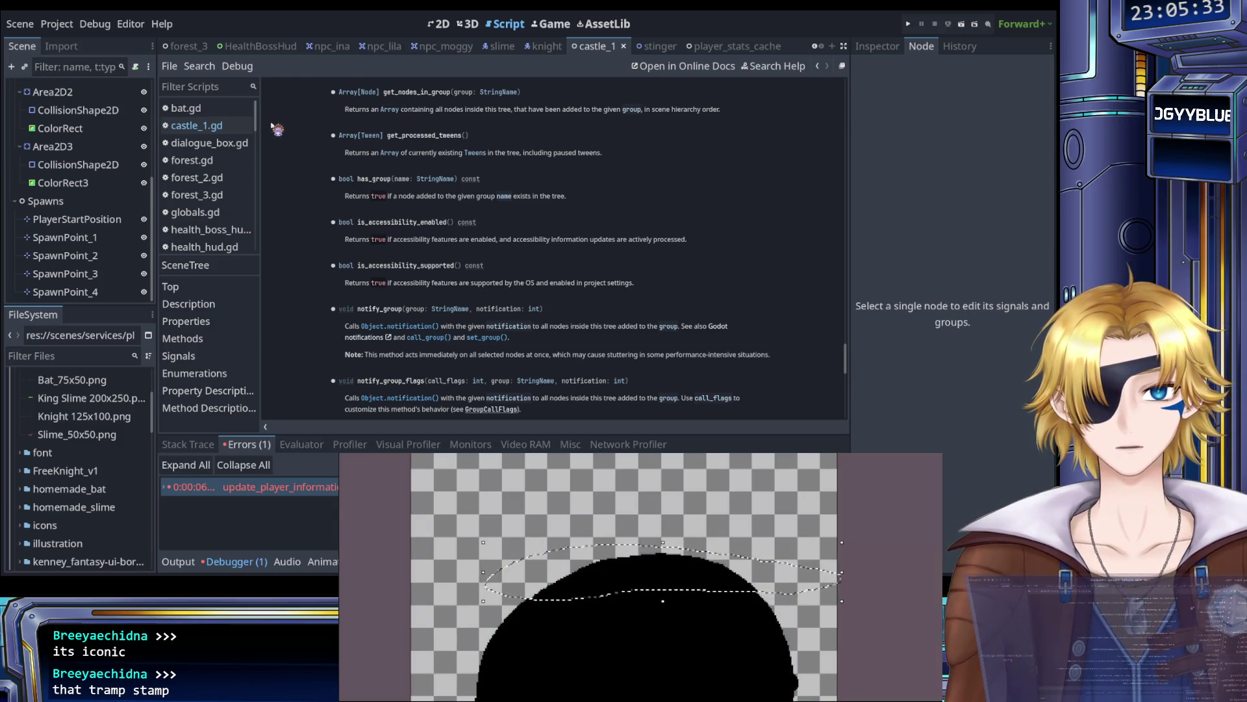
click(214, 125)
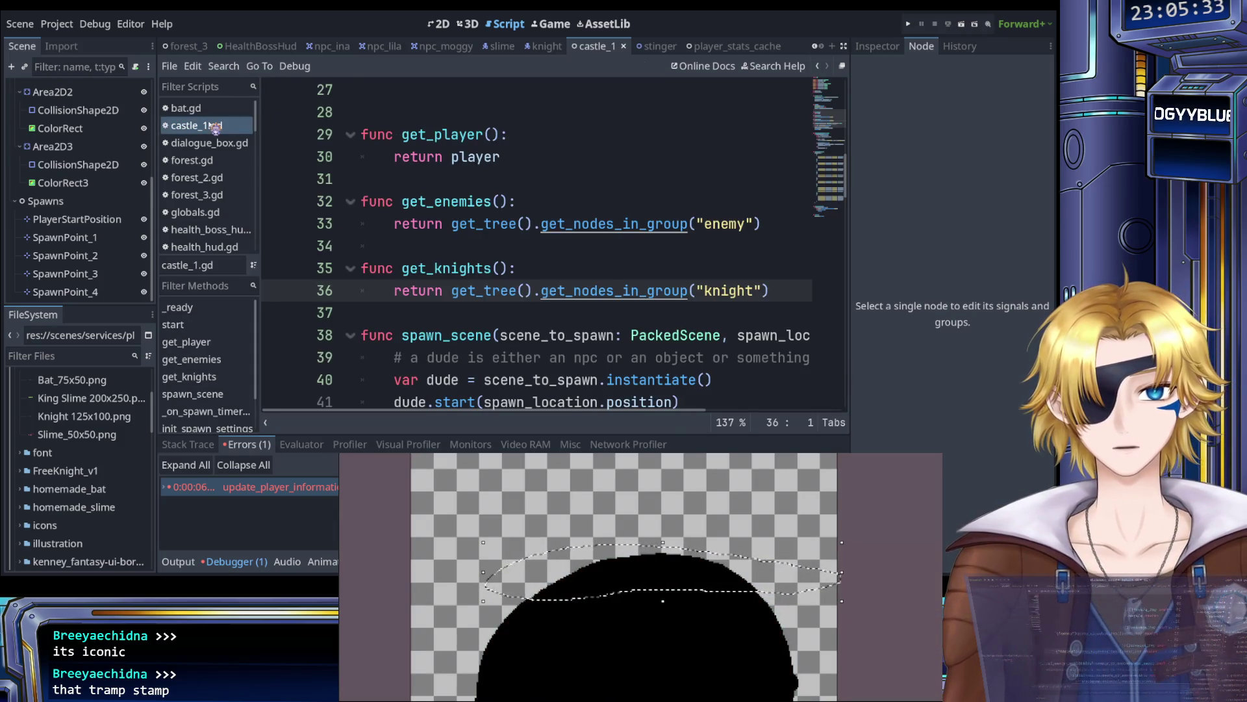
Step: Give get_knights() a '-> Array[Node]' return type and paste the same type onto get_enemies()
click(509, 268)
text(-> A)
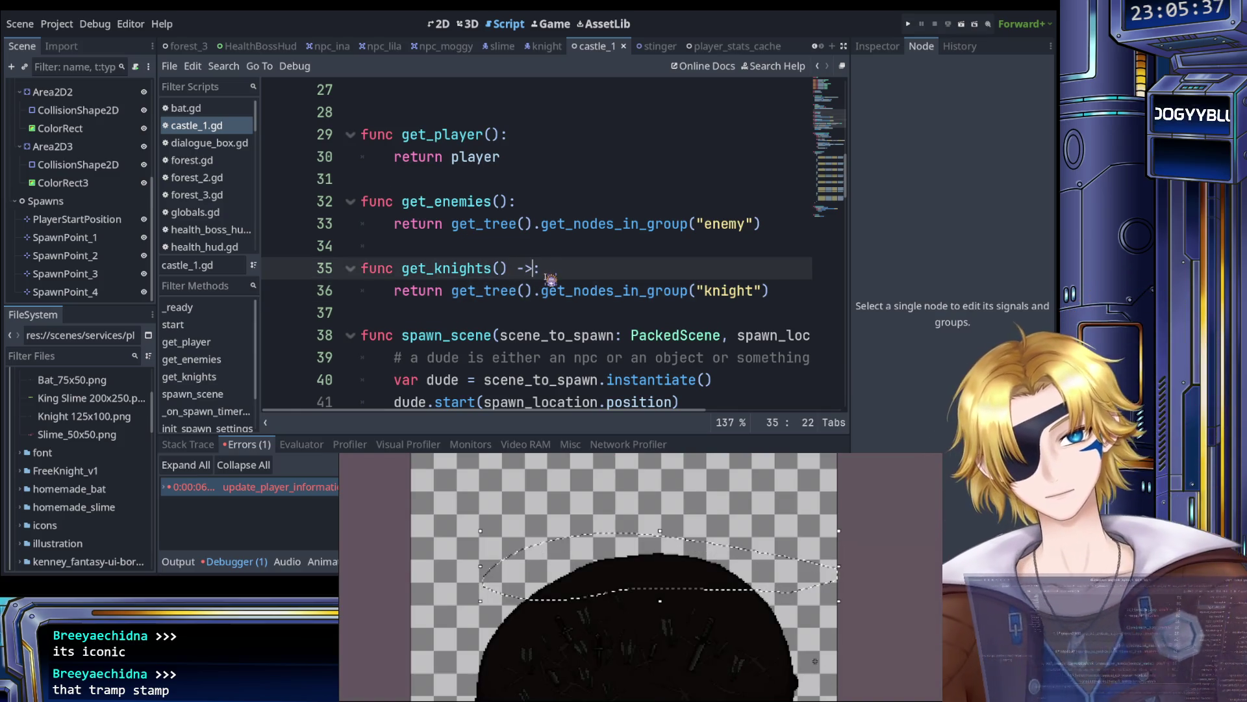
text(rray[)
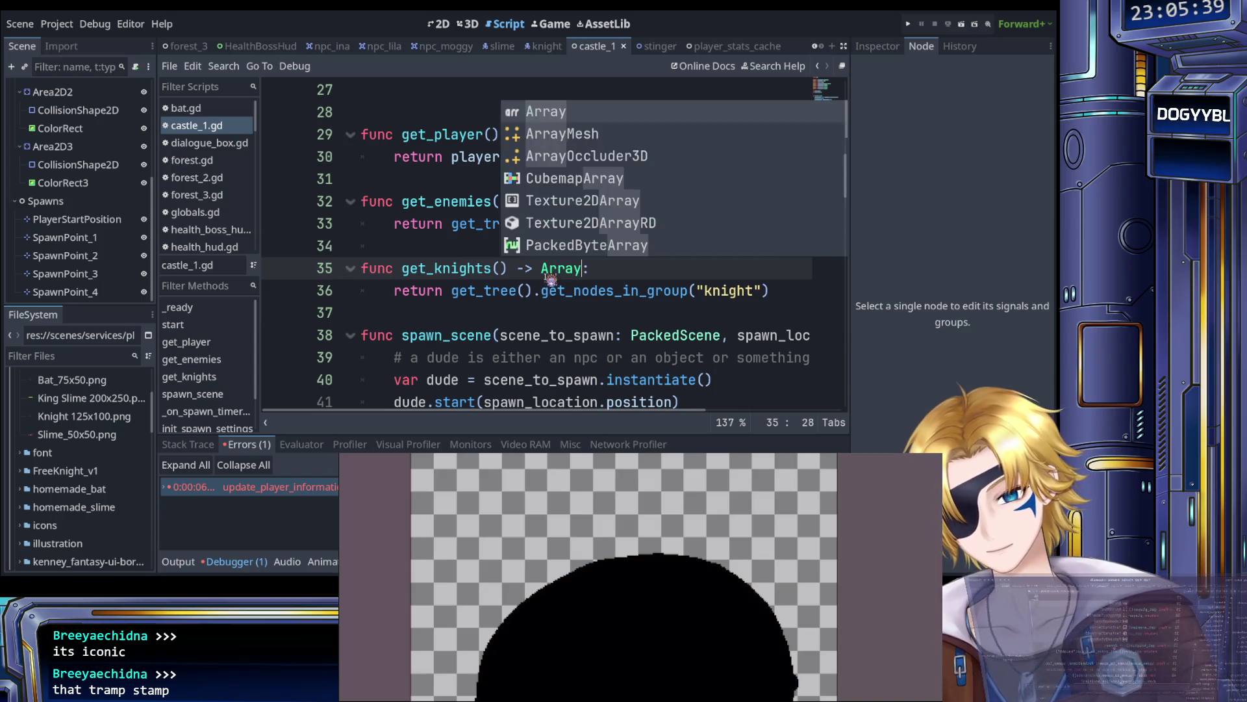
text(Node)
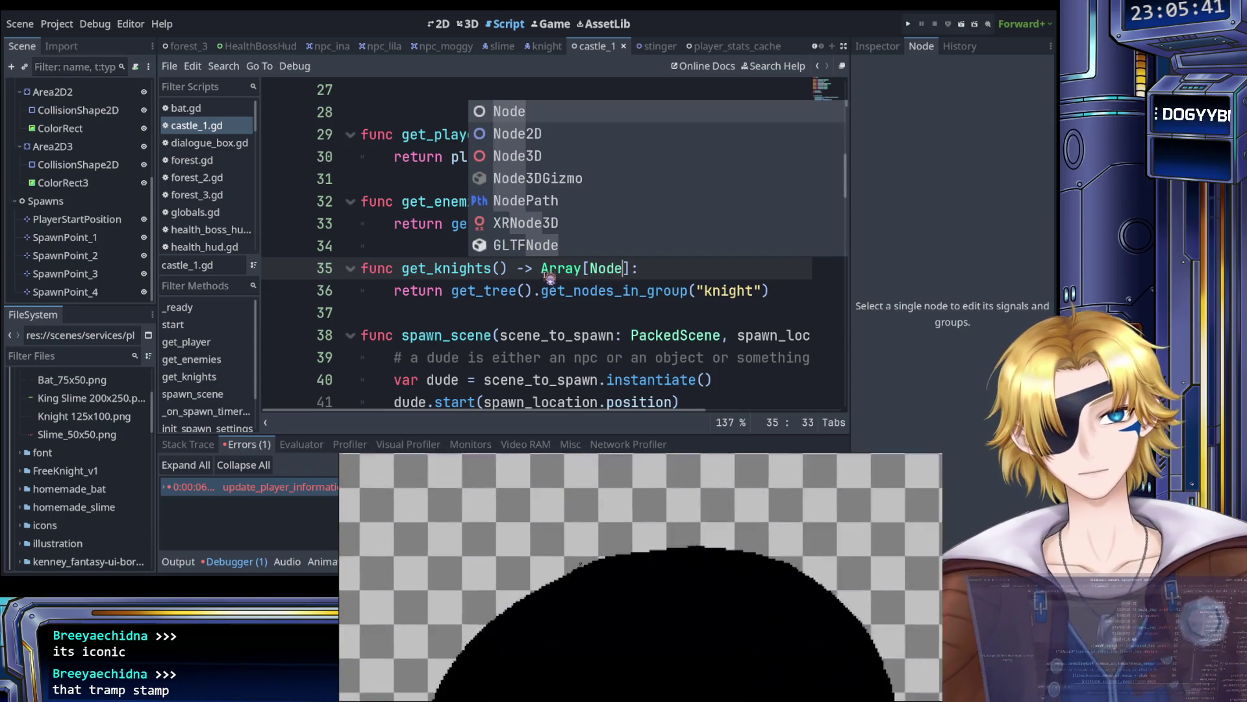
click(541, 272)
click(640, 269)
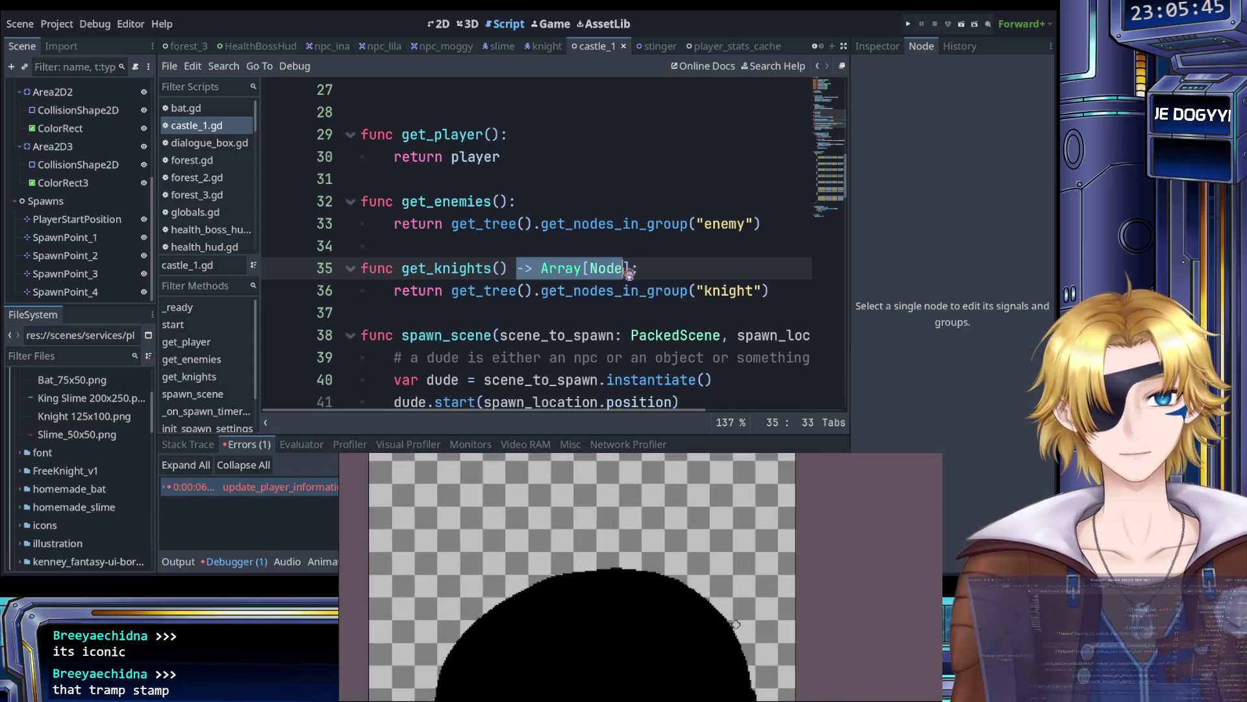
drag(518, 269, 631, 269)
key(ctrl+c)
click(531, 211)
key(ctrl+v)
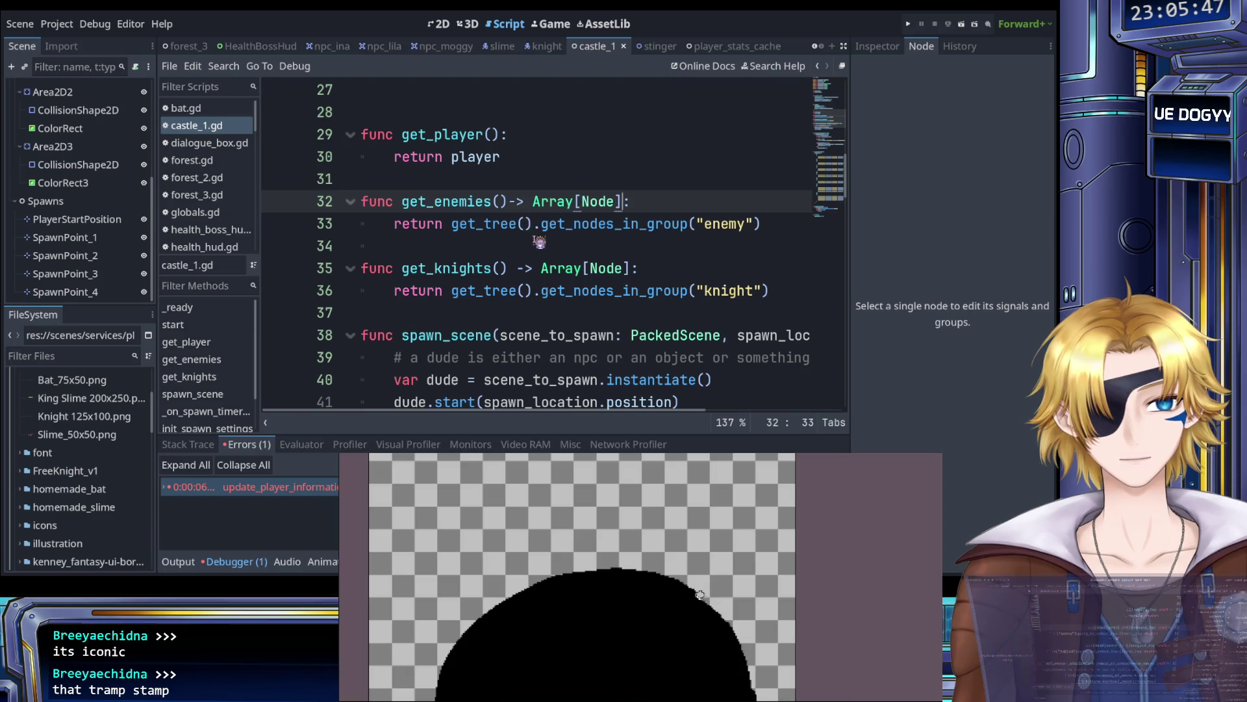
key(ctrl+s)
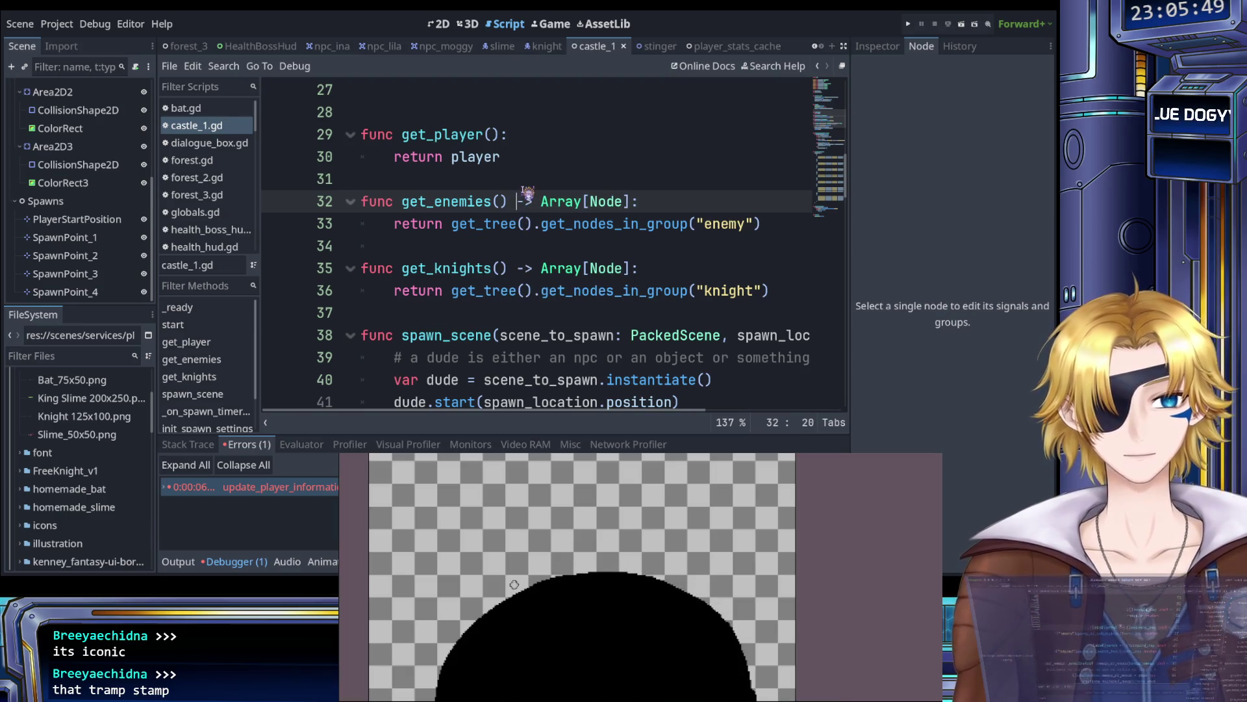
Step: Save castle_1.gd and bring up level_controller.gd
click(505, 135)
scroll(529, 170, up, 1)
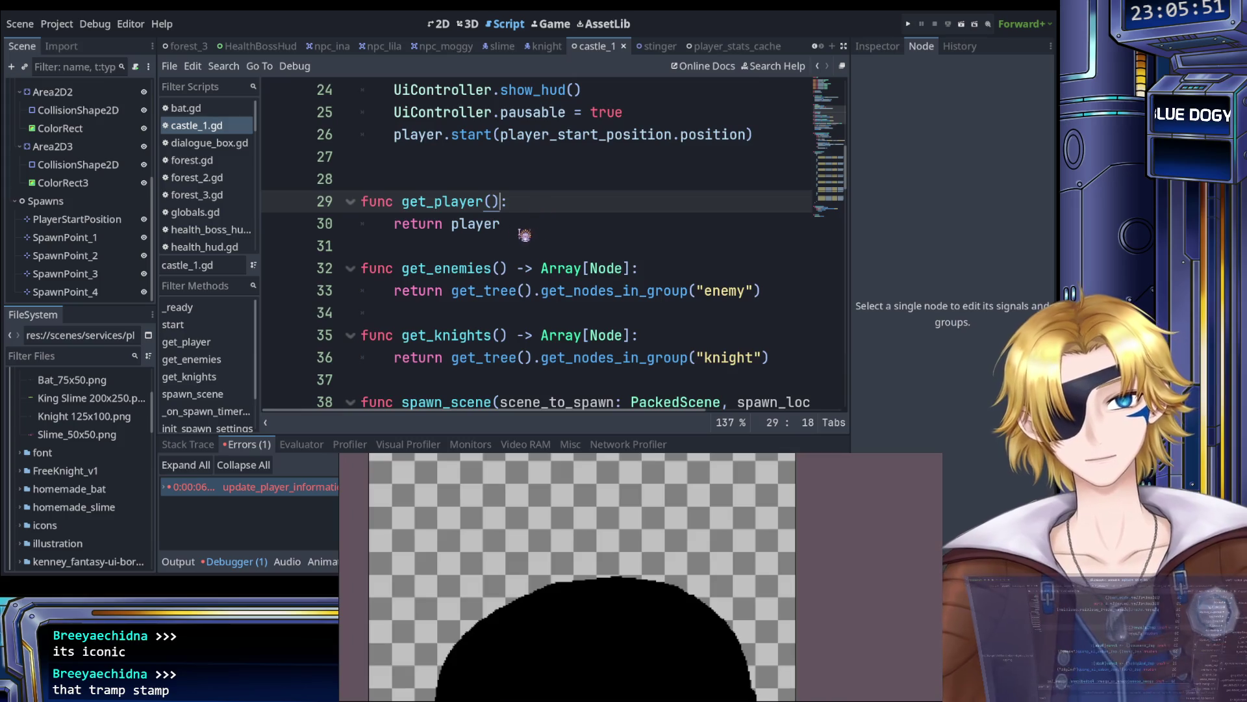
scroll(553, 250, up, 1)
scroll(555, 243, down, 1)
key(ctrl+s)
scroll(555, 239, down, 1)
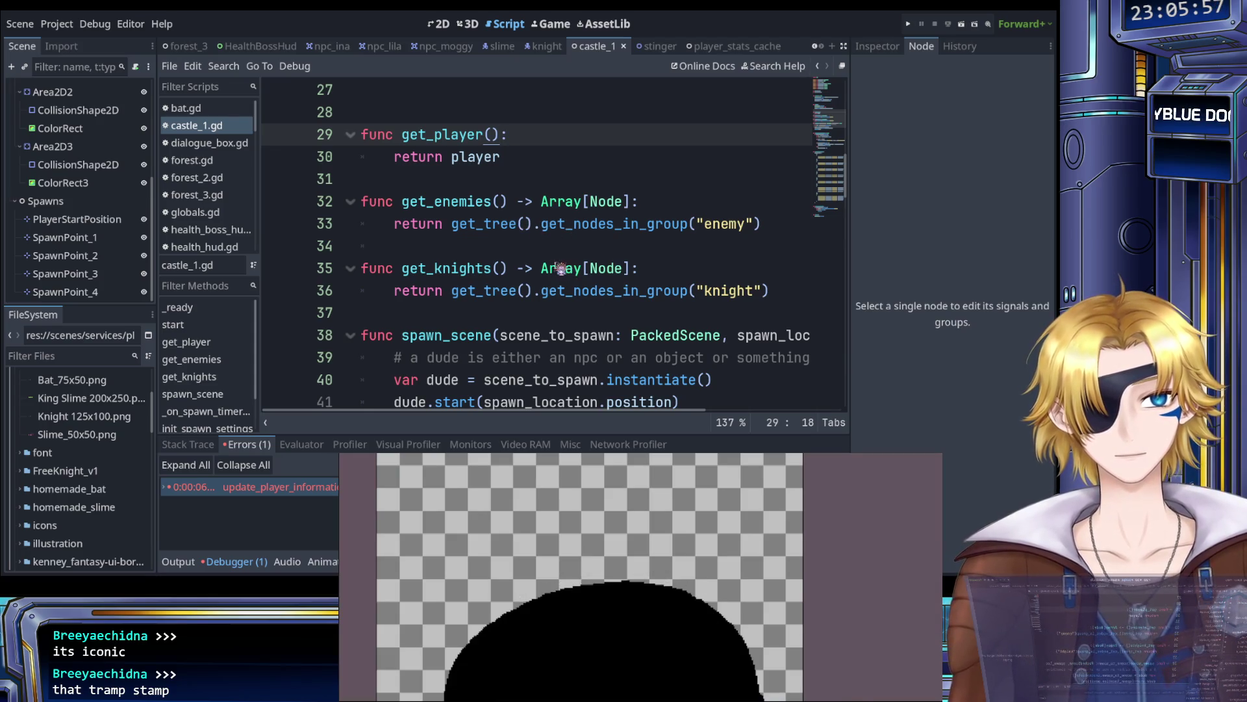
scroll(232, 152, down, 4)
click(237, 186)
Step: Add [Node] after Array on lines 24 and 20 of level_controller.gd and save
scroll(429, 247, down, 8)
scroll(507, 250, up, 3)
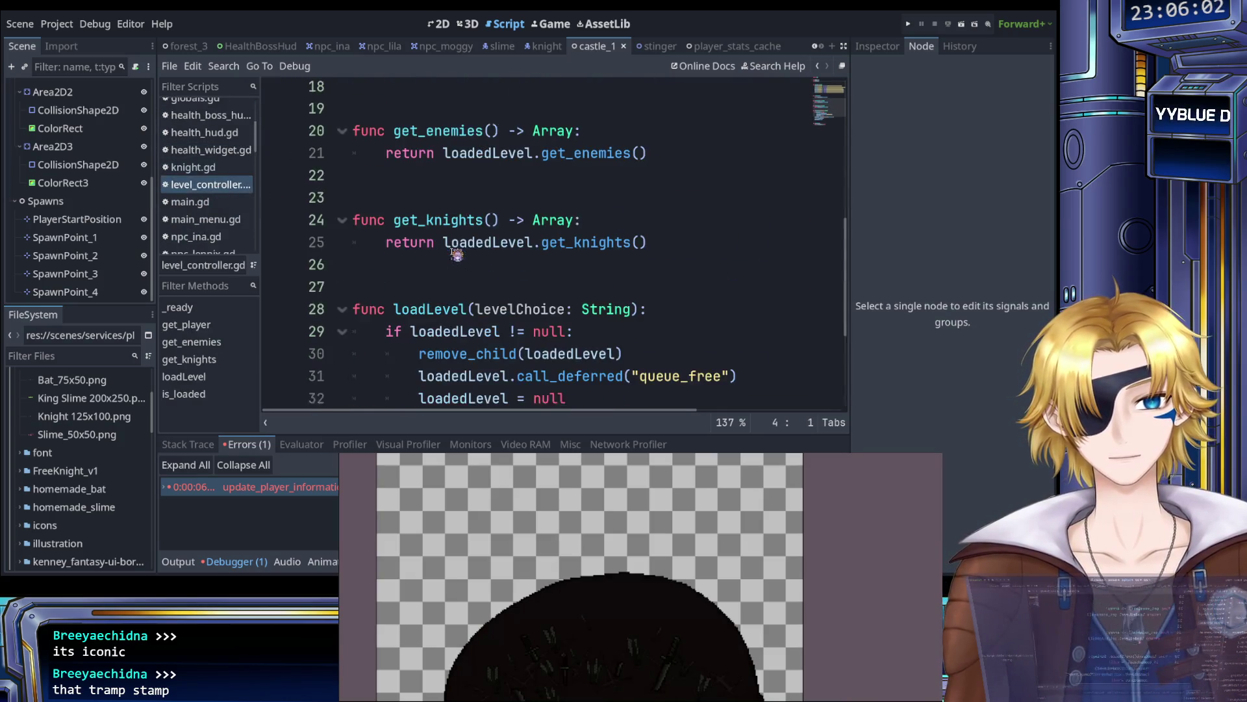
click(520, 249)
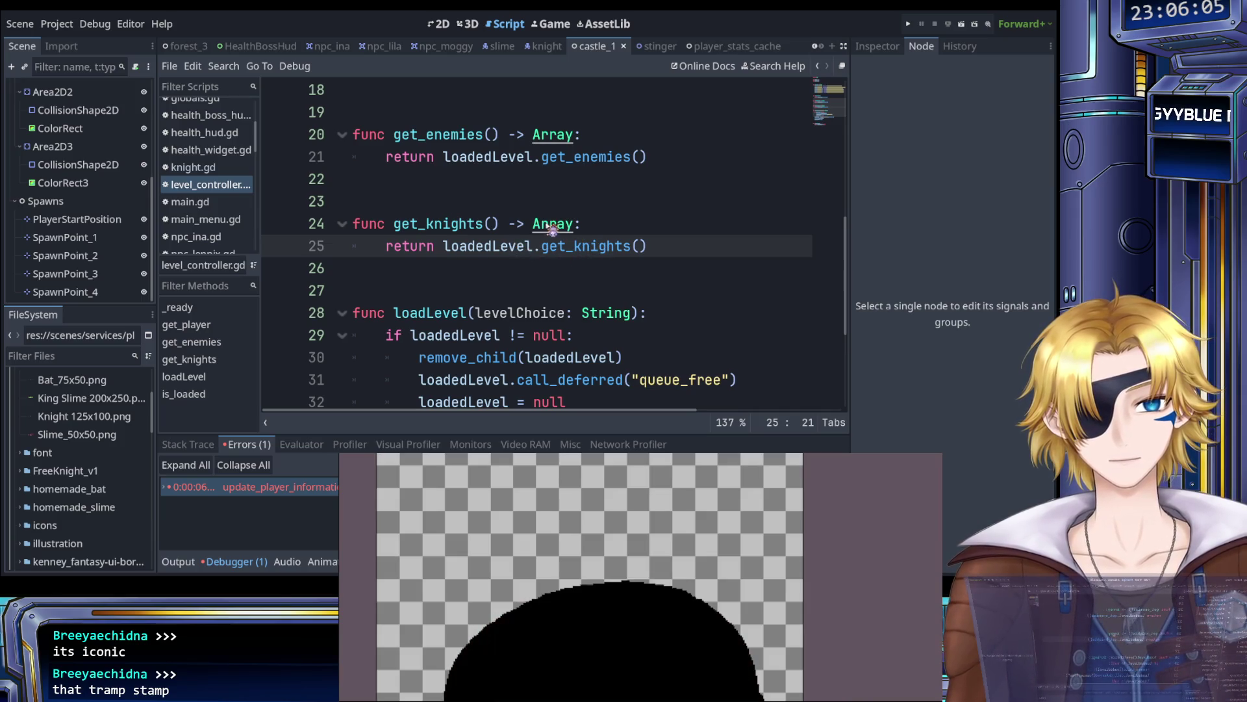
click(574, 224)
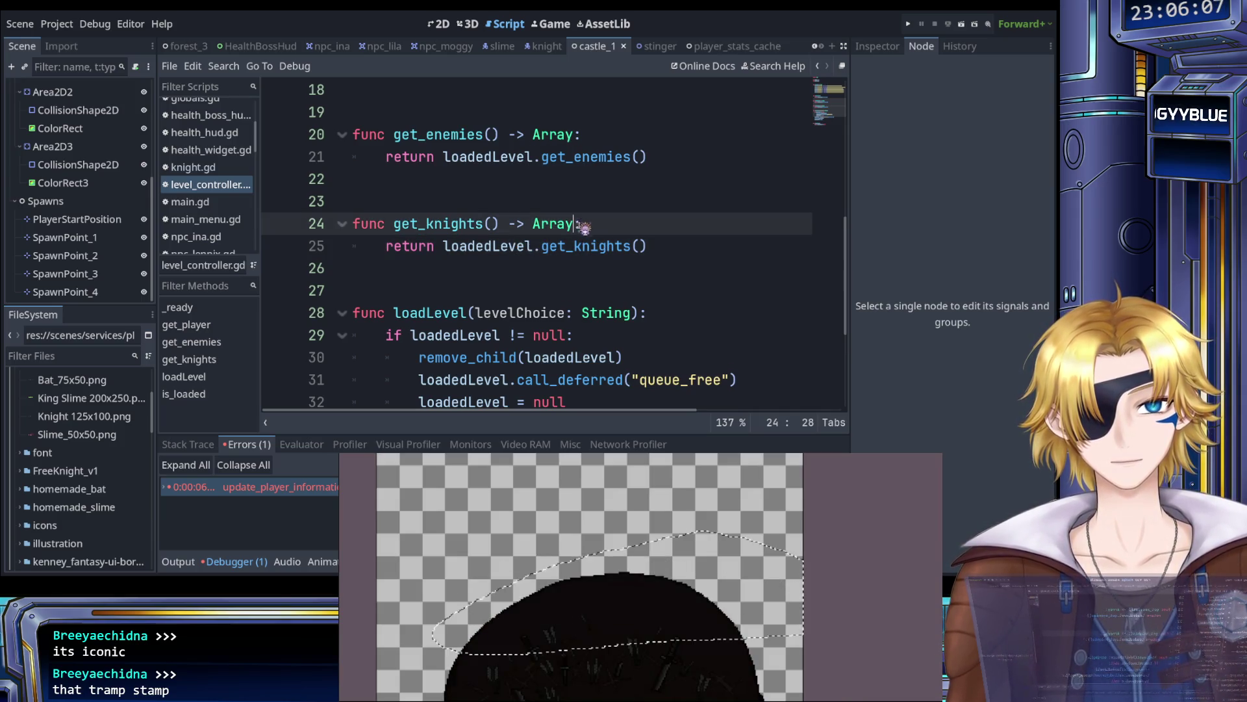
scroll(598, 242, up, 1)
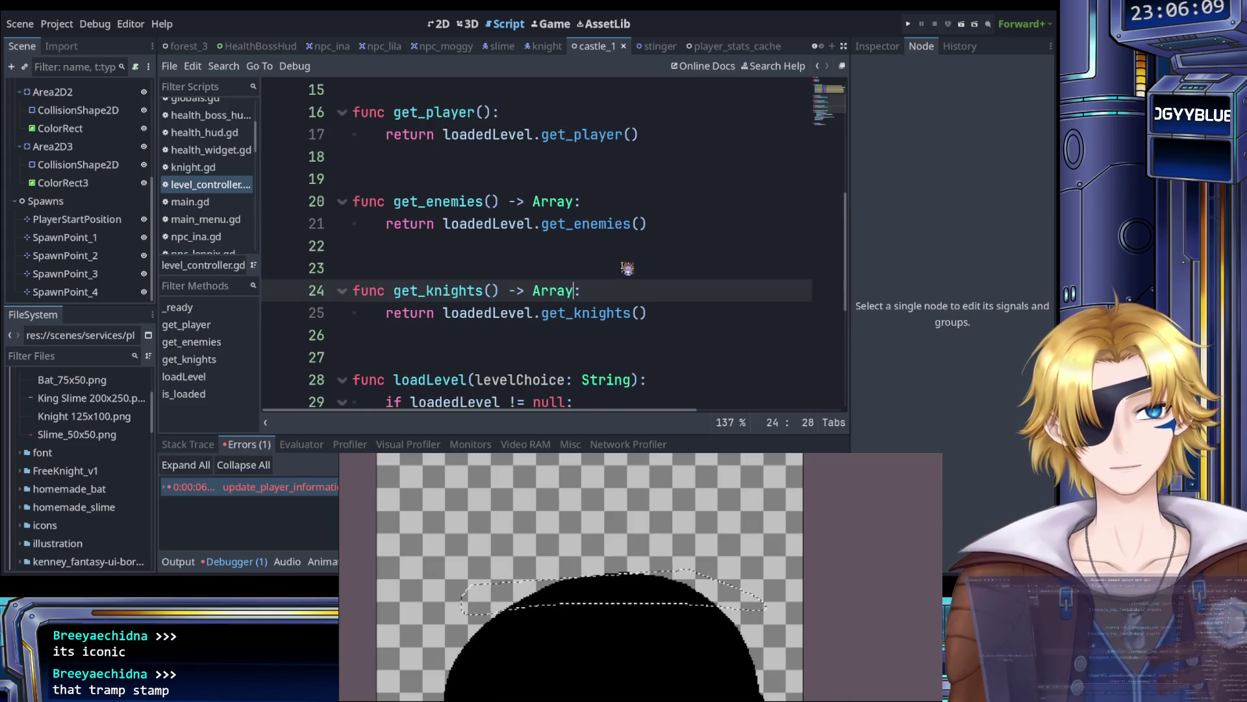
drag(510, 292, 554, 293)
click(574, 291)
text([Node])
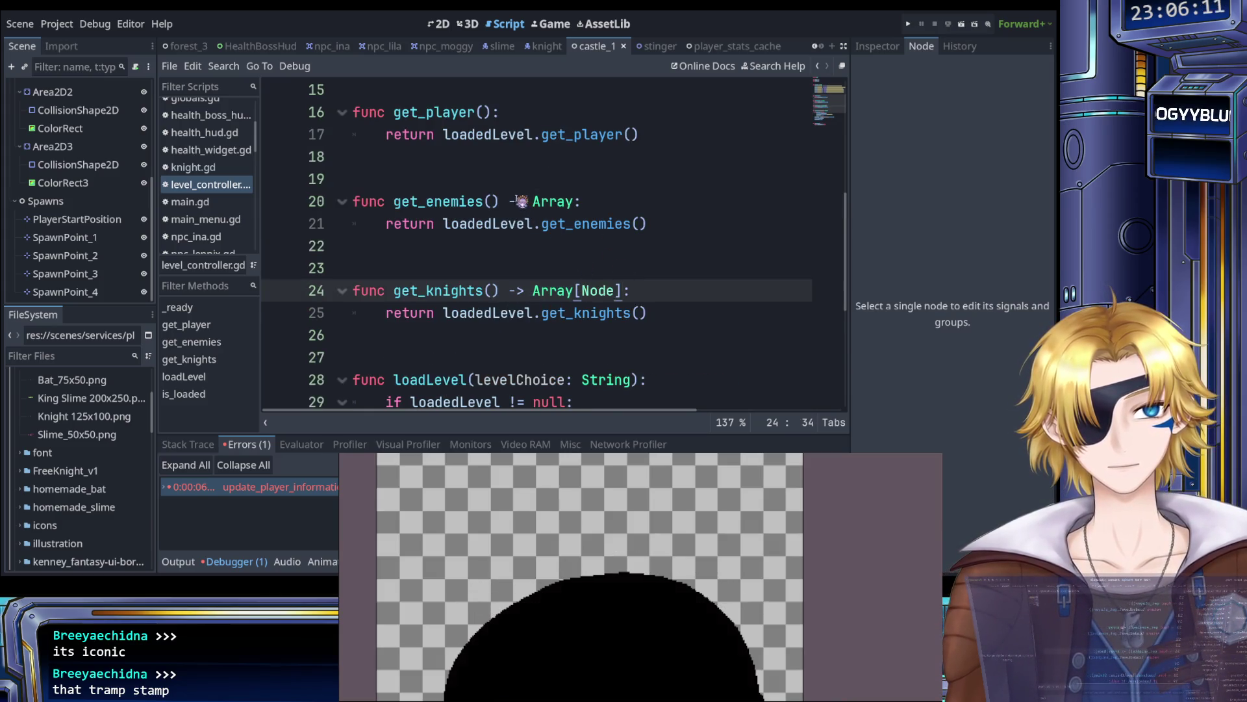
click(574, 202)
text([Node])
key(ctrl+s)
Step: Inspect the loadedLevel get_knights call on lines 24–25
click(574, 254)
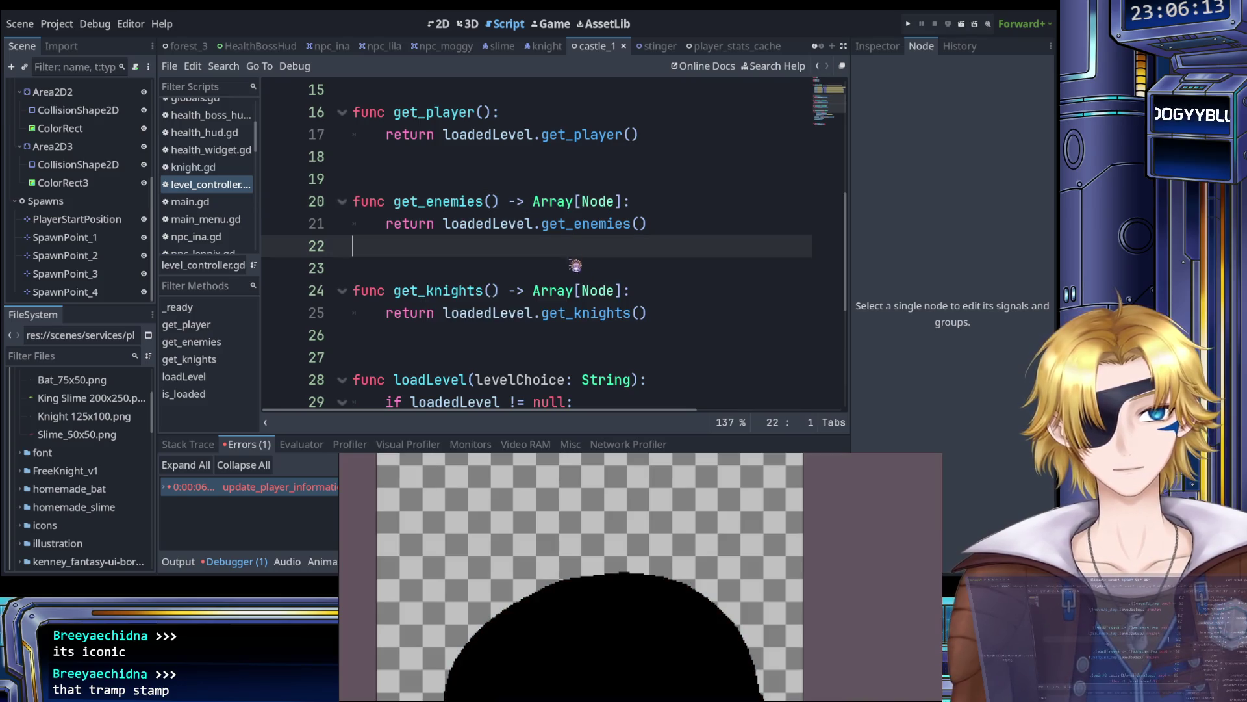
click(538, 314)
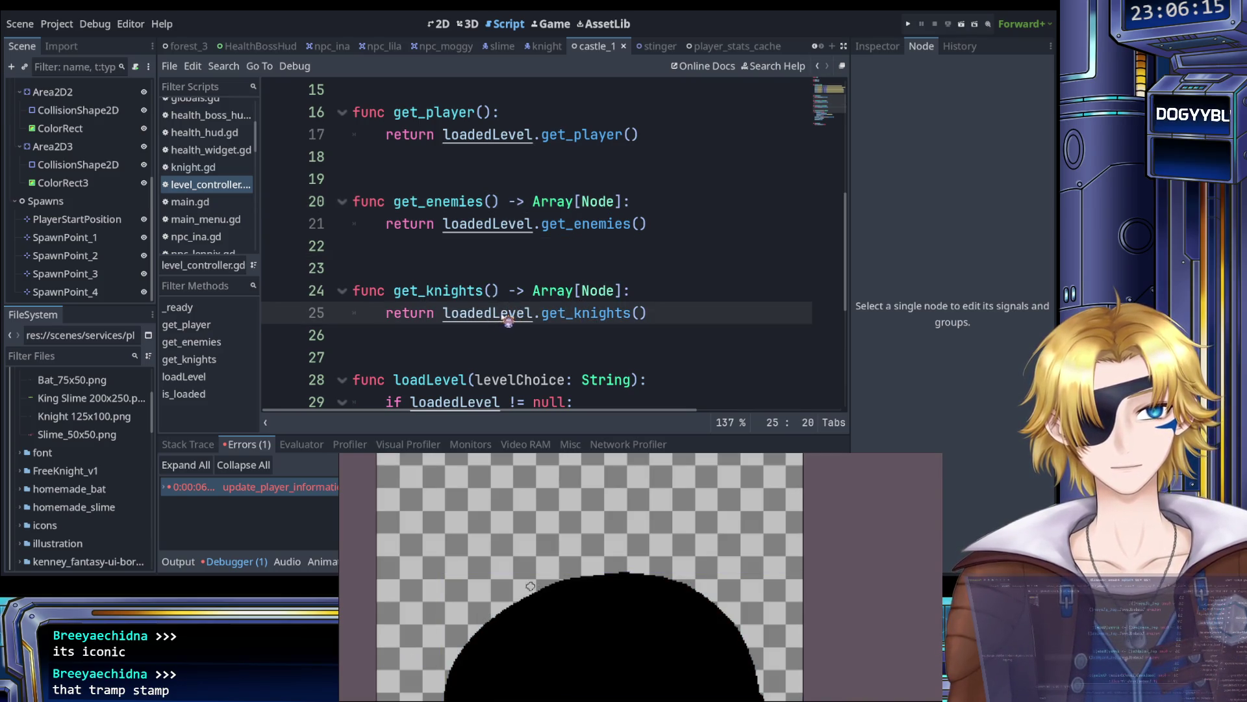
click(566, 315)
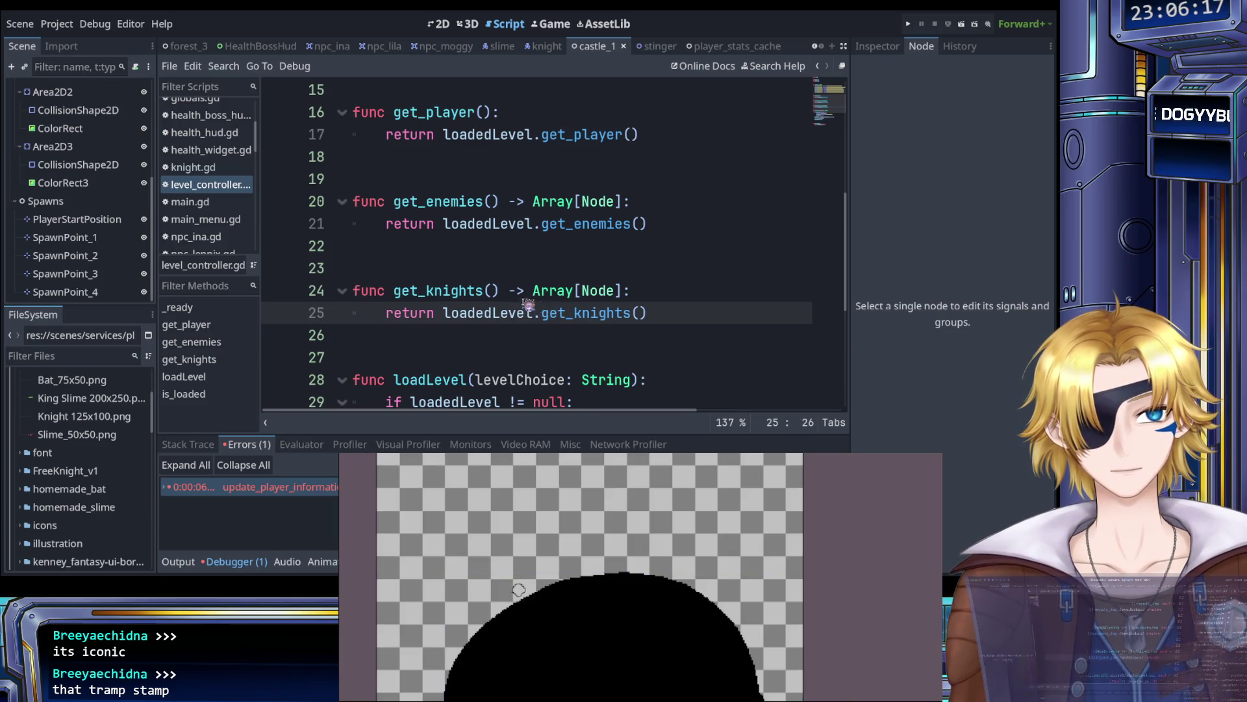
click(459, 290)
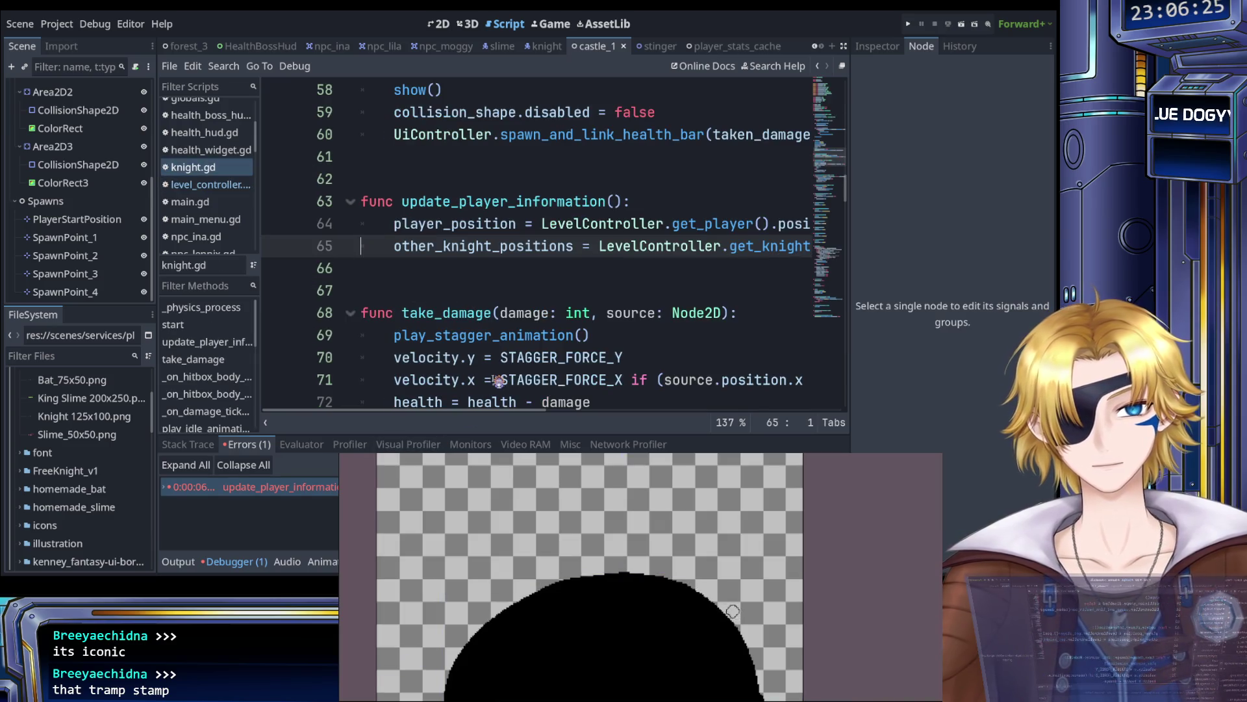
Step: Examine the get_knights and map calls on line 65 of knight.gd
scroll(494, 251, right, 3)
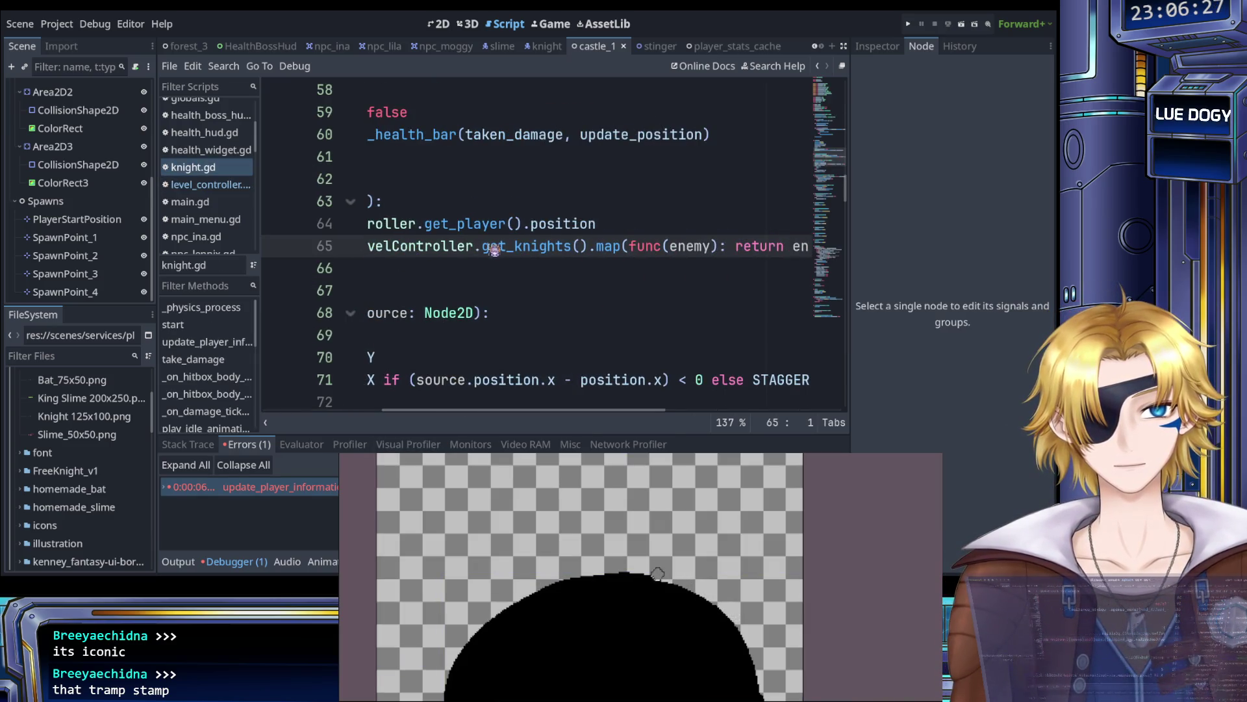
click(533, 253)
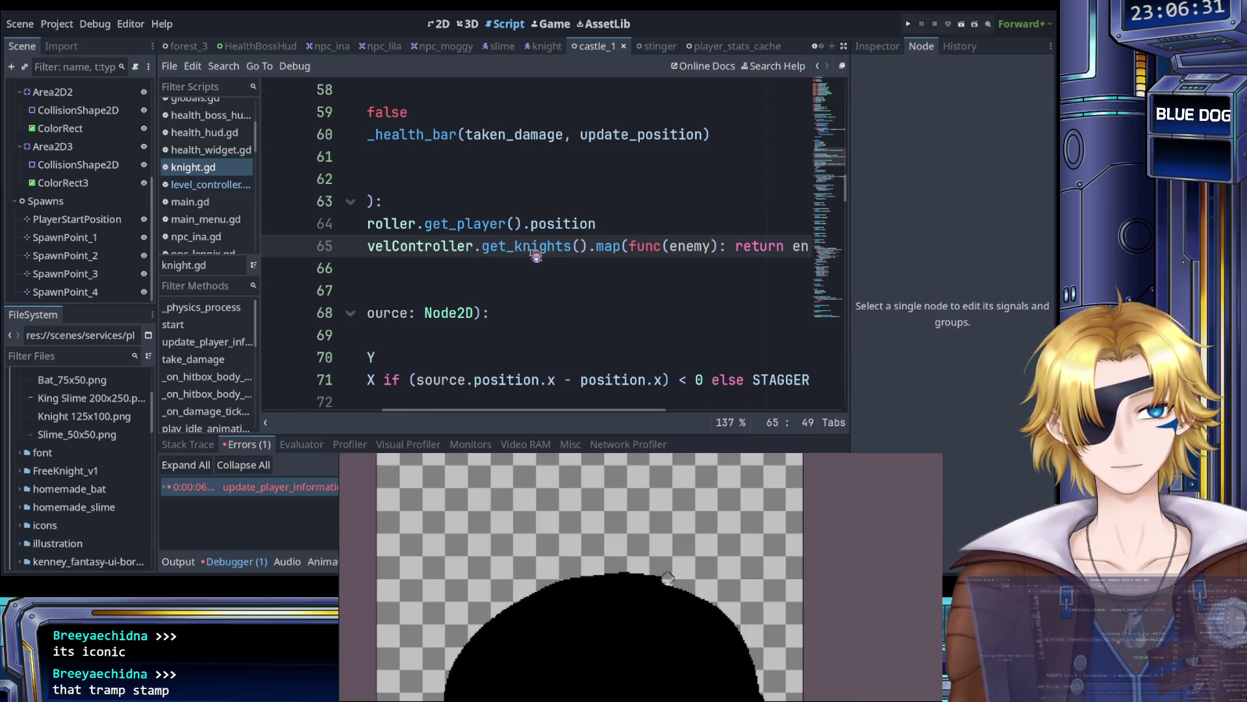
click(613, 247)
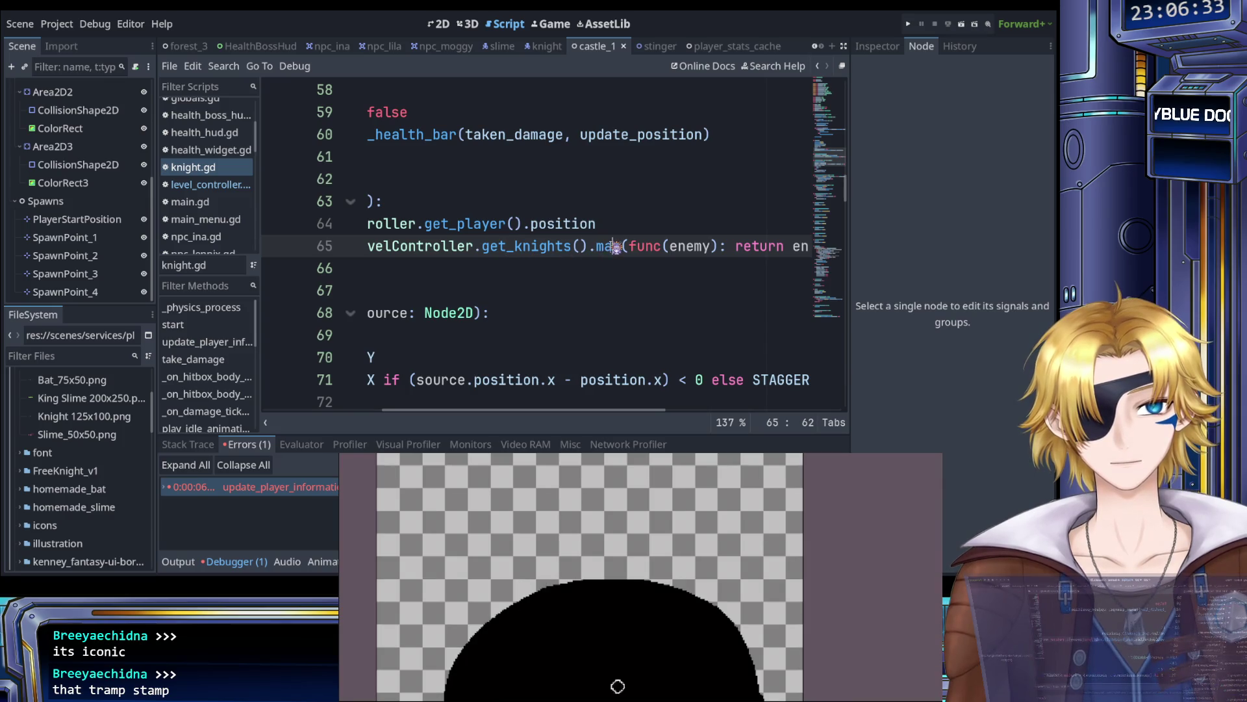
scroll(594, 263, right, 4)
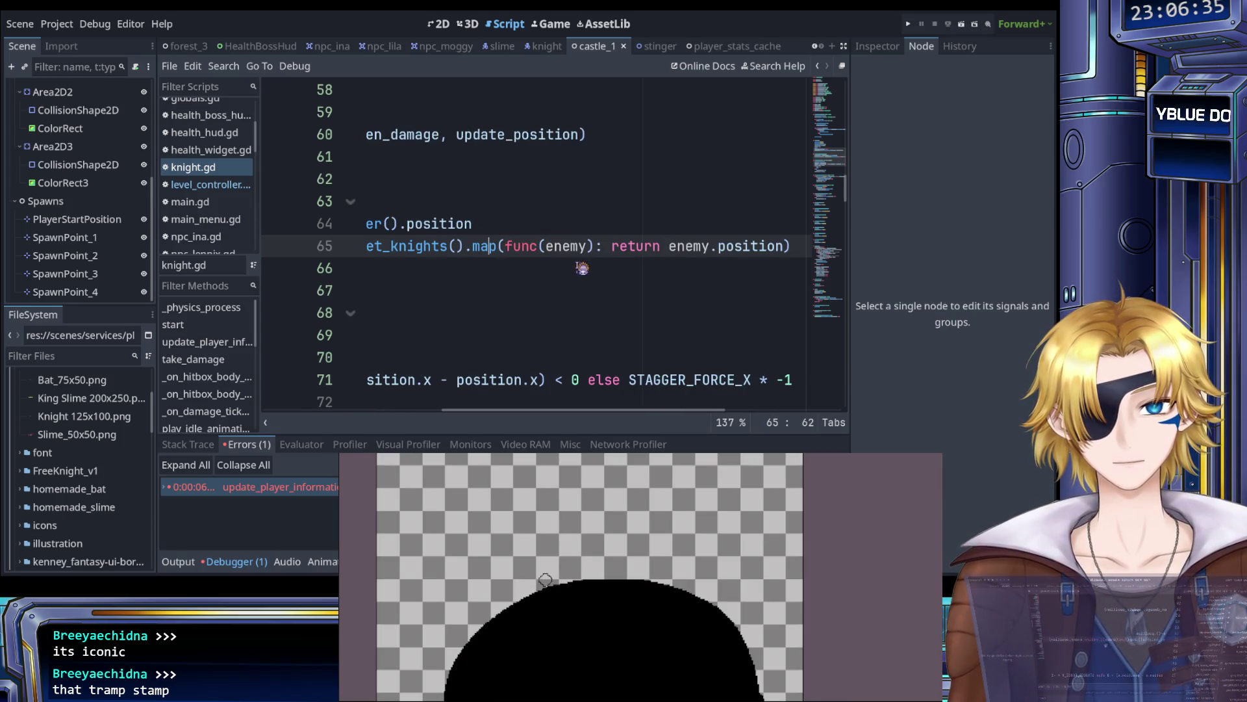
click(569, 247)
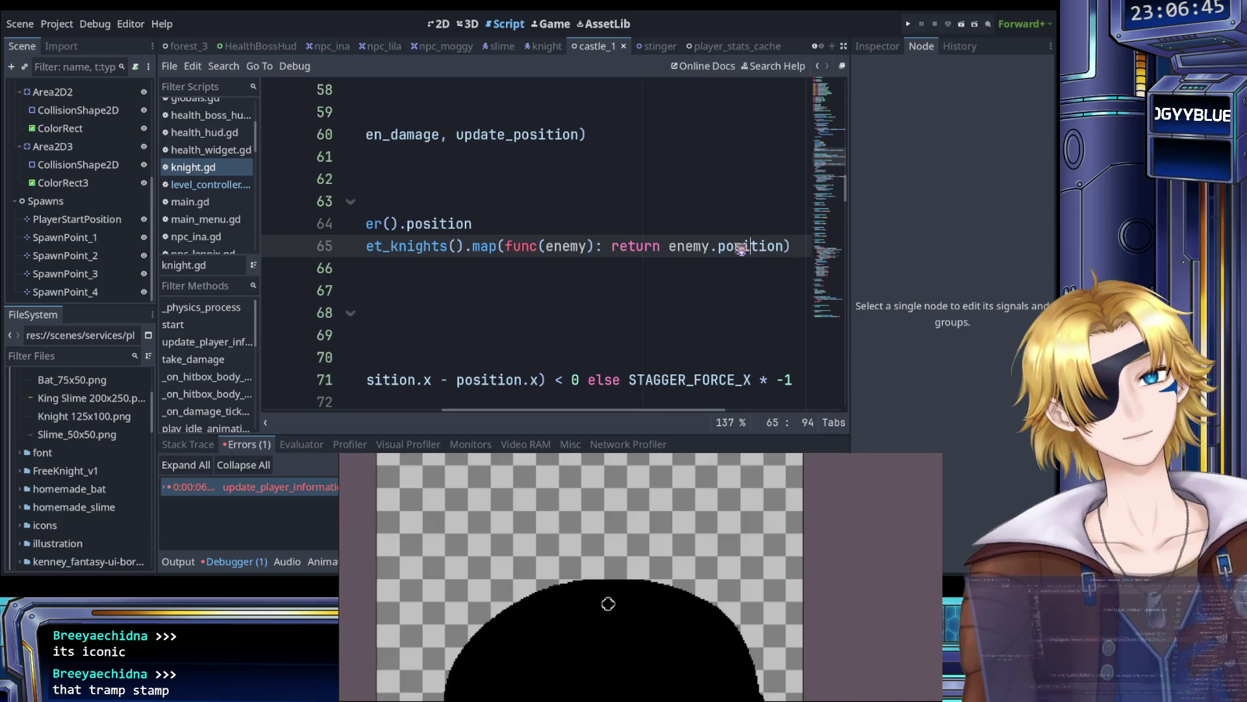
Step: Scroll knight.gd back to the line starts and launch a test run of the project
scroll(738, 250, left, 4)
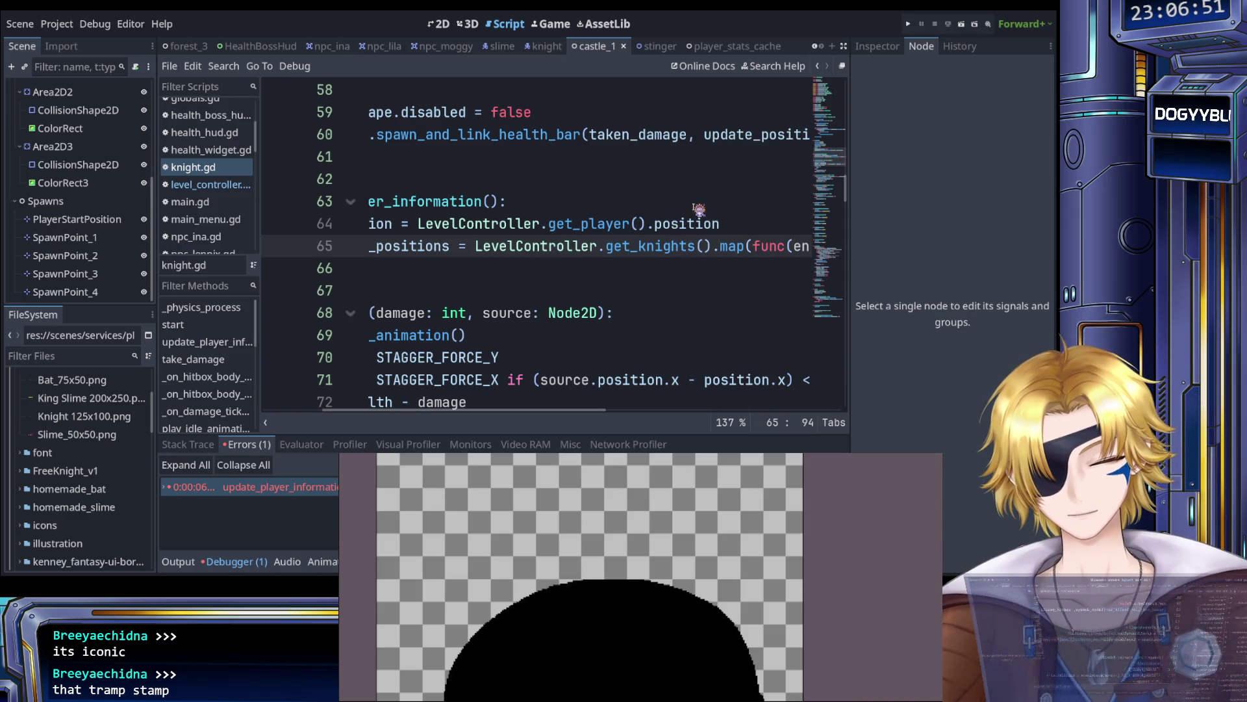
scroll(677, 208, left, 3)
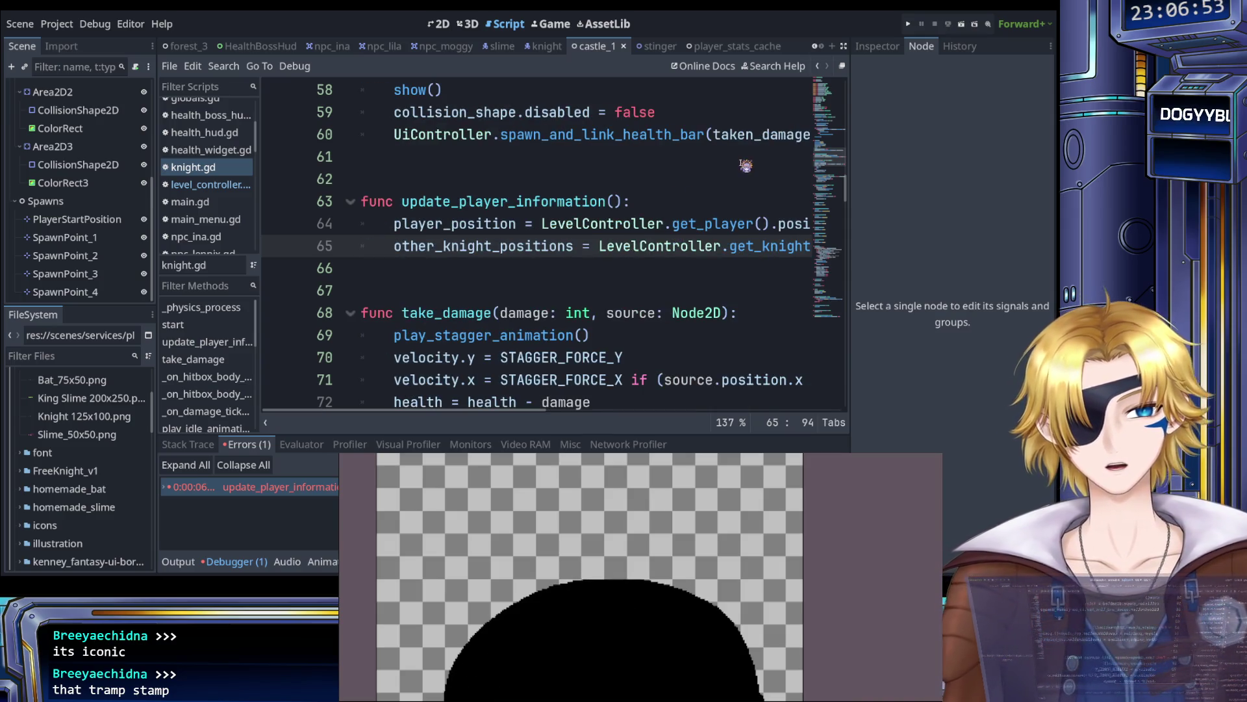
click(907, 26)
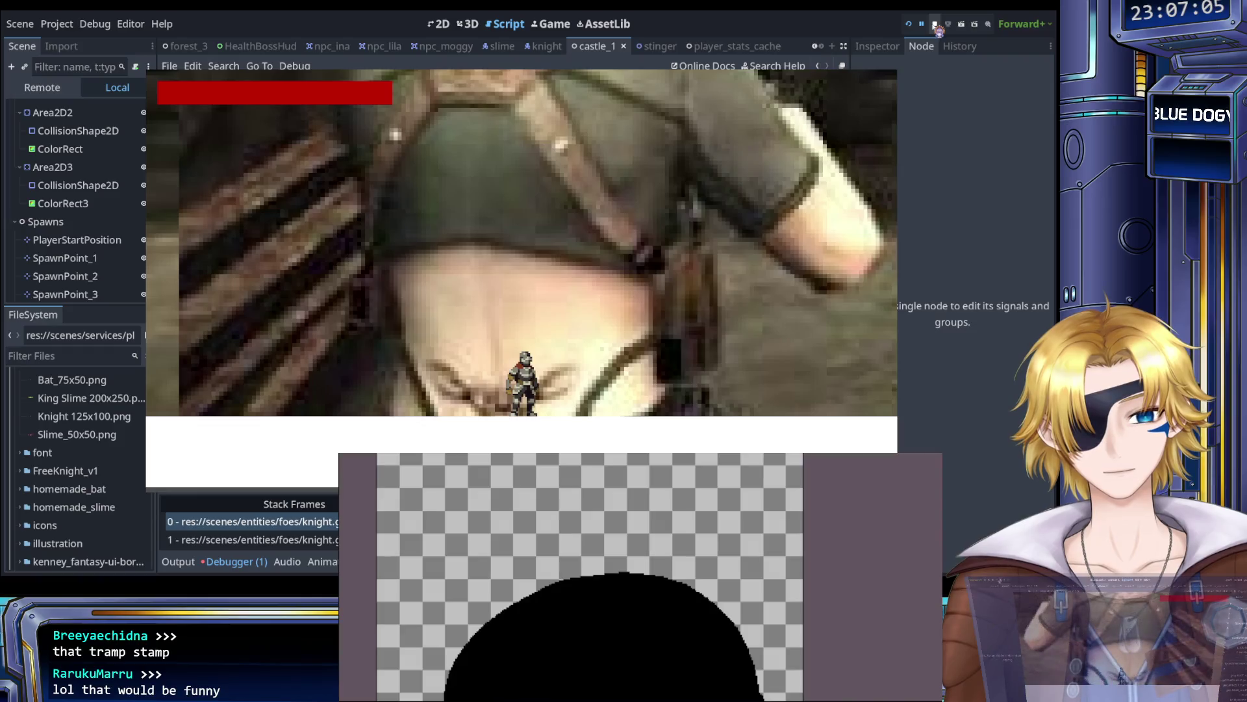
Step: Stop the running game and show the debugger's Errors (1) list
click(935, 25)
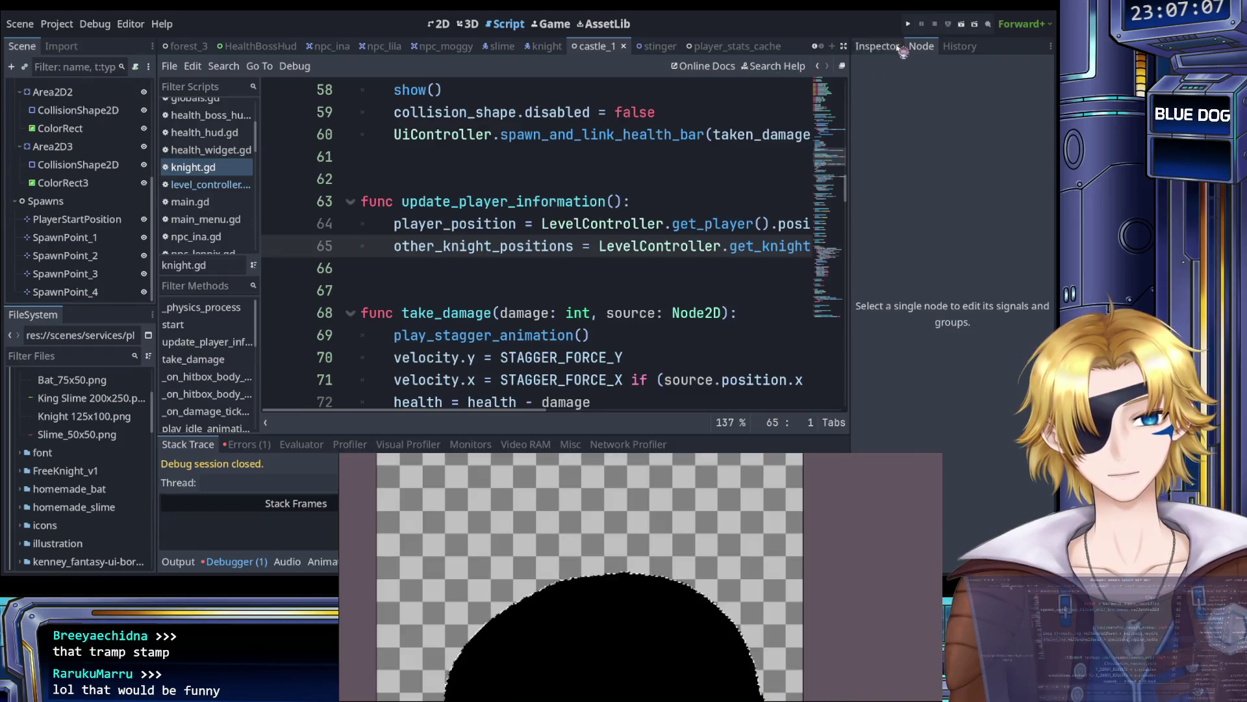
click(247, 445)
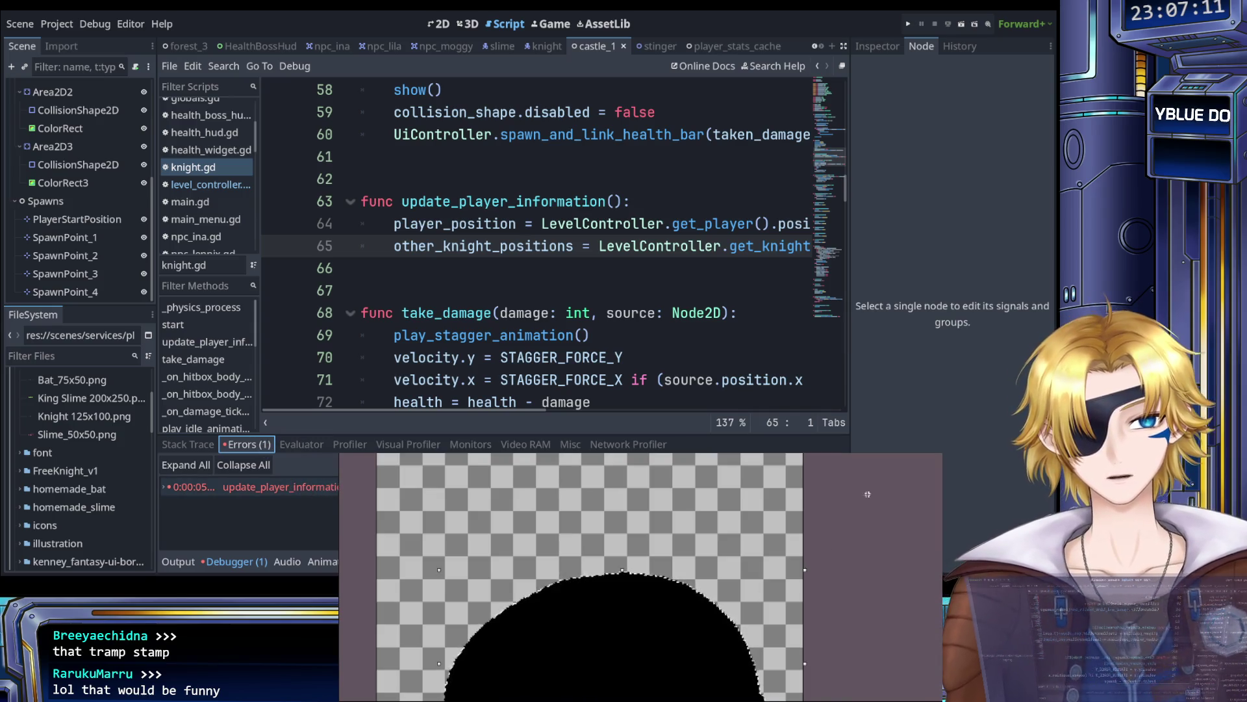
Step: Jump to the error on line 65 and examine the other_knight_positions variable
click(324, 487)
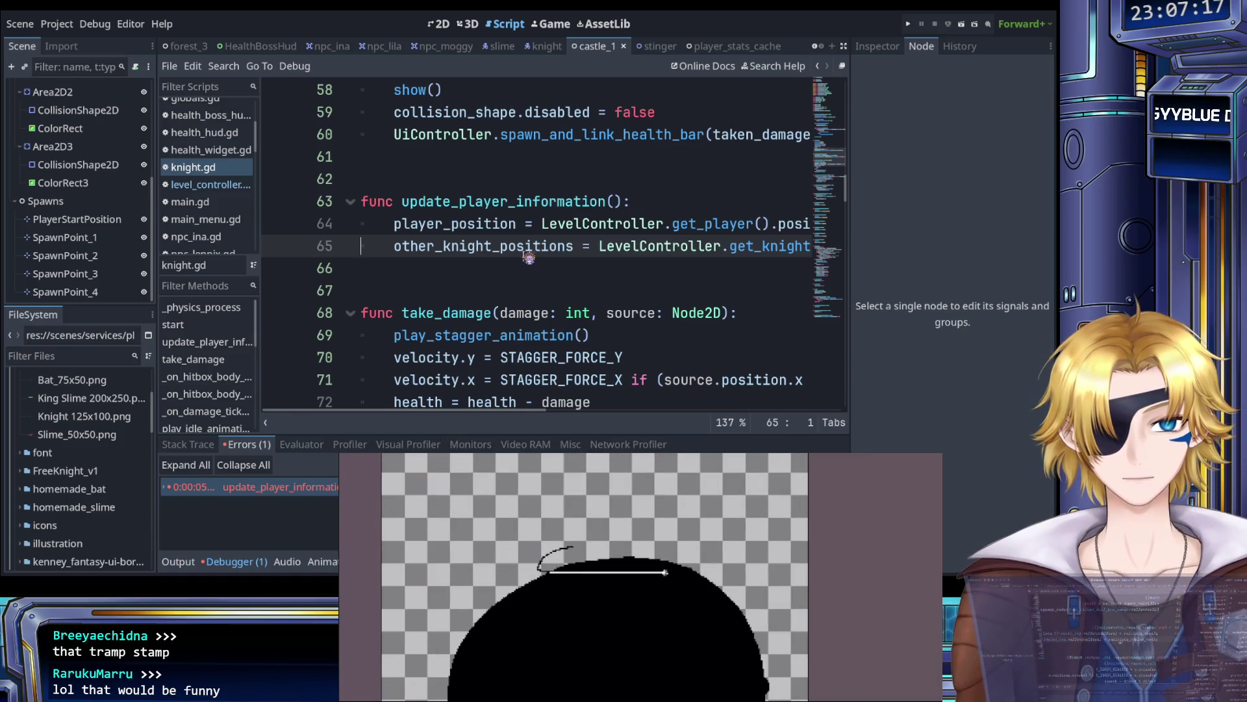
scroll(519, 264, right, 5)
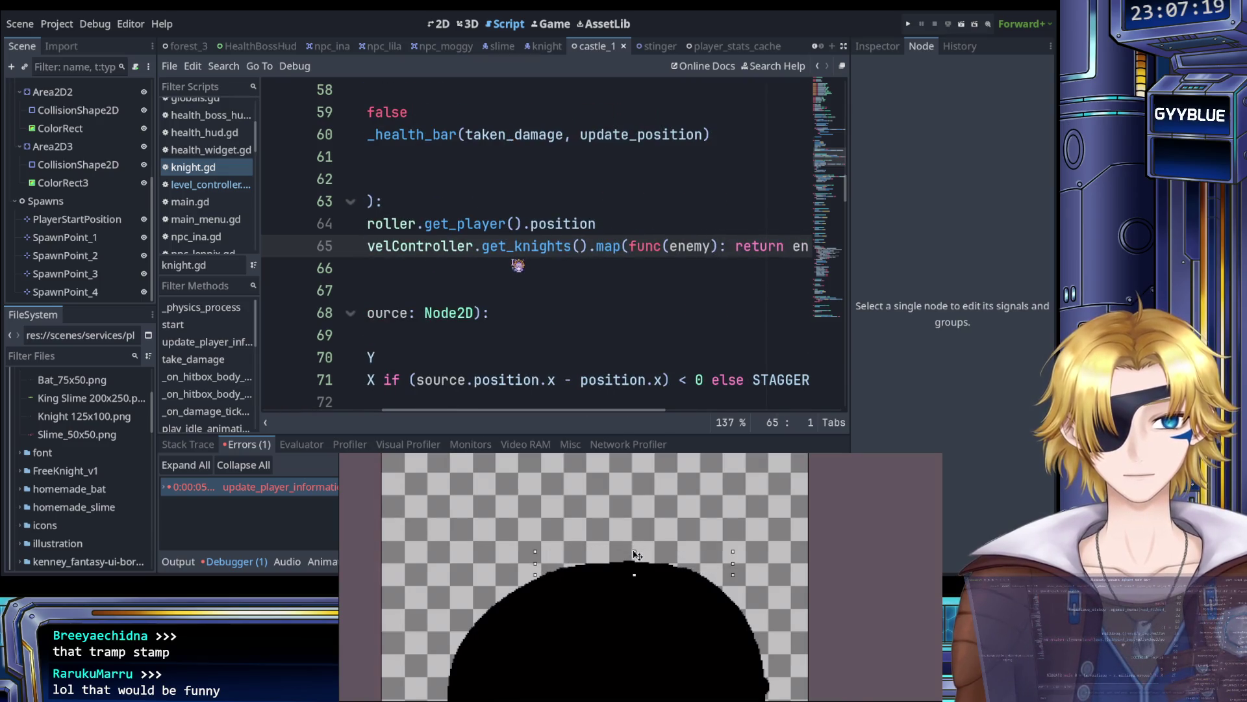
scroll(517, 264, left, 4)
scroll(513, 263, left, 1)
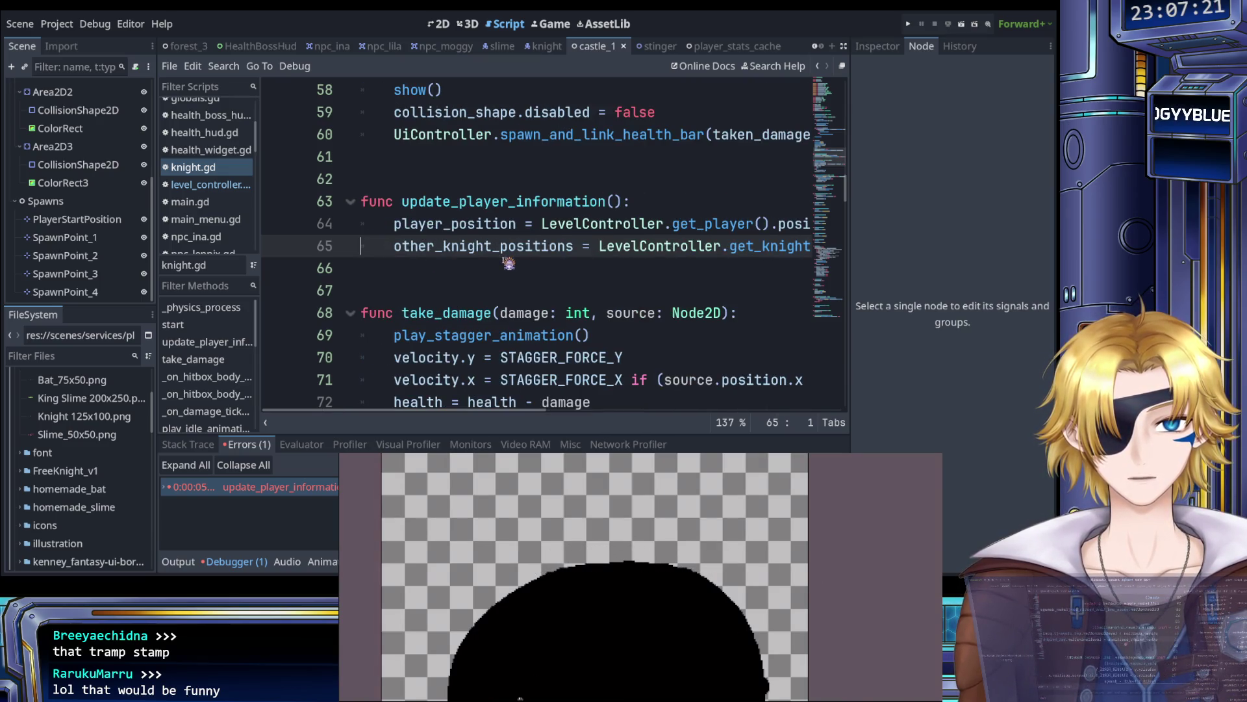
double_click(507, 250)
scroll(487, 285, up, 7)
scroll(487, 286, up, 7)
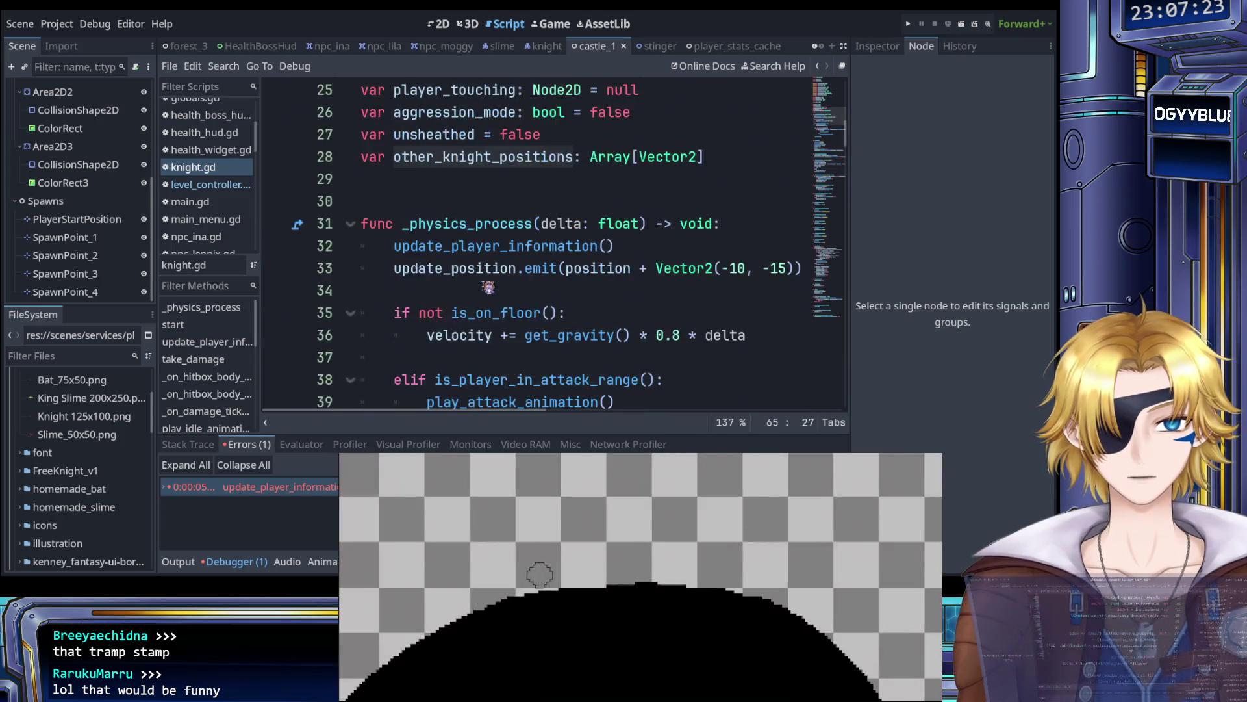
scroll(578, 307, down, 5)
scroll(577, 306, down, 7)
scroll(559, 312, down, 5)
scroll(546, 319, up, 4)
scroll(525, 326, right, 1)
scroll(525, 326, right, 7)
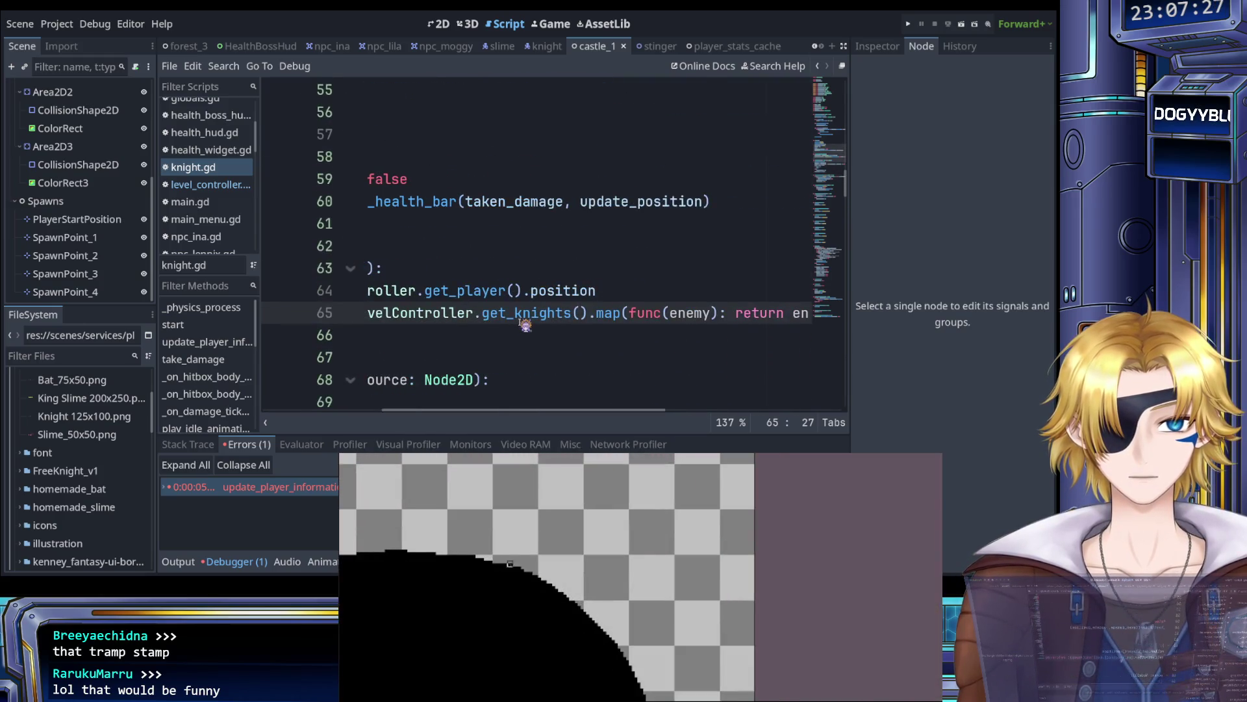
scroll(525, 323, left, 2)
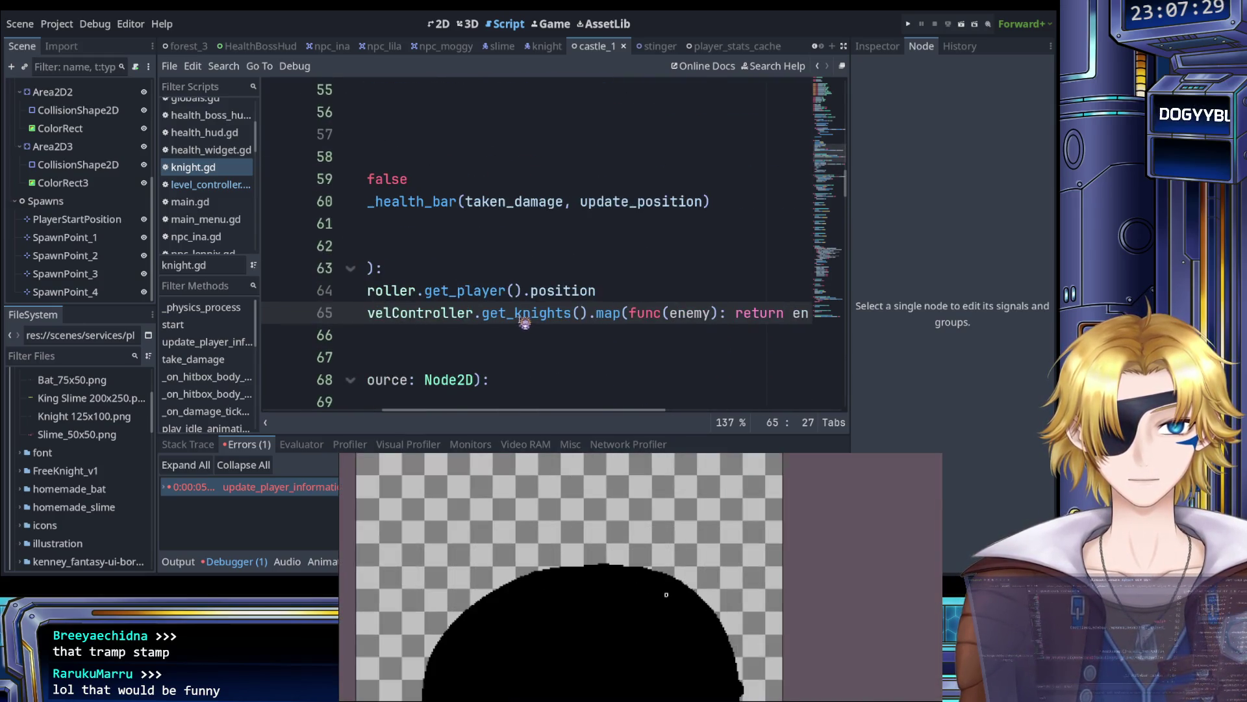
scroll(493, 314, left, 2)
scroll(566, 315, right, 5)
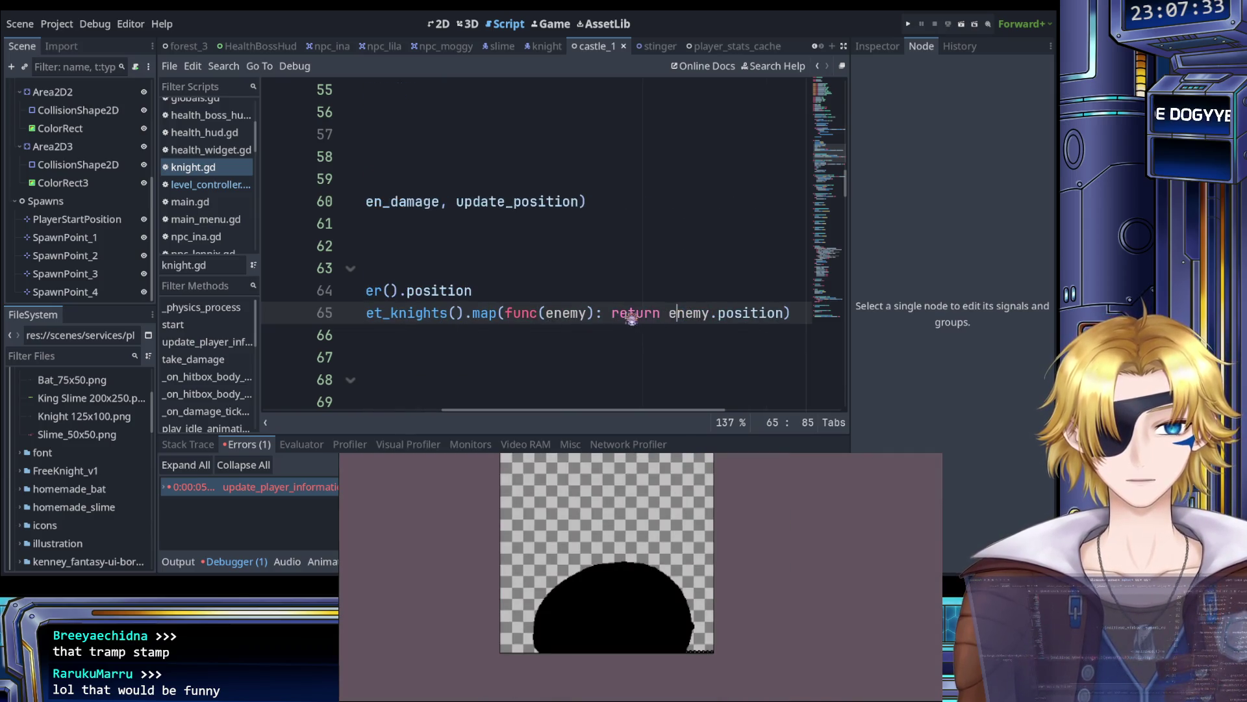
scroll(627, 321, left, 6)
scroll(605, 320, right, 3)
scroll(605, 320, right, 3)
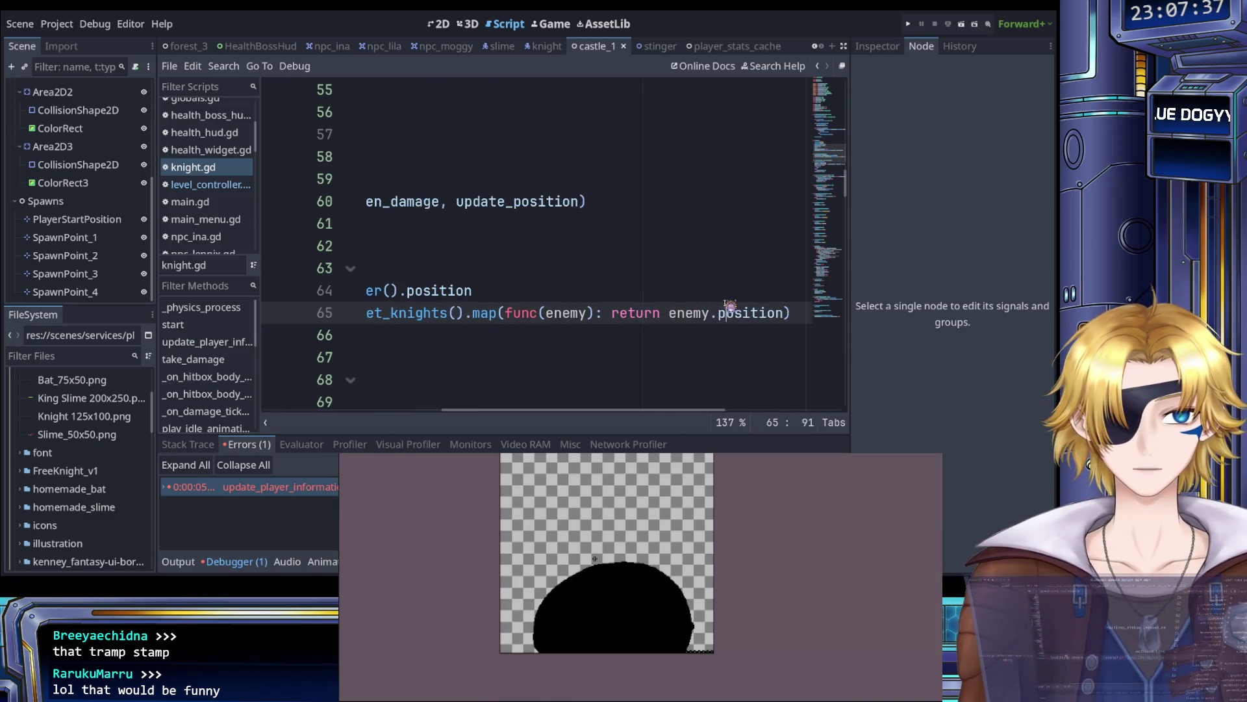
Step: Select across line 65, then move to player_position on line 64
key(ctrl+a)
click(796, 315)
drag(796, 314, 400, 313)
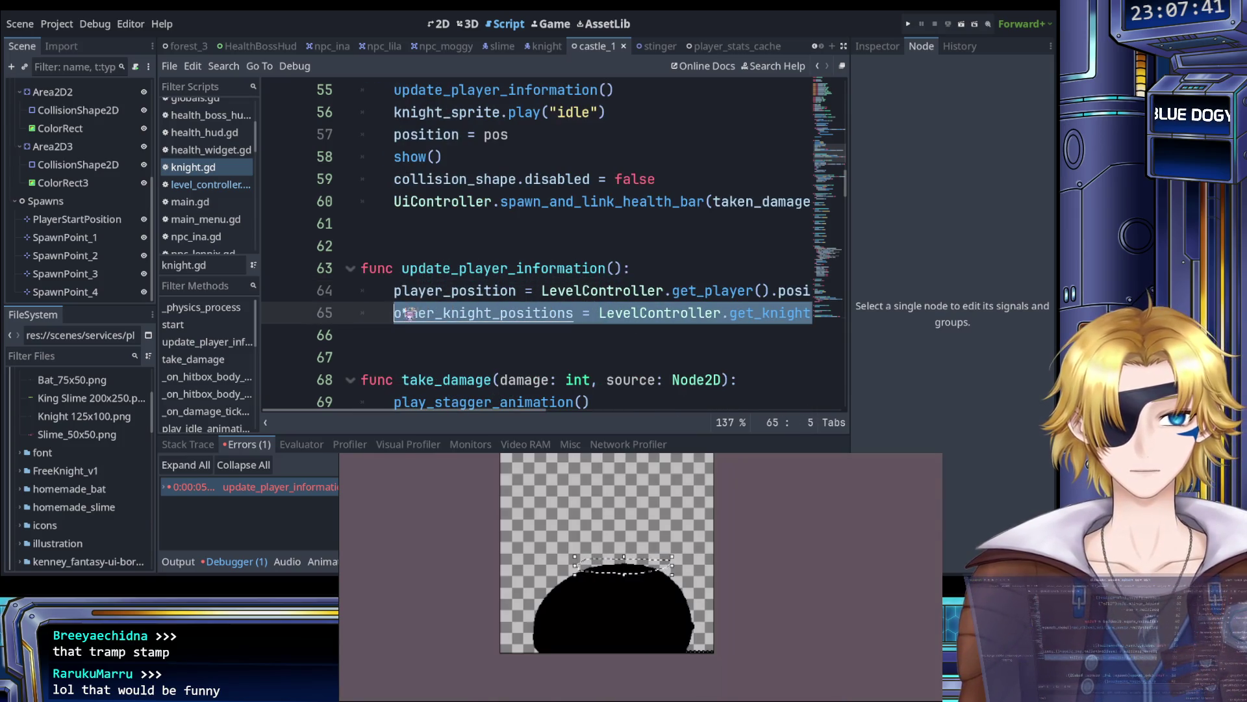
click(507, 294)
Step: Lasso and squash the blob's top, then undo and redo until its reddish-brown colouring shows
mouse_move(557, 577)
mouse_down()
mouse_move(689, 581)
mouse_move(650, 572)
mouse_move(617, 540)
mouse_move(698, 574)
mouse_up()
drag(616, 538, 621, 547)
click(610, 677)
key(ctrl+z)
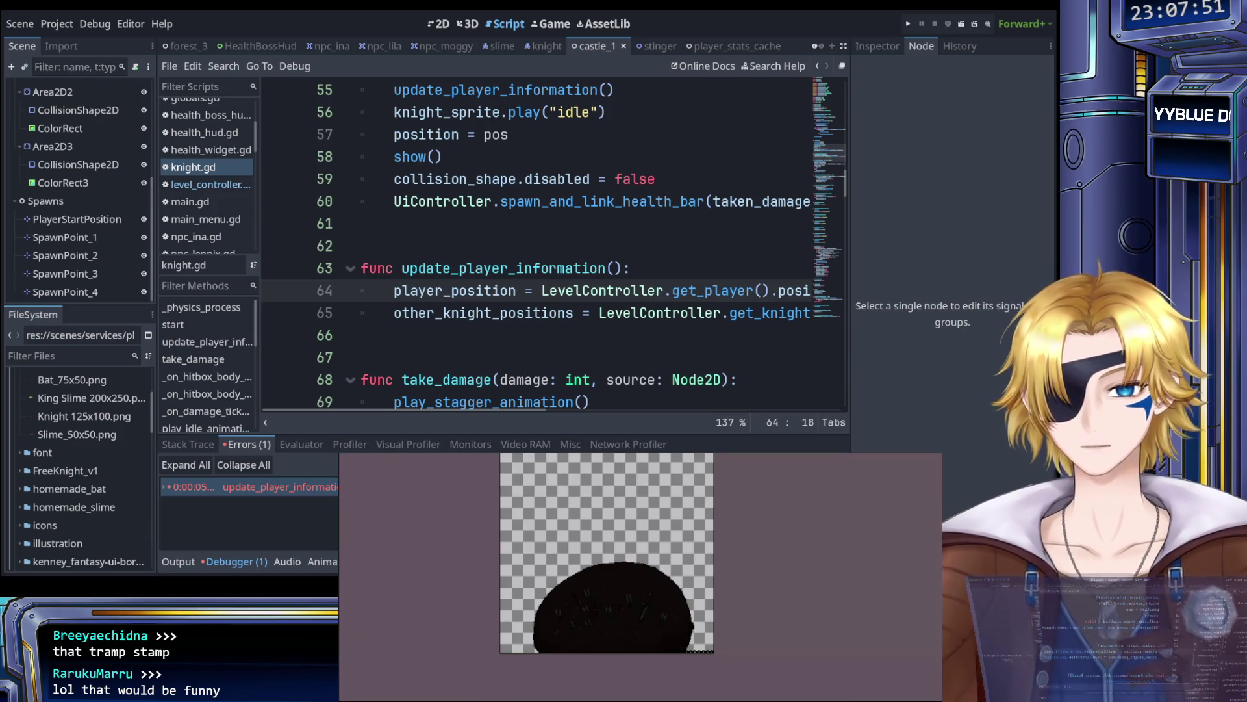
key(ctrl+z)
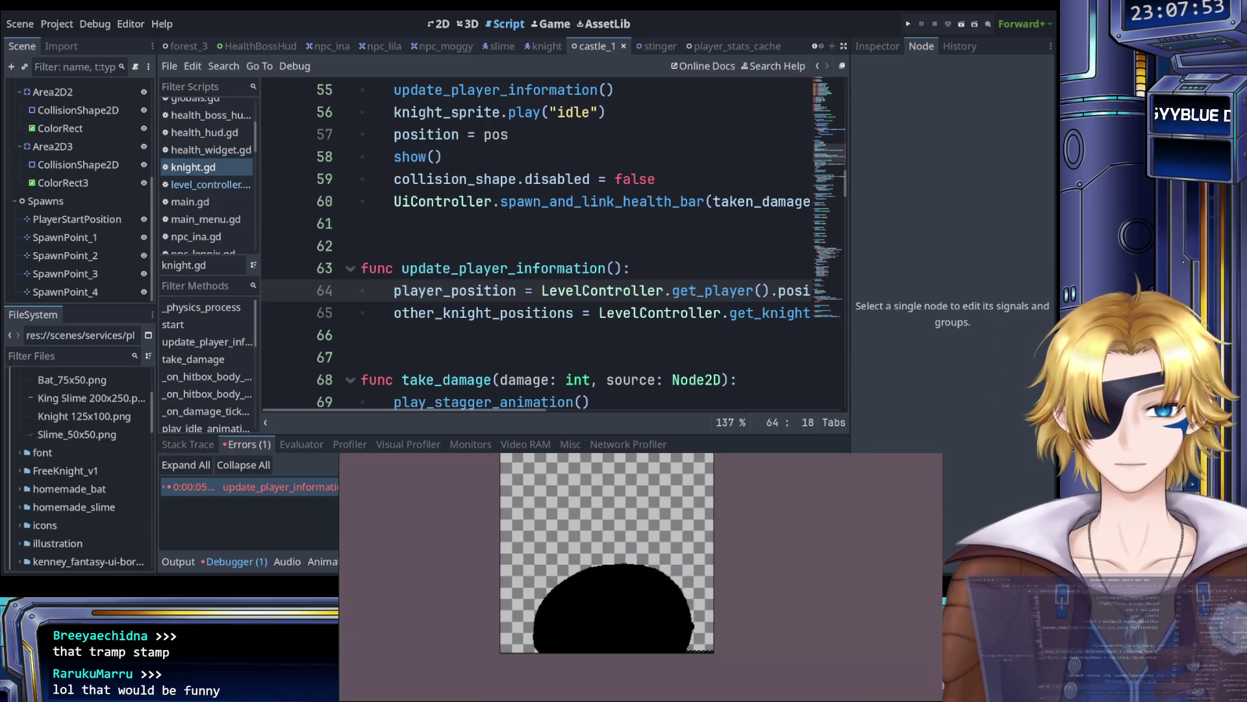
key(ctrl+z)
key(ctrl+z)
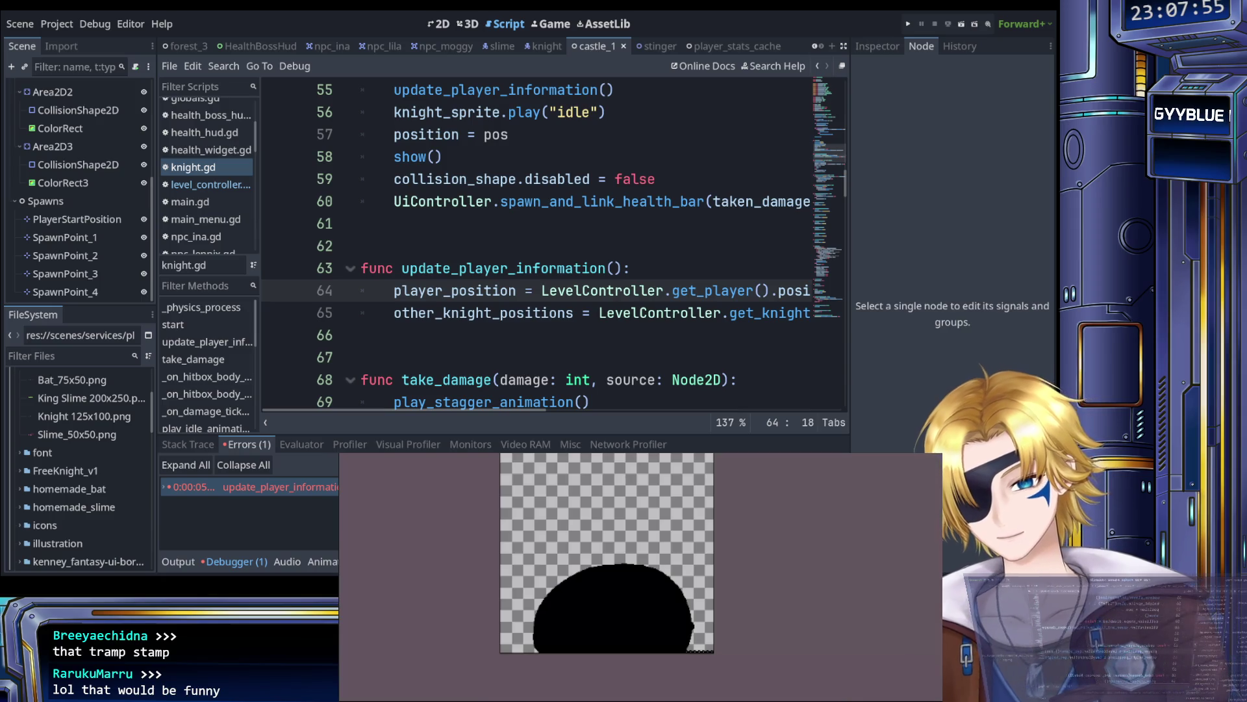
key(ctrl+shift+z)
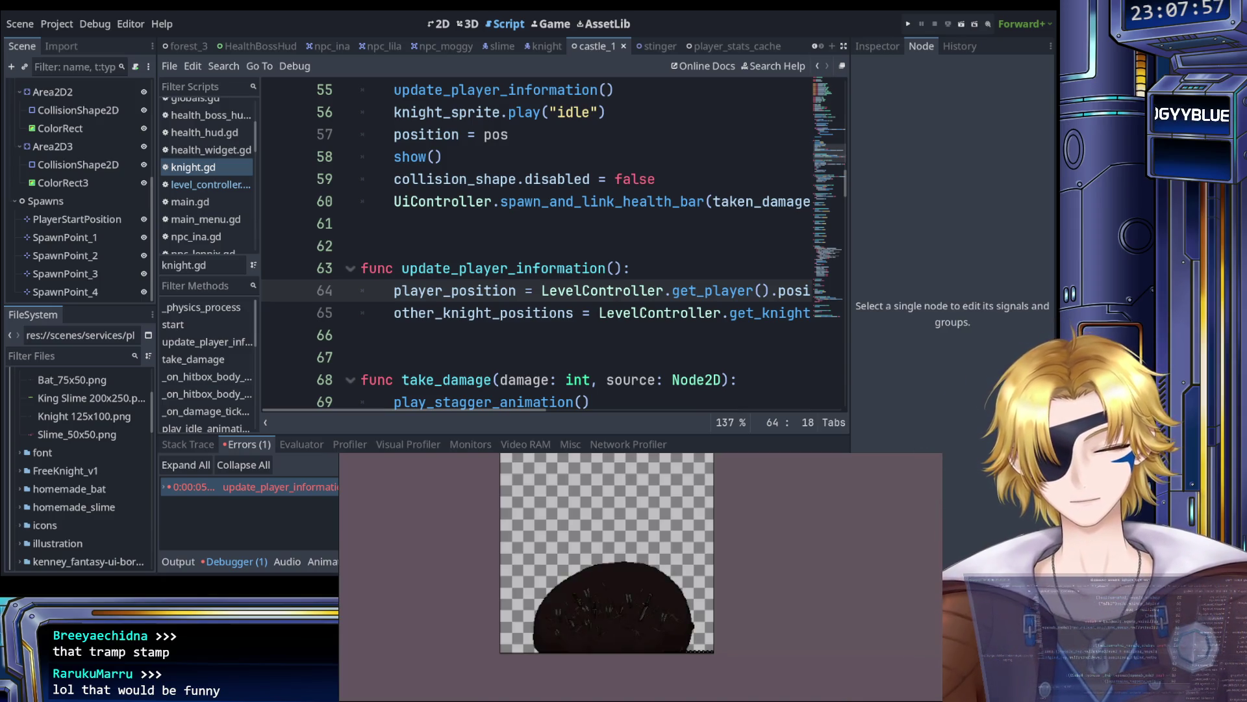
key(ctrl+shift+z)
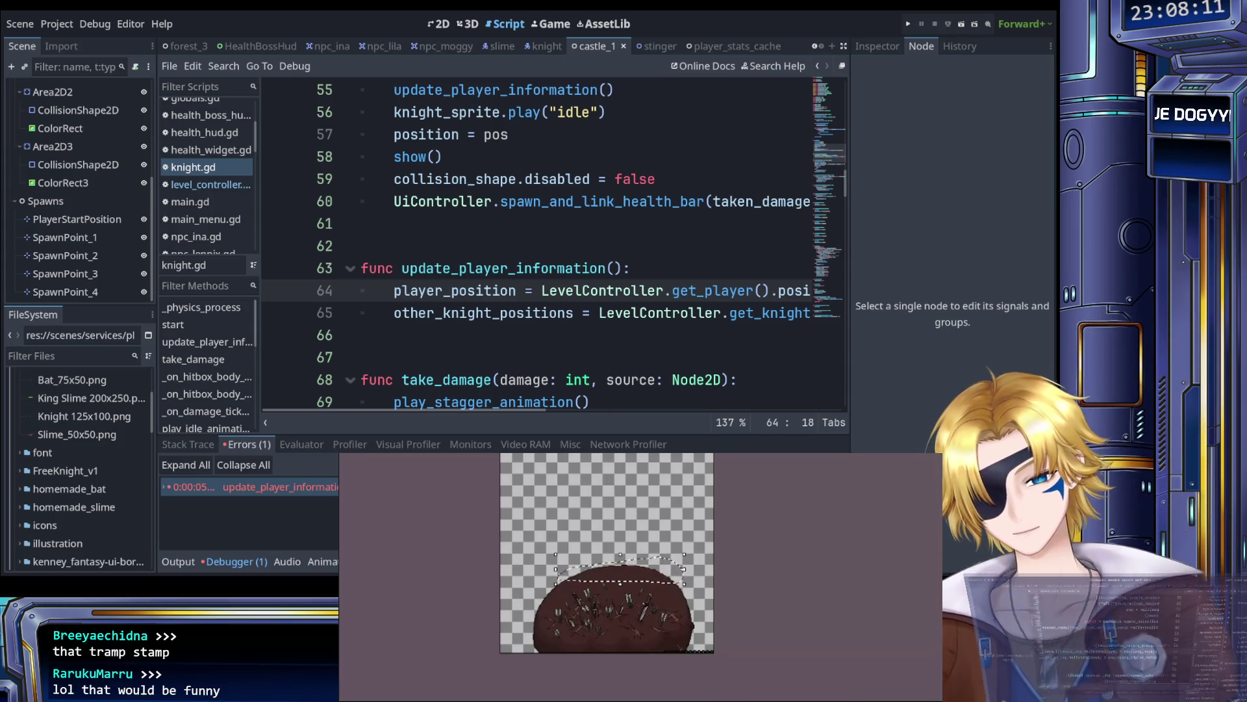
Step: Lasso-select the whole slime sprite along its edges
click(510, 315)
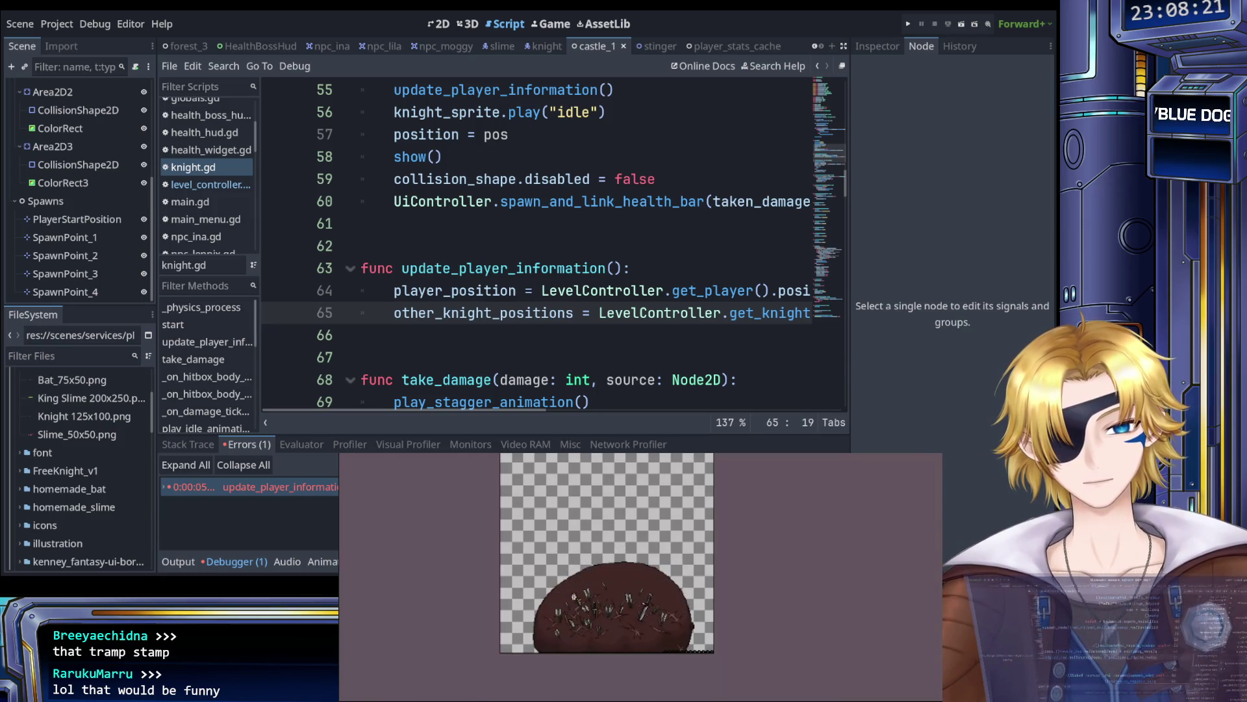
mouse_move(543, 601)
mouse_down()
mouse_move(542, 631)
mouse_move(597, 644)
mouse_move(688, 625)
mouse_up()
drag(682, 566, 615, 536)
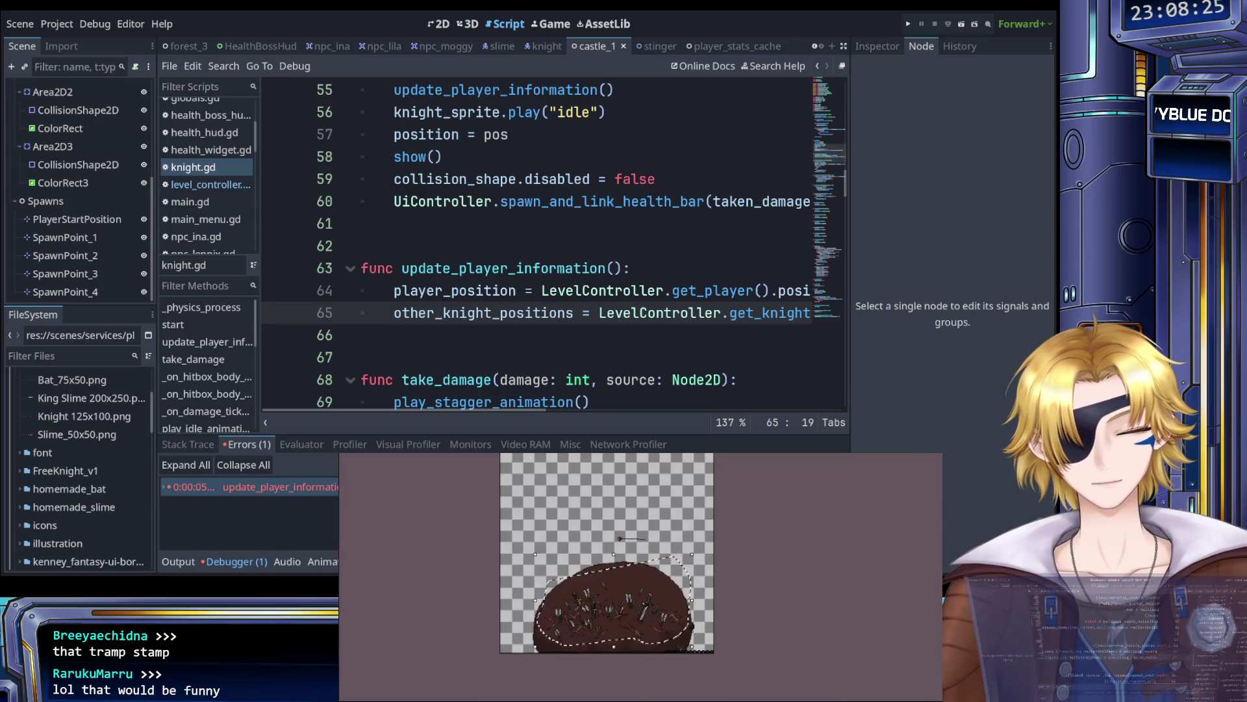
click(615, 536)
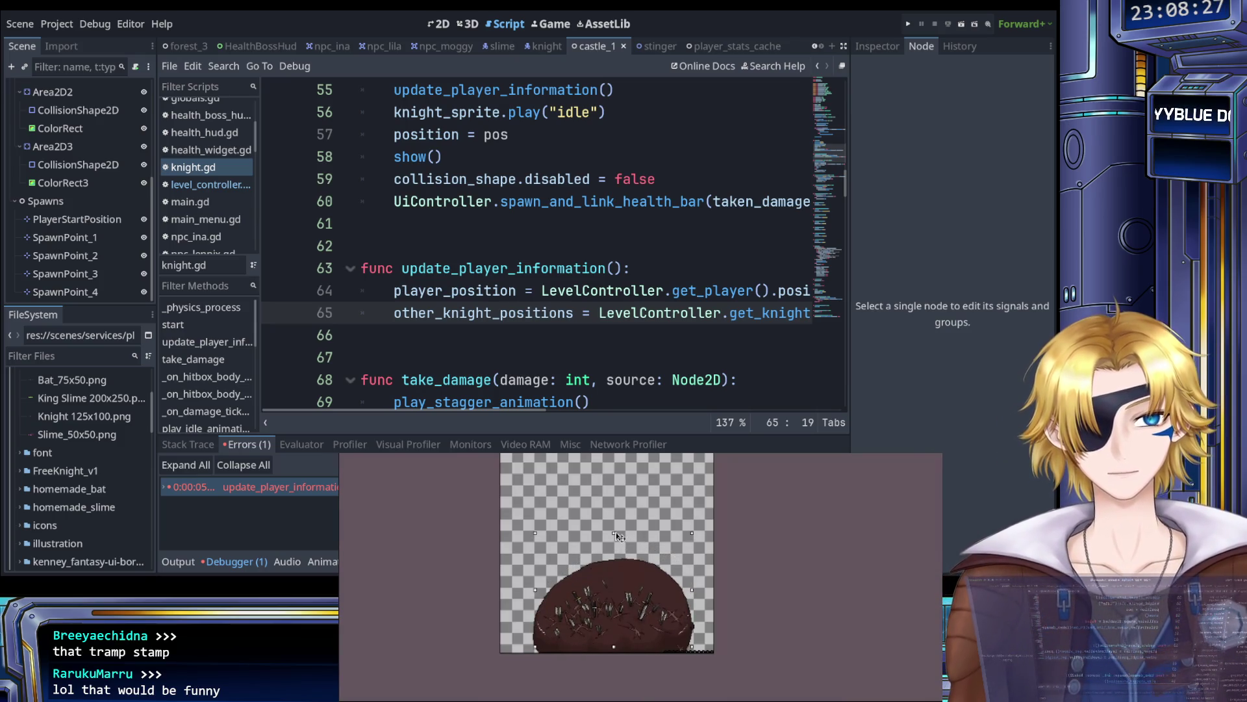
key(ctrl+z)
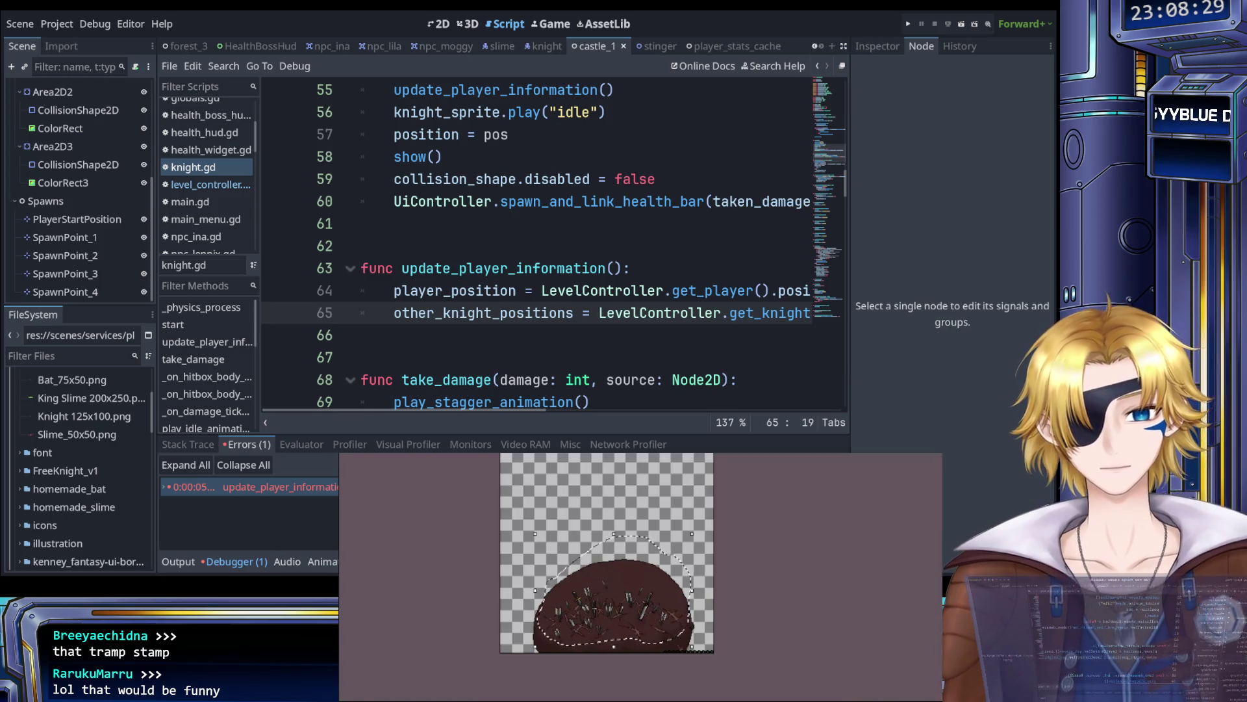
Step: Try filling the slime with solid black and clearing it, then undo back to the brown texture
key(shift+BackSpace)
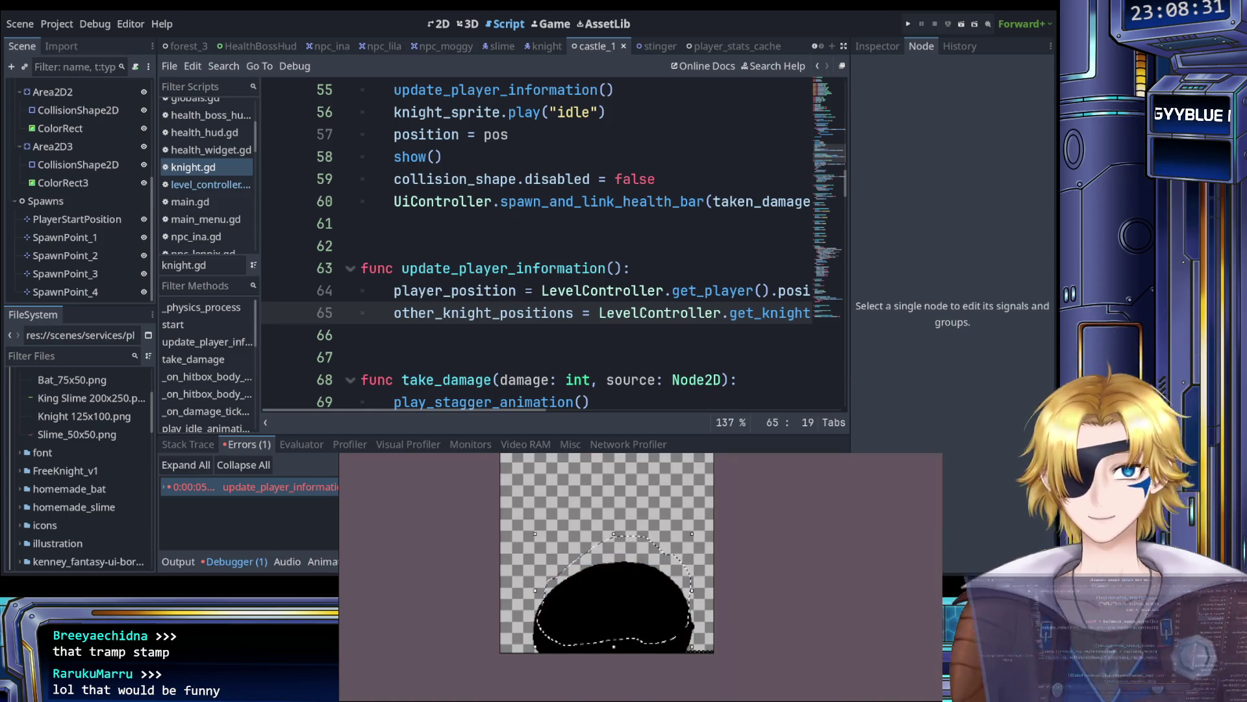
key(ctrl+z)
key(Delete)
key(ctrl+z)
key(shift+BackSpace)
key(ctrl+z)
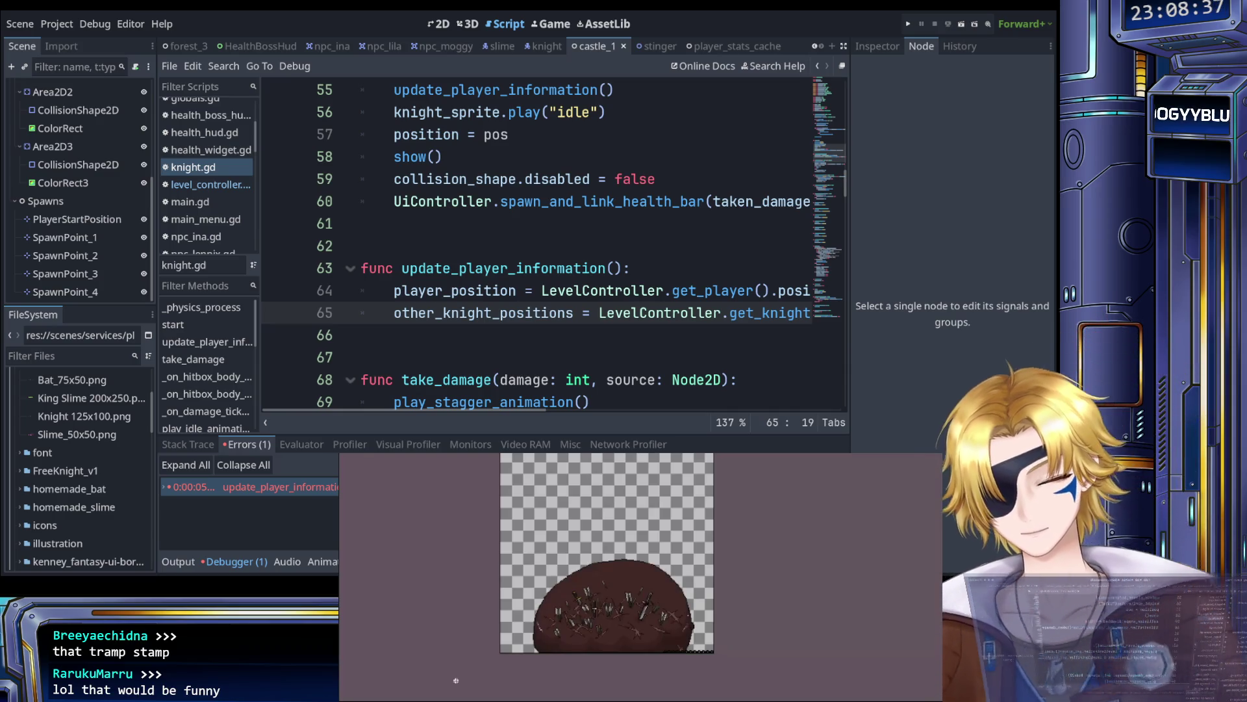
key(shift+BackSpace)
key(ctrl+z)
key(Delete)
key(ctrl+z)
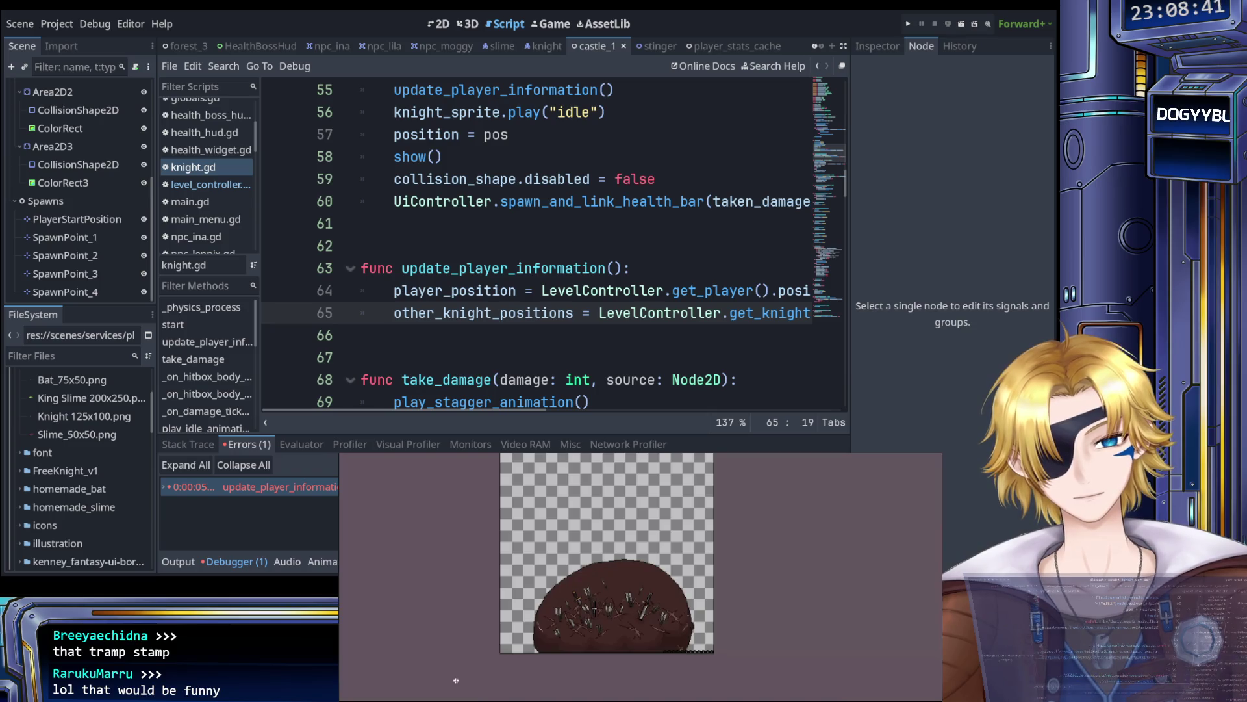
Step: Scroll up in knight.gd to review the other_knight_positions declaration and select across a line
scroll(520, 657, up, 3)
scroll(599, 609, up, 2)
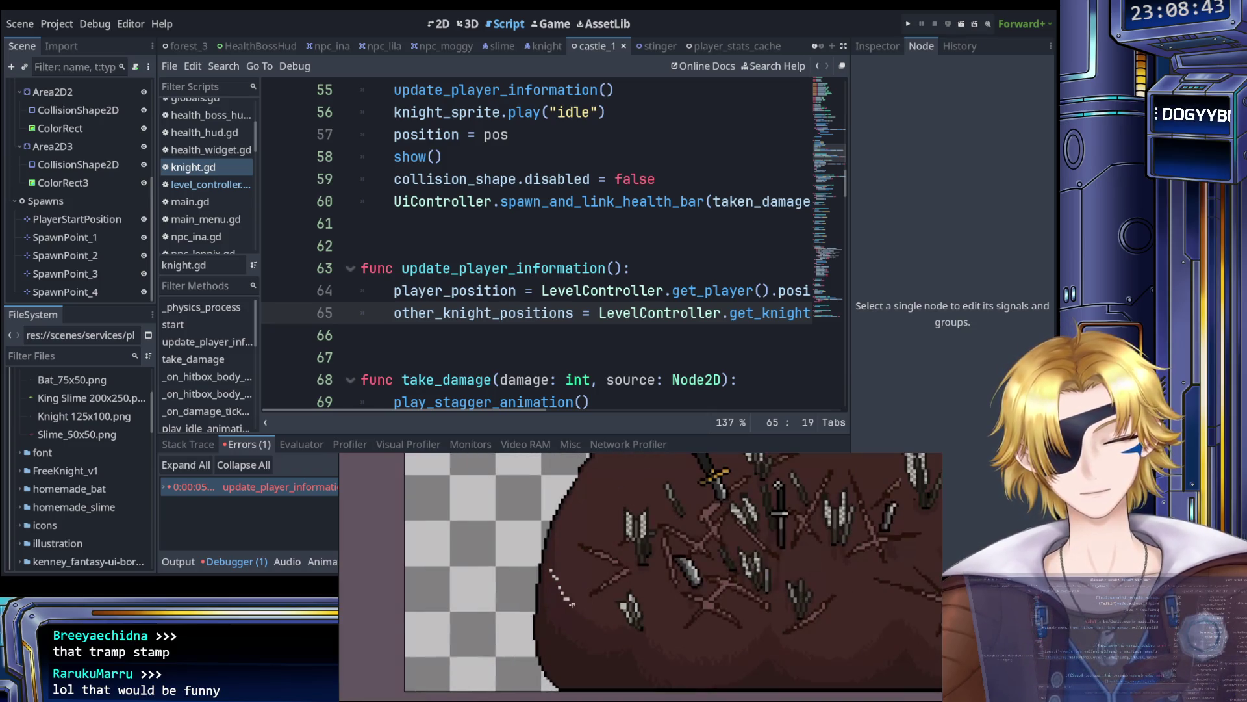
scroll(572, 604, up, 1)
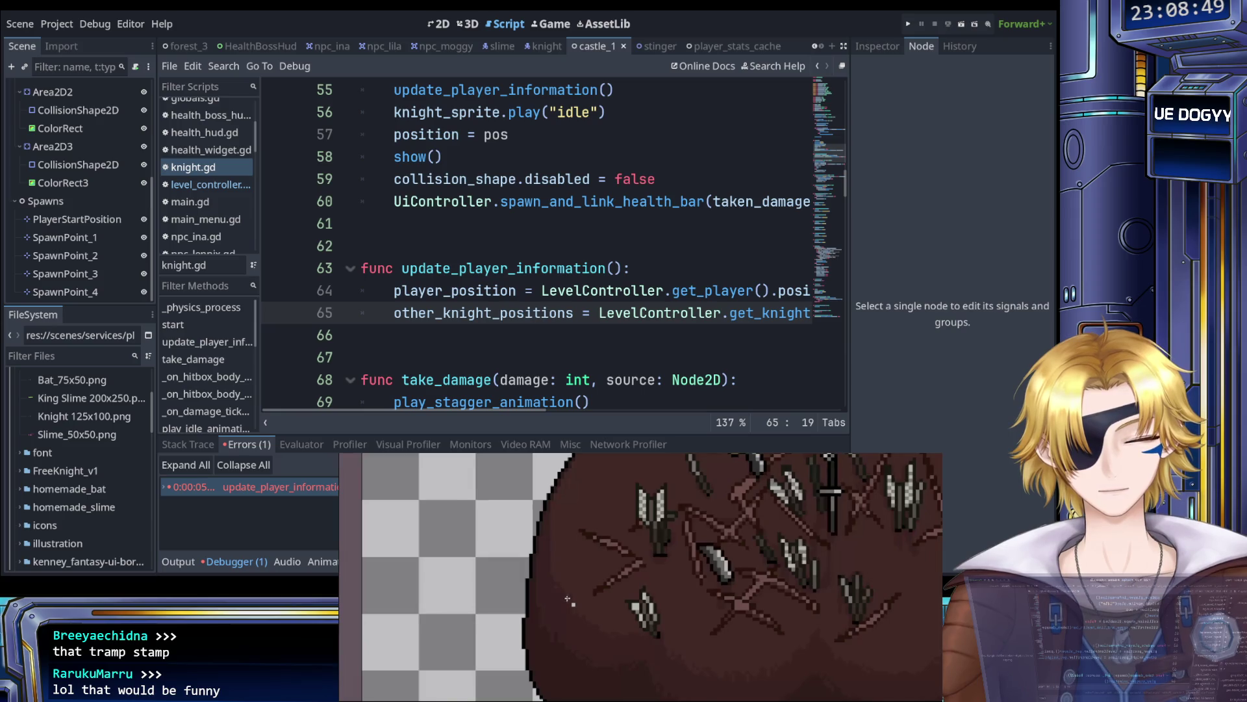
scroll(698, 300, up, 12)
scroll(698, 300, down, 2)
drag(699, 301, 361, 293)
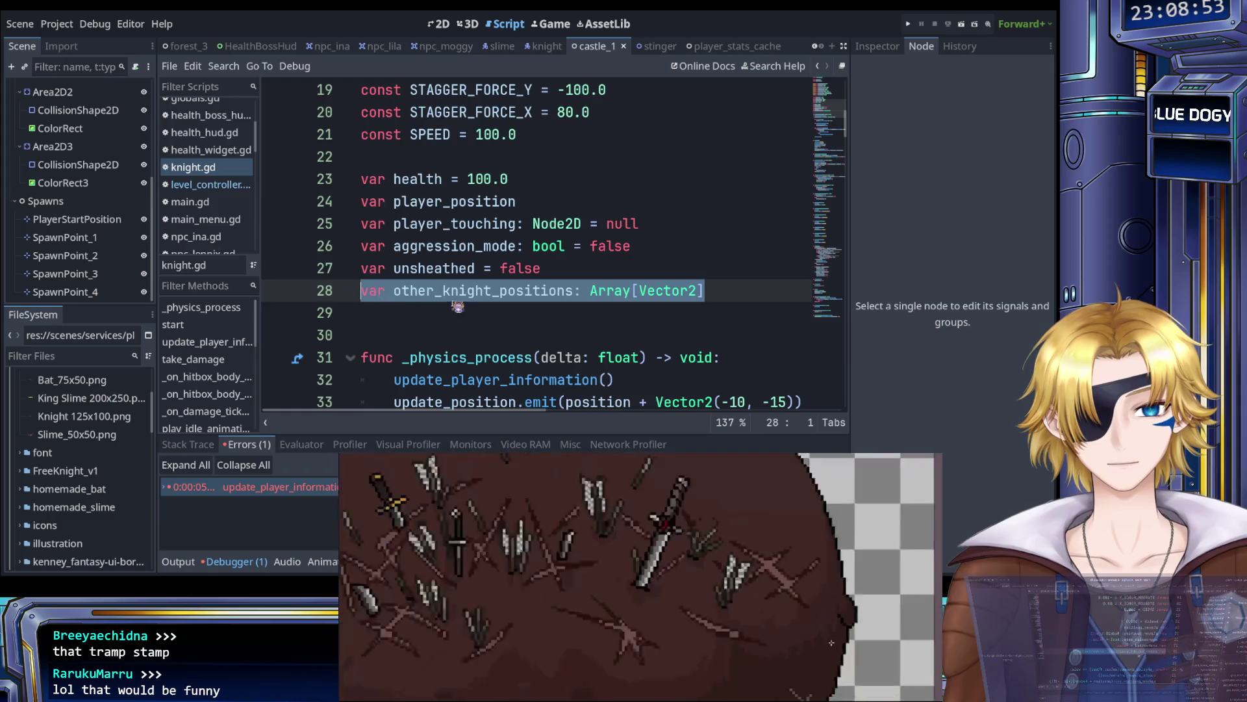
scroll(362, 293, down, 2)
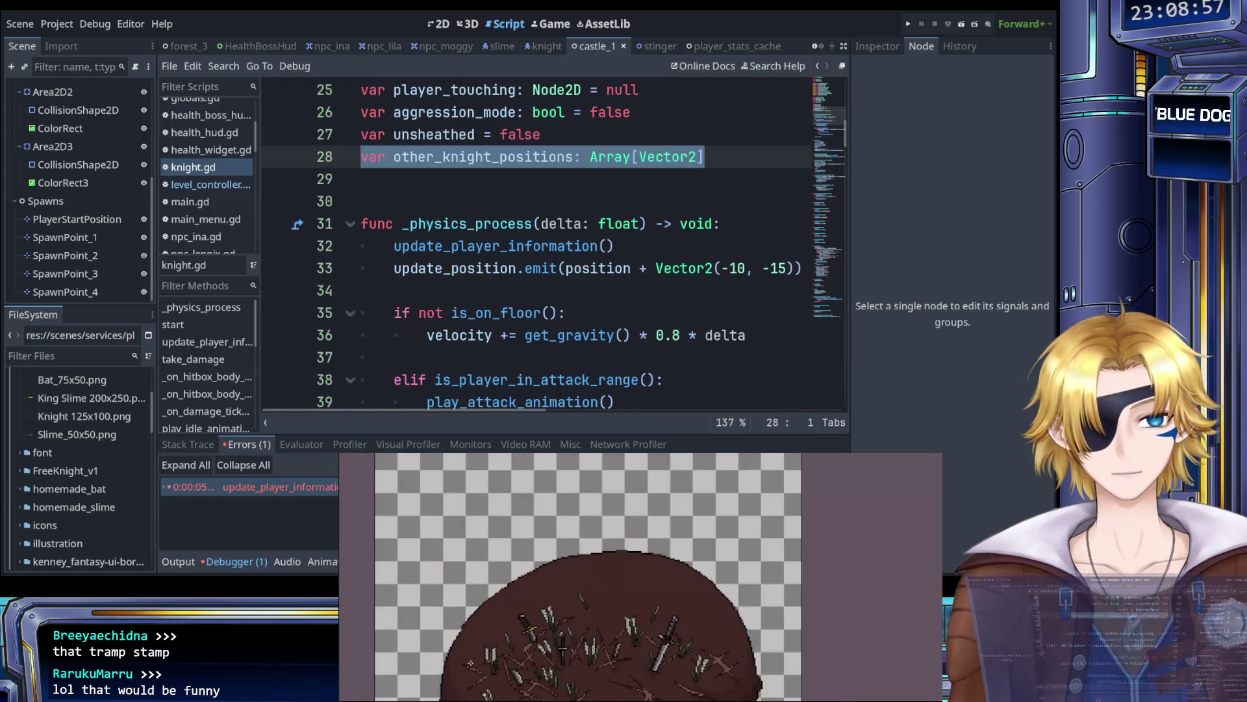
click(515, 289)
click(366, 224)
drag(371, 225, 740, 227)
scroll(631, 308, down, 3)
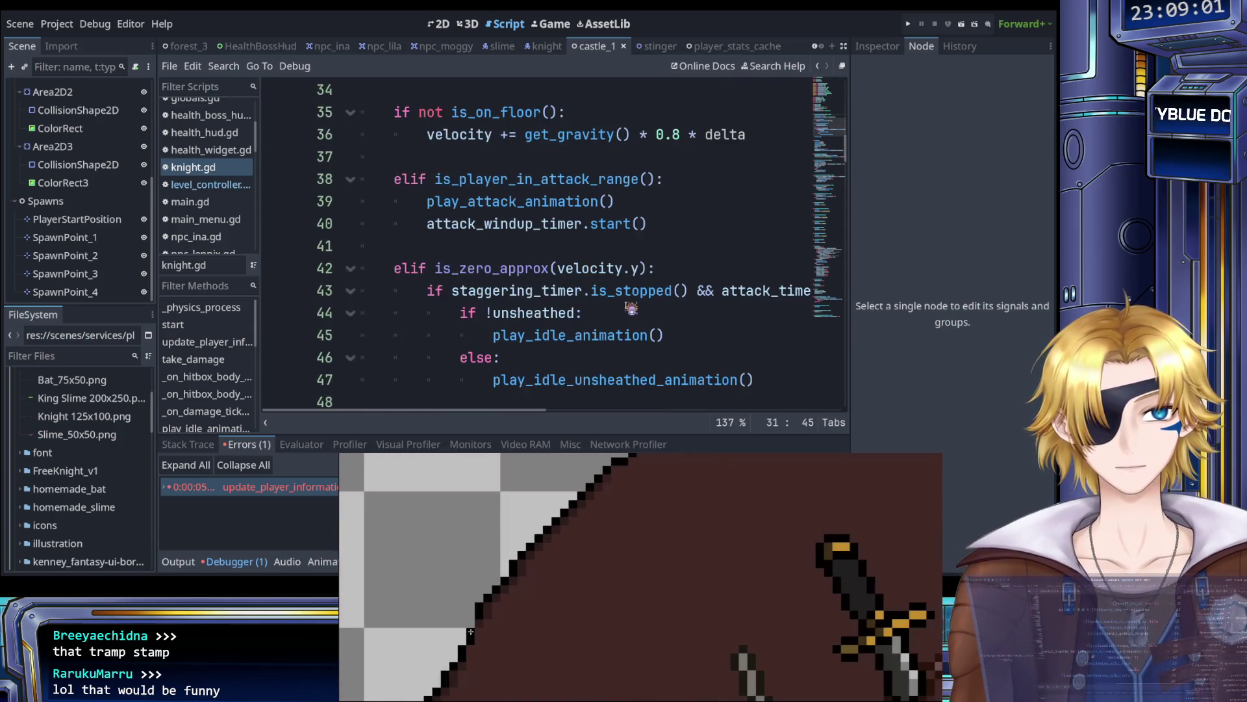
click(637, 267)
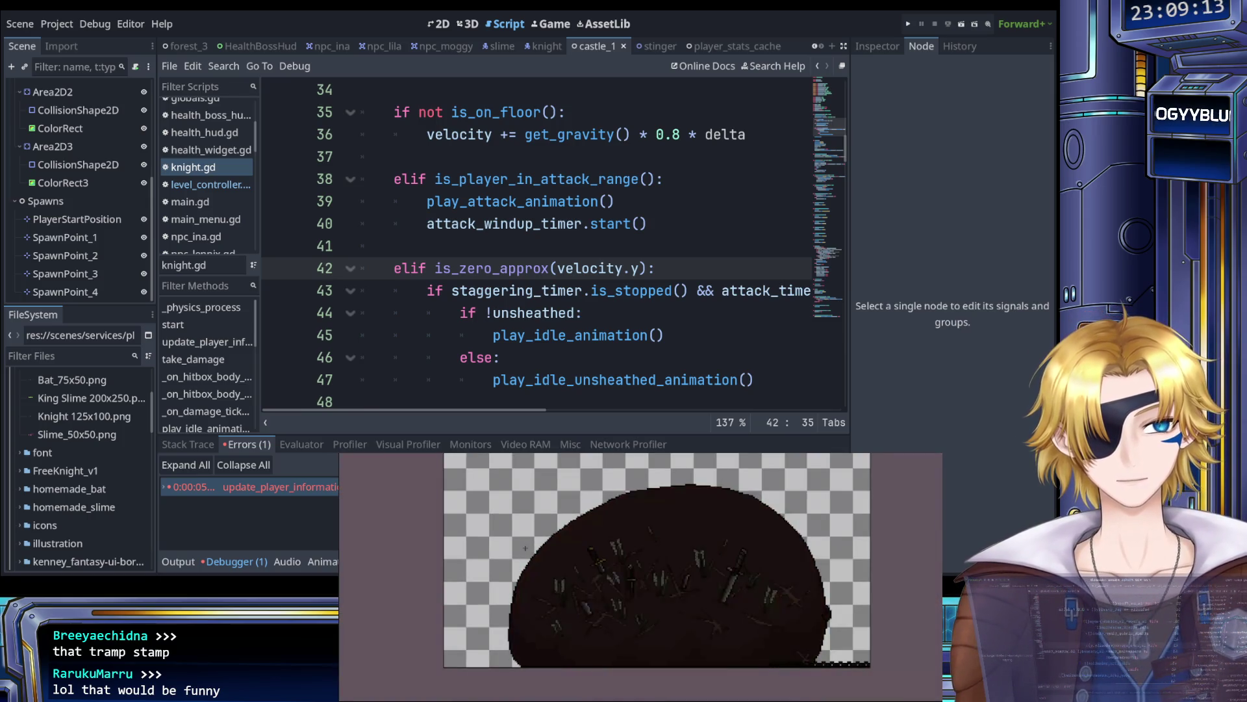
scroll(549, 349, up, 3)
scroll(549, 350, down, 6)
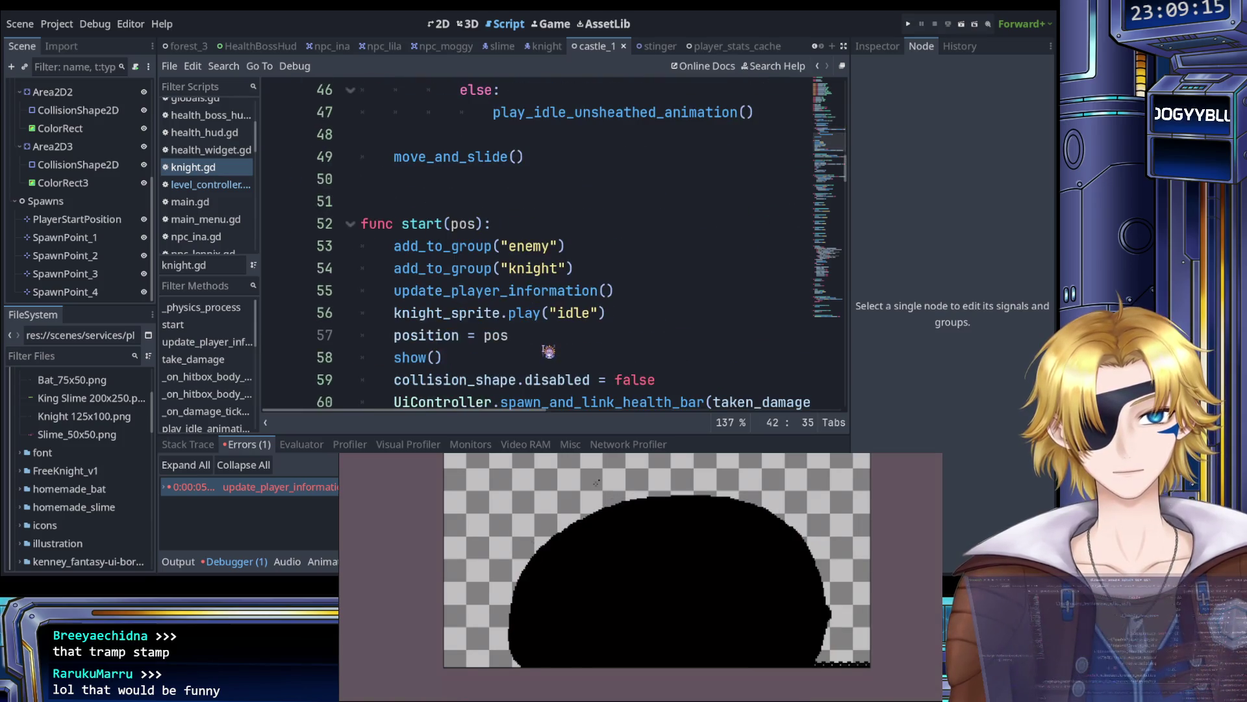
scroll(549, 351, up, 5)
scroll(549, 350, up, 3)
scroll(549, 351, down, 9)
scroll(549, 351, up, 6)
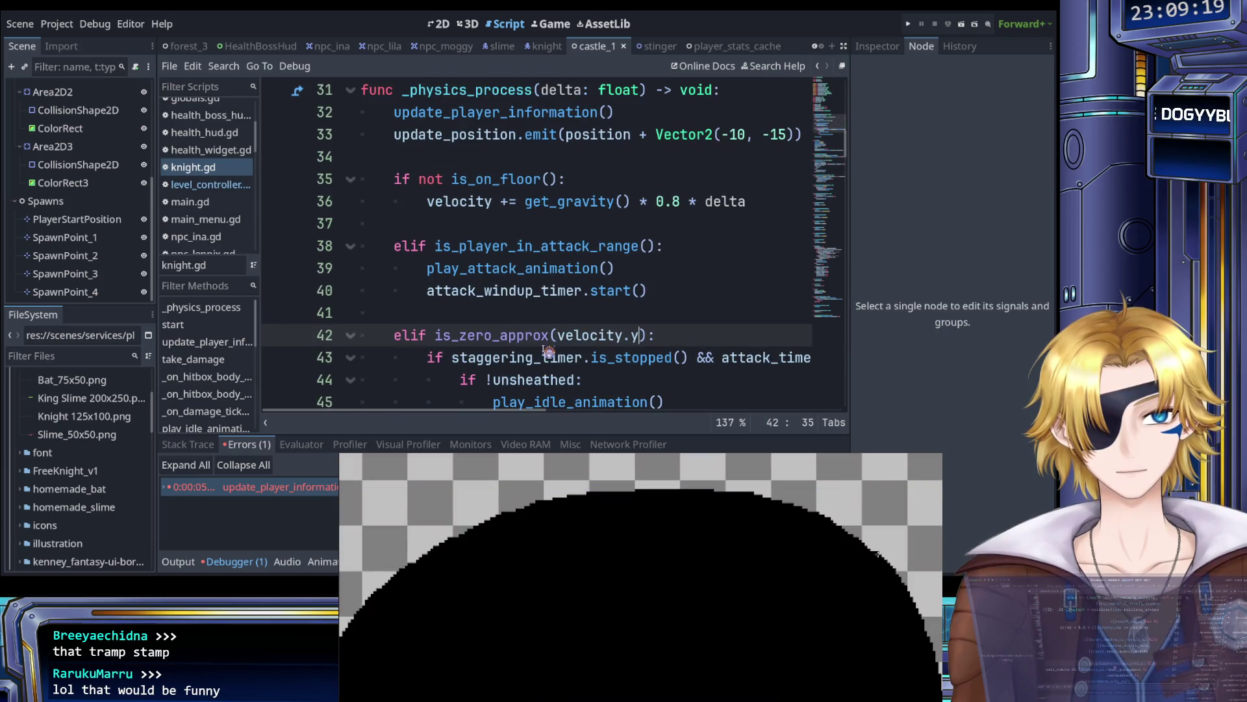
scroll(549, 351, down, 2)
scroll(549, 351, down, 4)
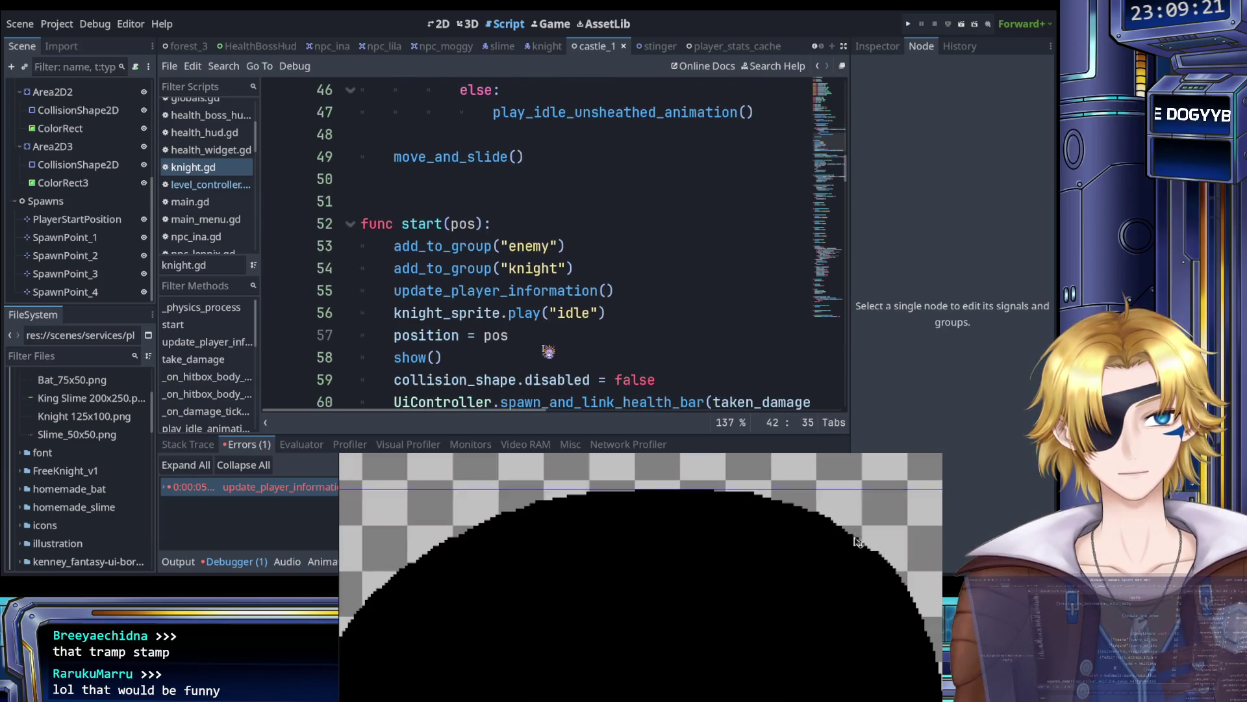
scroll(549, 351, down, 2)
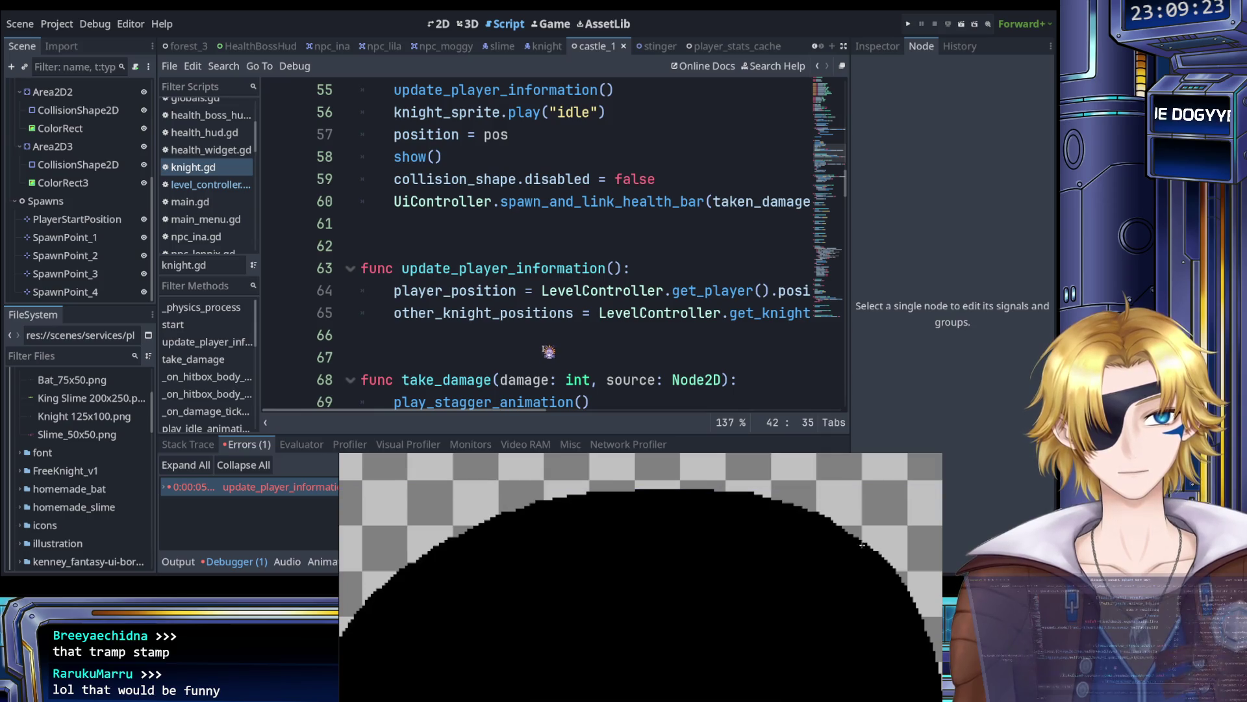
scroll(546, 345, up, 1)
click(542, 338)
scroll(520, 339, up, 7)
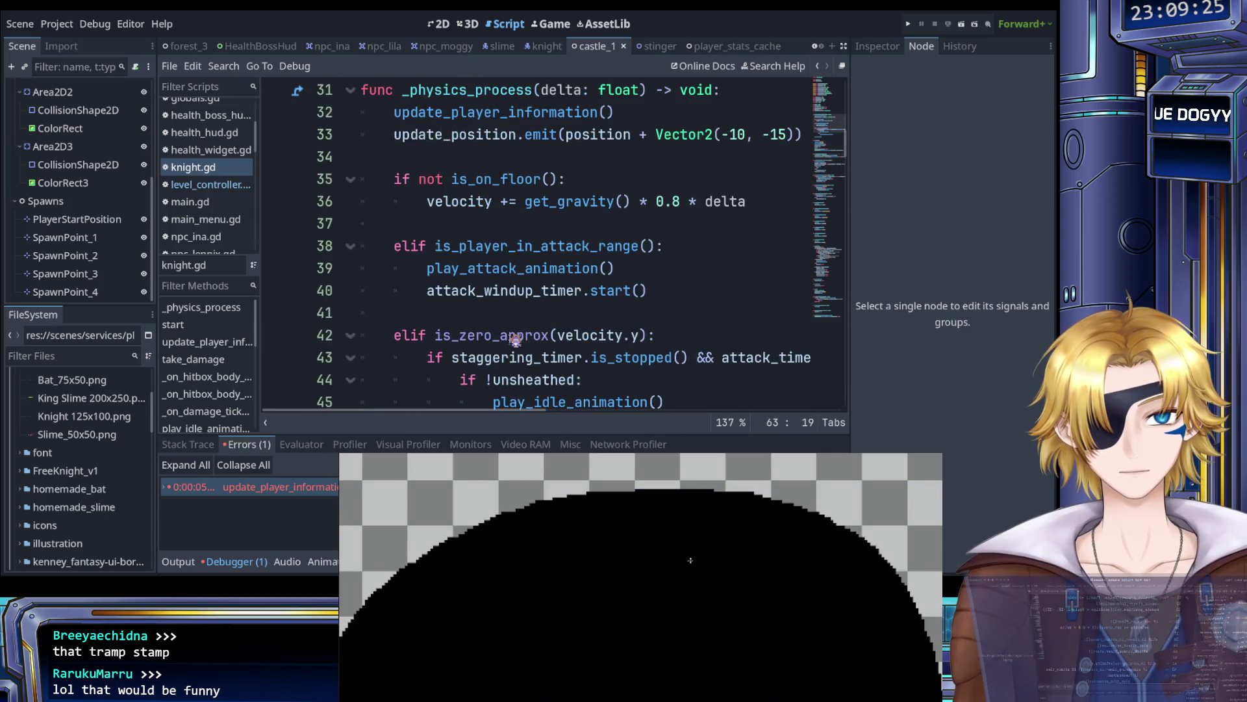
scroll(515, 339, up, 2)
scroll(515, 339, down, 11)
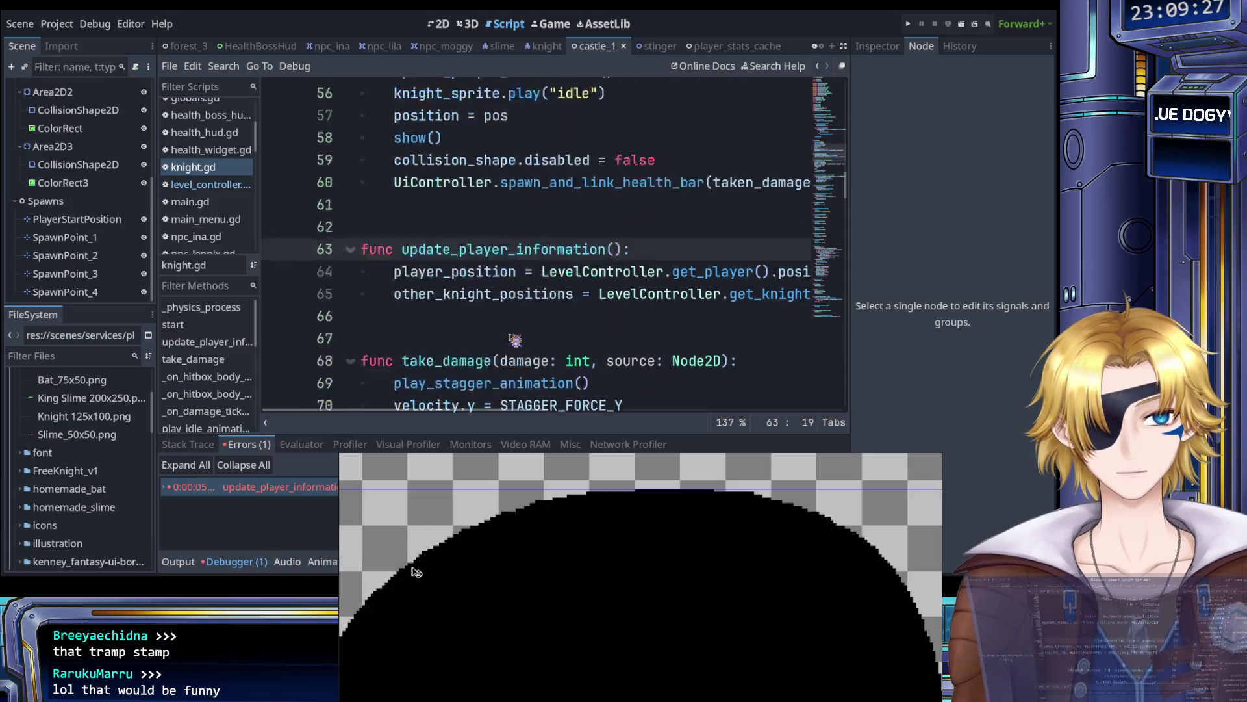
scroll(544, 330, up, 1)
scroll(545, 330, right, 10)
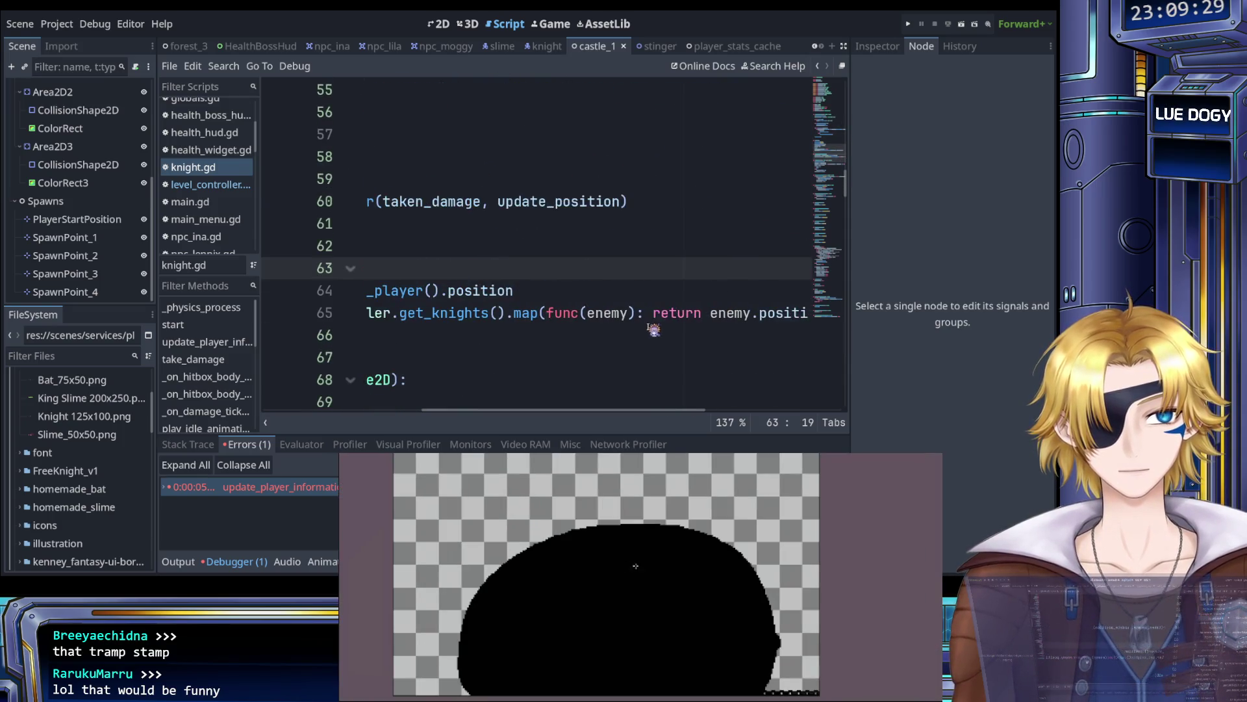
mouse_move(625, 314)
mouse_down()
mouse_move(389, 310)
mouse_move(382, 282)
mouse_move(361, 276)
mouse_up()
click(437, 292)
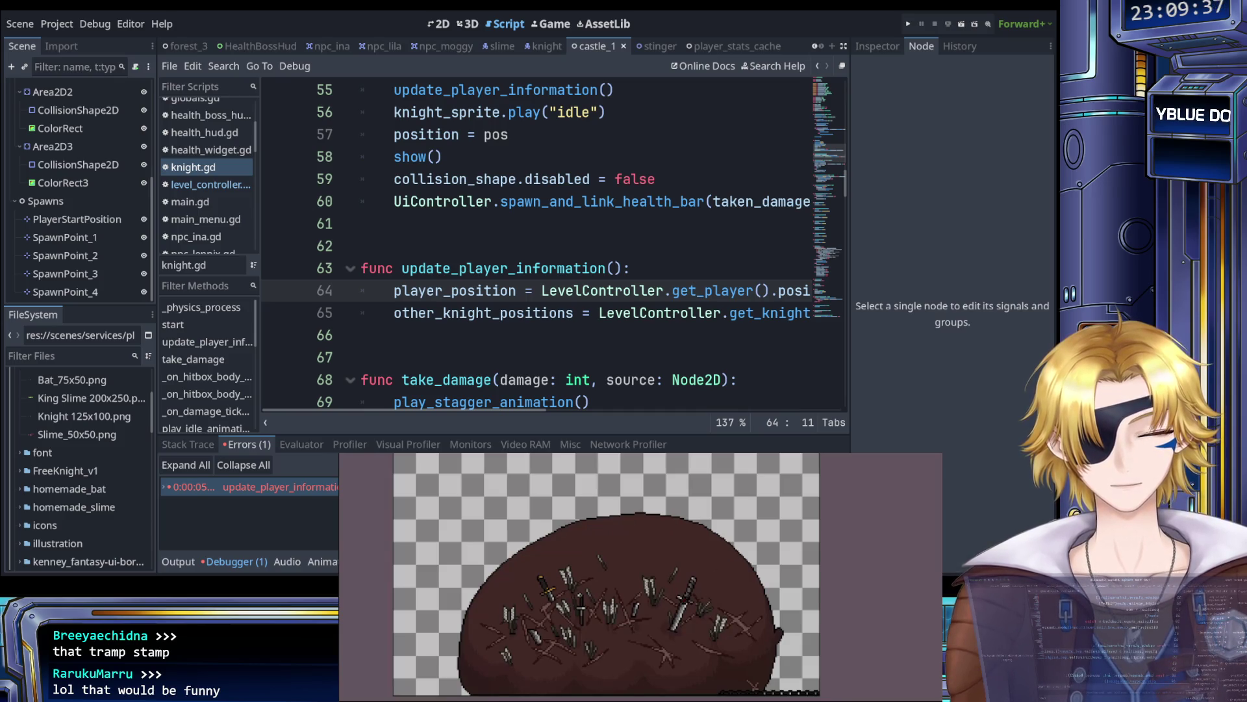
scroll(564, 323, up, 10)
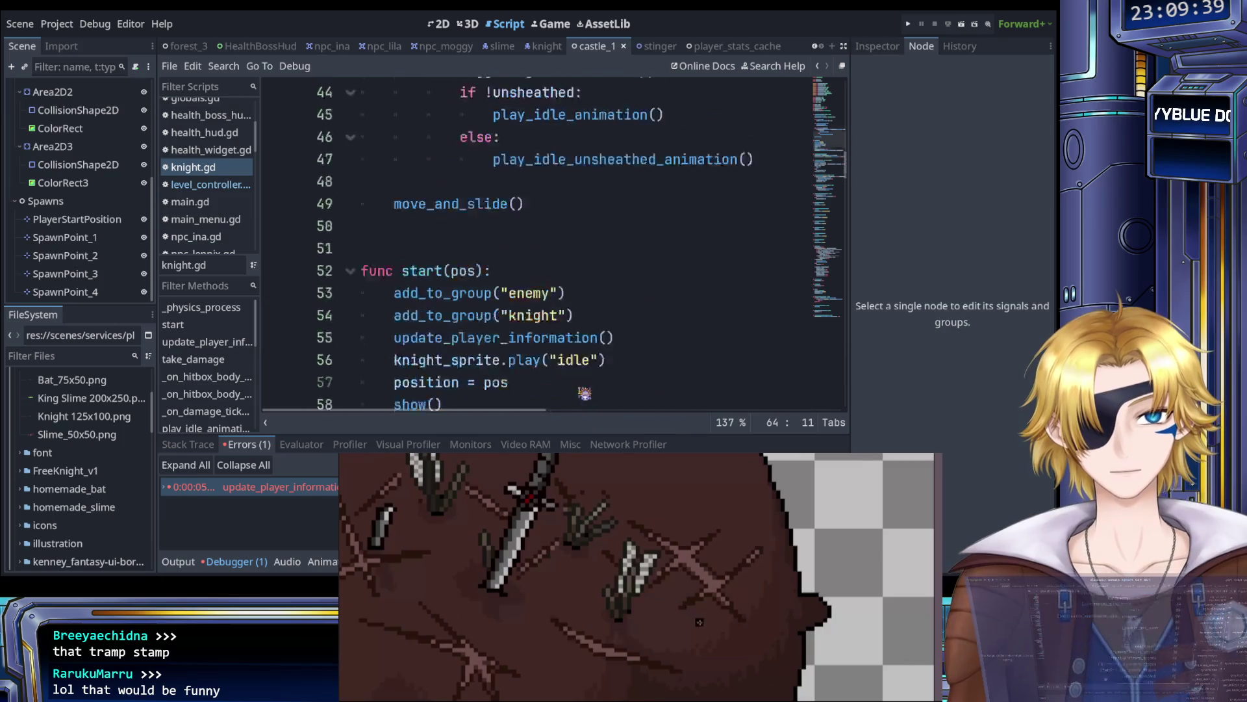
scroll(564, 323, up, 1)
drag(615, 313, 361, 290)
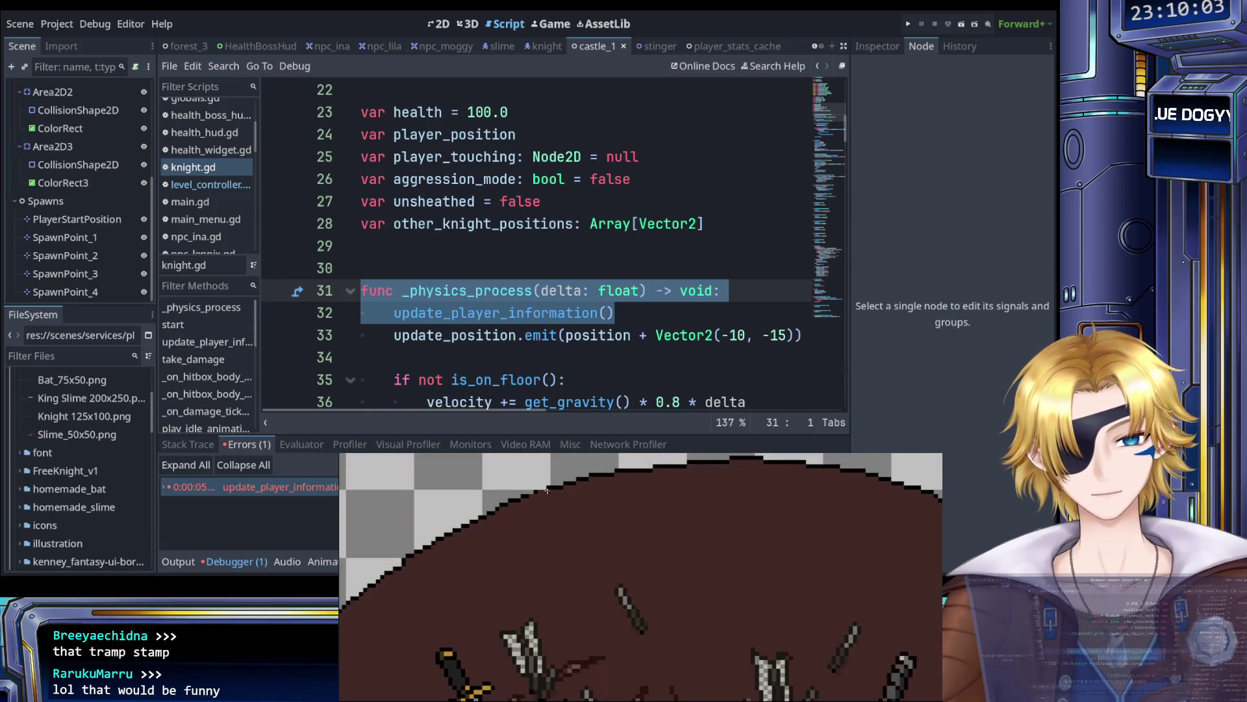
Step: Go to line 65 in knight.gd using Ctrl+L
click(541, 361)
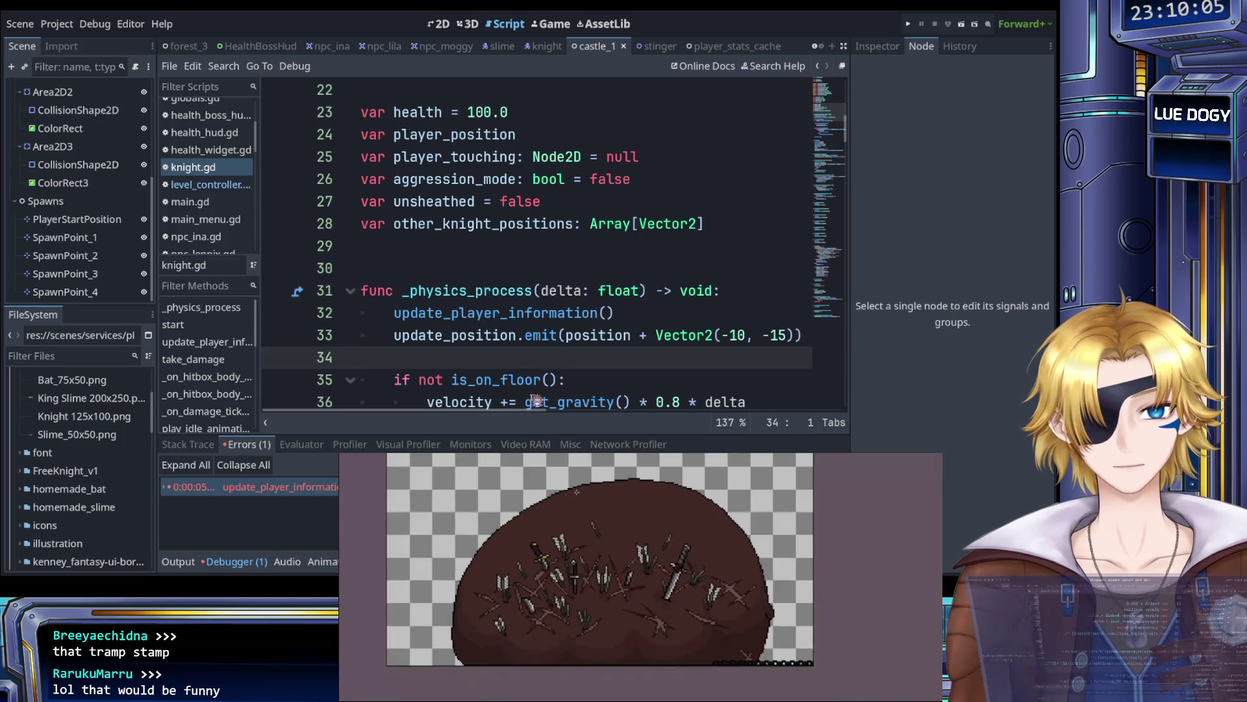
key(ctrl+l)
text(65)
key(Return)
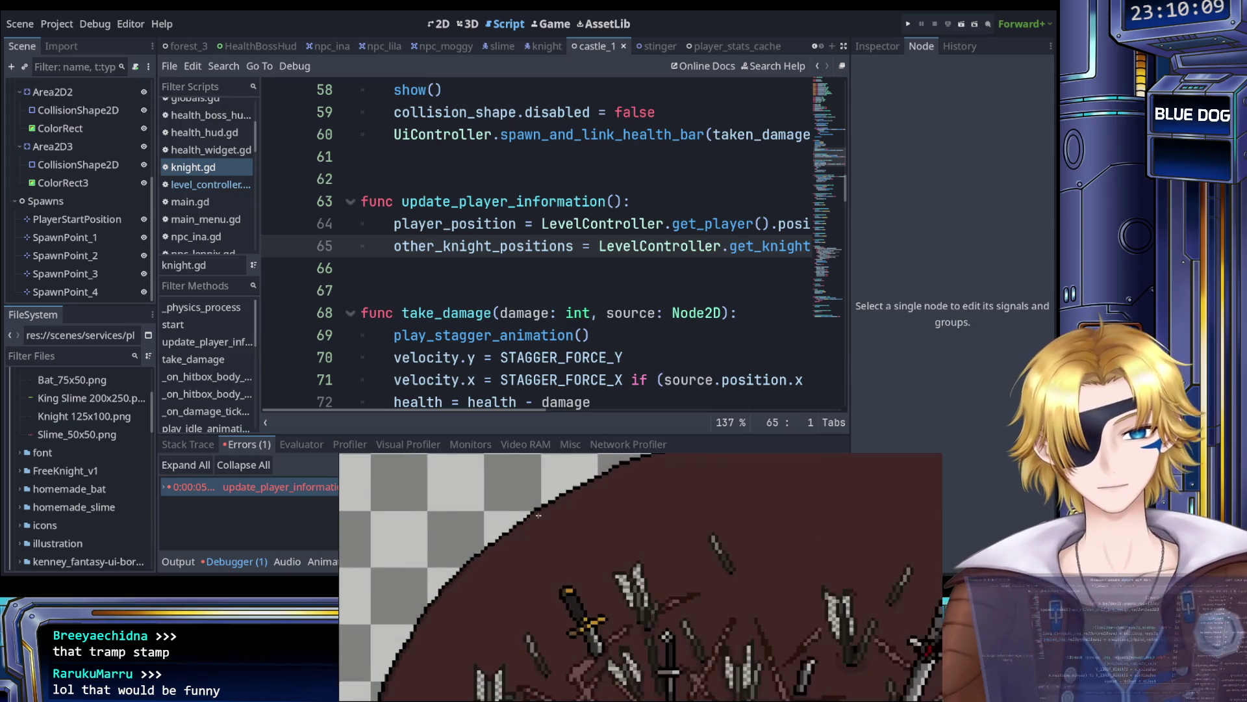
Step: Zoom the image preview in close on the boss blob's edge pixels
scroll(631, 521, up, 3)
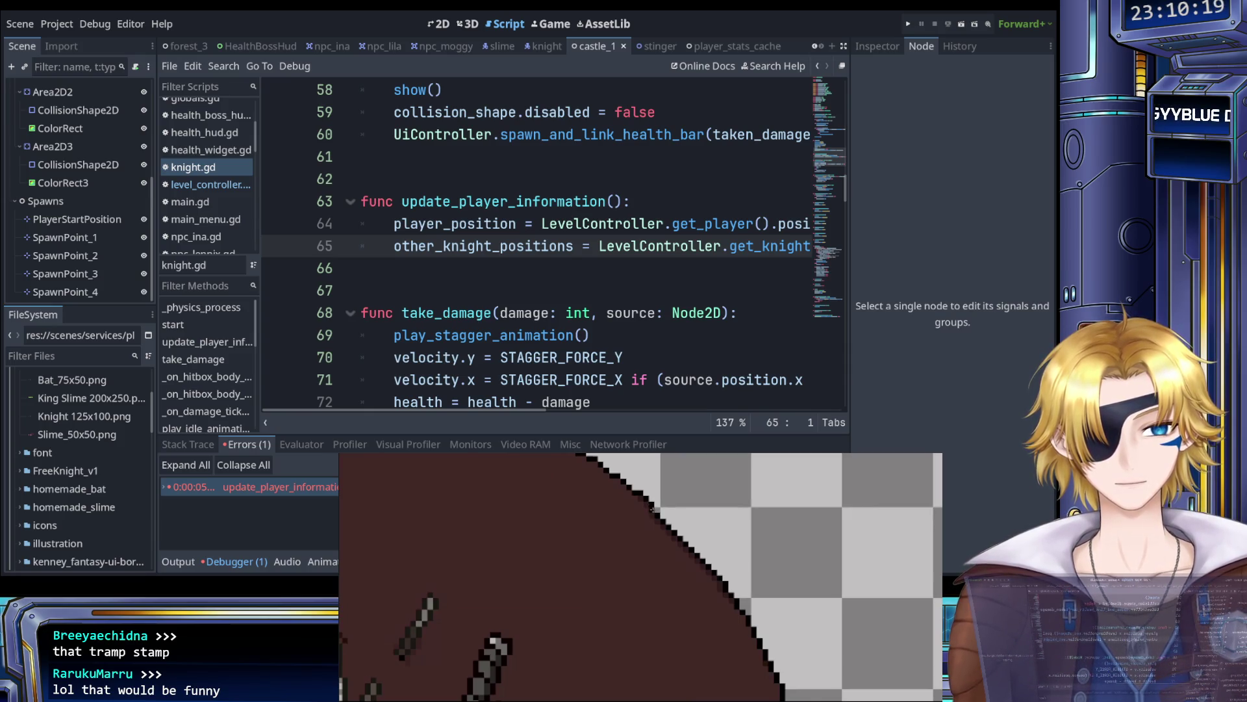
scroll(668, 515, down, 3)
scroll(668, 514, up, 3)
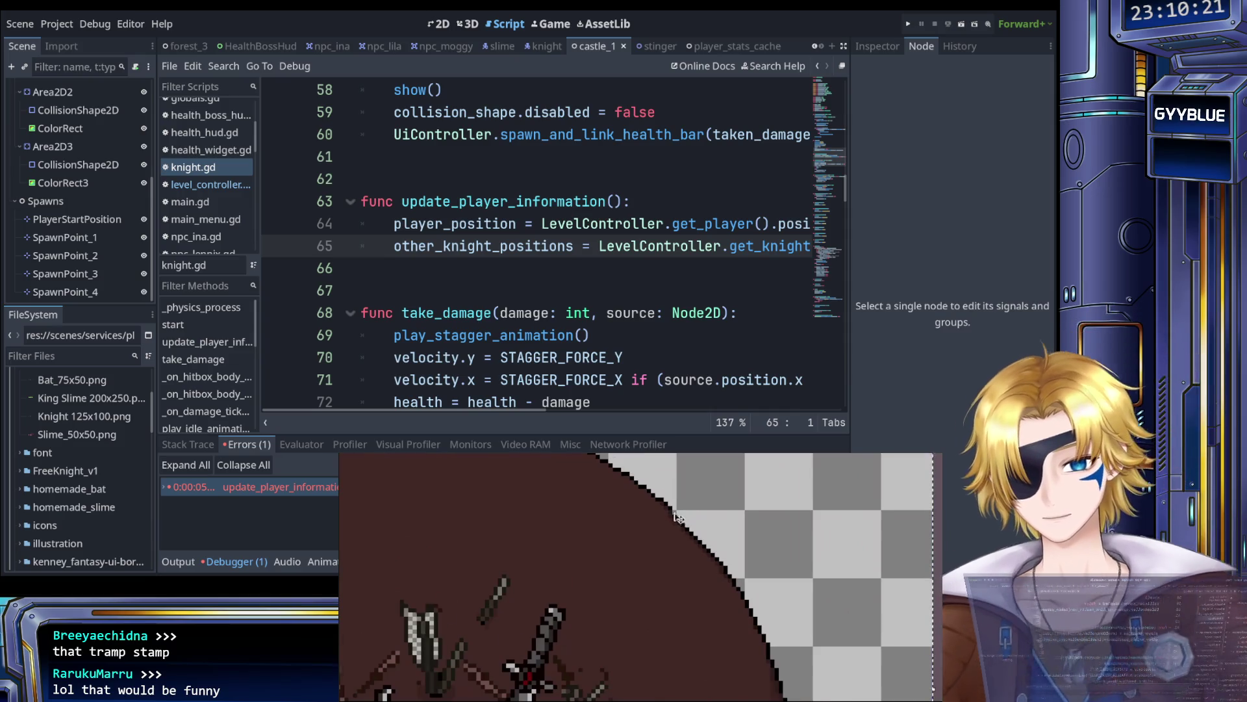
scroll(673, 511, up, 1)
scroll(673, 511, down, 3)
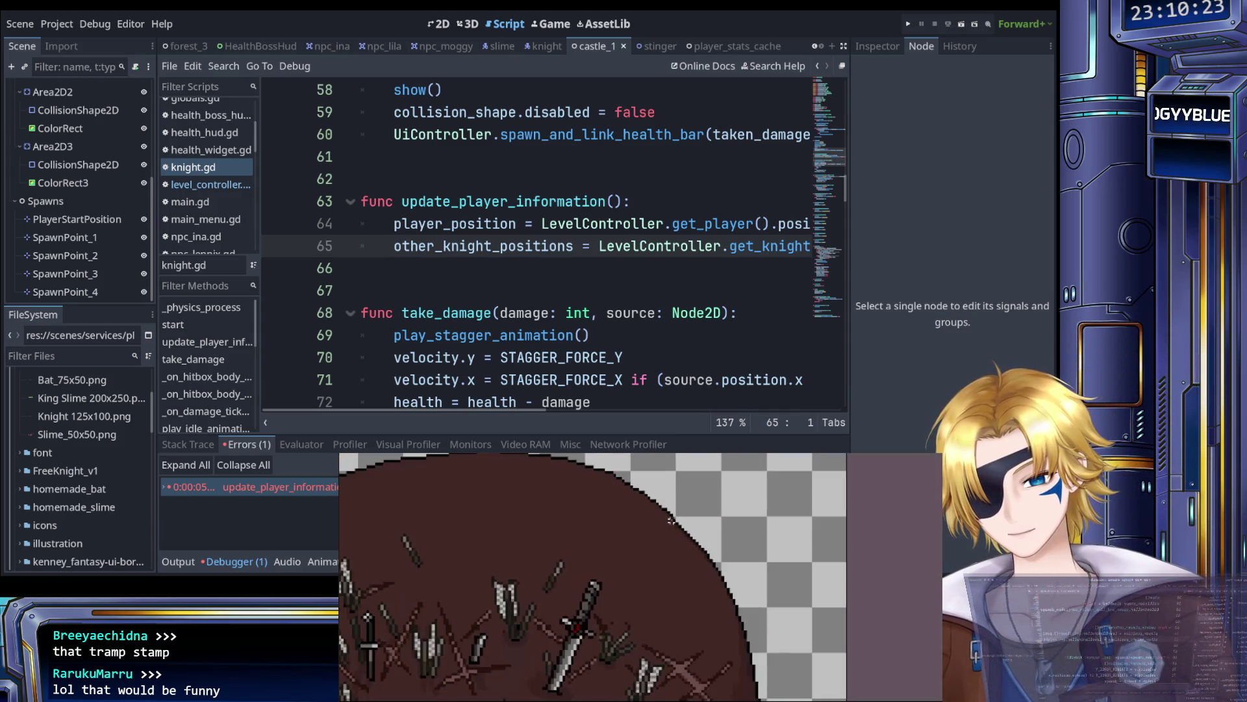
scroll(675, 518, up, 2)
scroll(675, 517, up, 1)
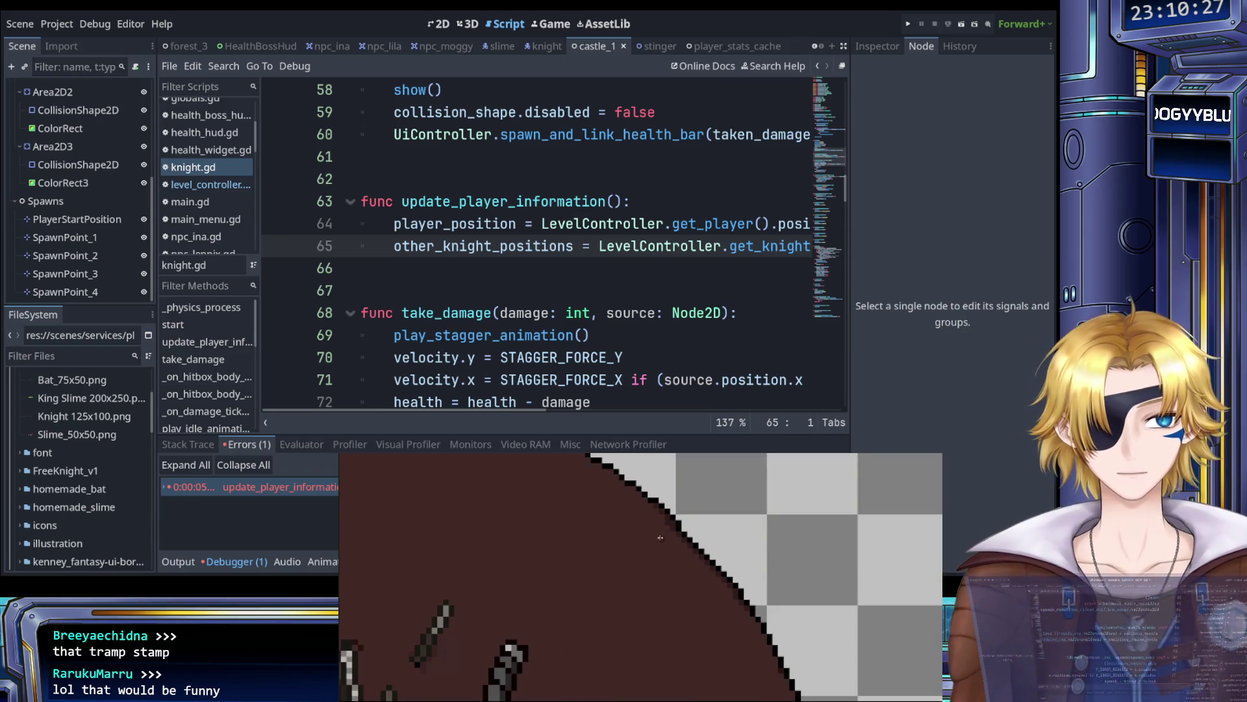
scroll(670, 532, down, 3)
scroll(669, 523, up, 4)
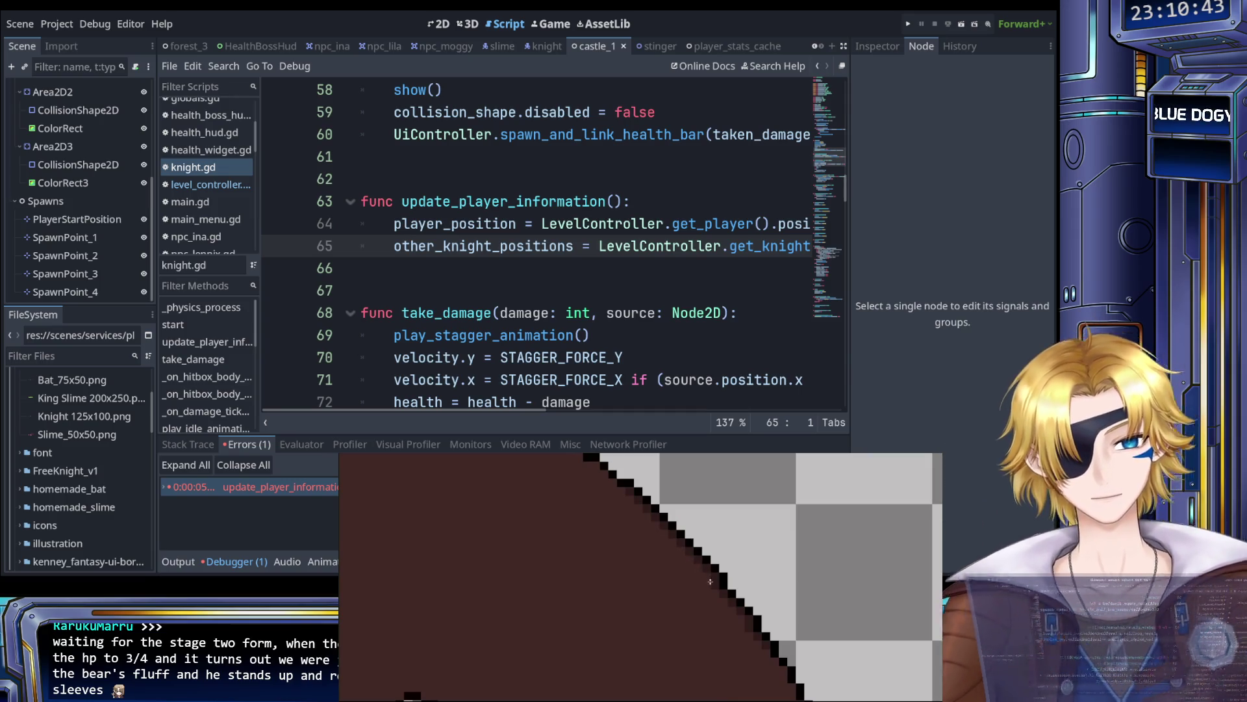
scroll(715, 588, down, 5)
scroll(754, 580, down, 2)
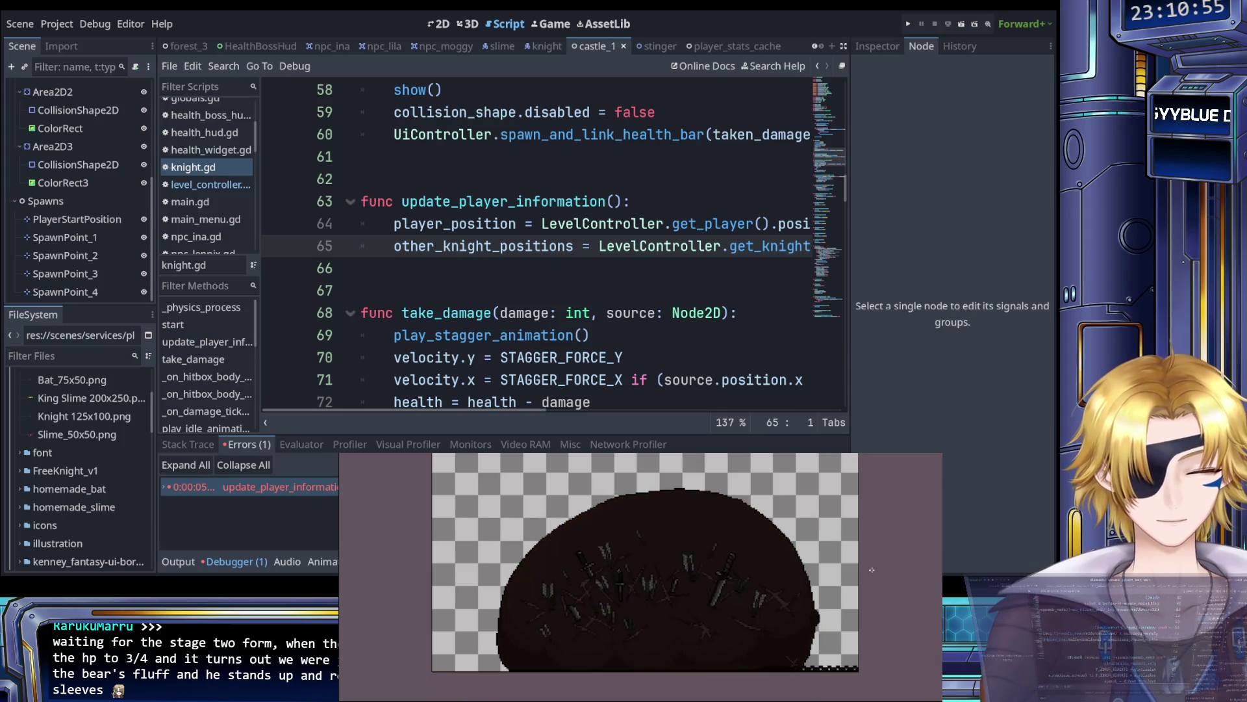
scroll(872, 570, up, 3)
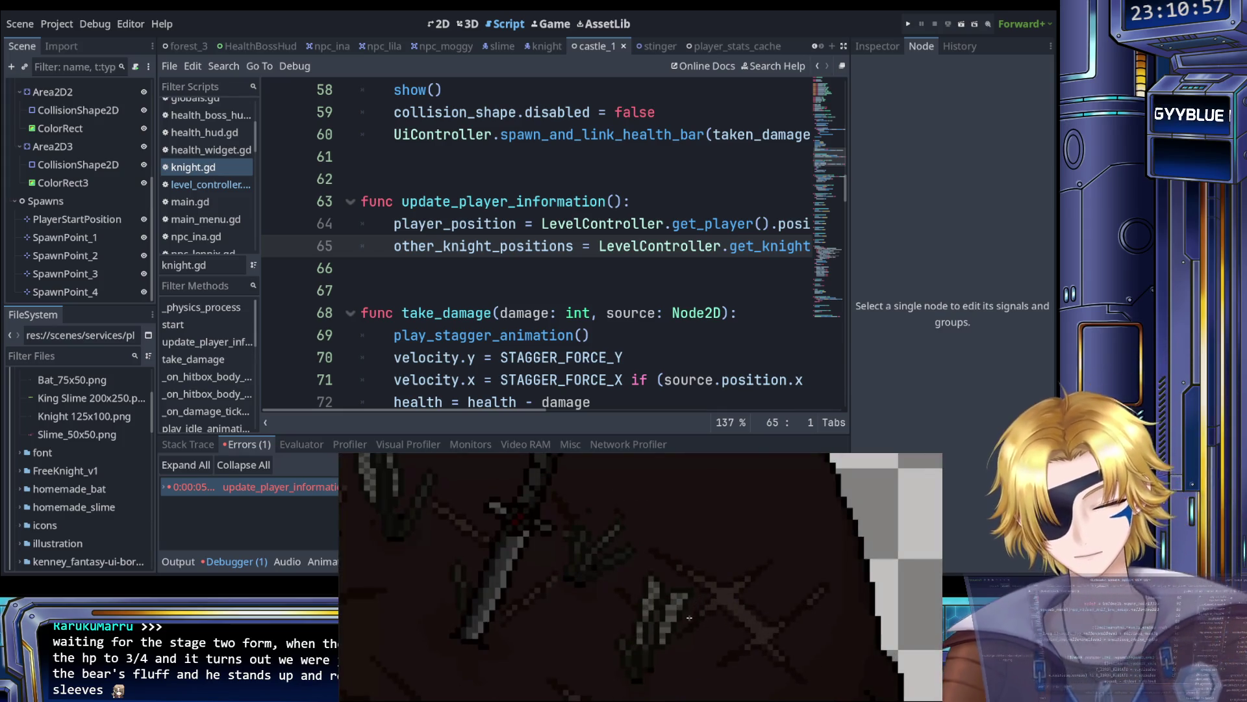
scroll(739, 585, down, 1)
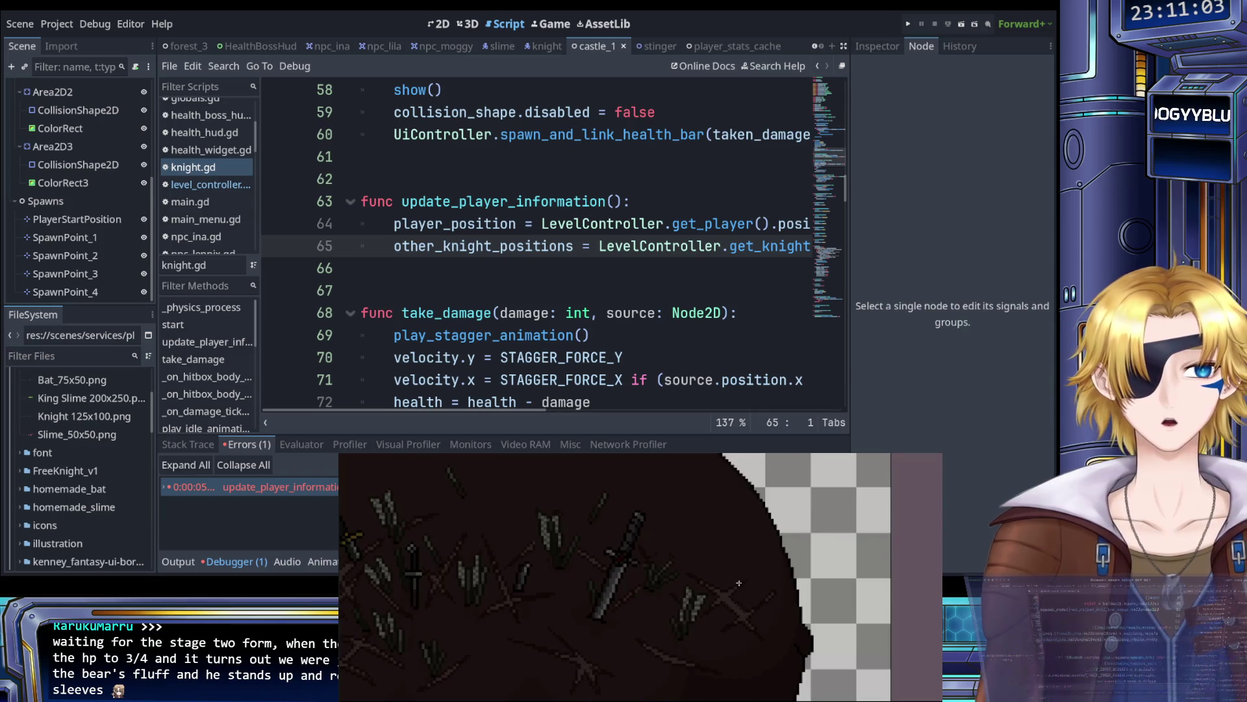
scroll(739, 583, down, 2)
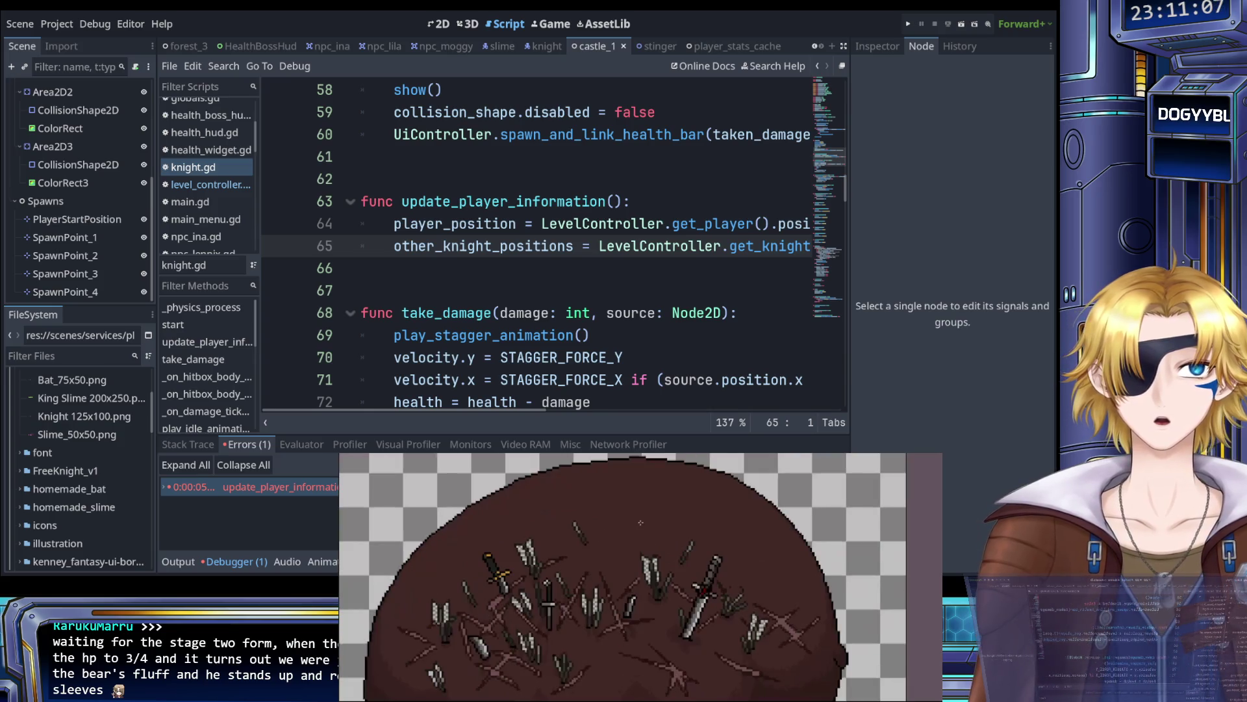
scroll(641, 522, down, 2)
scroll(640, 522, up, 2)
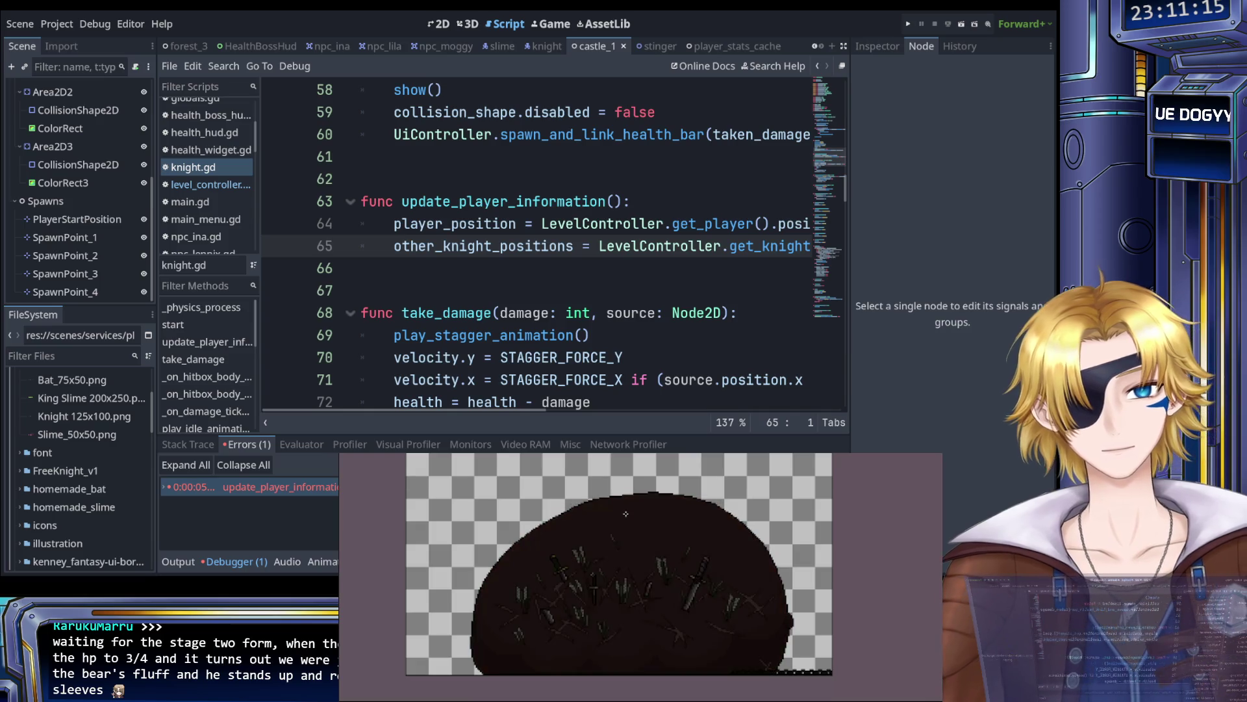
scroll(656, 529, up, 2)
scroll(655, 611, up, 1)
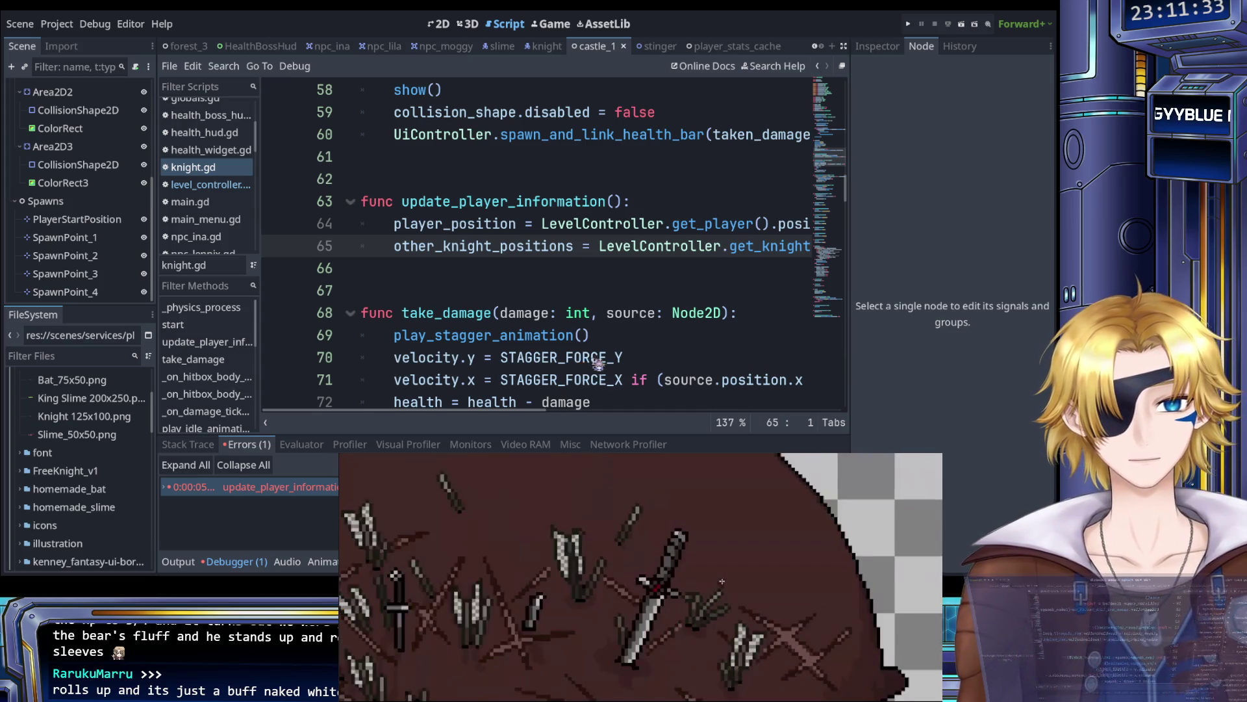
scroll(702, 258, right, 5)
Step: Undo the last edit in knight.gd
key(ctrl+z)
key(ctrl+z)
key(ctrl+z)
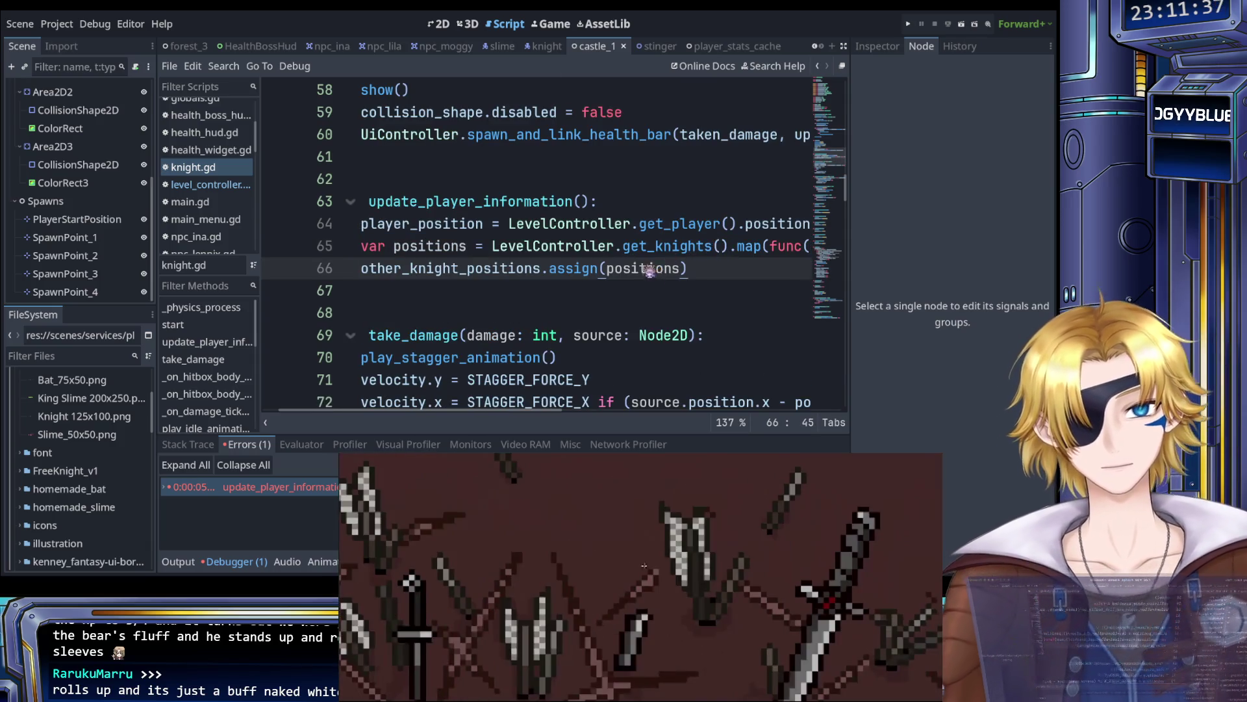
scroll(639, 273, right, 6)
scroll(576, 274, left, 6)
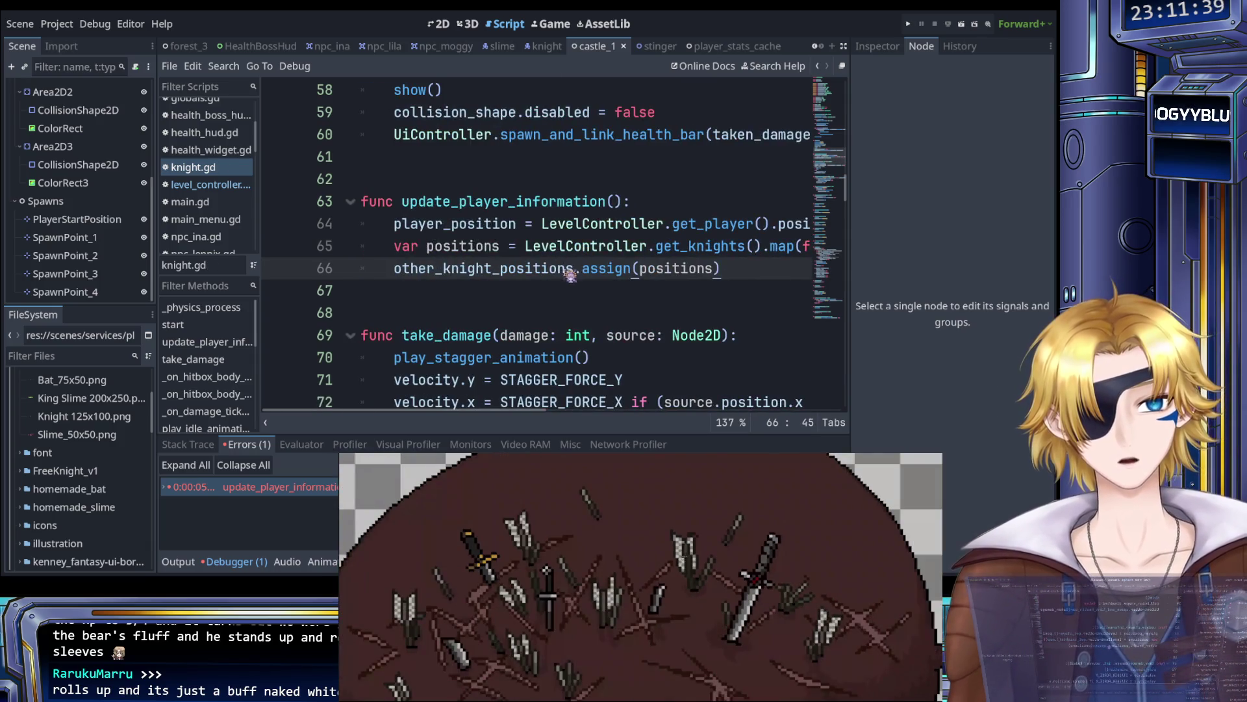
Step: Test-run the game into gameplay, stop it, then place the caret on line 114's reorient() call
click(910, 24)
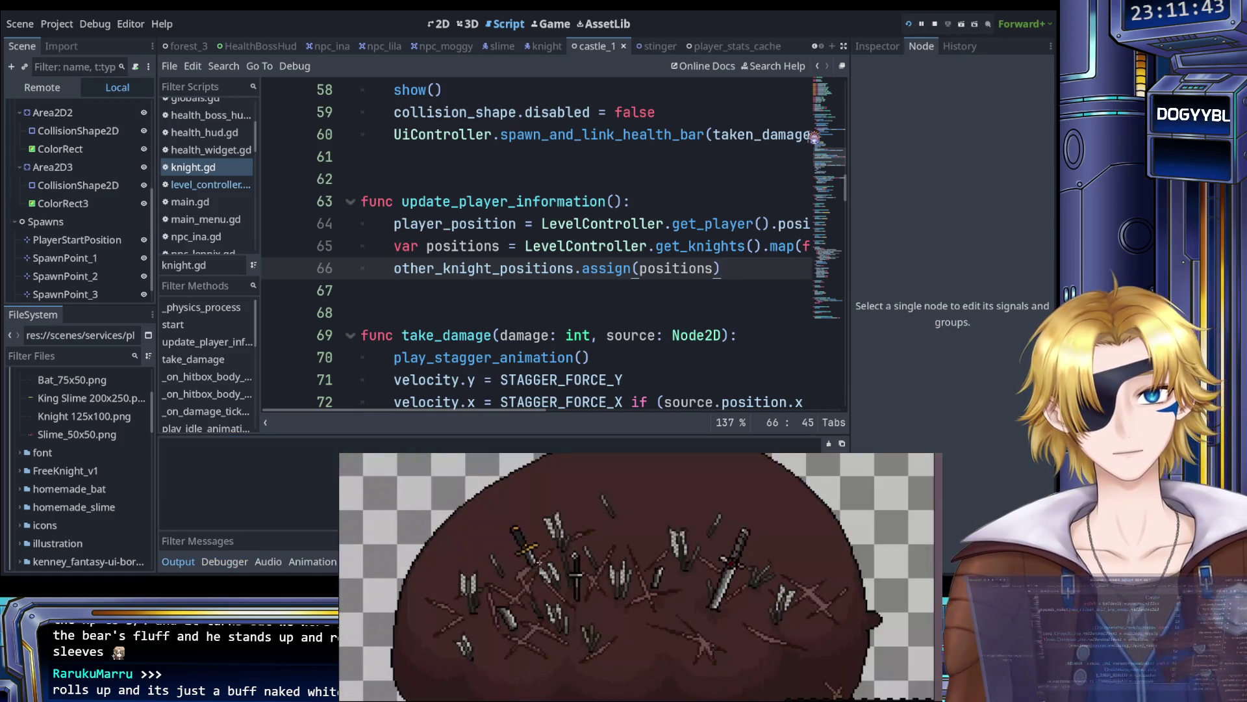
key(Return)
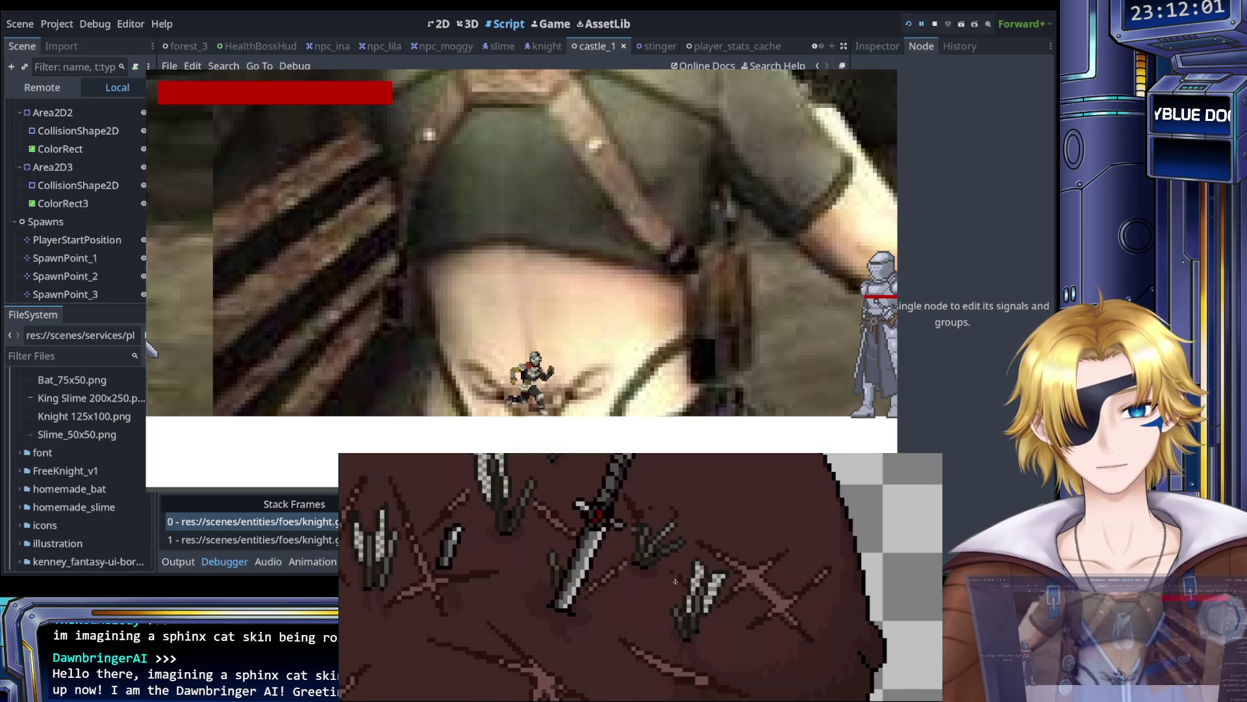
click(935, 24)
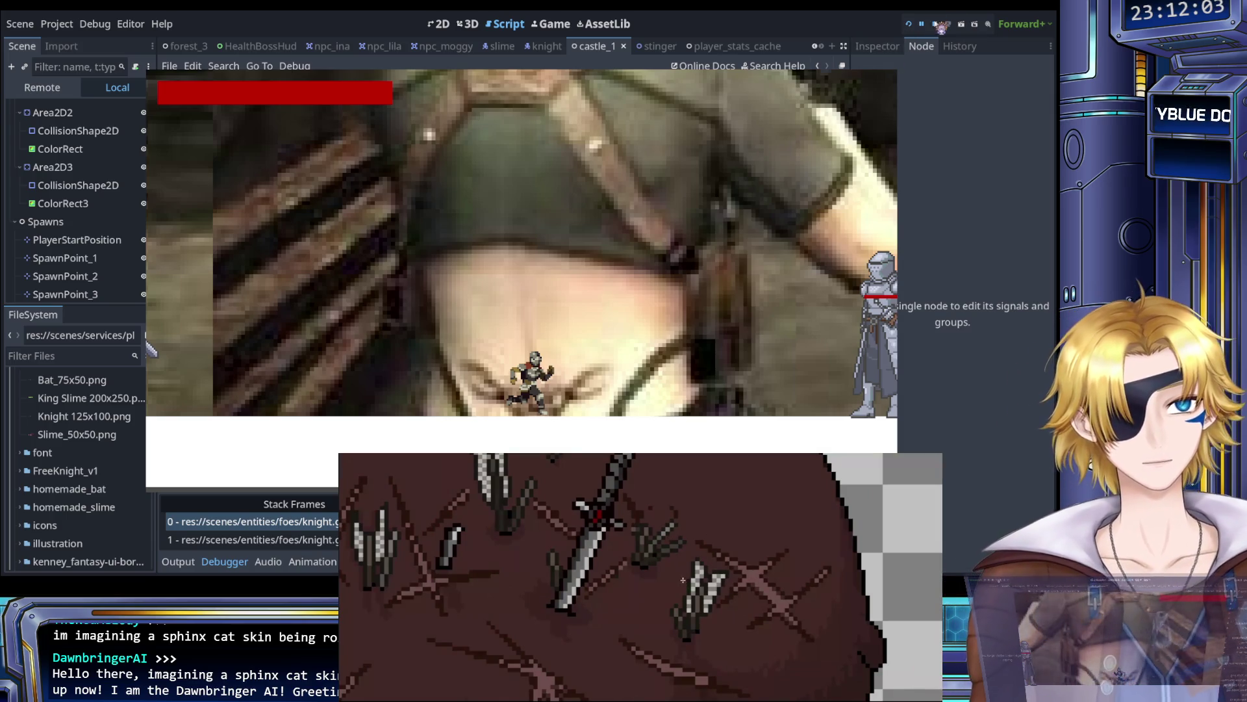
click(564, 247)
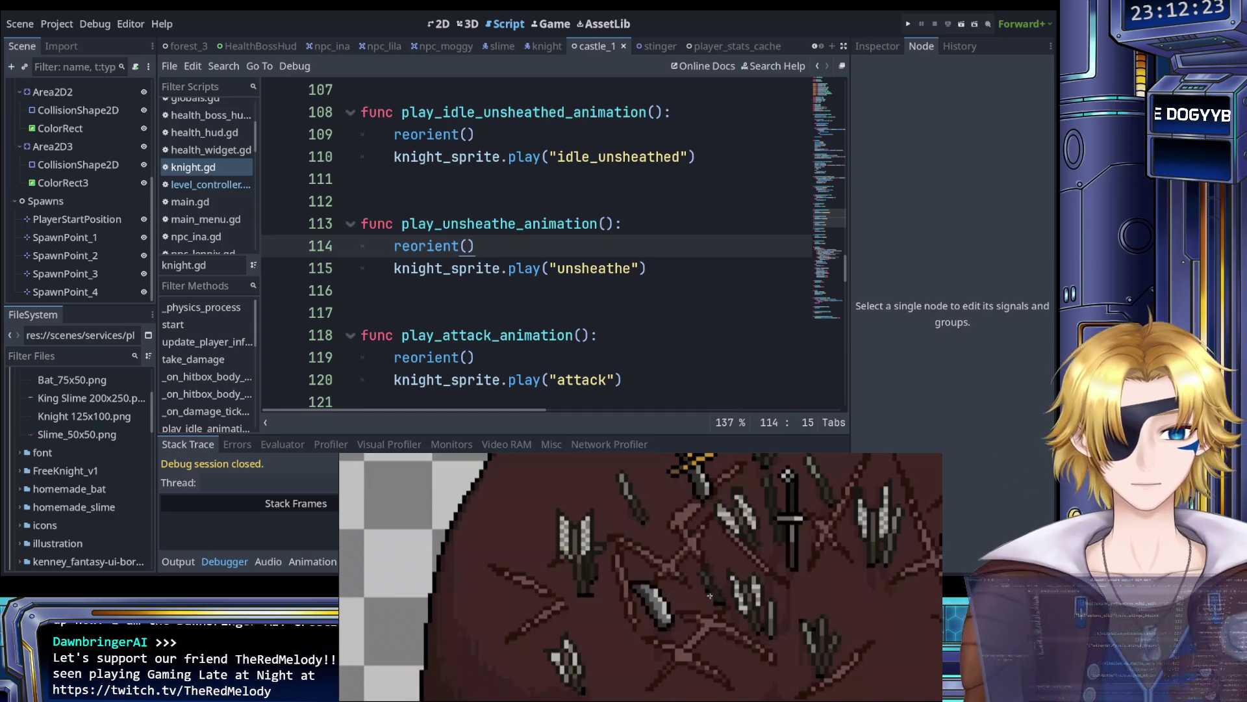
click(534, 312)
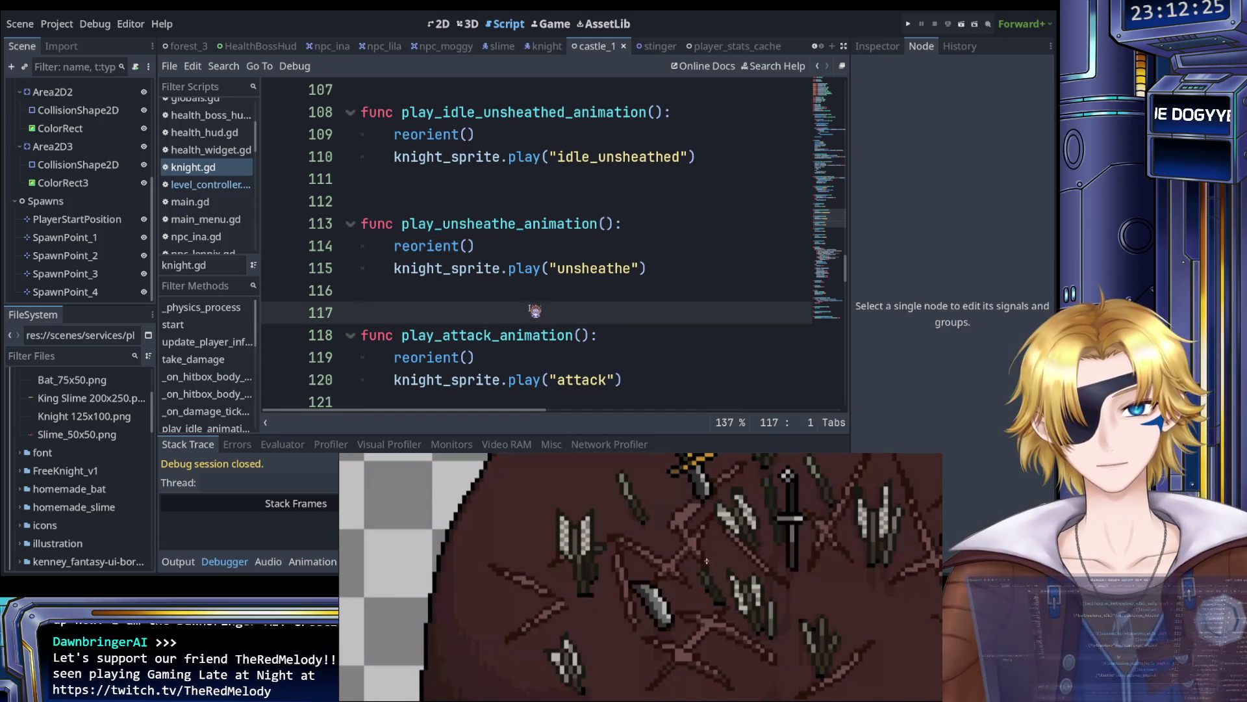
key(Up)
scroll(533, 307, down, 2)
scroll(532, 306, up, 2)
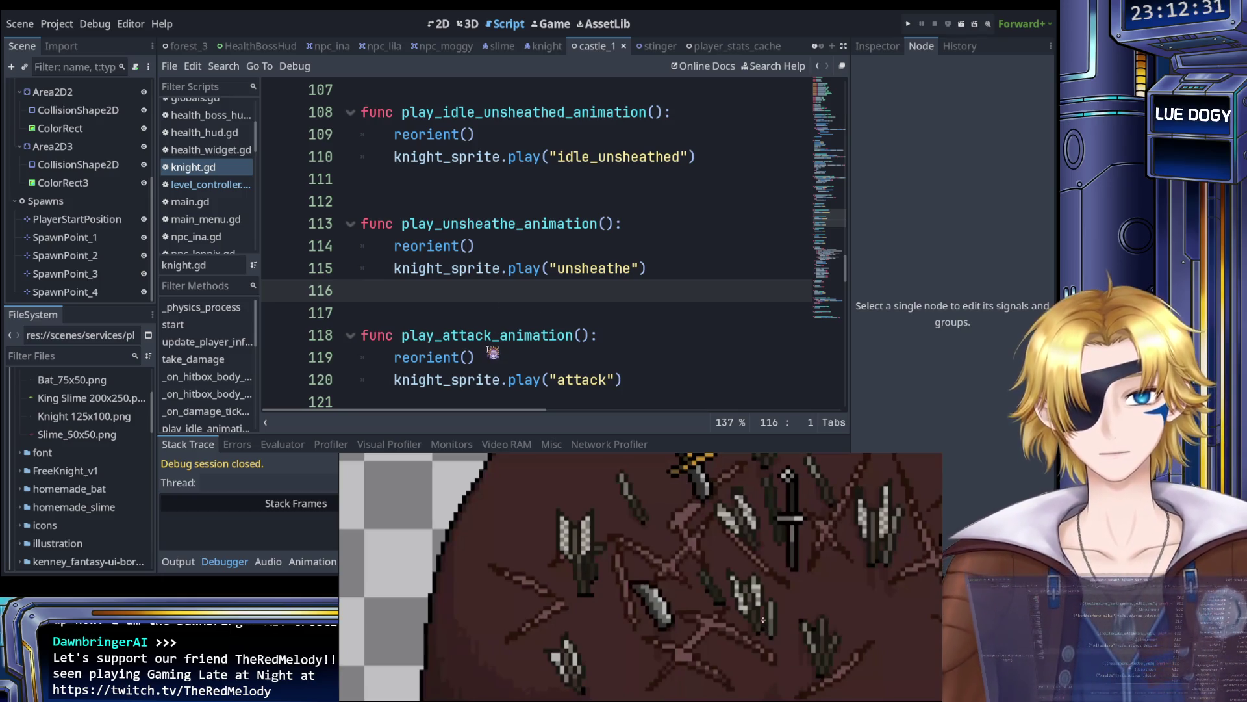
click(482, 275)
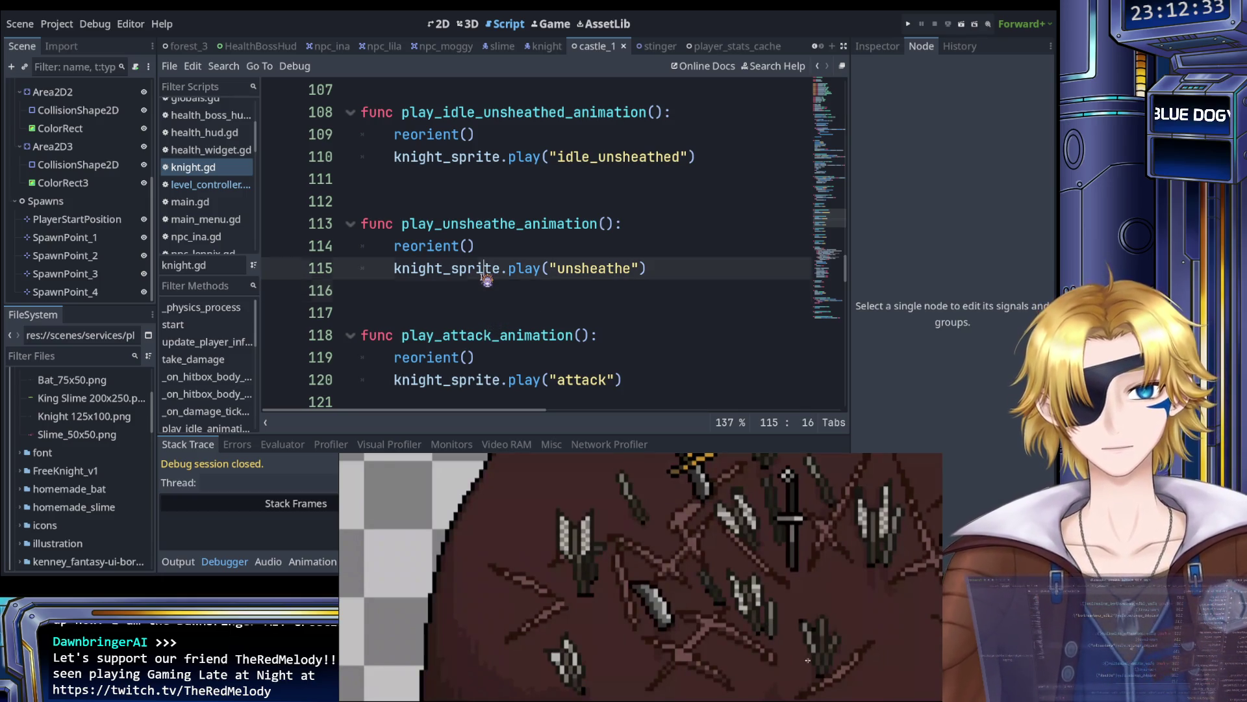
click(452, 251)
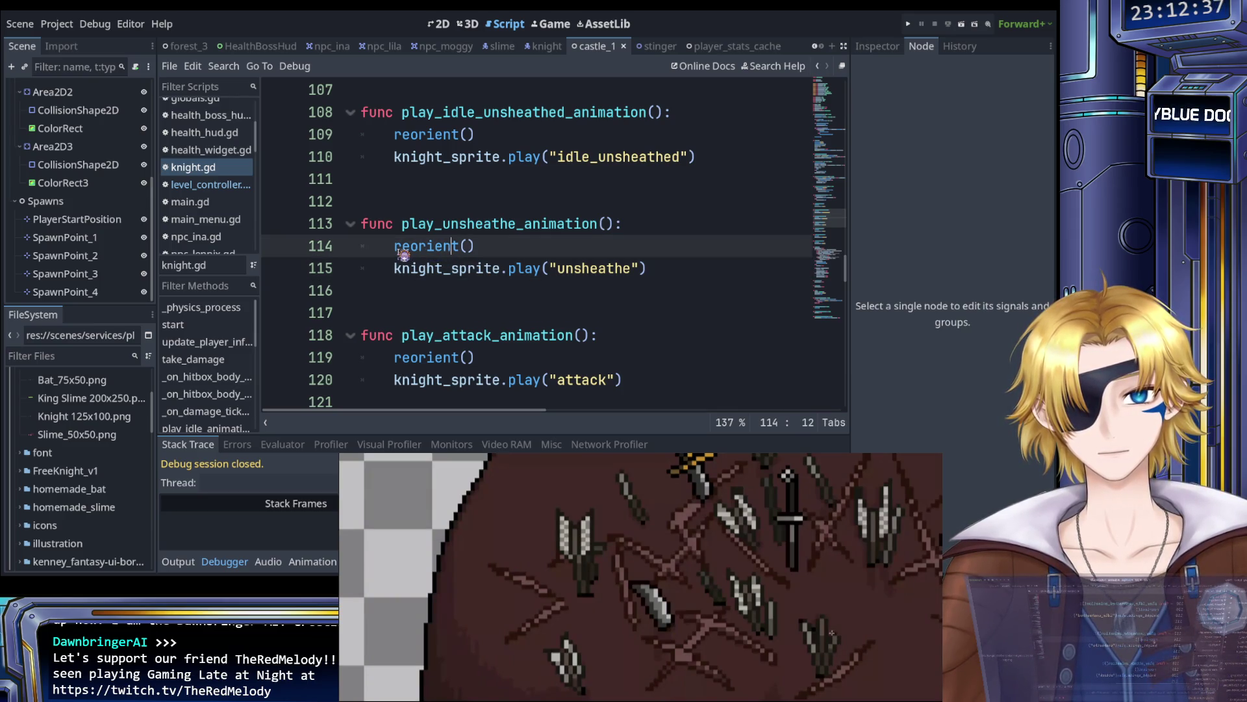
ctrl+click(432, 254)
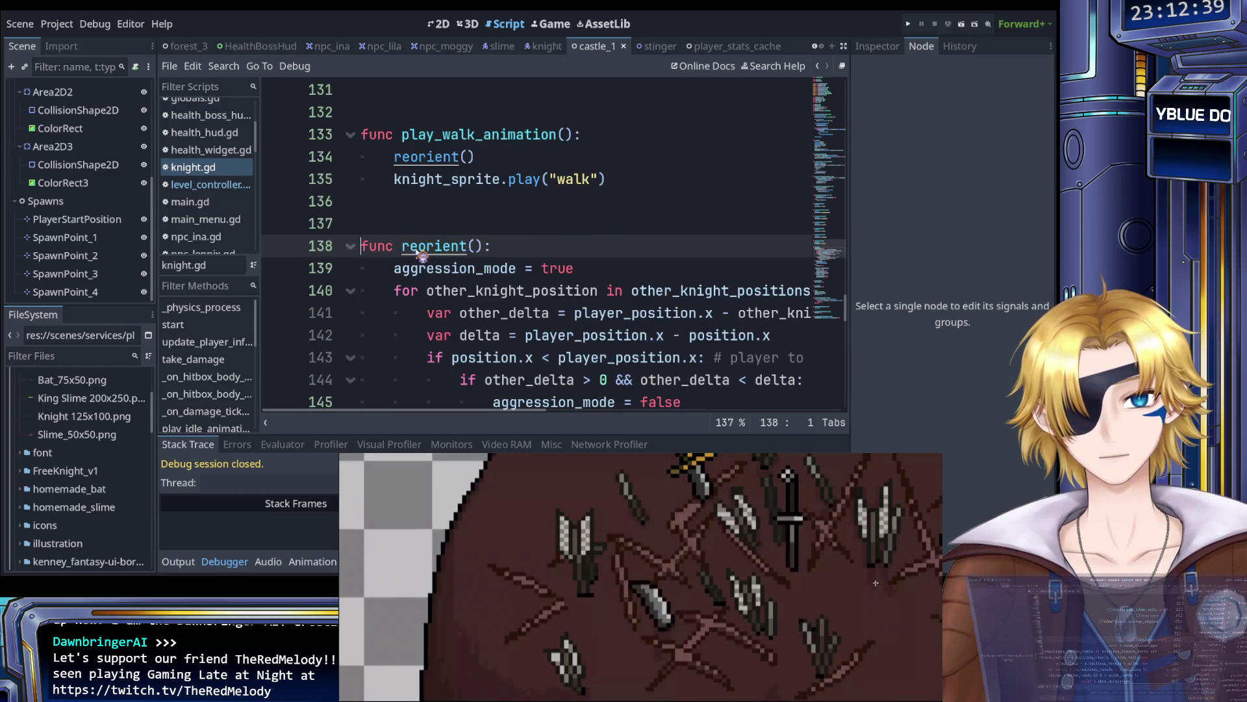
scroll(444, 277, down, 1)
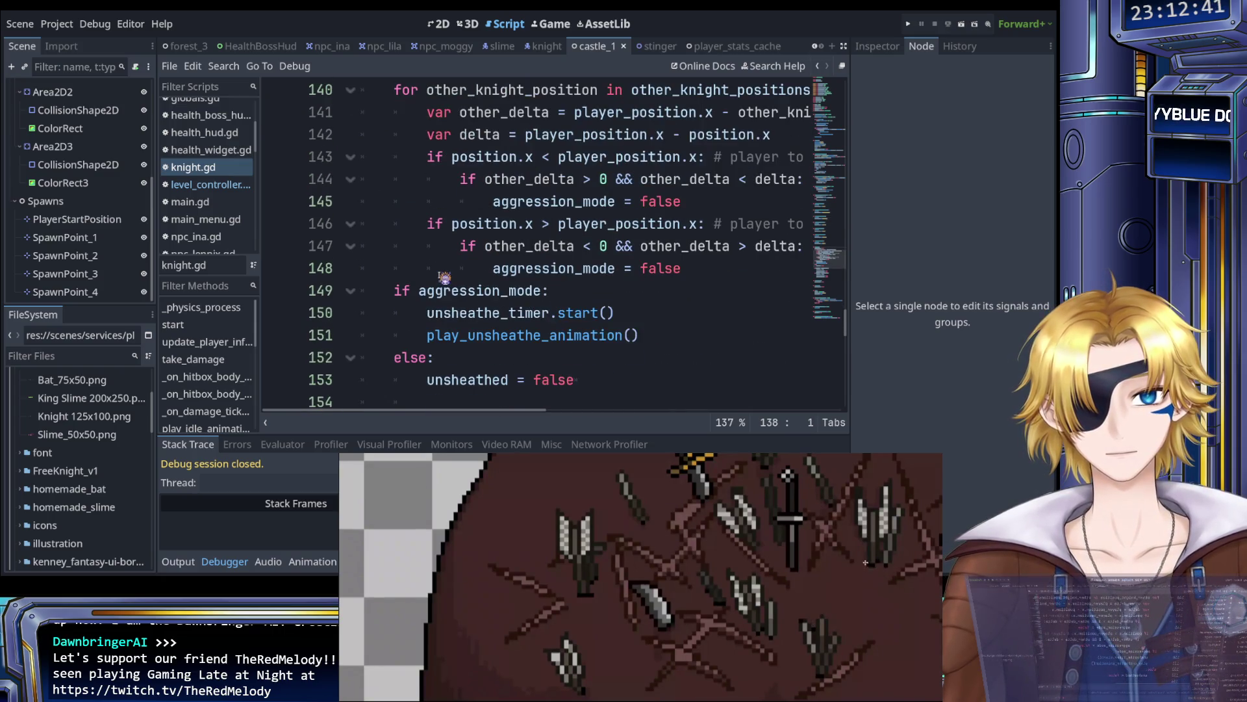
scroll(481, 310, down, 1)
click(481, 270)
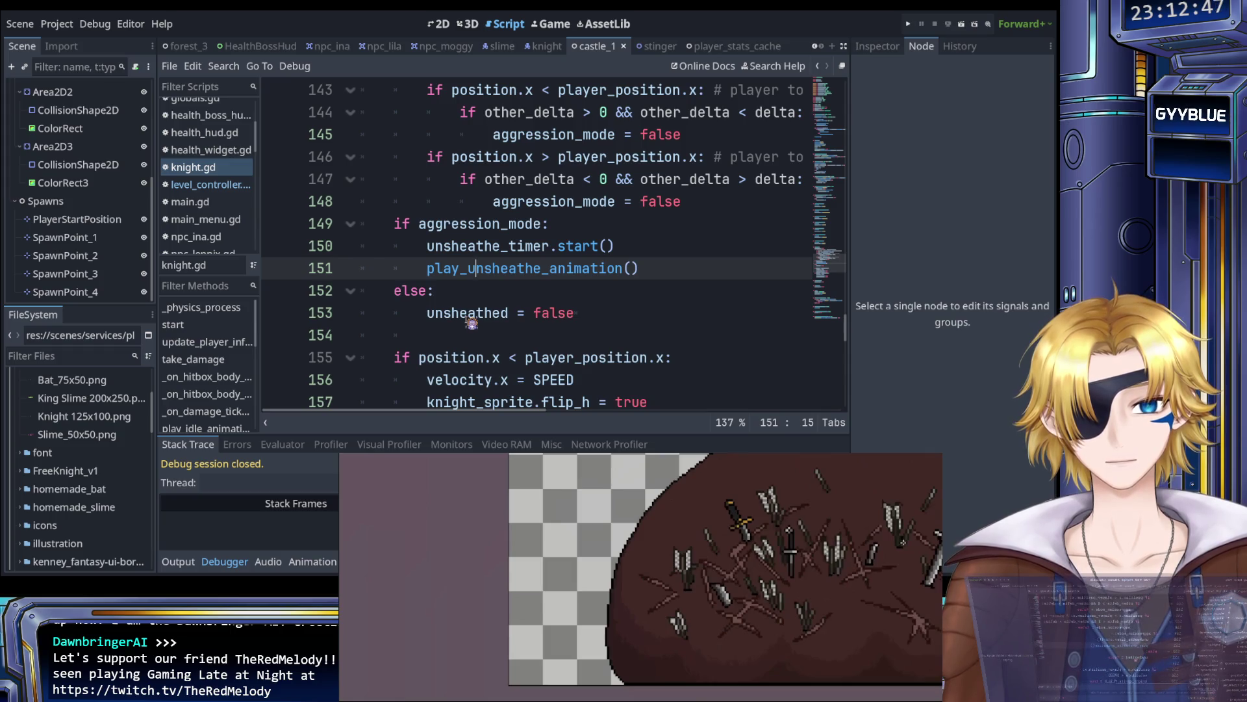
scroll(472, 323, down, 12)
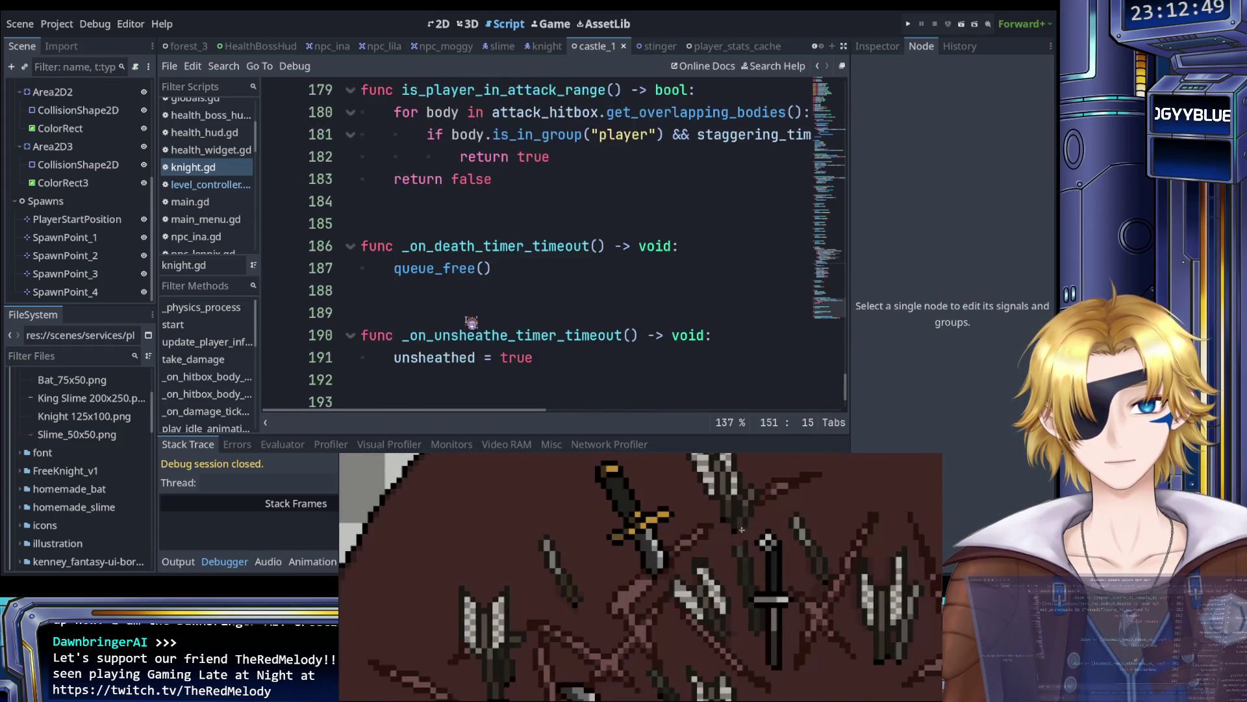
scroll(471, 323, up, 11)
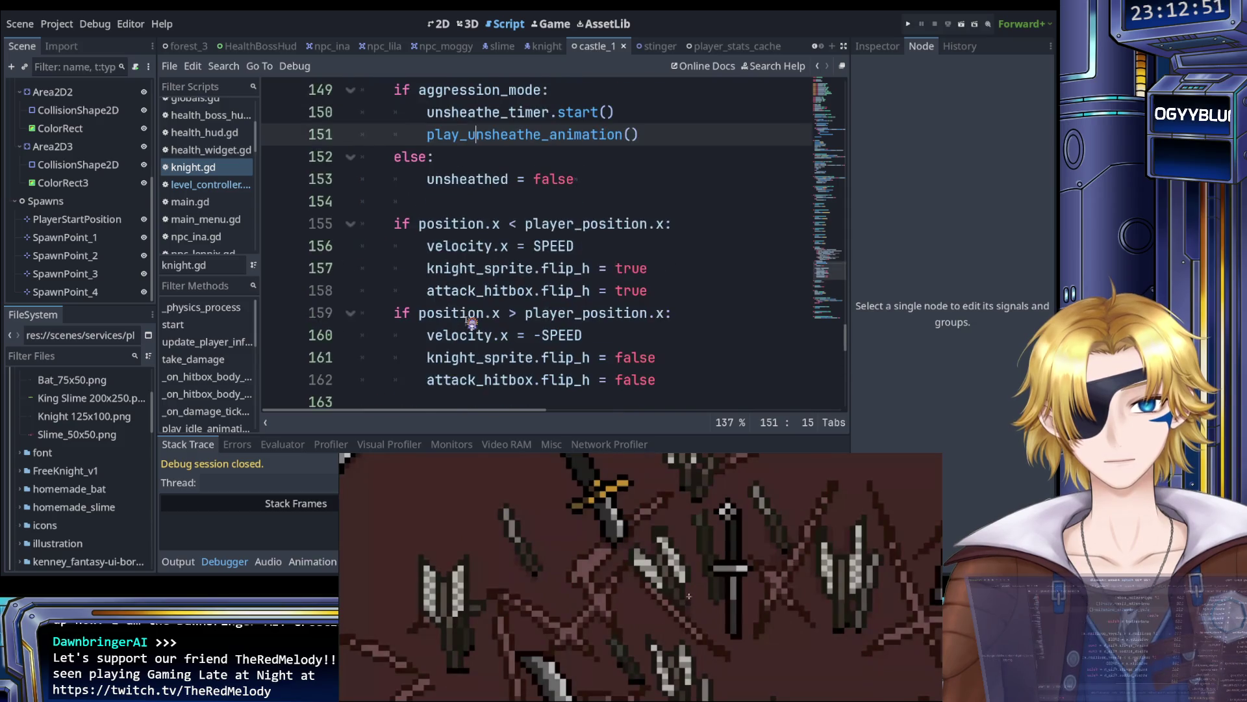
scroll(471, 322, up, 2)
Step: Delete the reorient() call on line 114 of play_unsheathe_animation
ctrl+click(503, 270)
drag(668, 297, 394, 293)
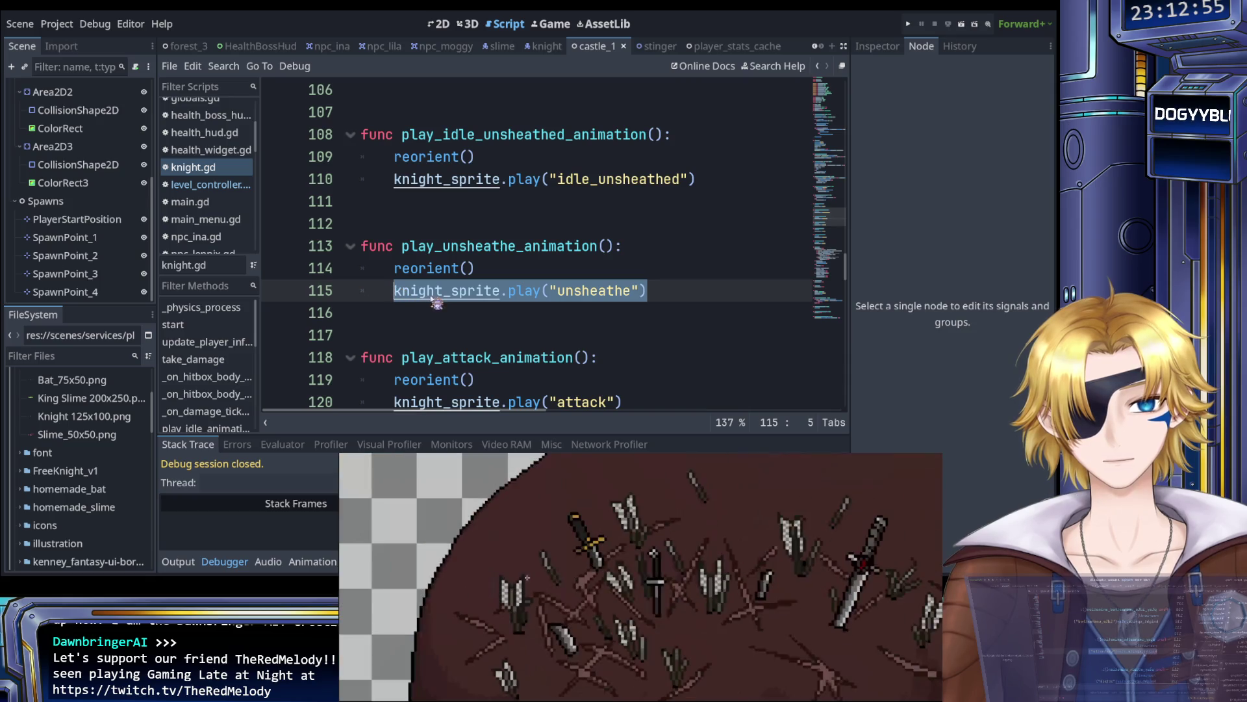
drag(476, 269, 394, 268)
key(BackSpace)
key(BackSpace)
key(BackSpace)
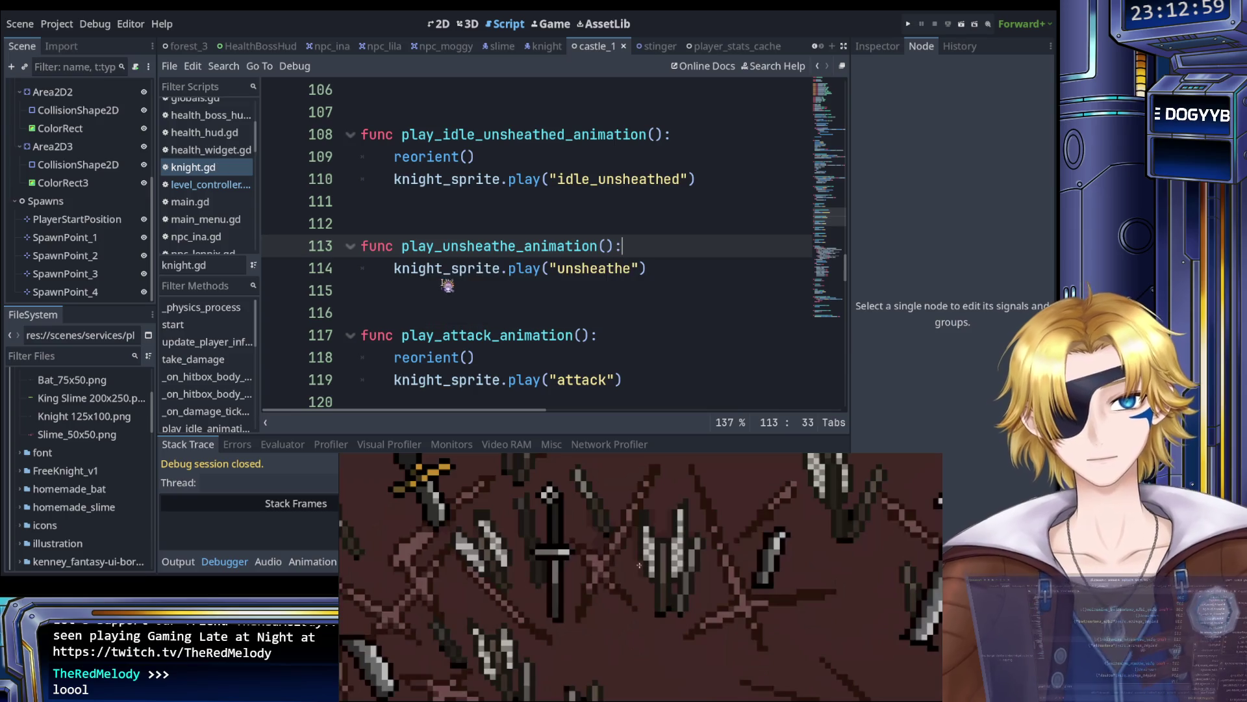
Step: Launch a new test run of the game
scroll(479, 272, up, 3)
scroll(484, 276, down, 3)
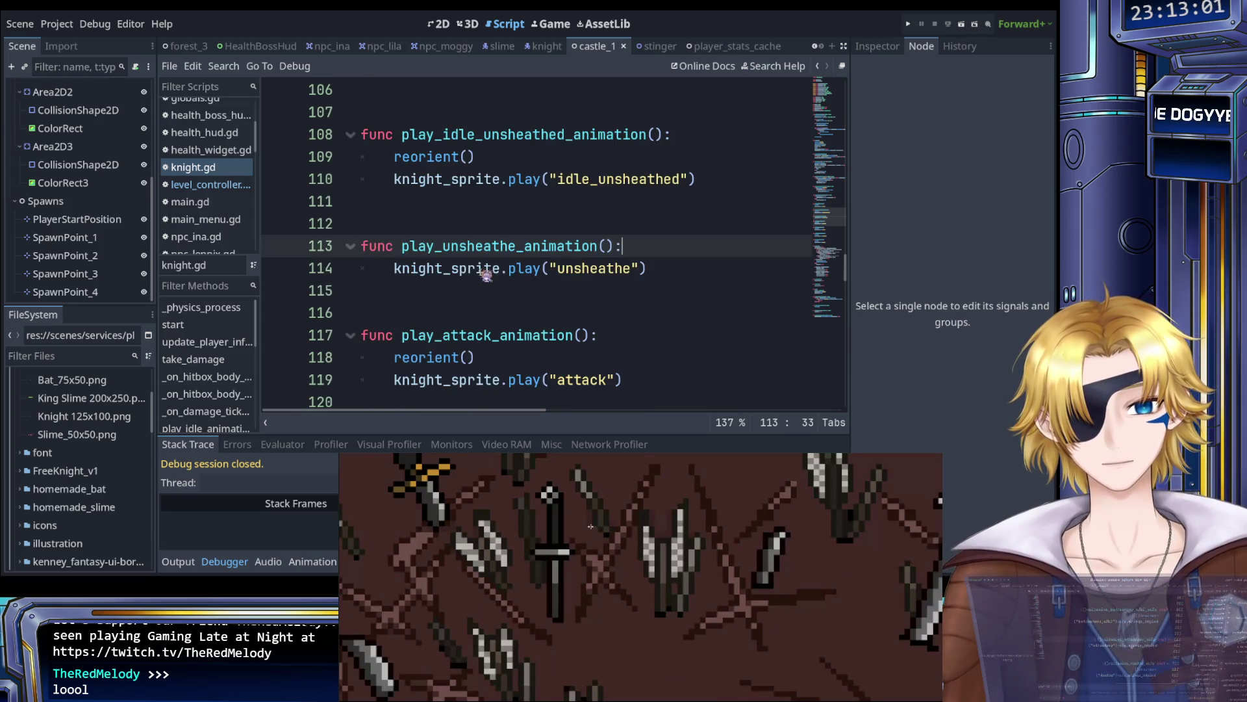
scroll(614, 234, up, 10)
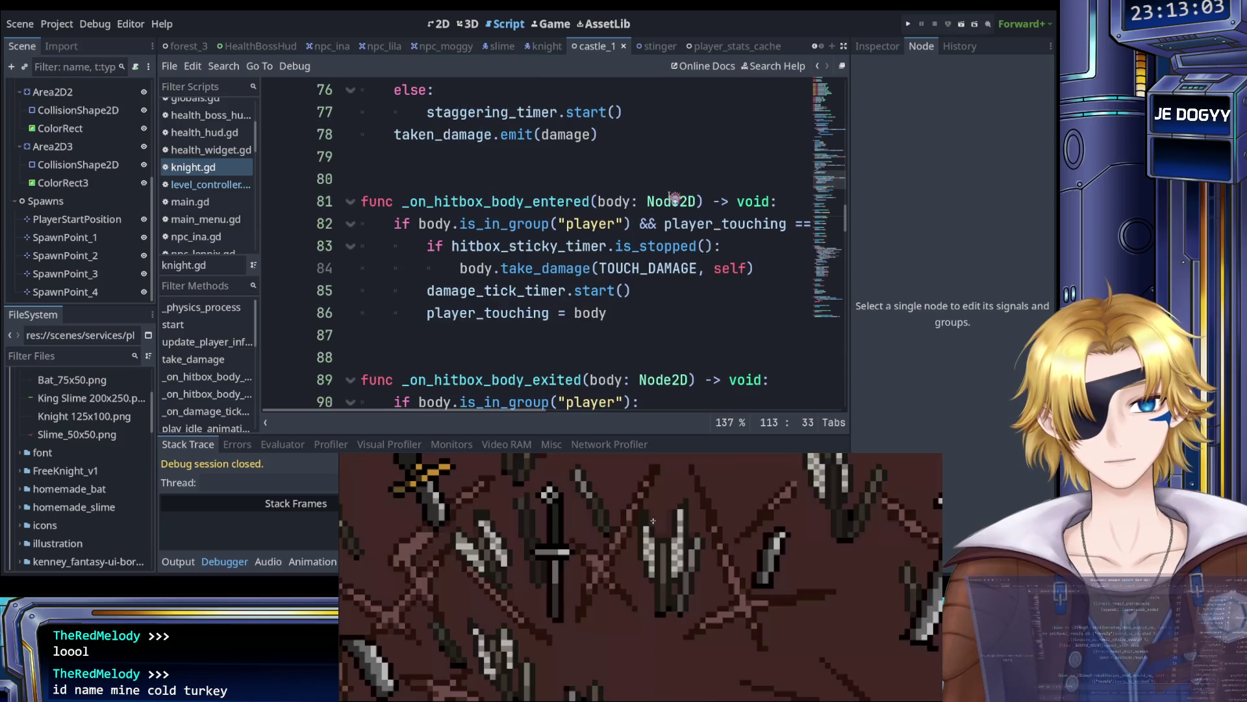
click(908, 25)
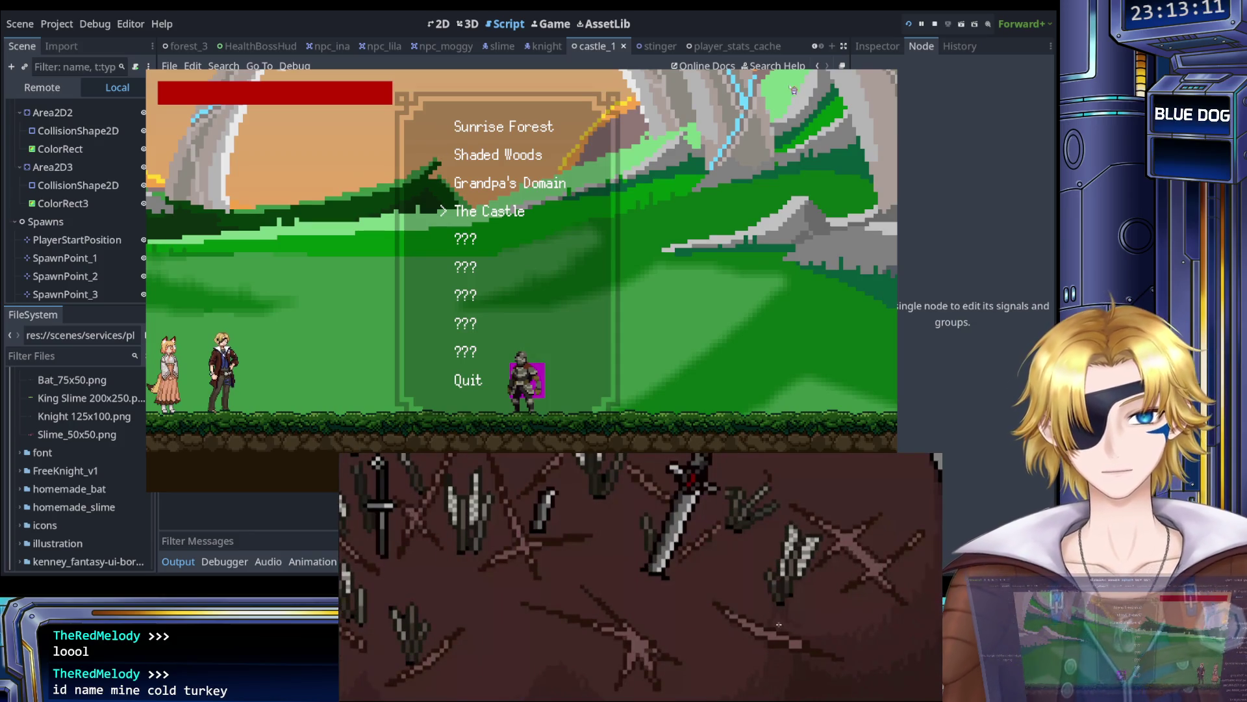
Step: Enter The Castle level, then stop the running game
key(Return)
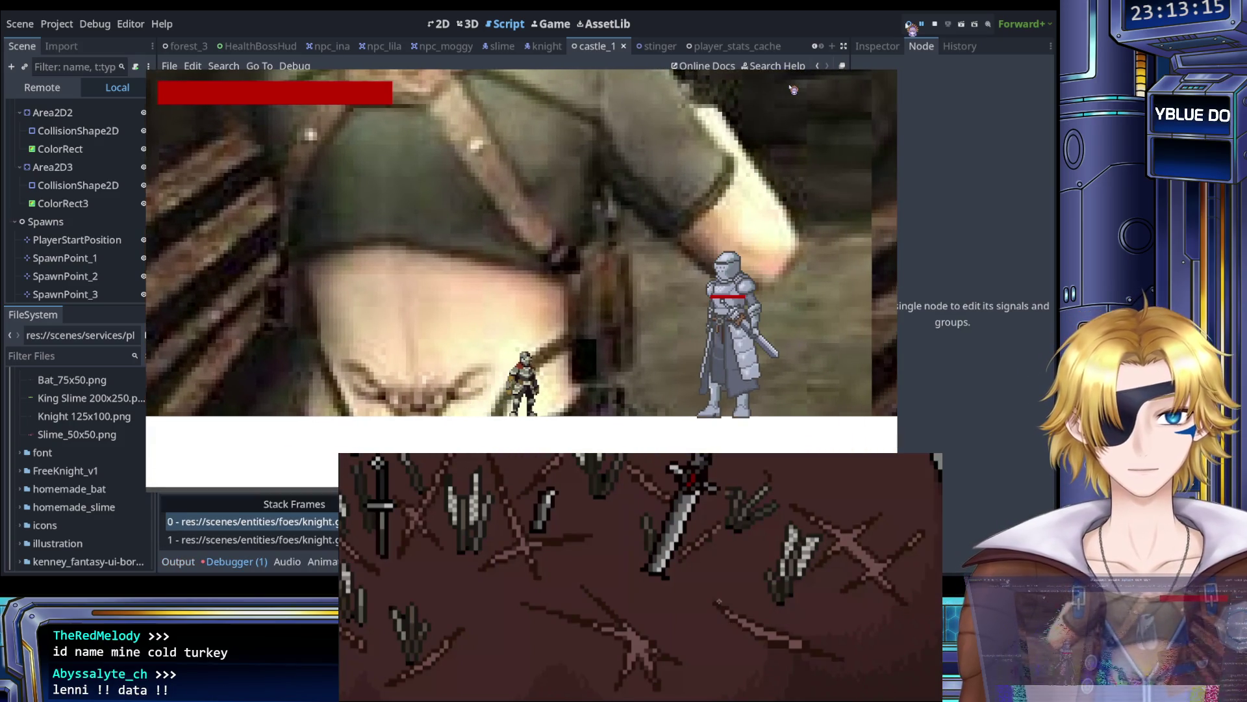
scroll(829, 626, down, 3)
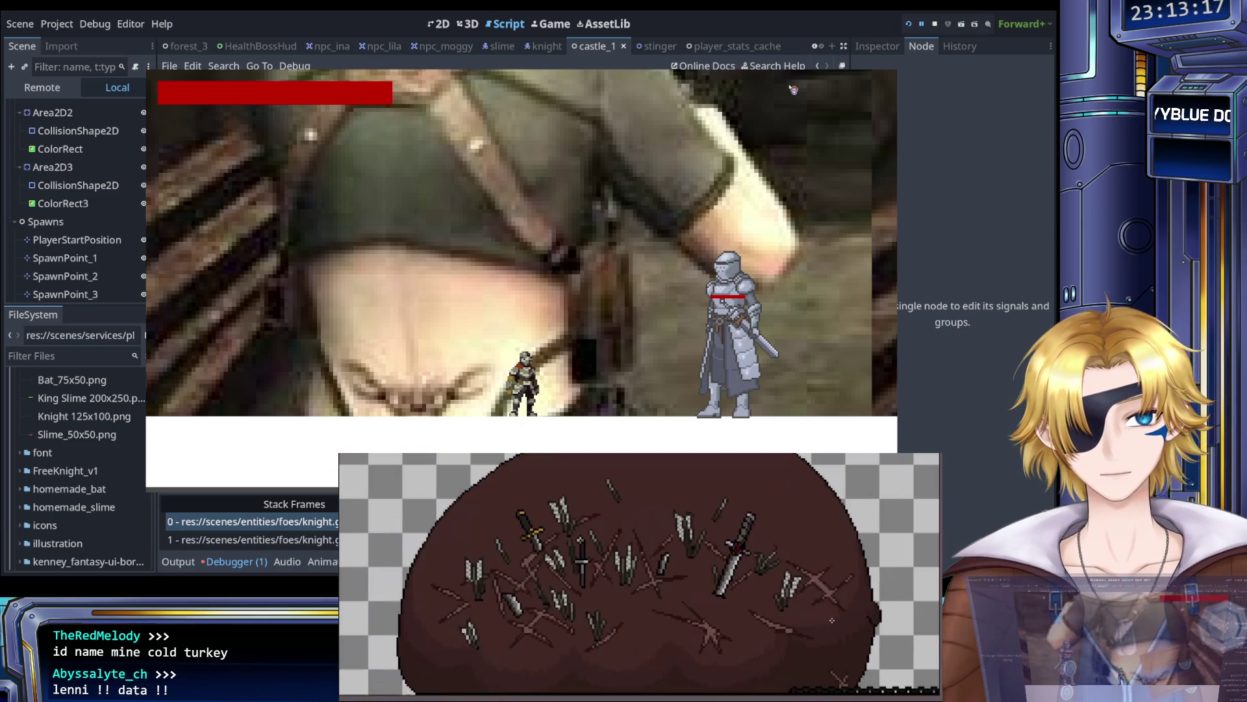
click(934, 24)
scroll(734, 531, up, 3)
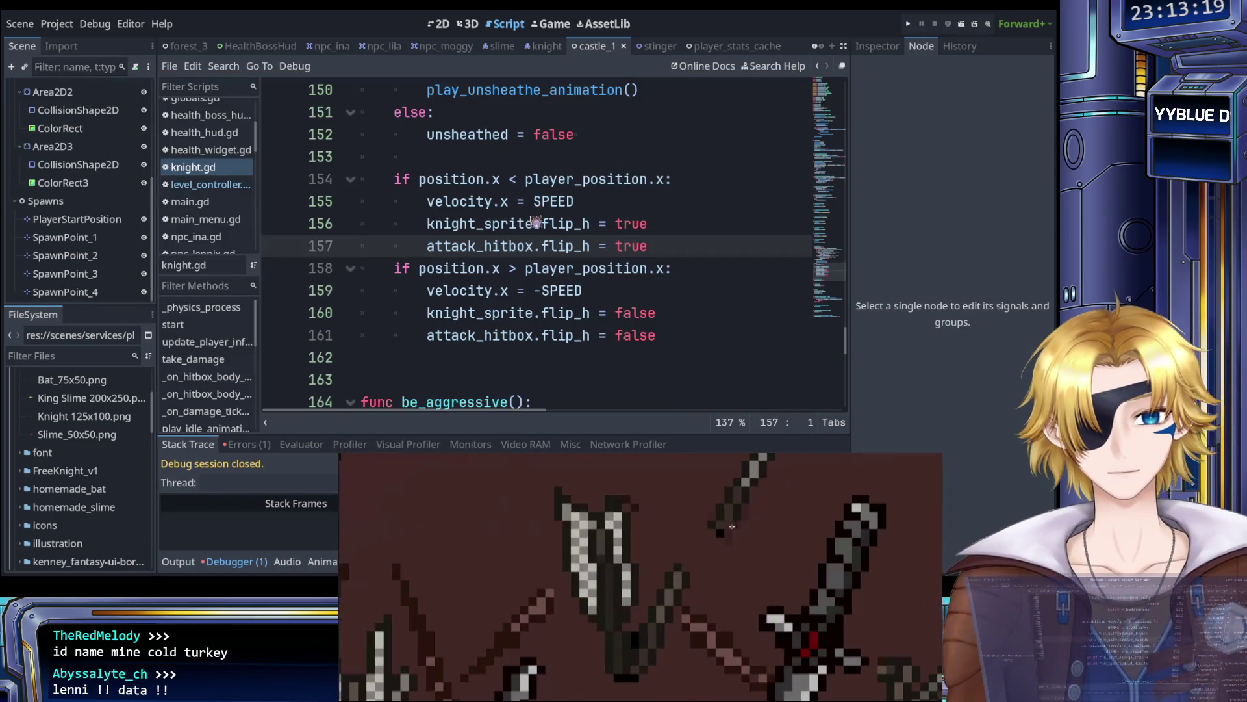
Step: Open the debugger's Errors list and jump to the reorient error's attack_hitbox.flip_h on line 161
click(246, 444)
scroll(779, 555, down, 3)
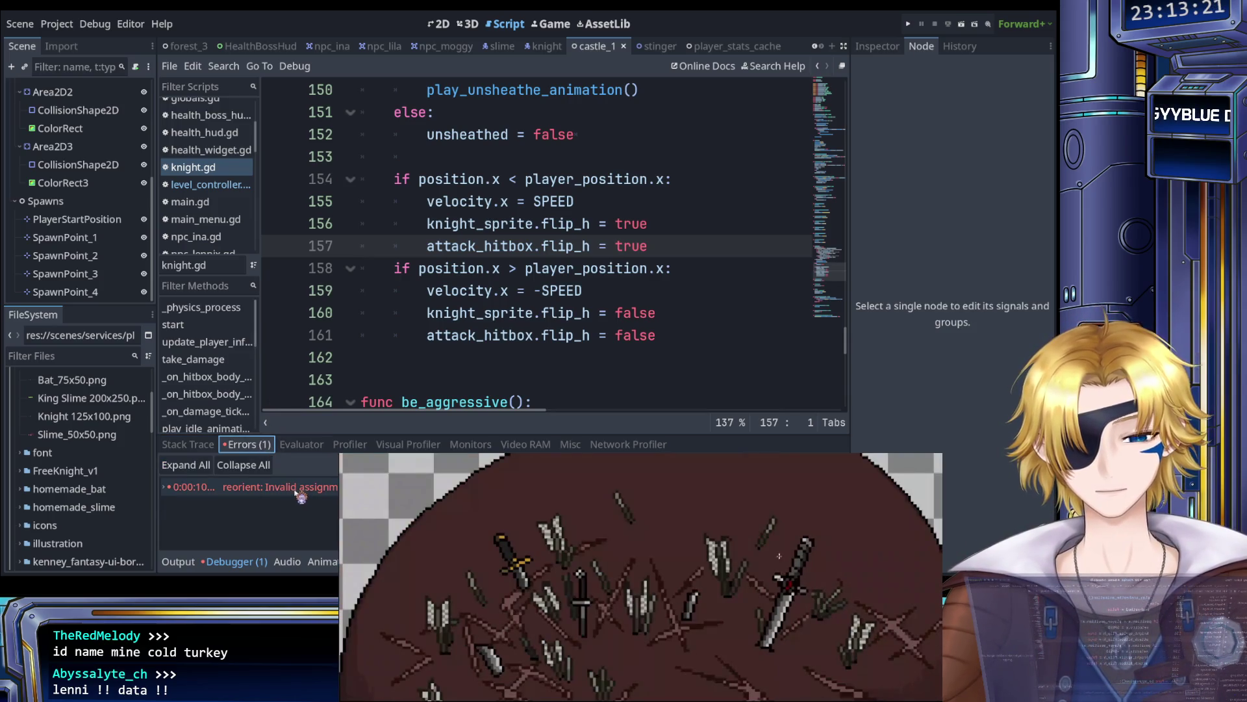
scroll(587, 591, up, 3)
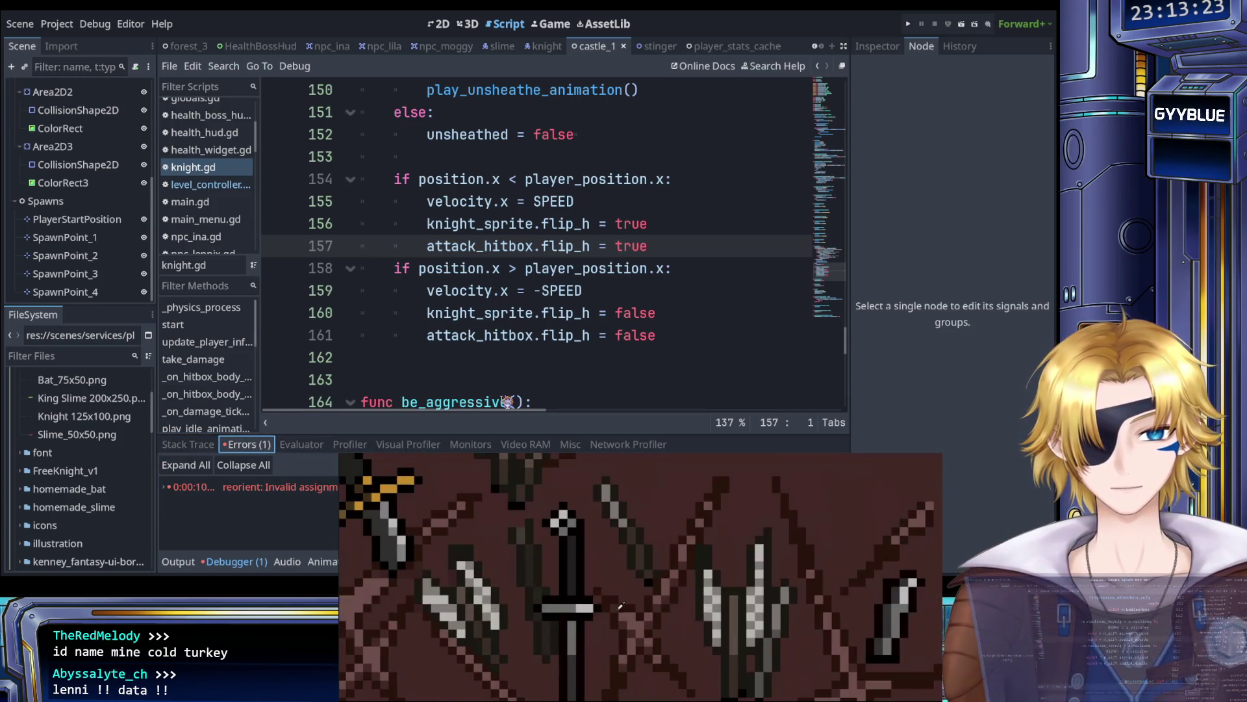
click(510, 246)
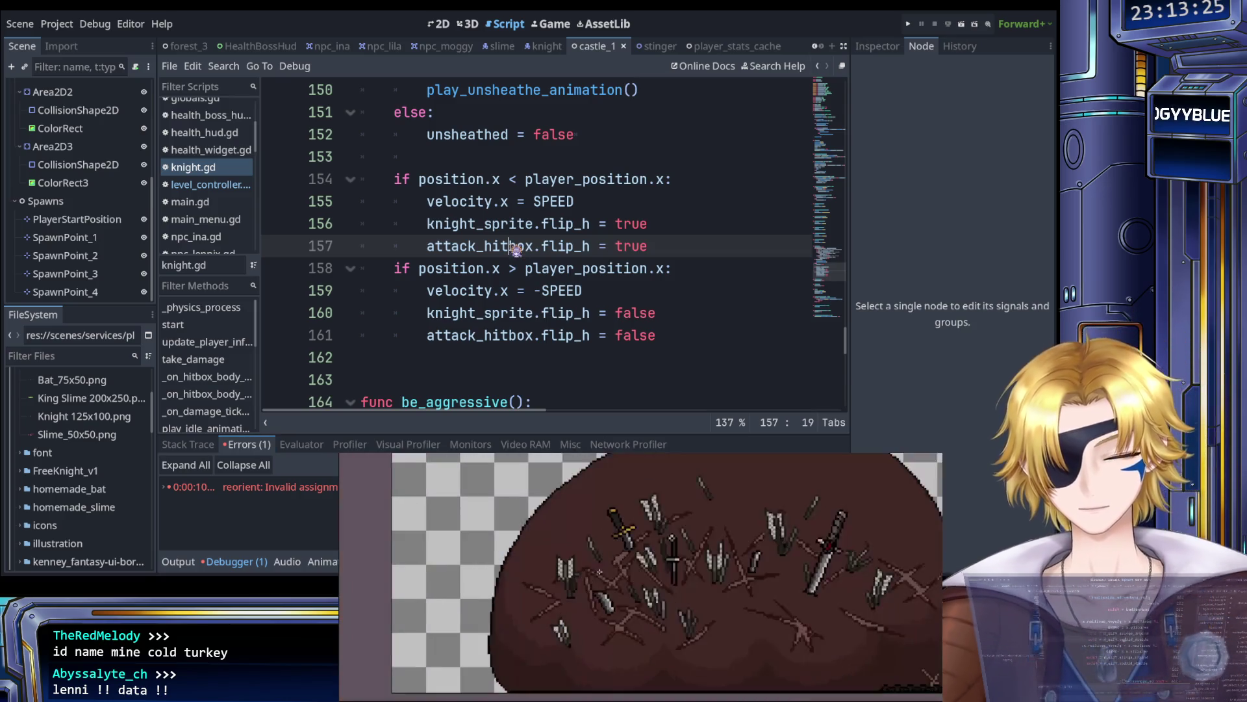
click(247, 486)
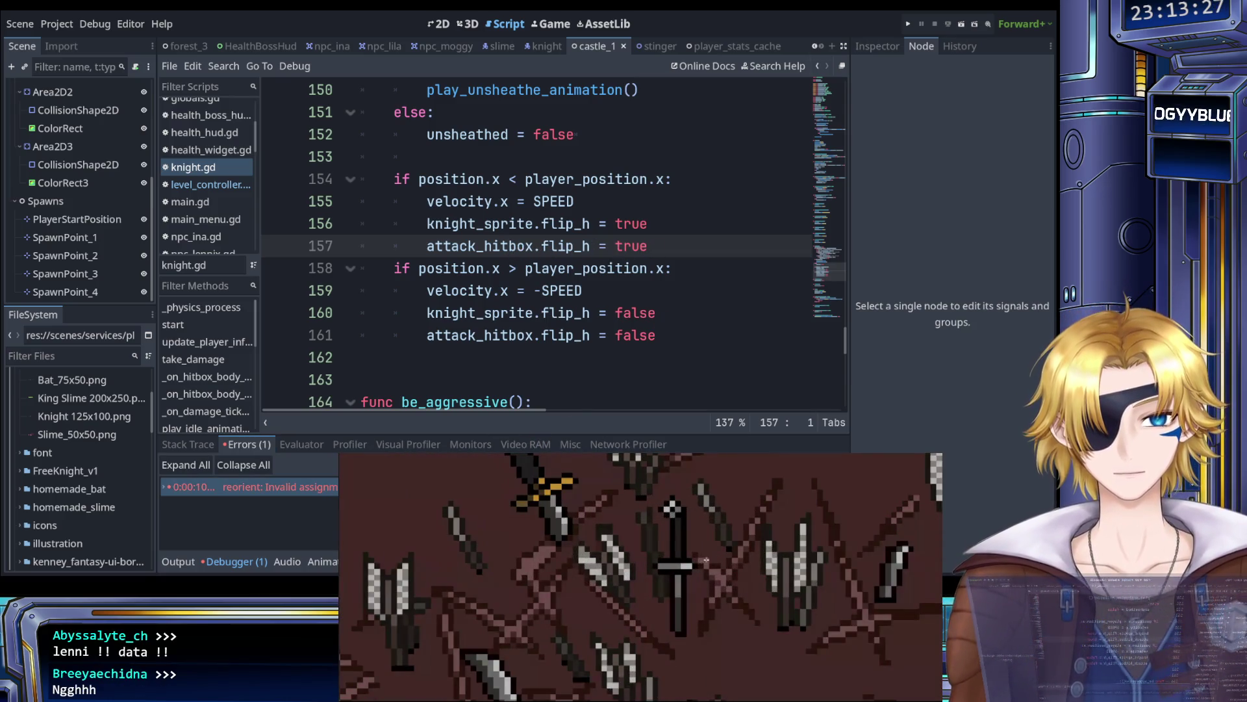
click(573, 335)
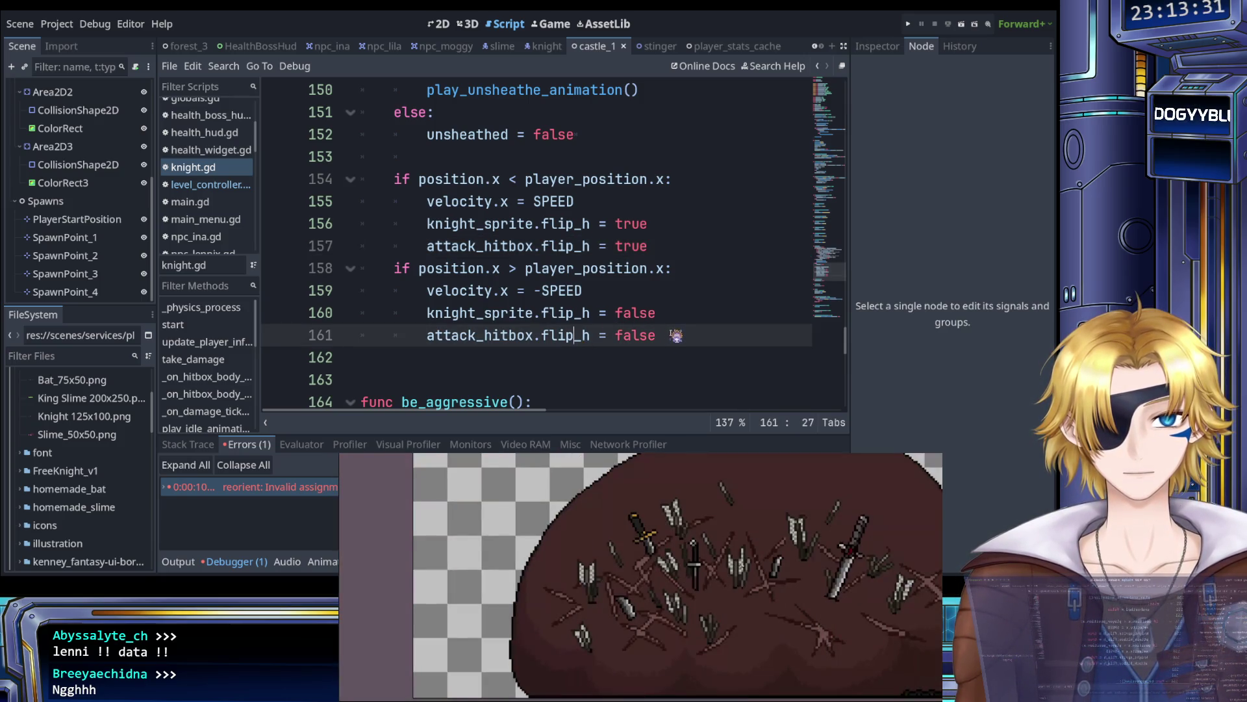
click(675, 336)
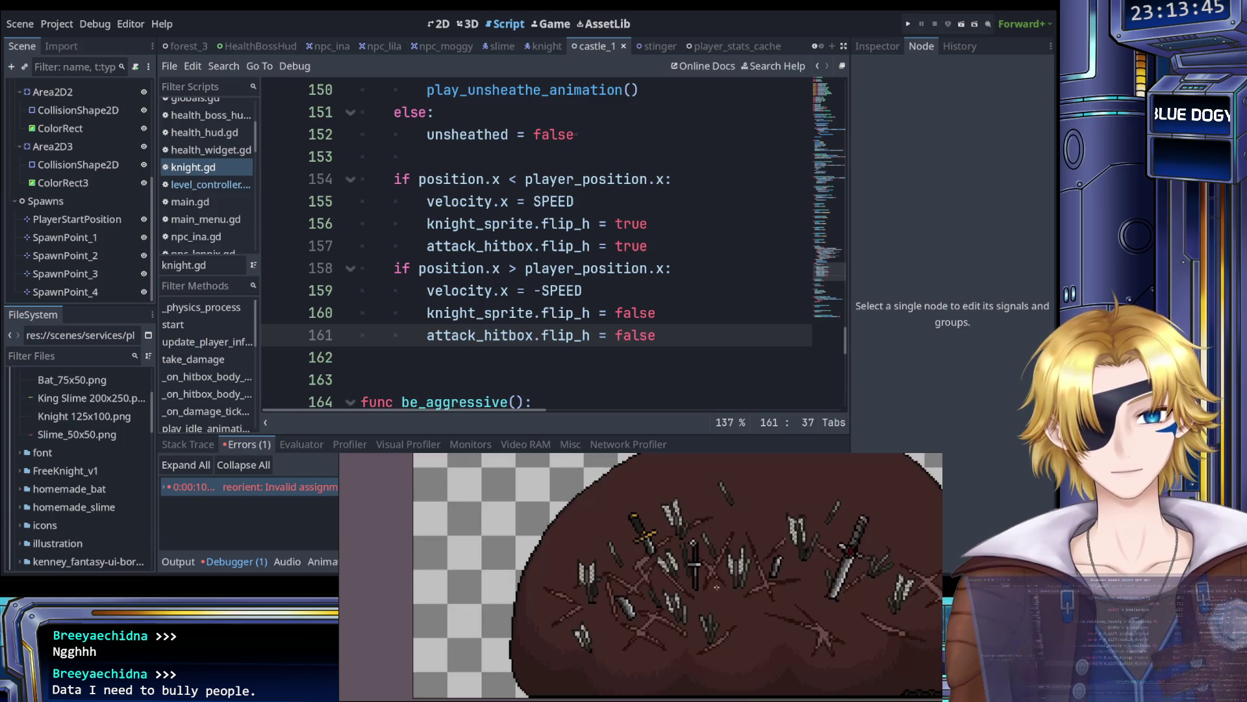
scroll(717, 582, up, 5)
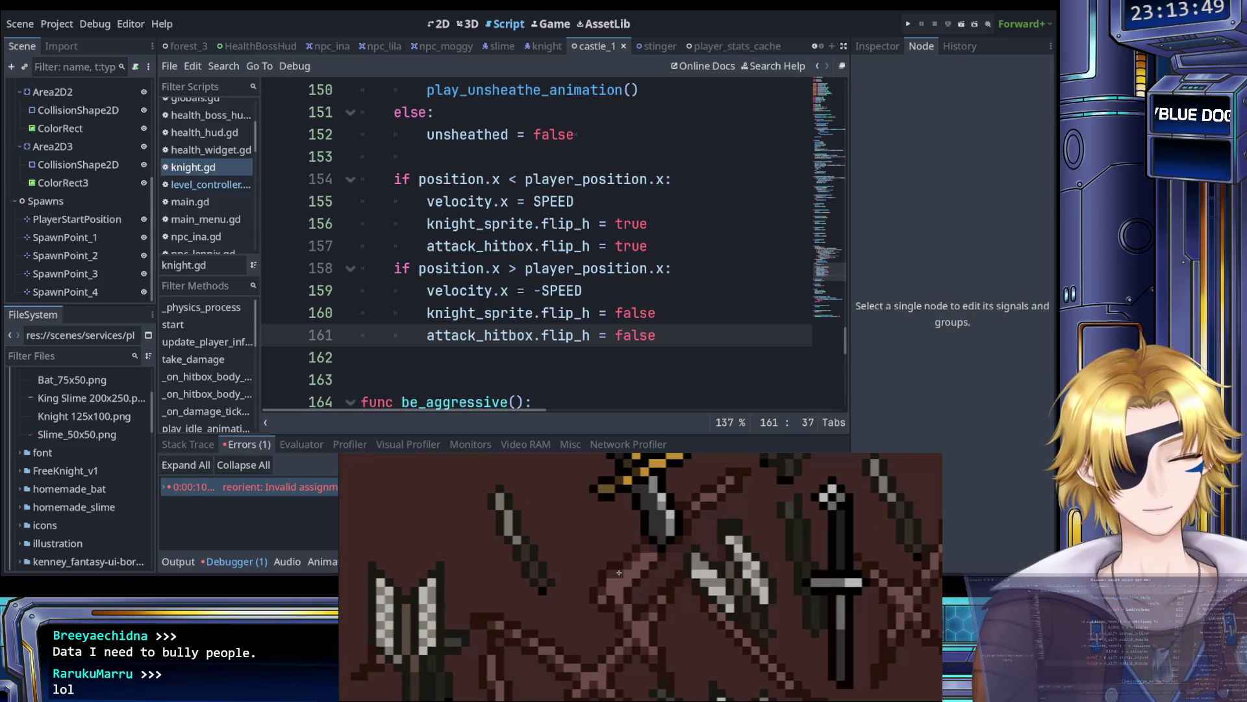
scroll(609, 582, down, 5)
scroll(626, 577, up, 5)
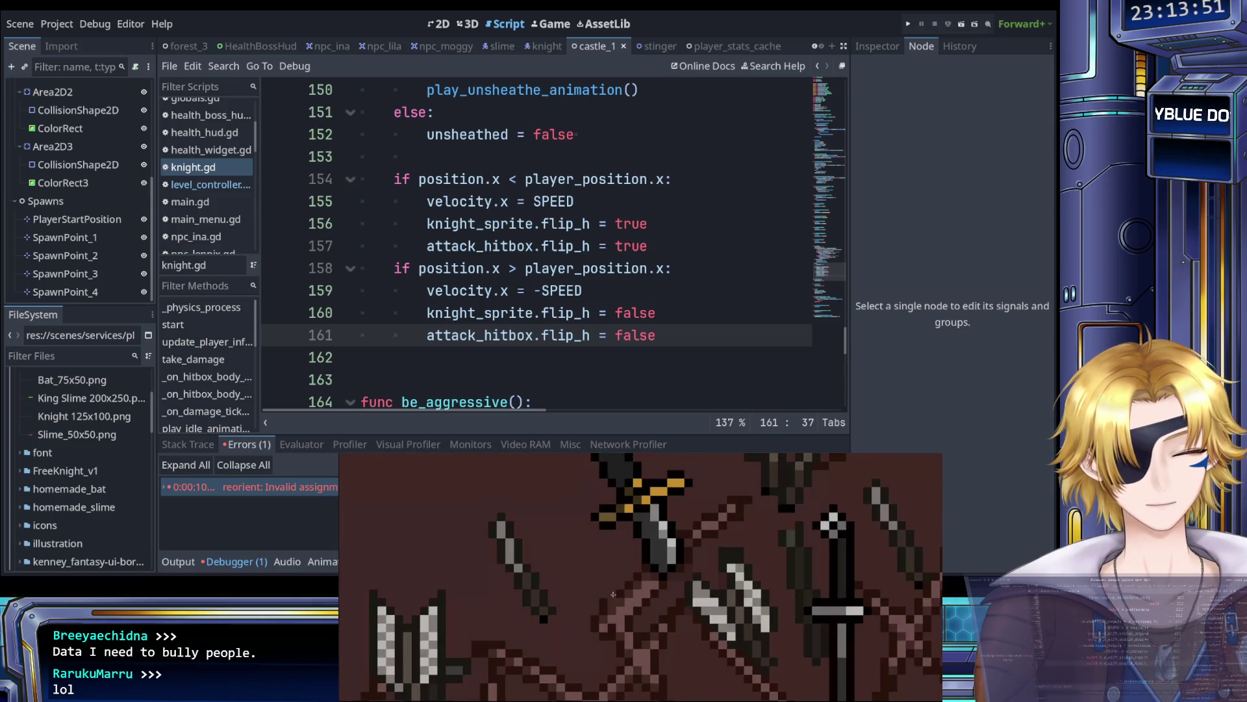
scroll(611, 597, down, 5)
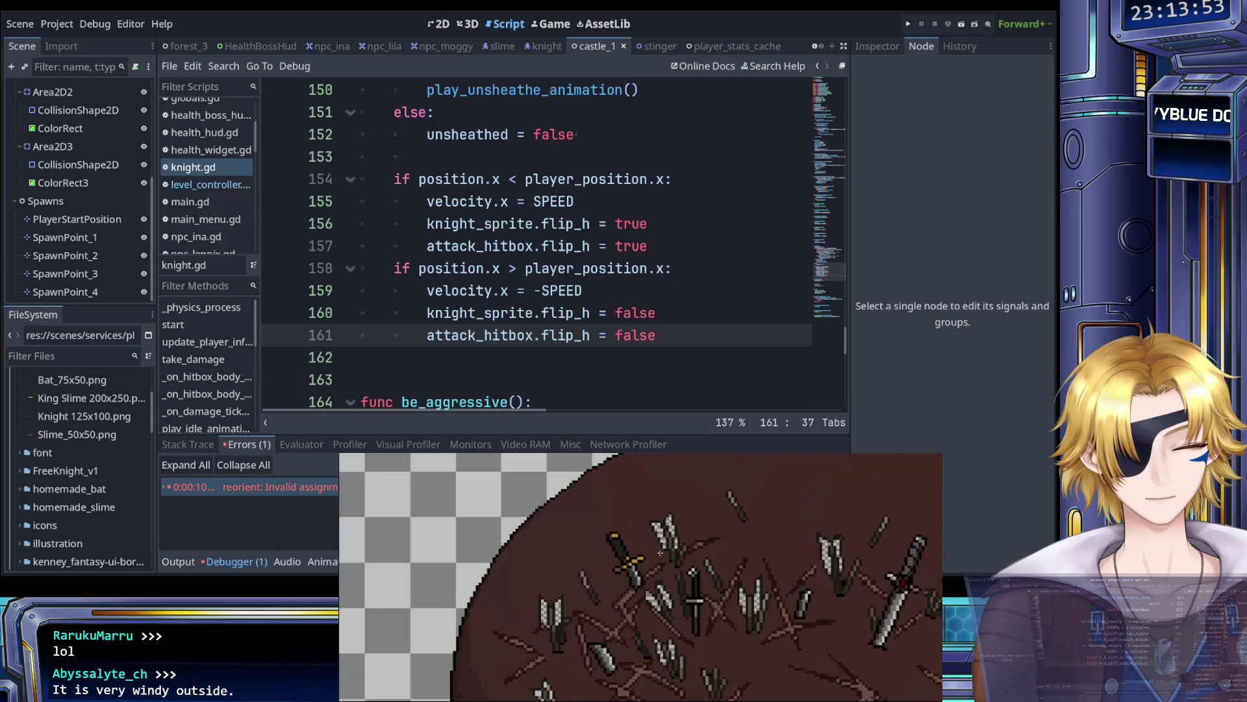
scroll(668, 563, up, 7)
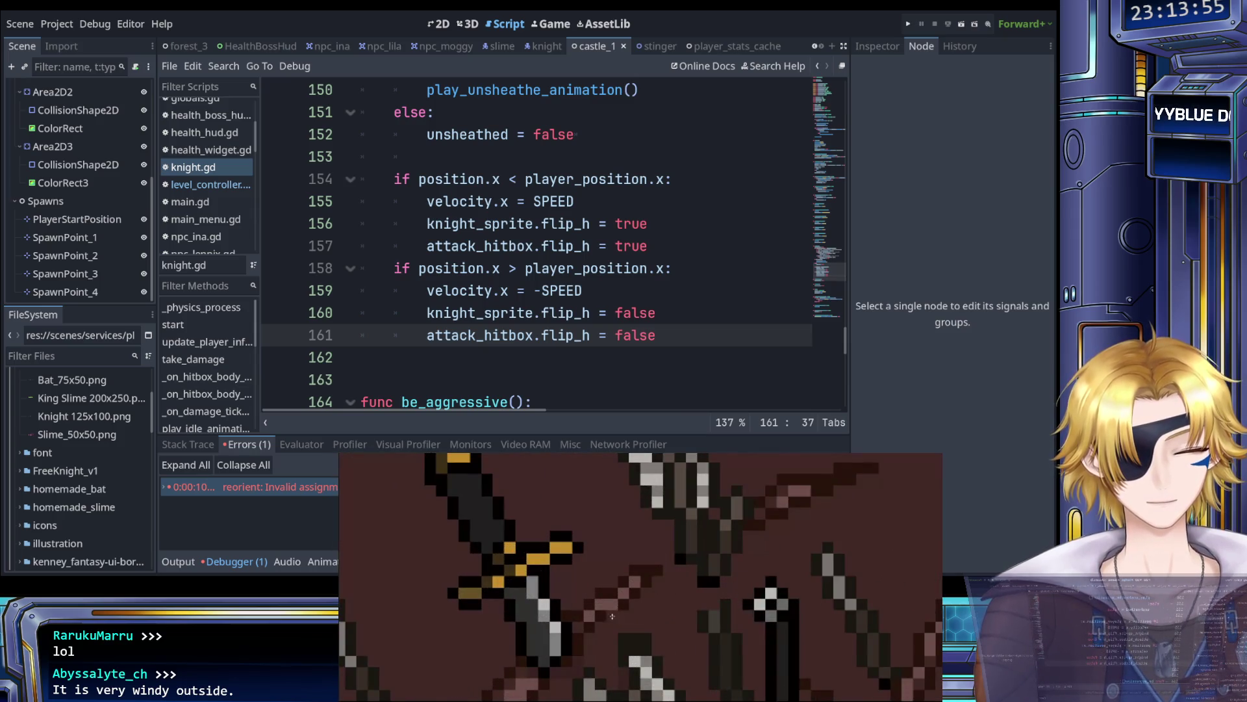
scroll(611, 616, down, 5)
scroll(678, 575, up, 6)
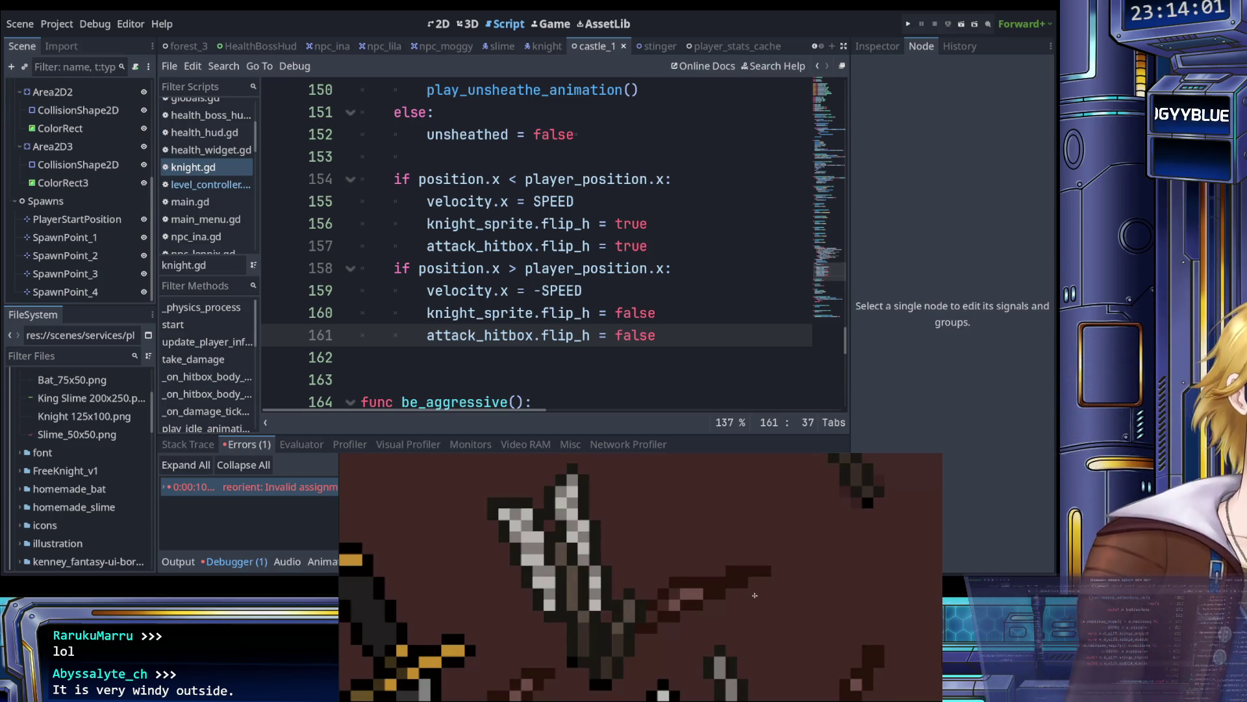
scroll(754, 595, up, 1)
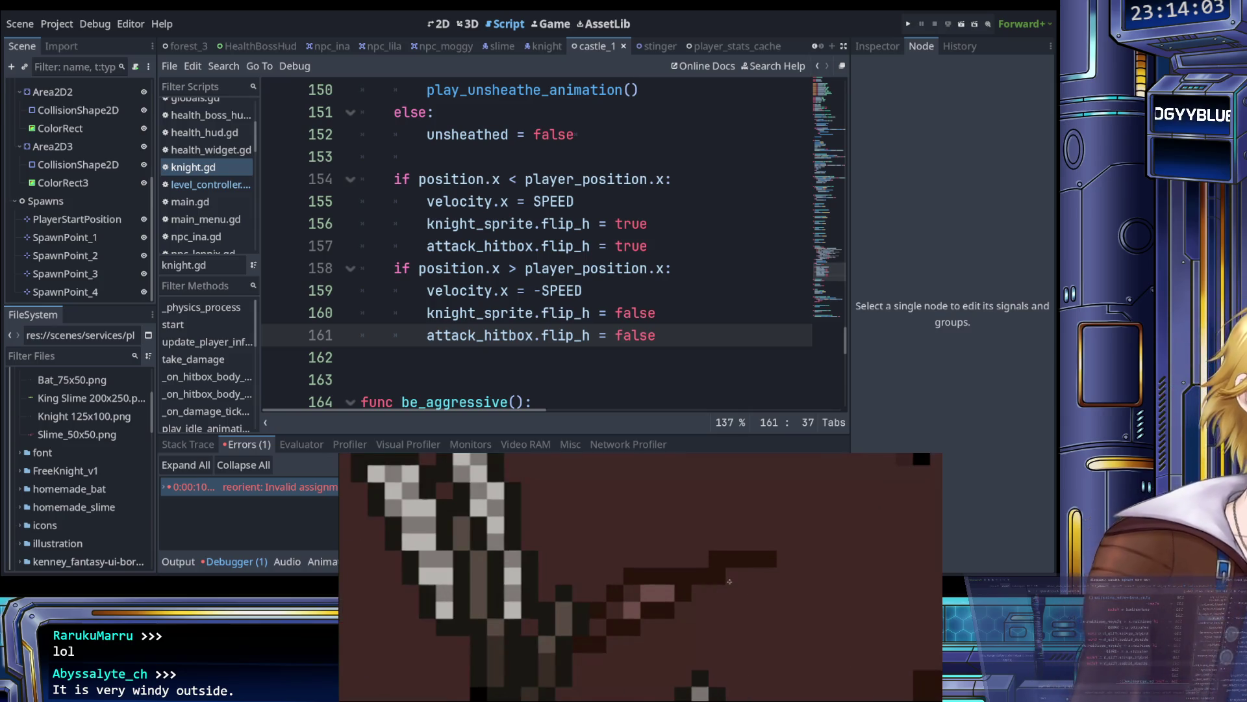
scroll(764, 574, down, 3)
scroll(764, 575, up, 2)
scroll(780, 585, down, 1)
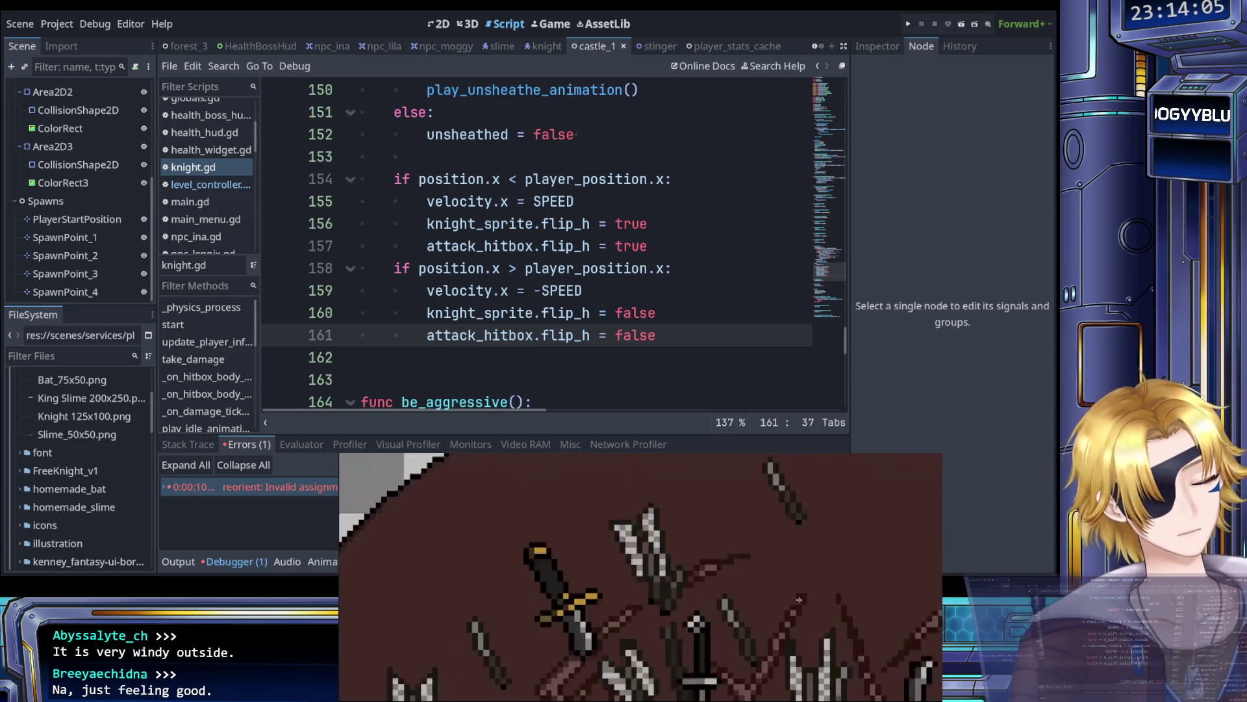
scroll(810, 605, up, 3)
scroll(812, 583, down, 3)
scroll(750, 585, up, 5)
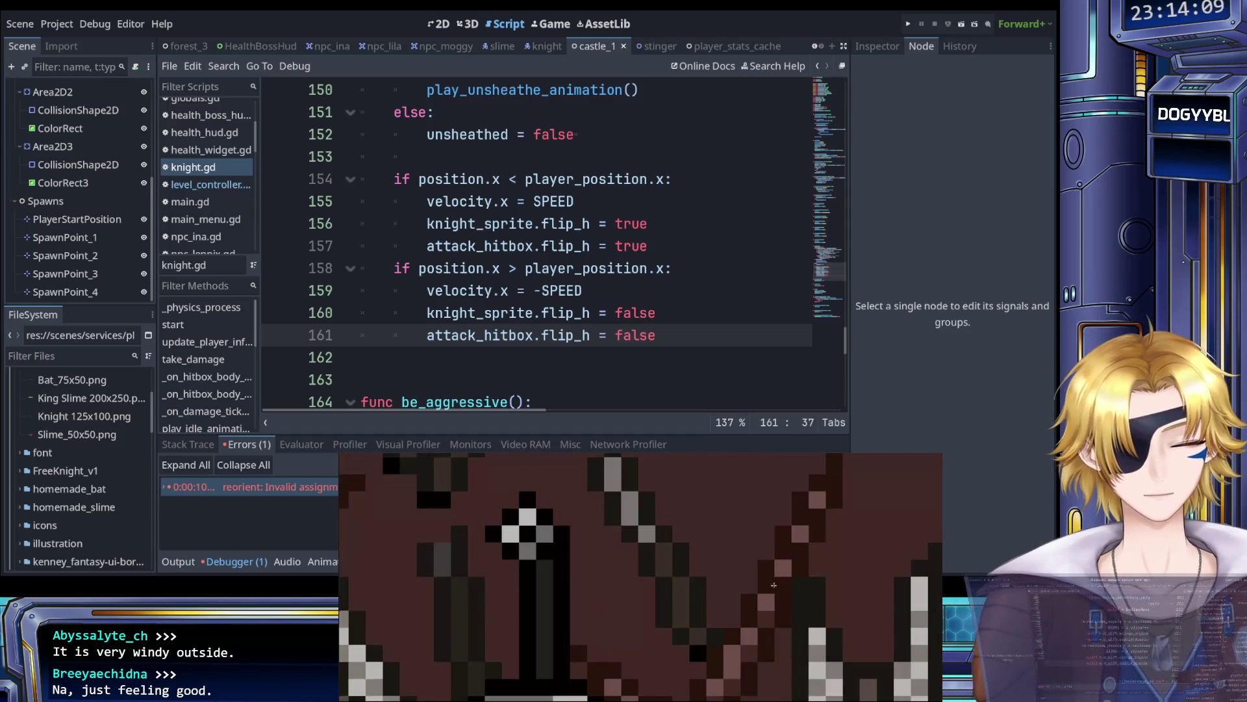
scroll(747, 578, down, 4)
scroll(672, 604, up, 3)
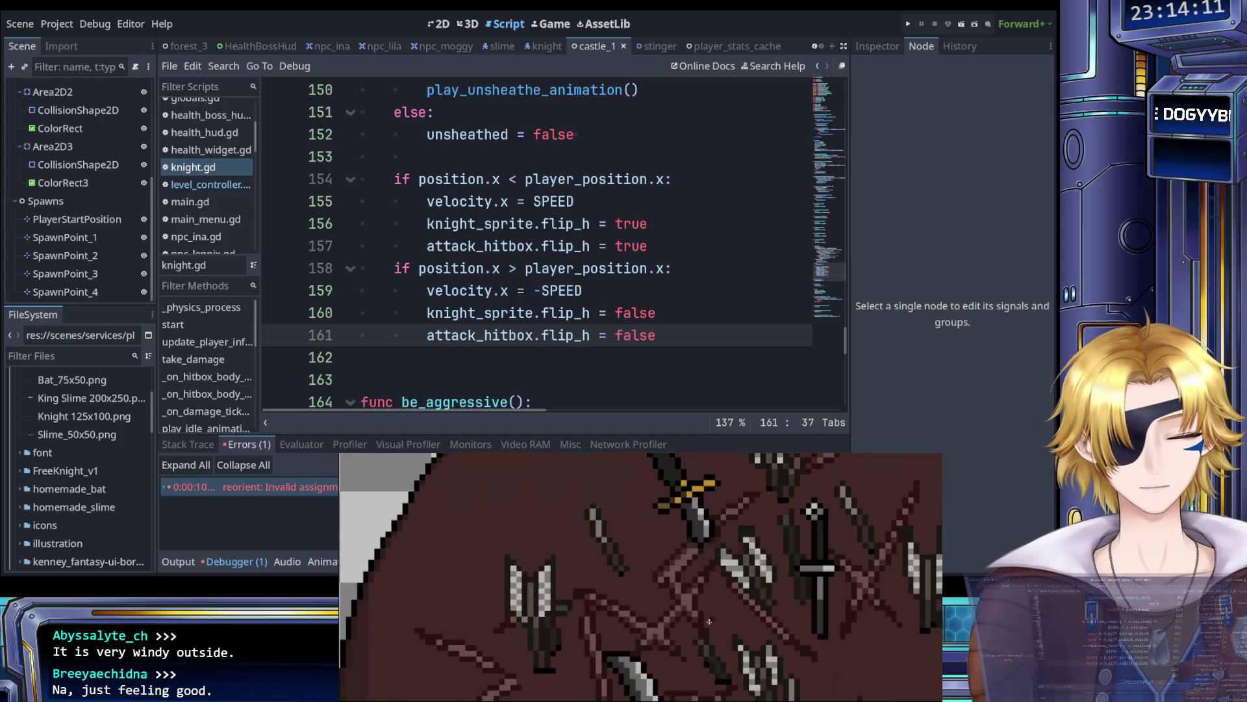
scroll(709, 622, down, 3)
scroll(729, 588, up, 2)
scroll(656, 623, up, 4)
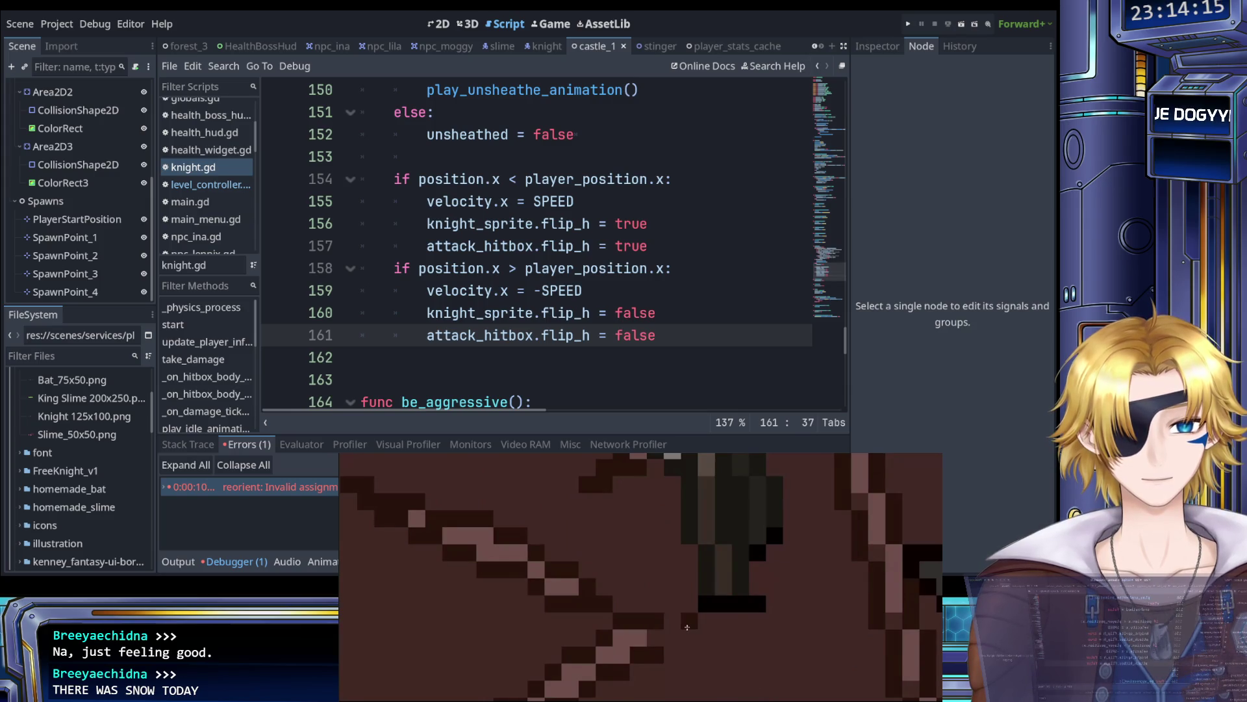
drag(706, 620, 668, 638)
scroll(639, 635, down, 3)
scroll(714, 611, up, 2)
scroll(758, 588, down, 2)
scroll(740, 592, up, 3)
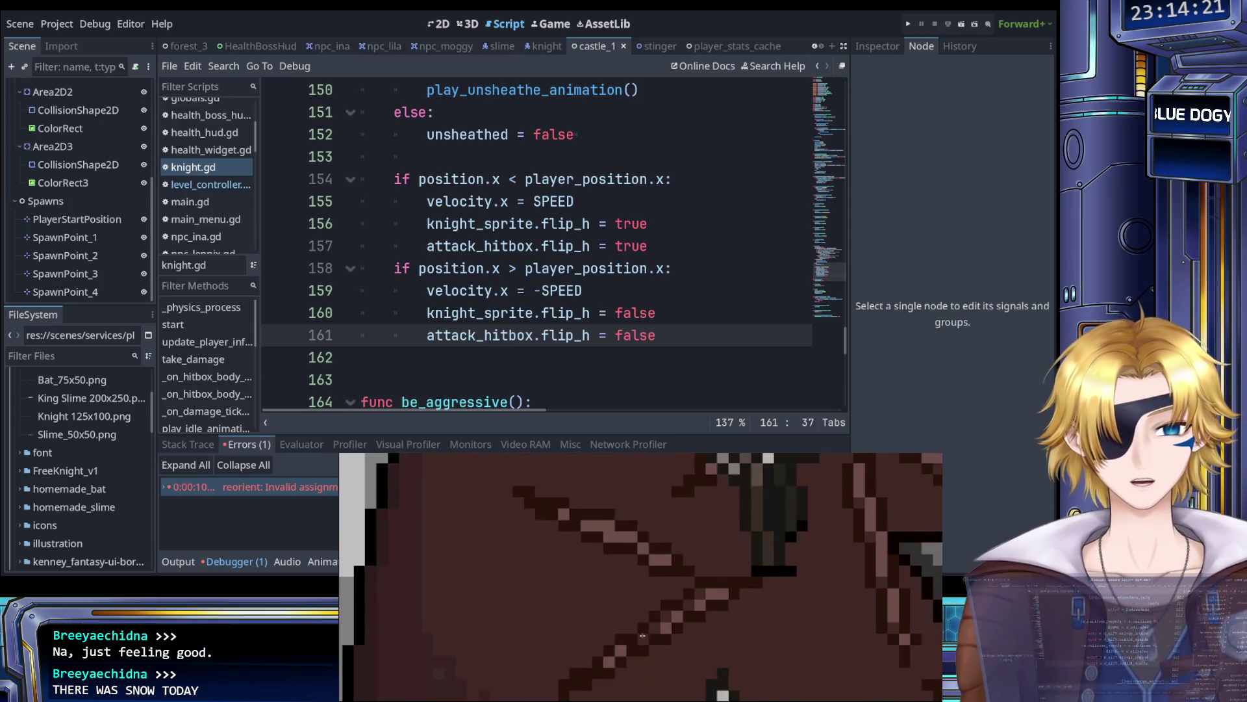
scroll(619, 649, down, 3)
scroll(698, 603, up, 3)
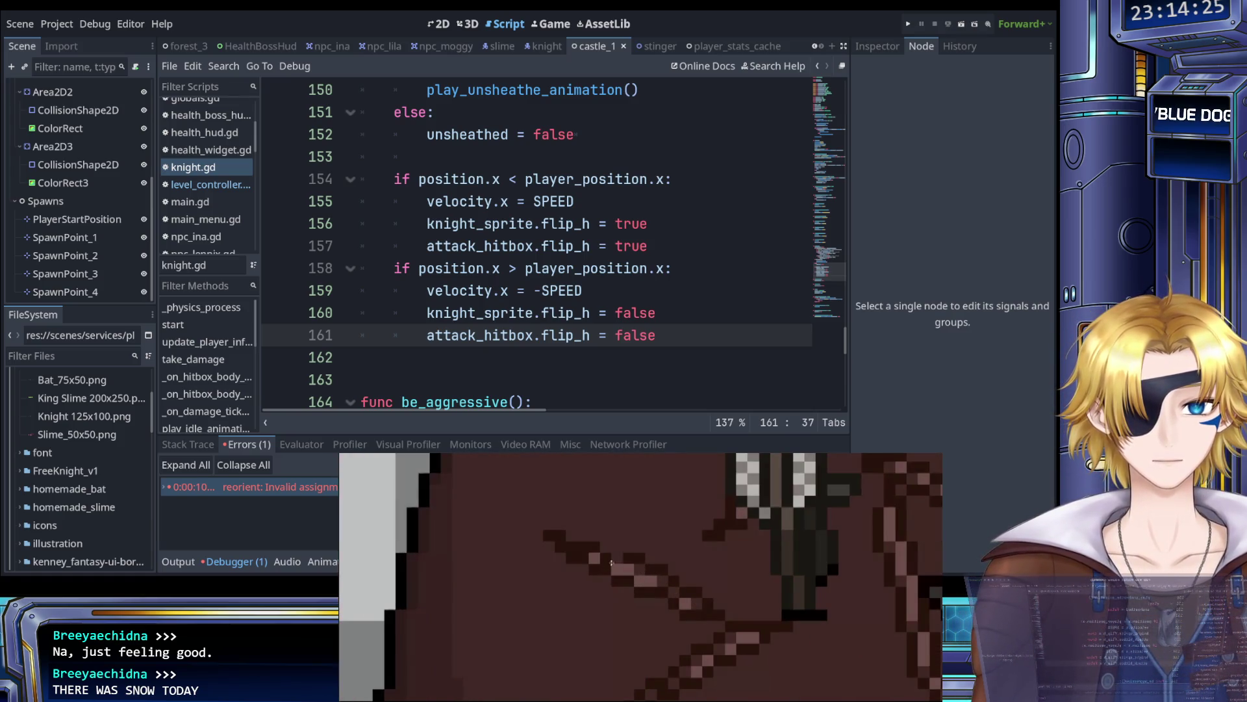
scroll(650, 575, down, 3)
scroll(689, 593, up, 3)
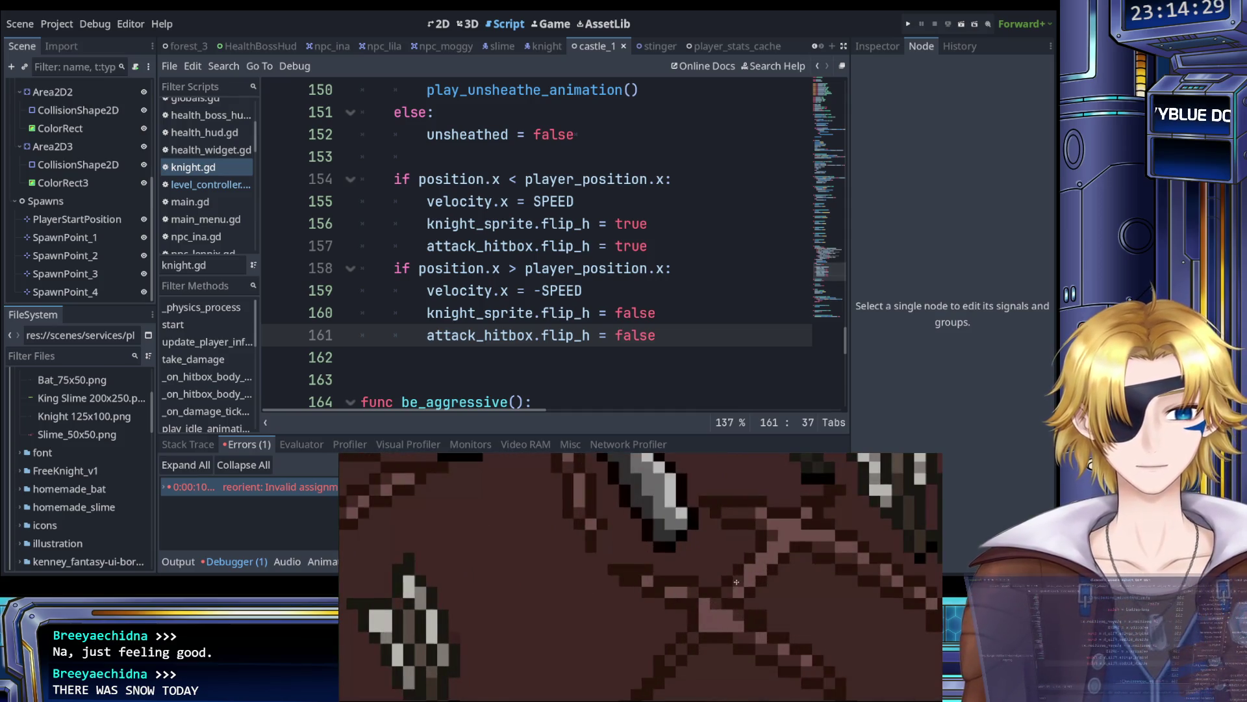
scroll(757, 560, down, 2)
scroll(741, 556, up, 2)
scroll(692, 587, down, 3)
scroll(692, 589, up, 3)
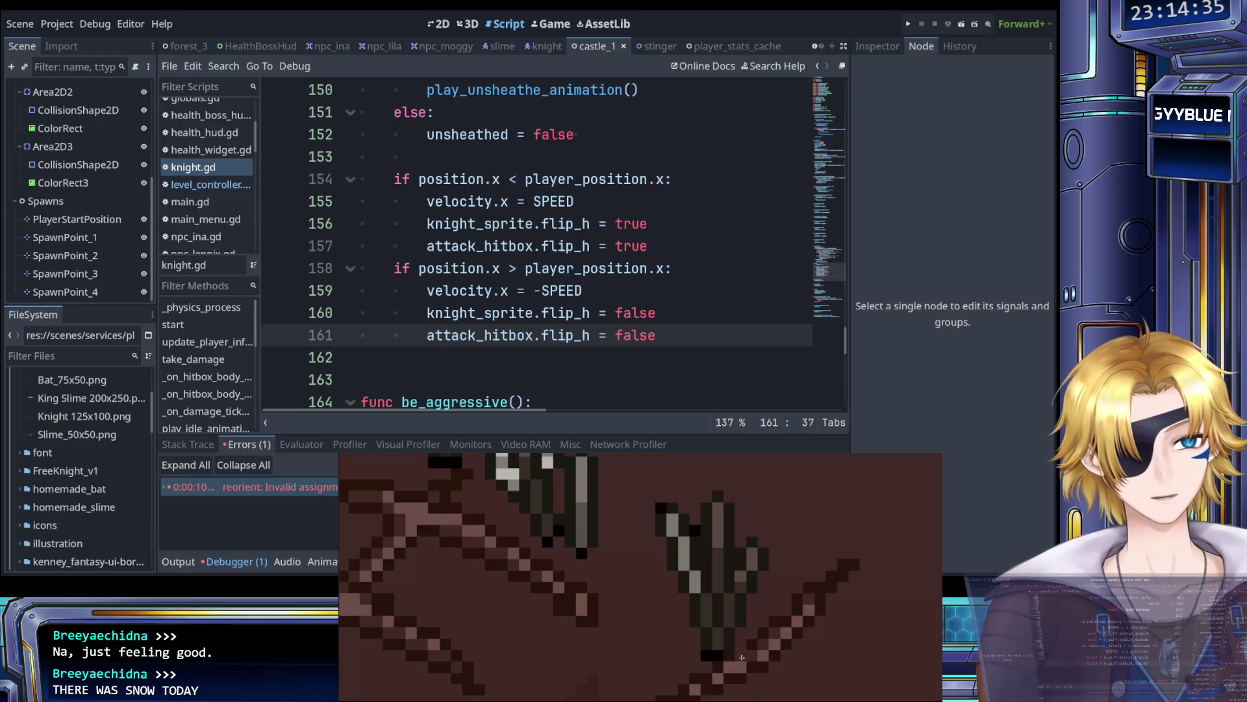
scroll(715, 670, down, 3)
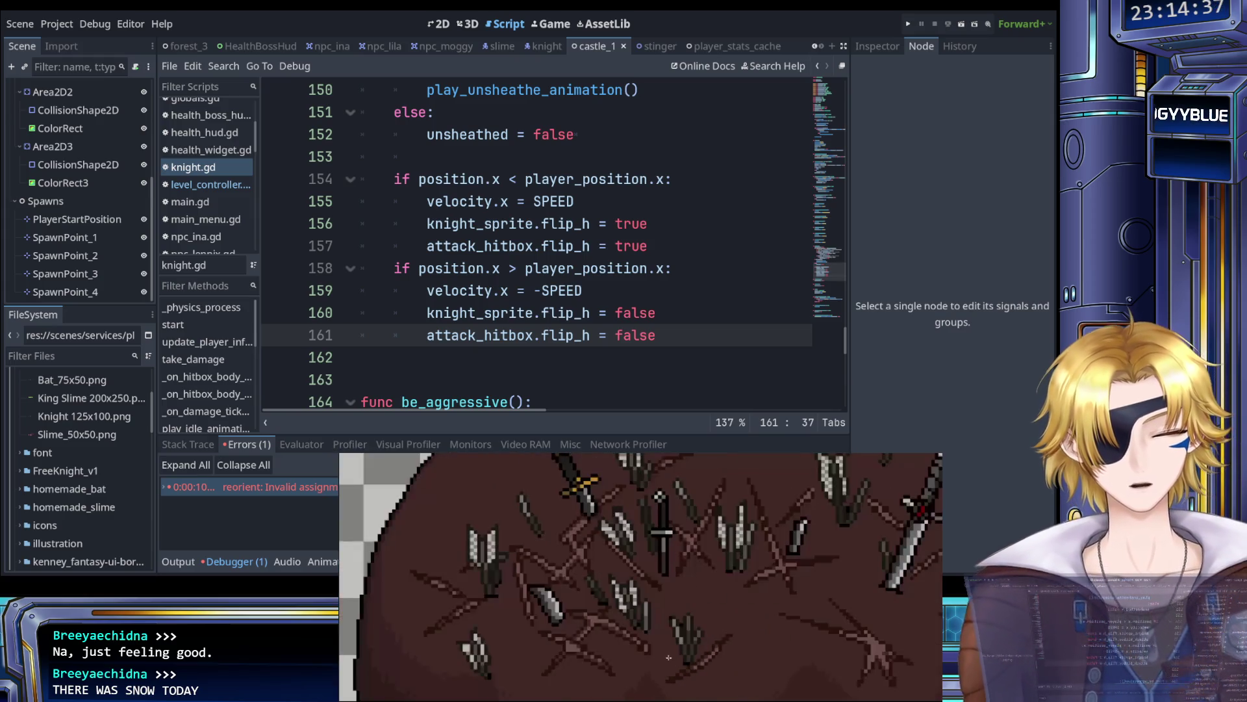
scroll(737, 653, up, 1)
scroll(737, 653, up, 5)
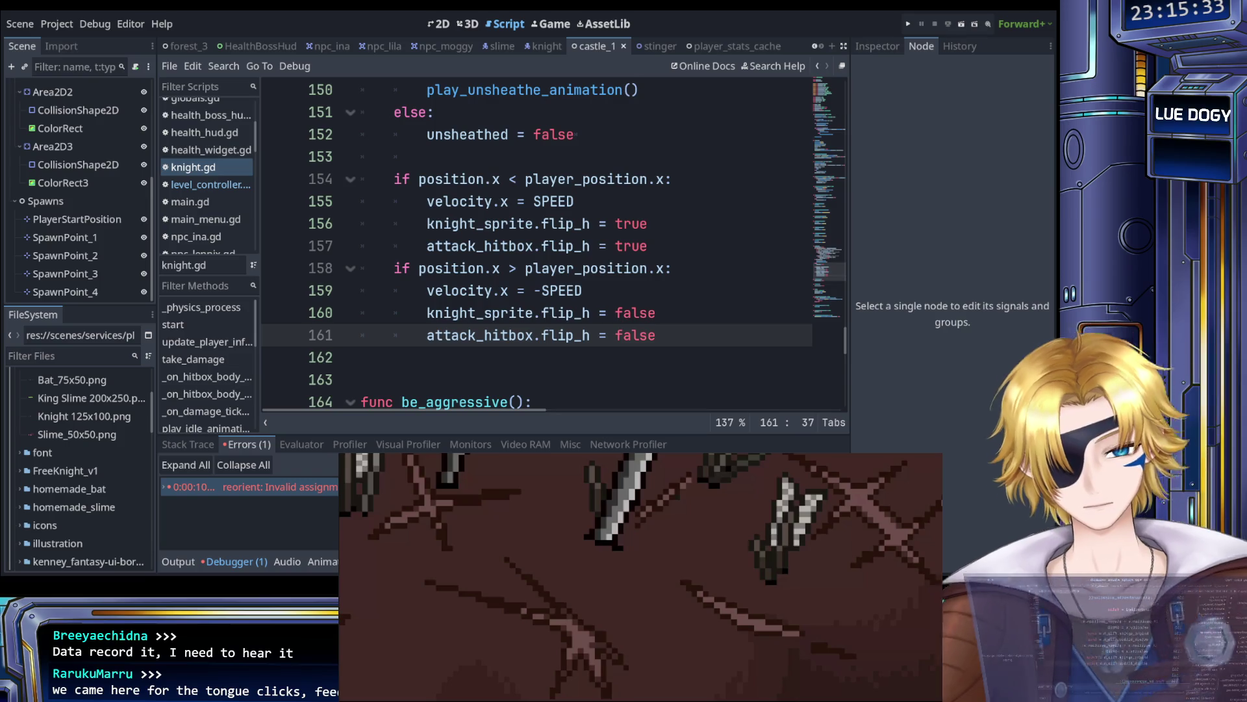
click(560, 366)
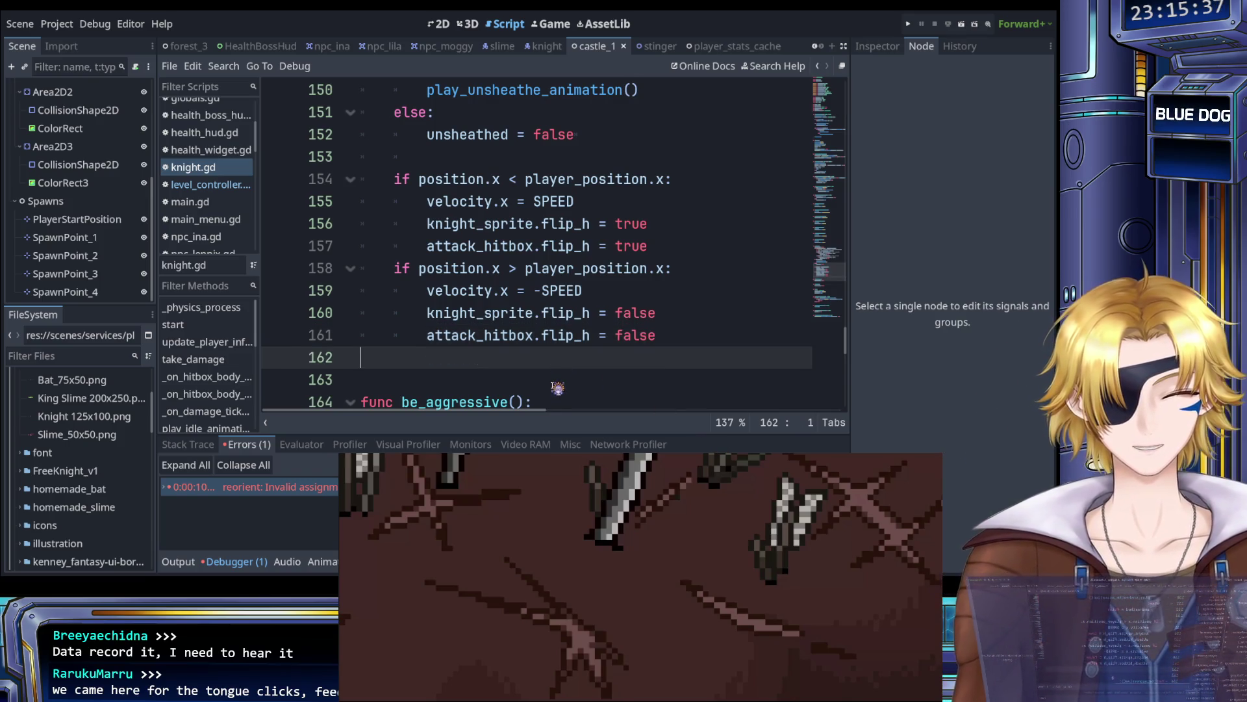
click(664, 342)
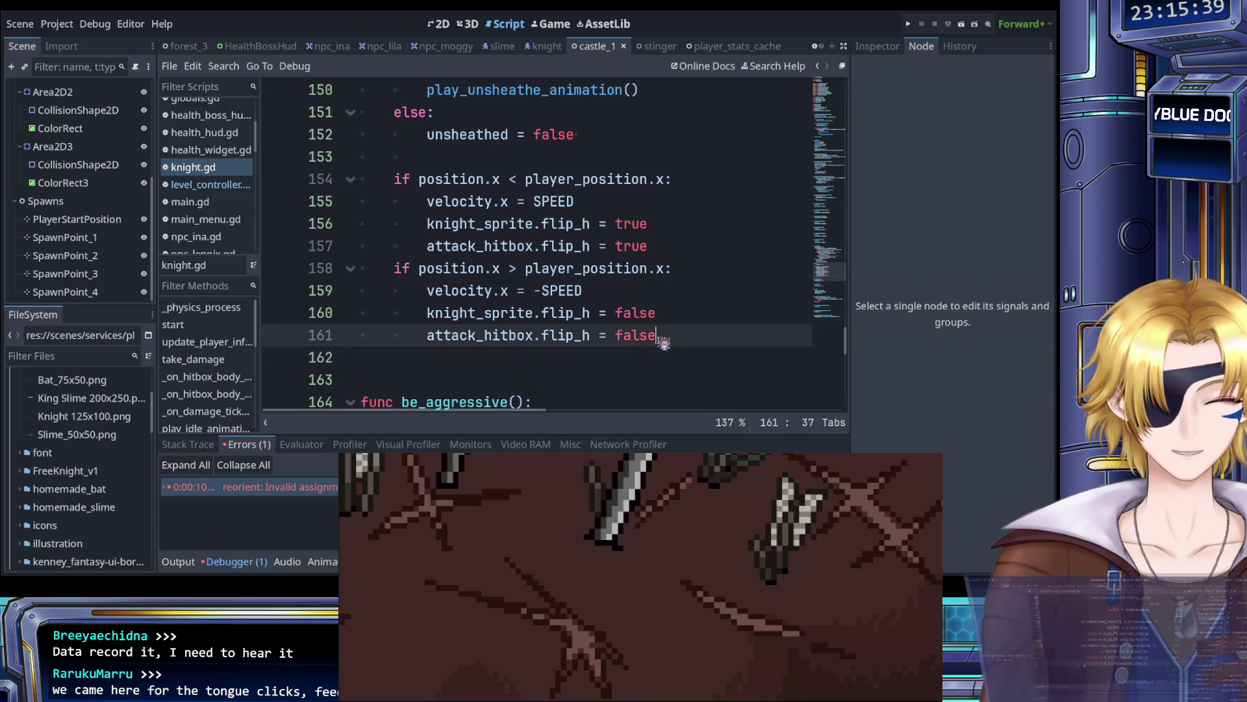
mouse_move(671, 335)
mouse_down()
mouse_move(446, 179)
mouse_move(394, 178)
mouse_up()
click(588, 292)
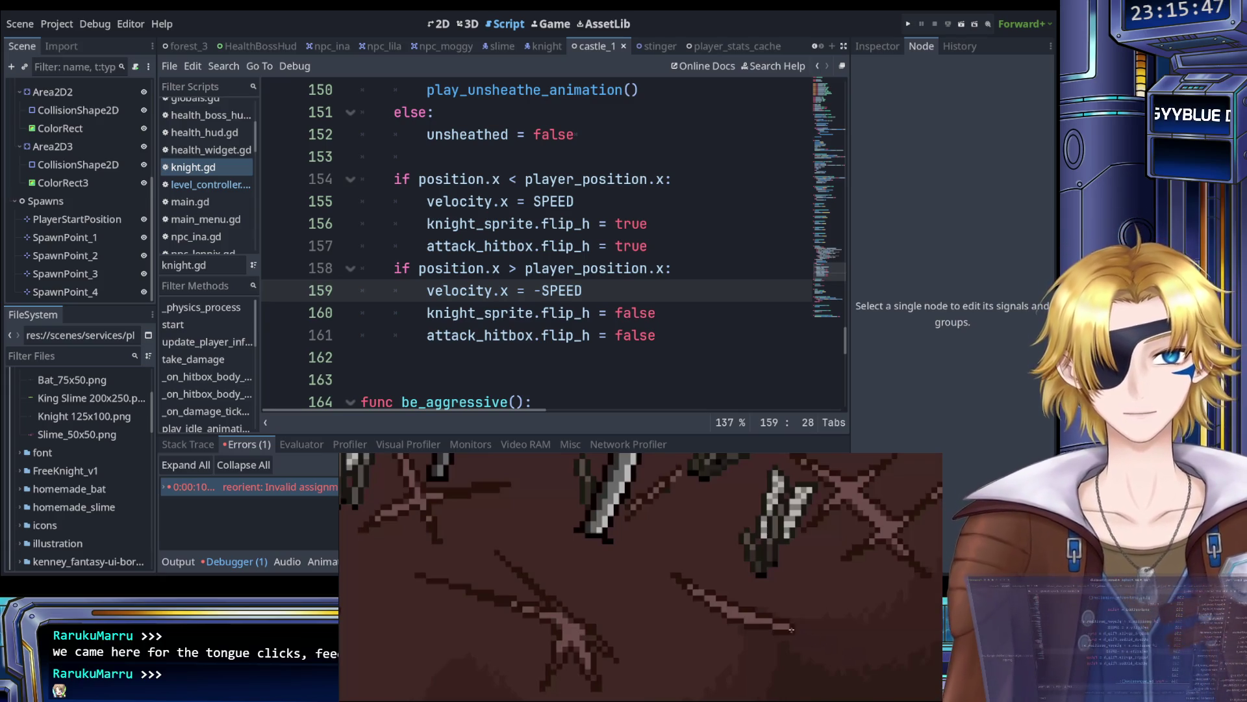
scroll(783, 643, down, 5)
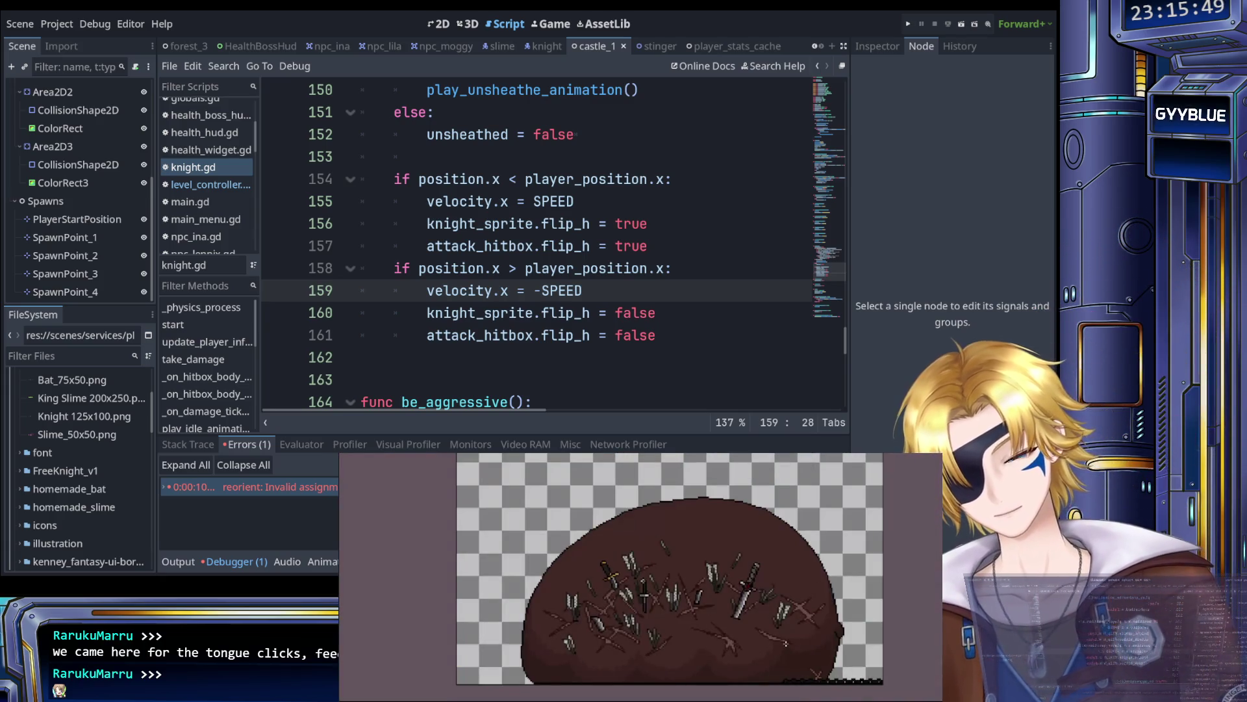
scroll(783, 643, up, 2)
scroll(673, 590, up, 4)
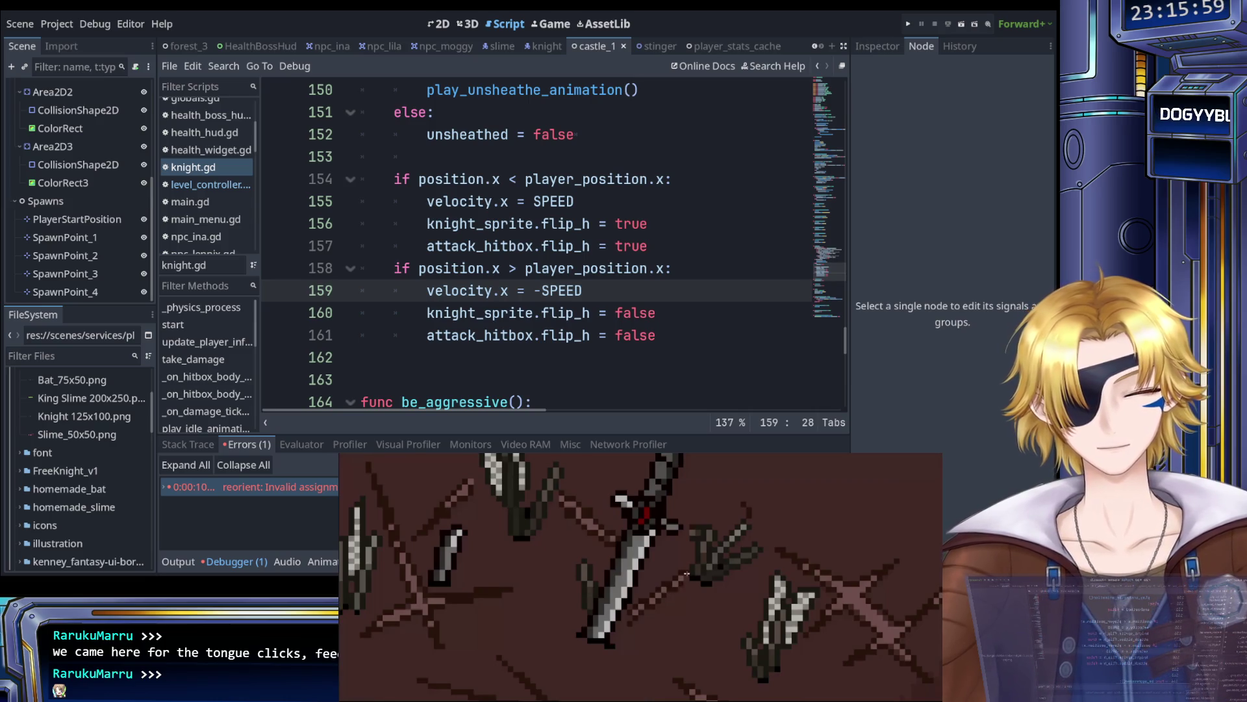
Step: Zoom in and out around the sword-studded boss blob sprite in the image preview
scroll(682, 575, down, 3)
scroll(709, 564, up, 2)
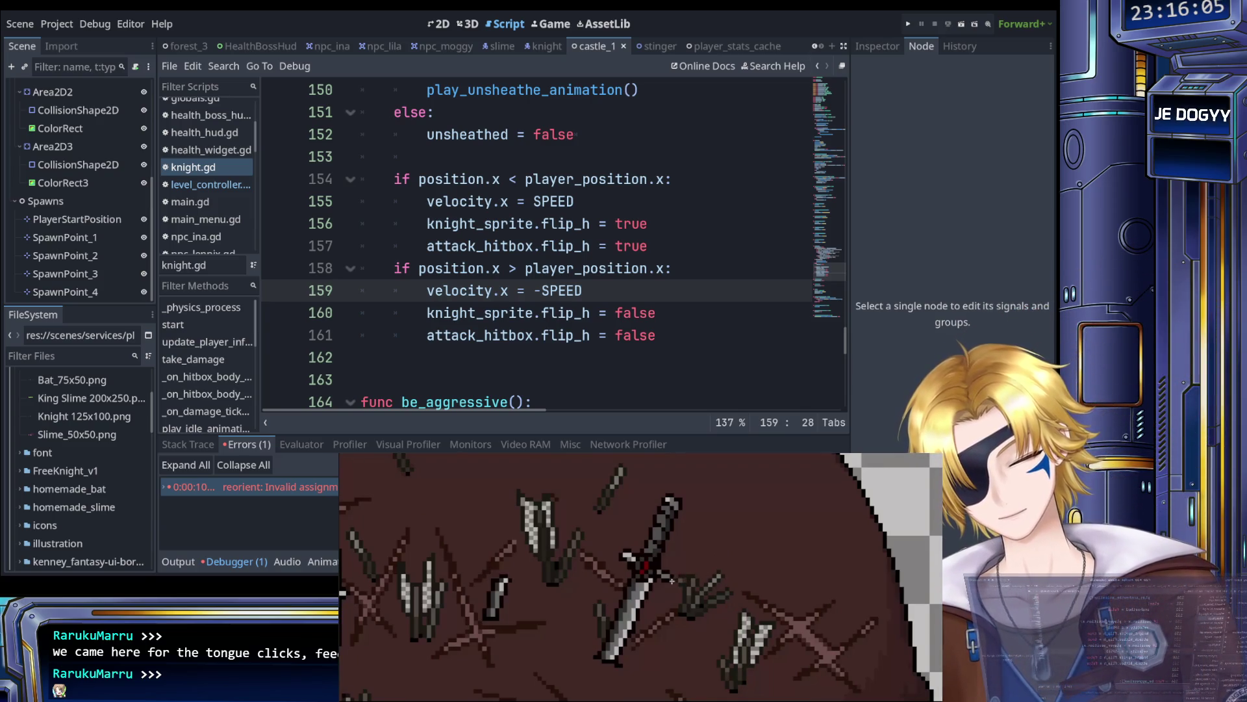
scroll(685, 595, down, 2)
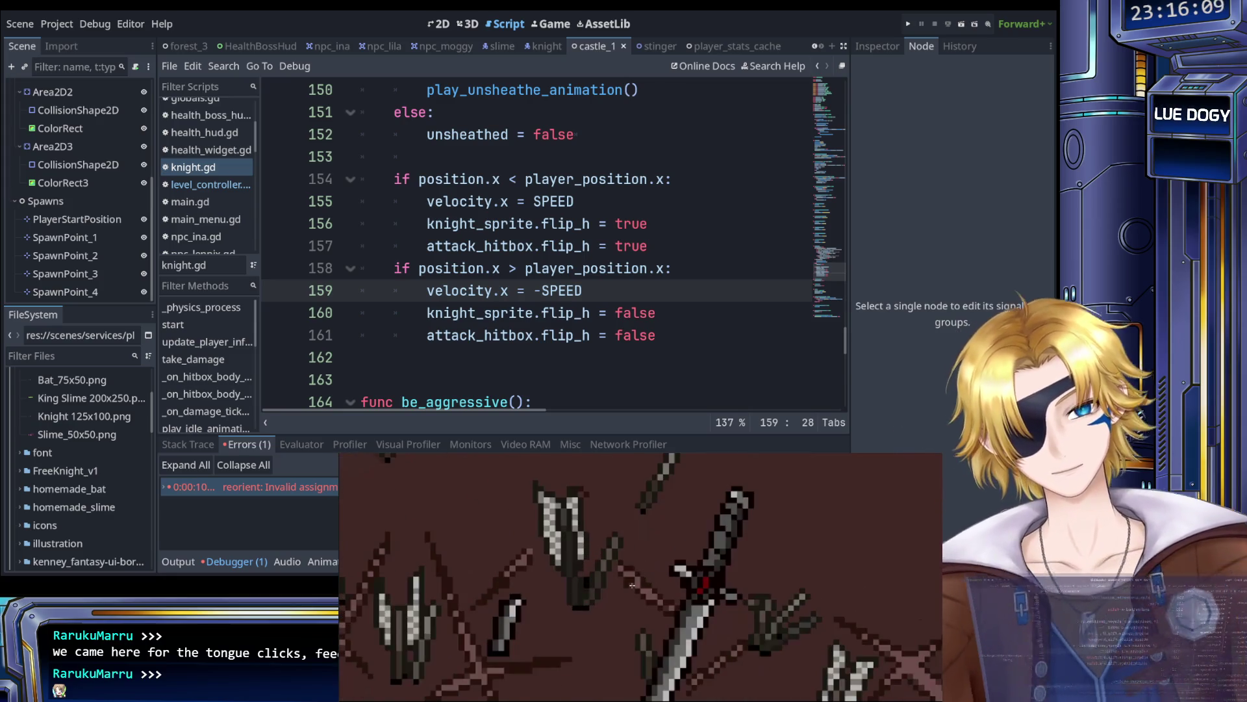
scroll(638, 584, up, 1)
scroll(638, 585, down, 2)
scroll(752, 612, down, 3)
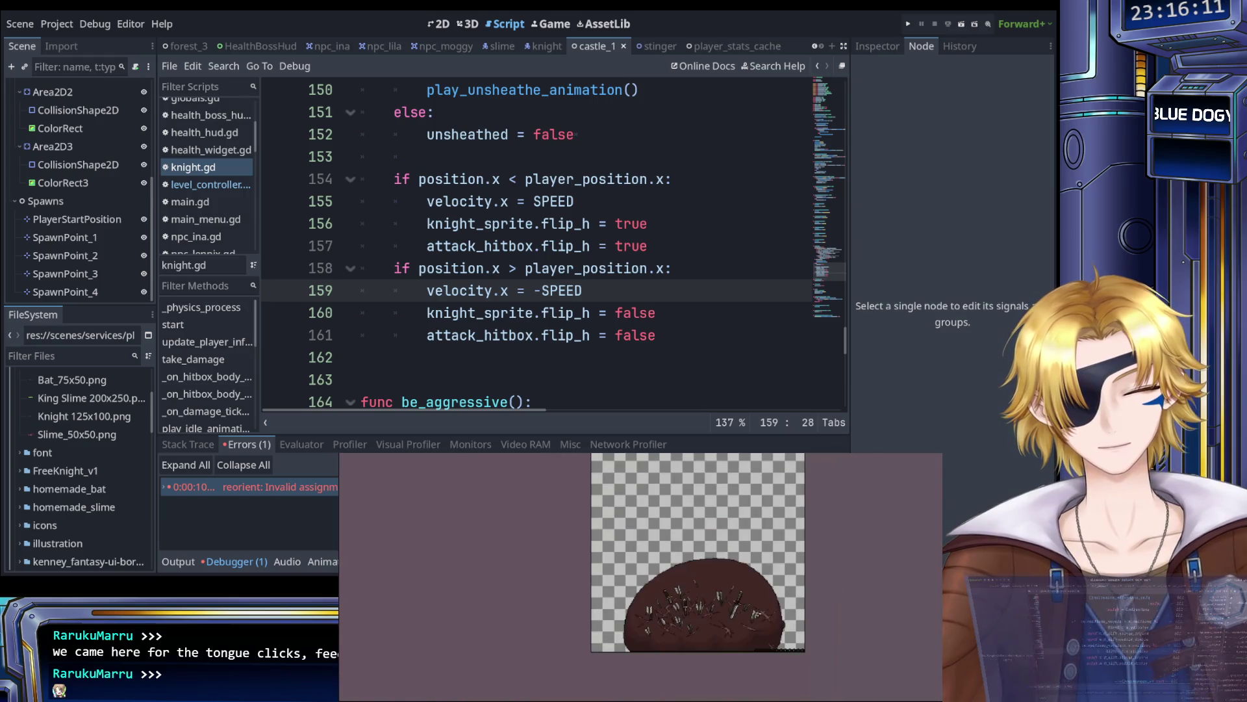
scroll(728, 608, up, 3)
scroll(634, 598, down, 3)
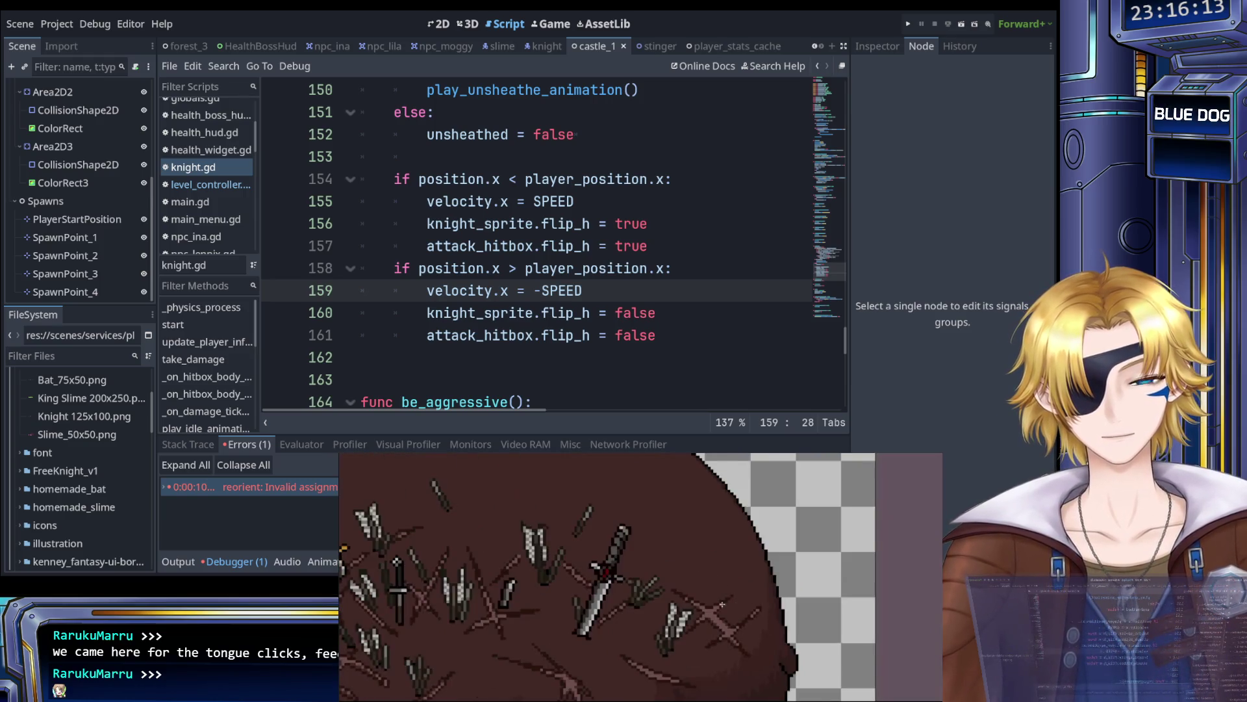
scroll(616, 597, up, 5)
scroll(588, 595, up, 3)
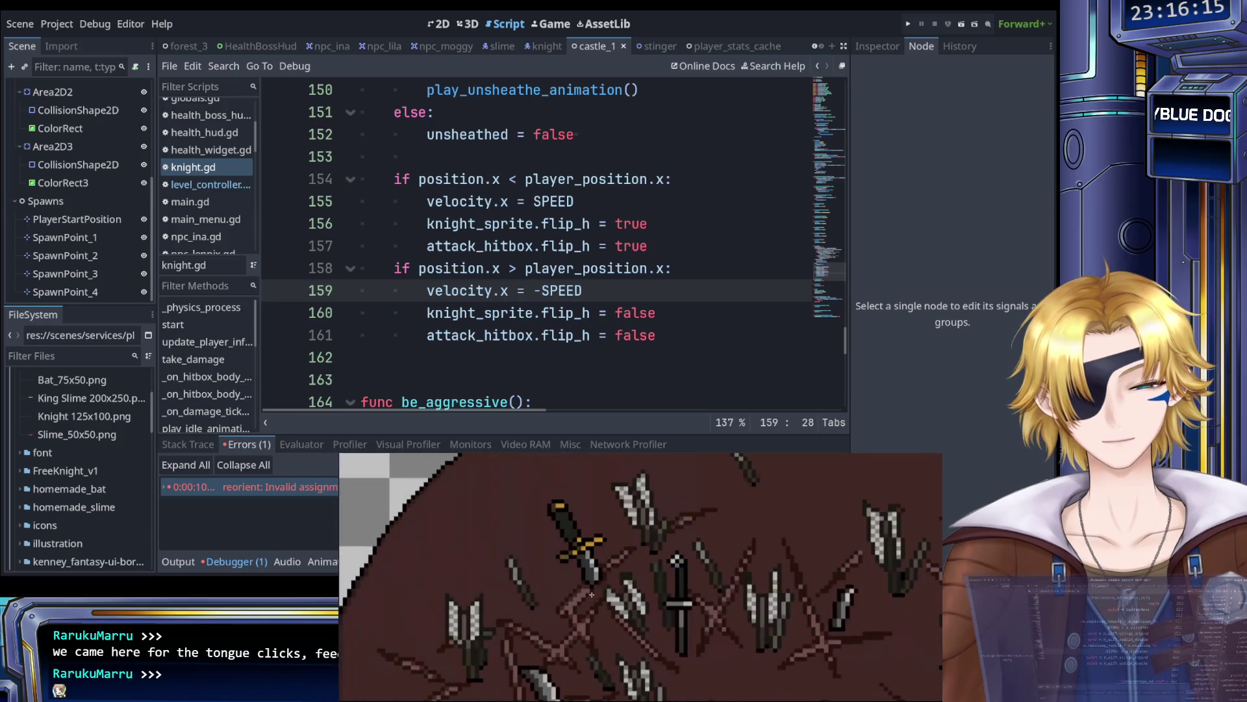
scroll(604, 583, up, 3)
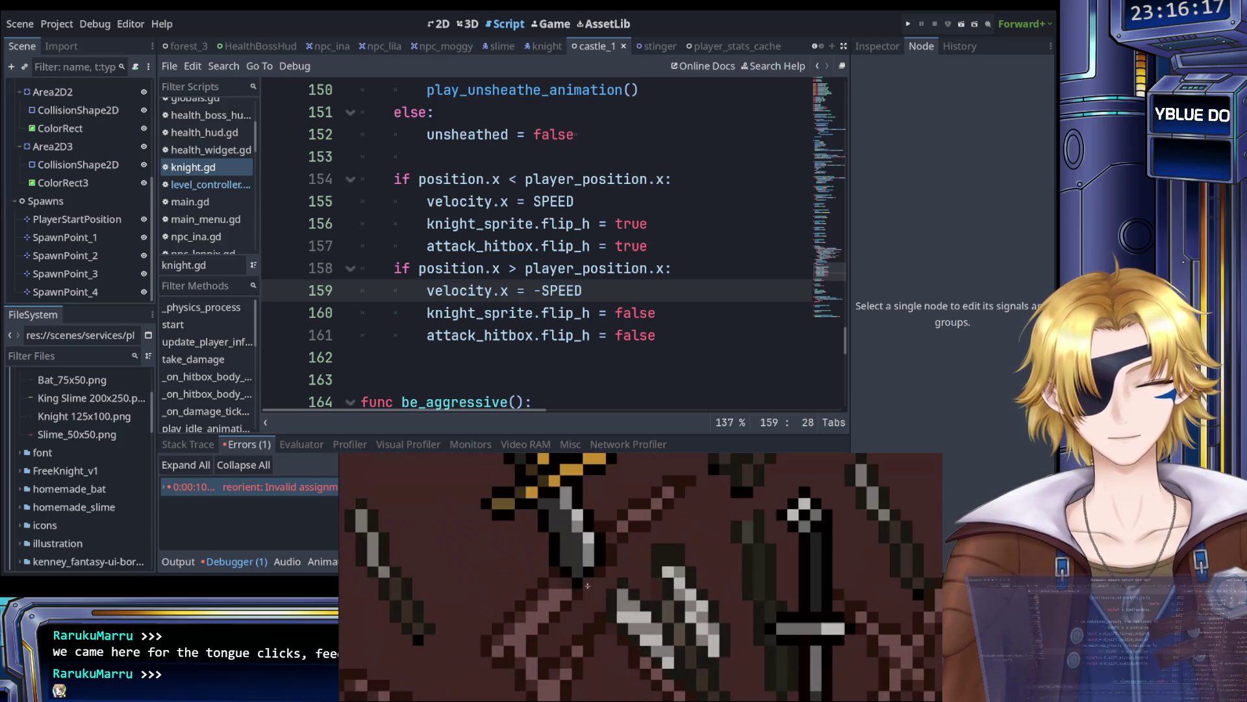
scroll(553, 572, down, 4)
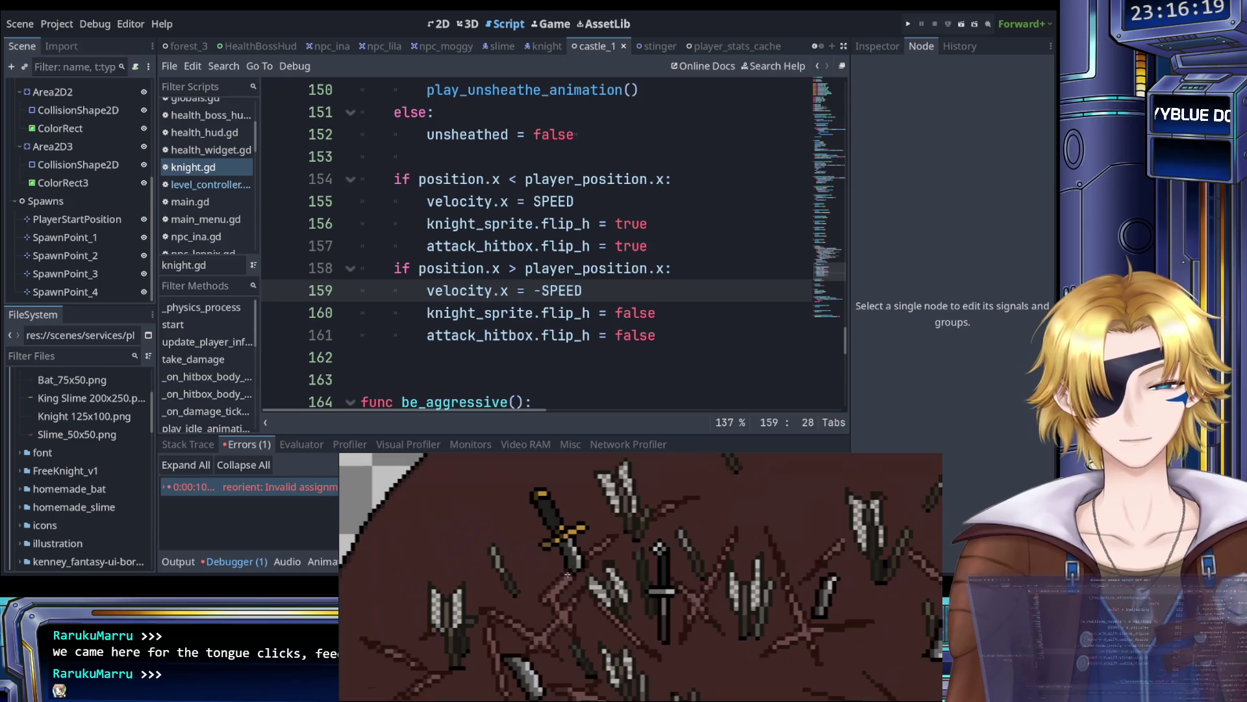
scroll(578, 565, down, 1)
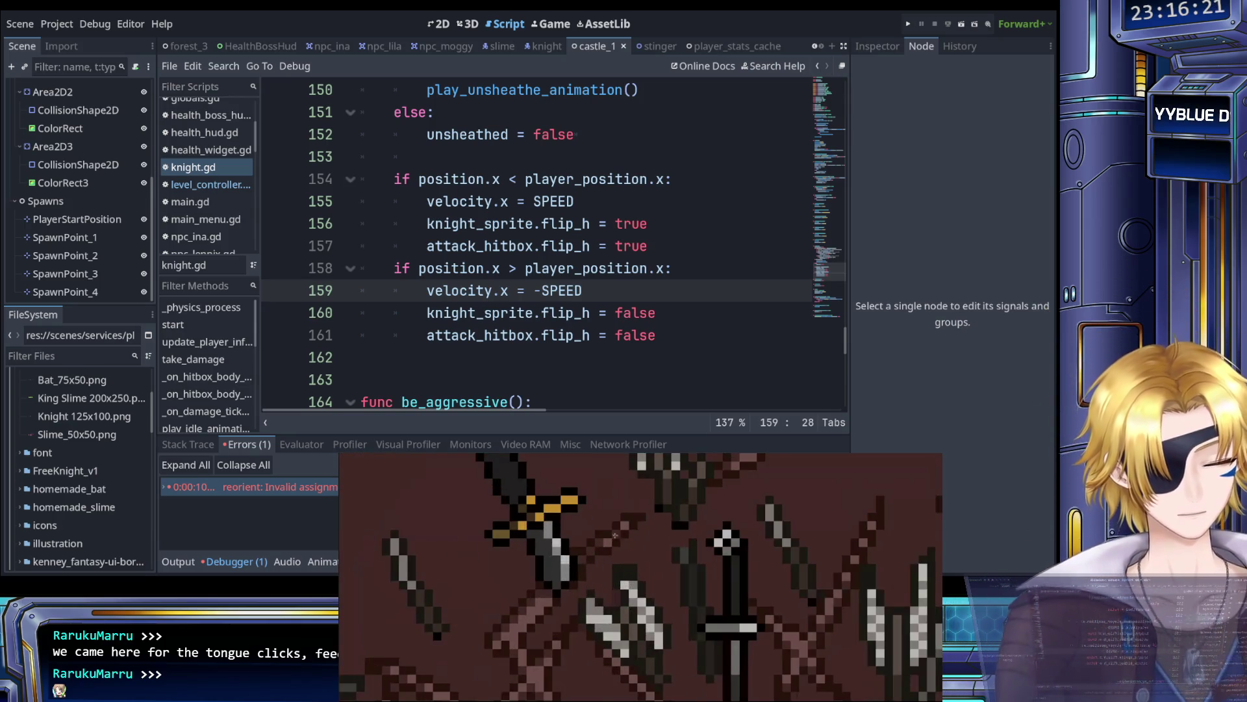
scroll(639, 536, down, 1)
scroll(639, 536, down, 2)
scroll(643, 549, up, 5)
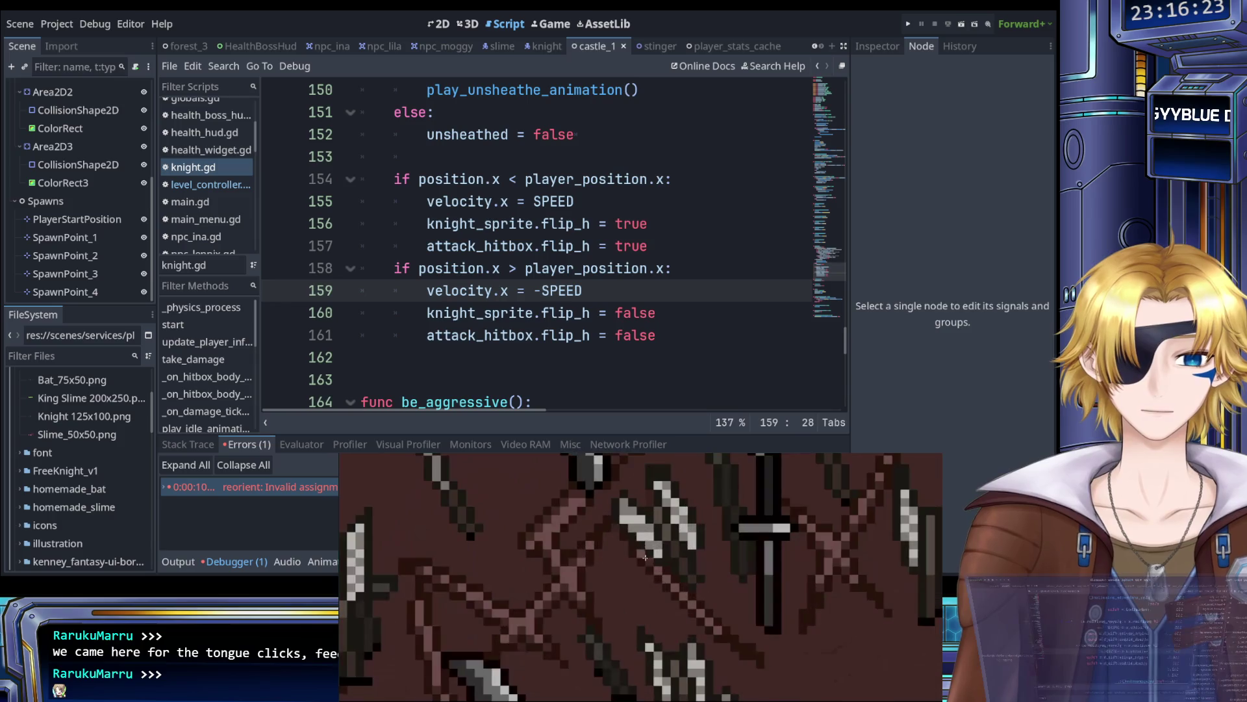
scroll(648, 562, down, 3)
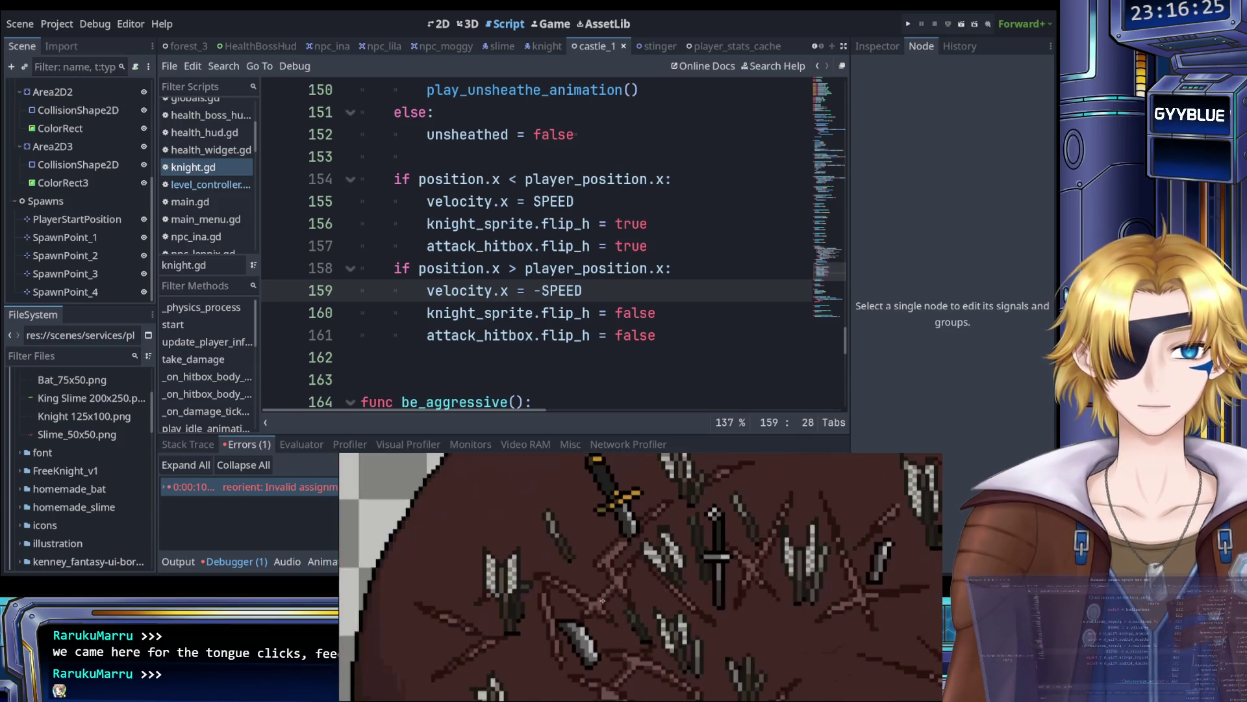
scroll(591, 598, up, 3)
scroll(591, 598, down, 3)
scroll(582, 637, down, 2)
scroll(577, 650, up, 1)
scroll(576, 651, up, 3)
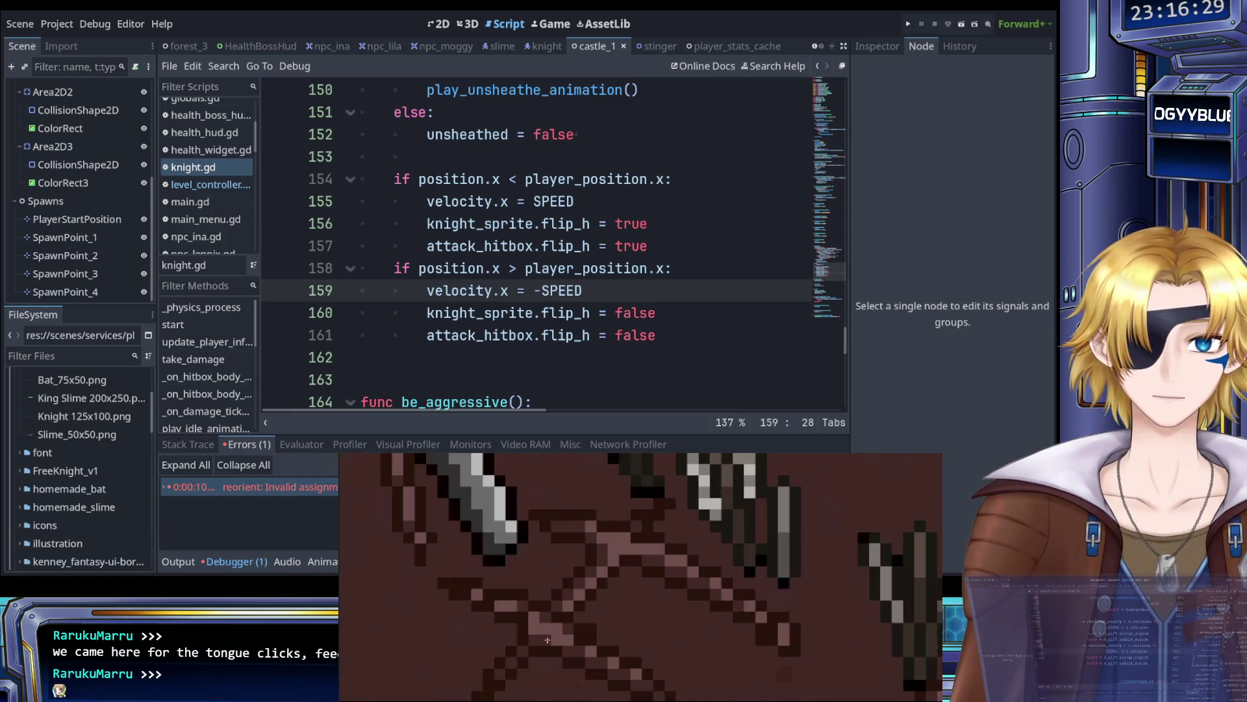
scroll(575, 636, down, 2)
scroll(733, 578, up, 3)
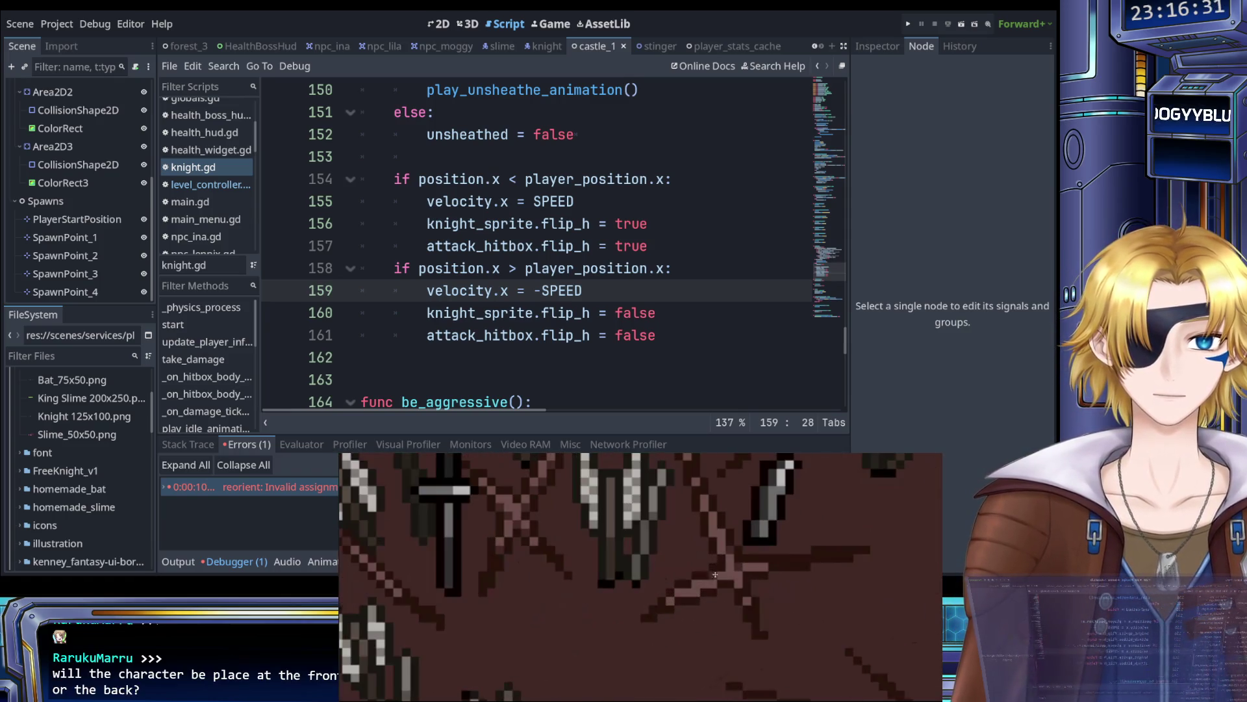
scroll(682, 590, down, 4)
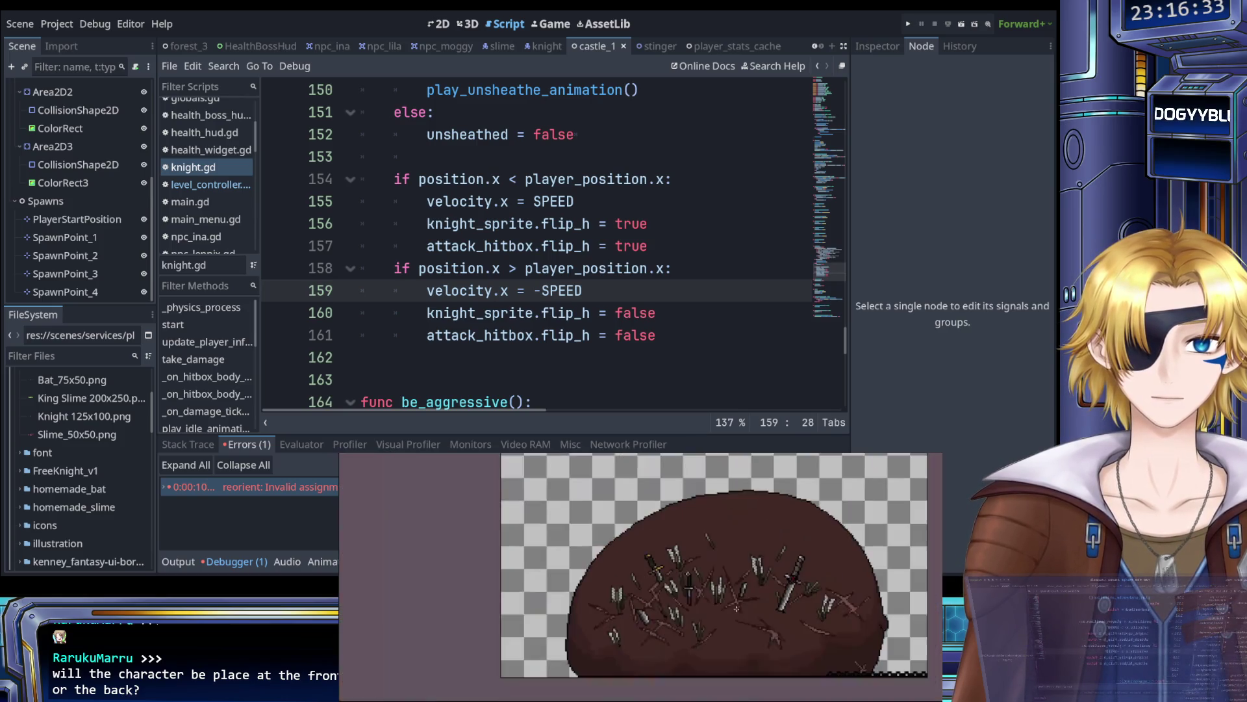
scroll(759, 546, up, 4)
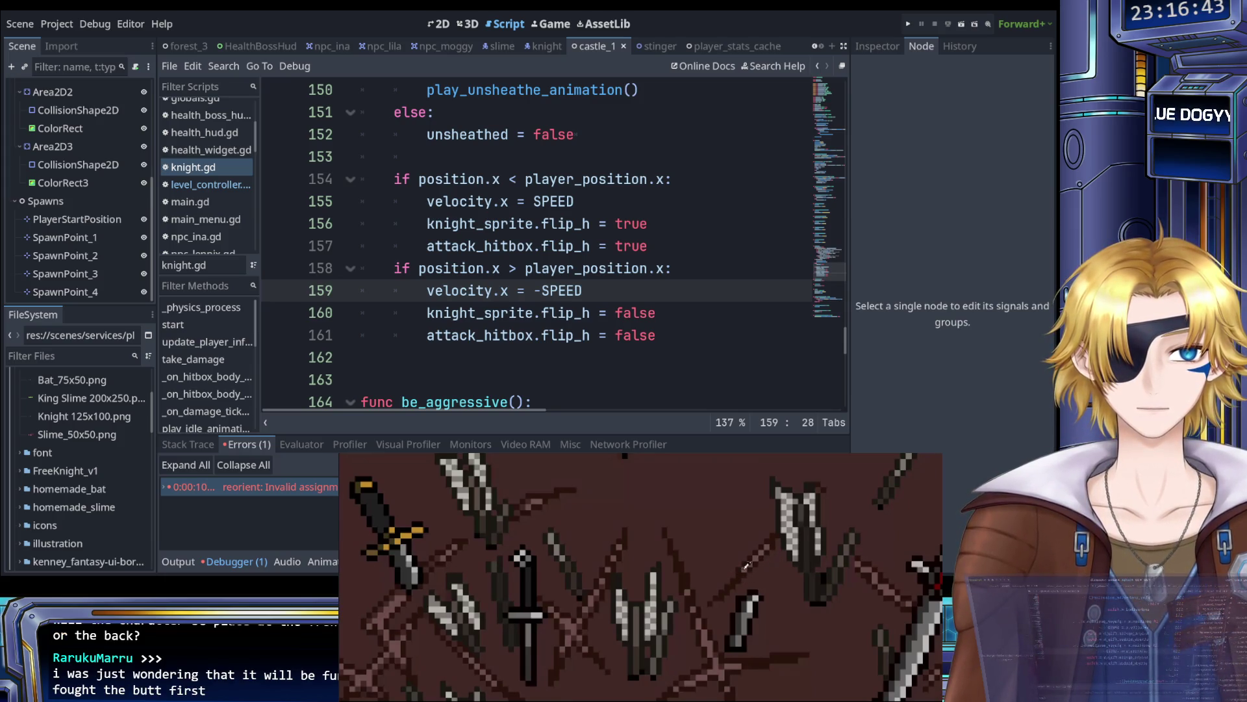
scroll(739, 575, down, 4)
scroll(740, 575, up, 4)
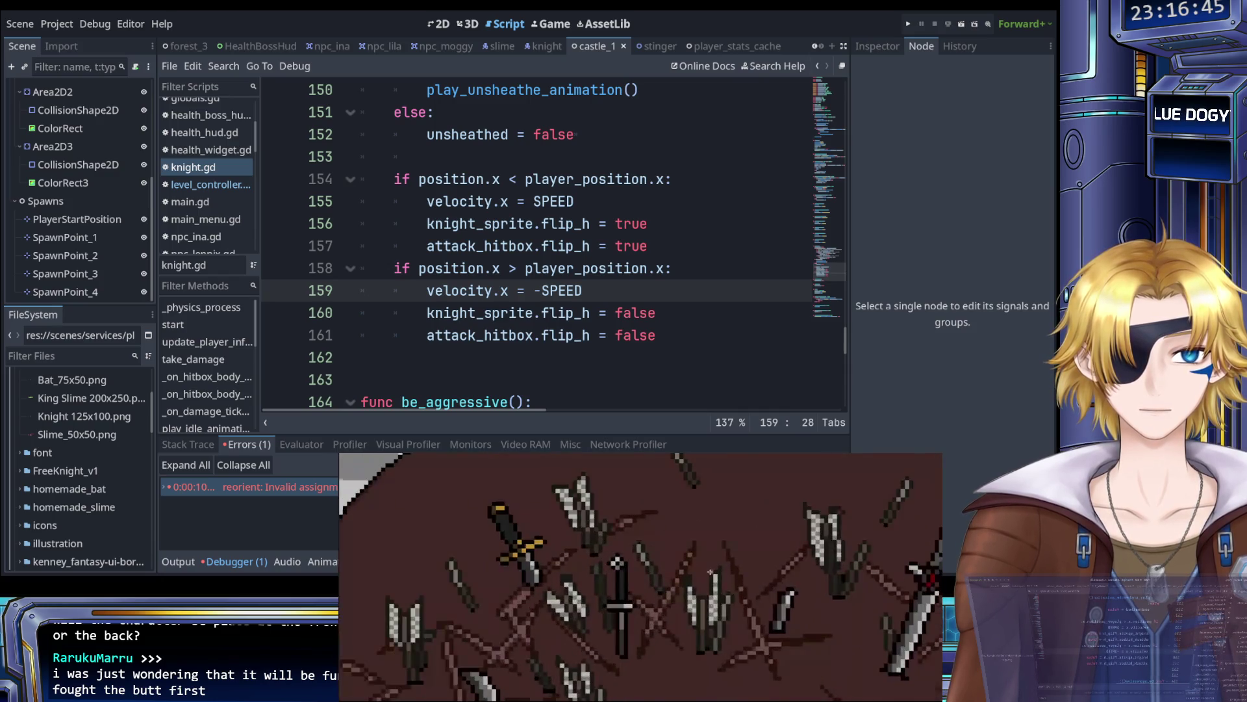
scroll(740, 574, down, 5)
scroll(740, 575, up, 5)
scroll(712, 574, up, 2)
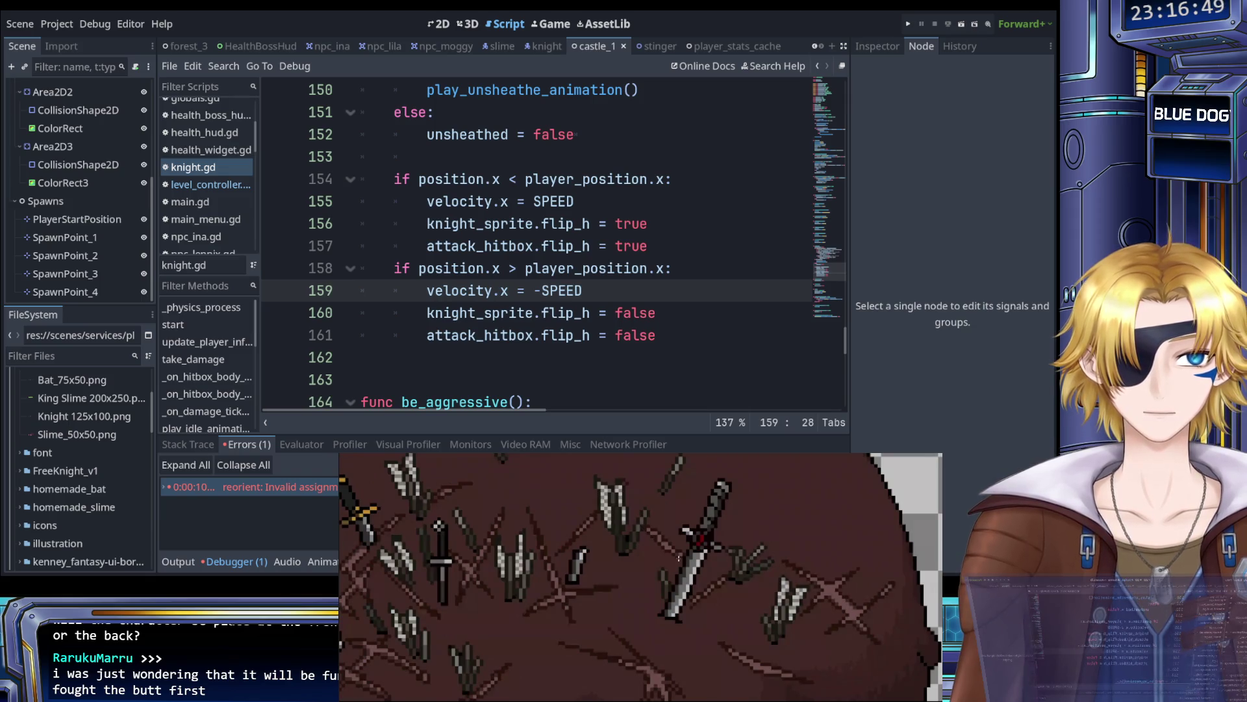
scroll(645, 528, up, 2)
scroll(675, 539, up, 2)
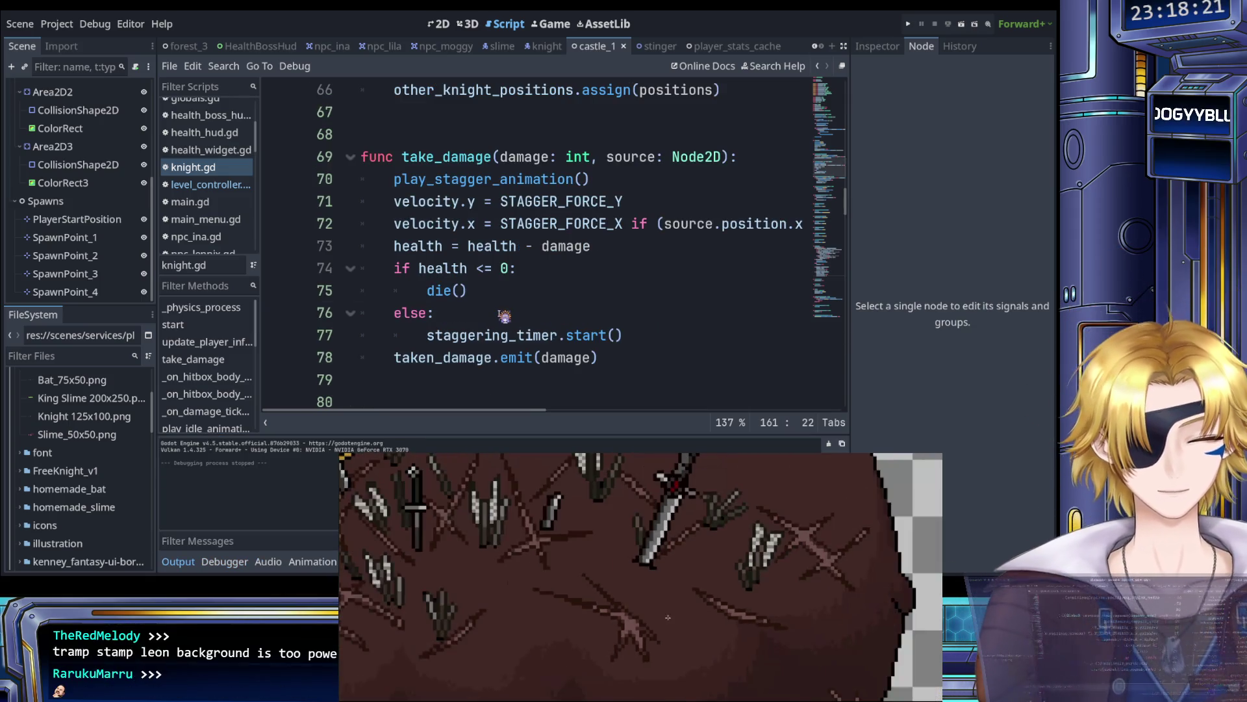
scroll(644, 646, up, 3)
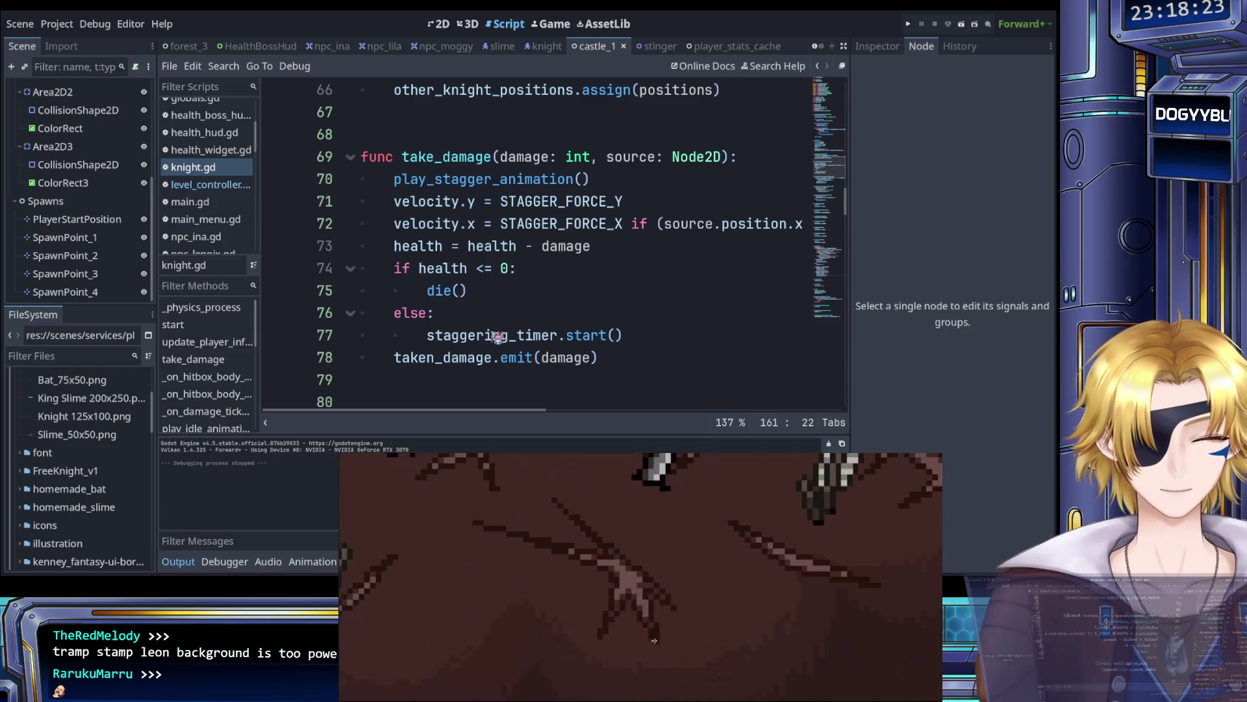
scroll(643, 633, down, 3)
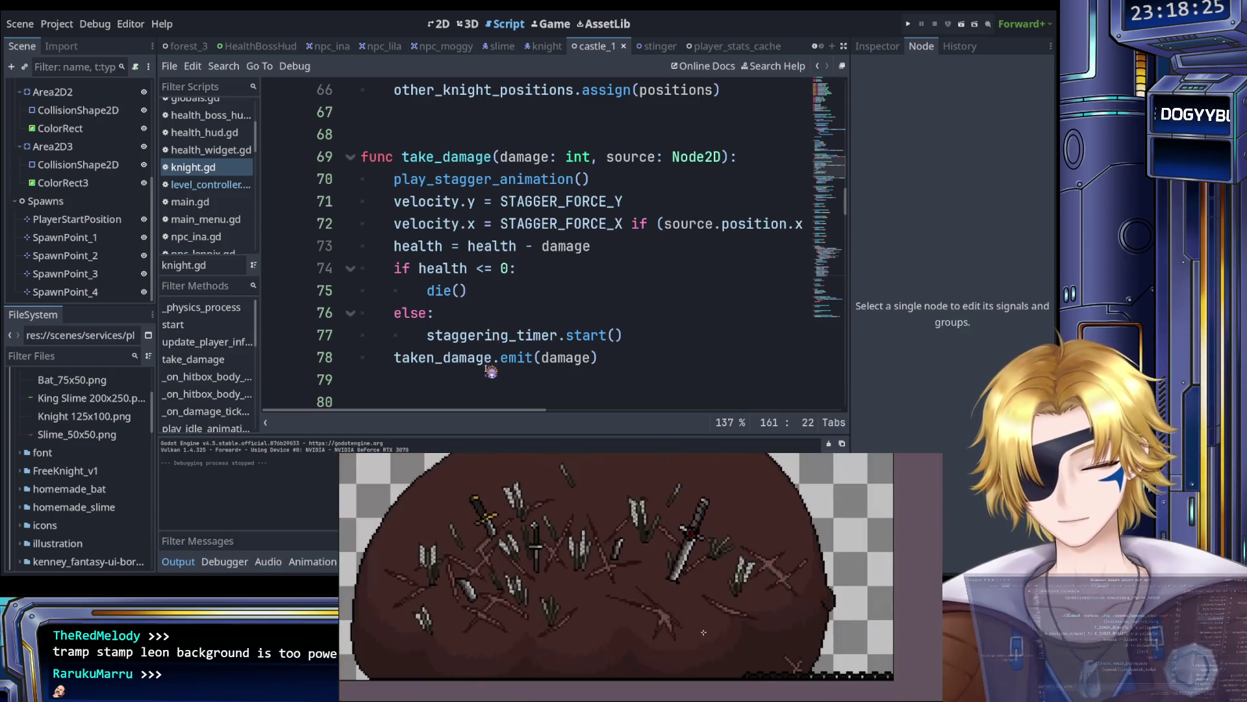
scroll(638, 617, up, 3)
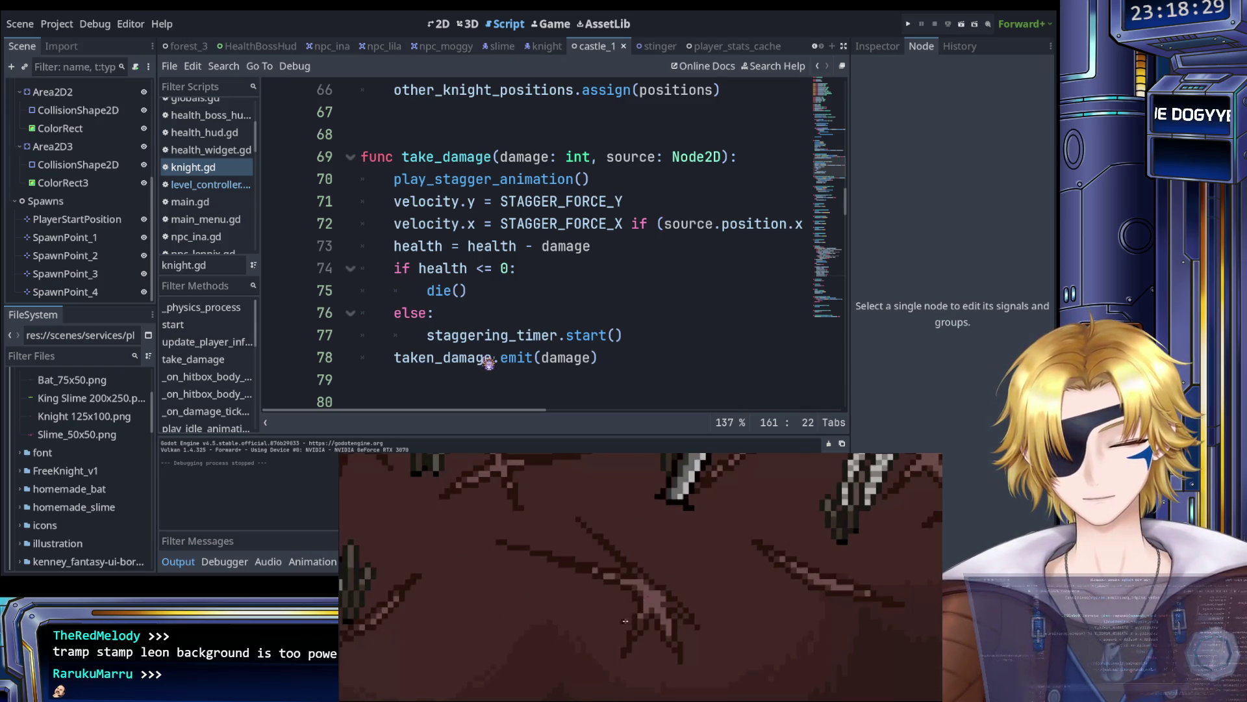
scroll(641, 618, down, 1)
scroll(641, 617, down, 3)
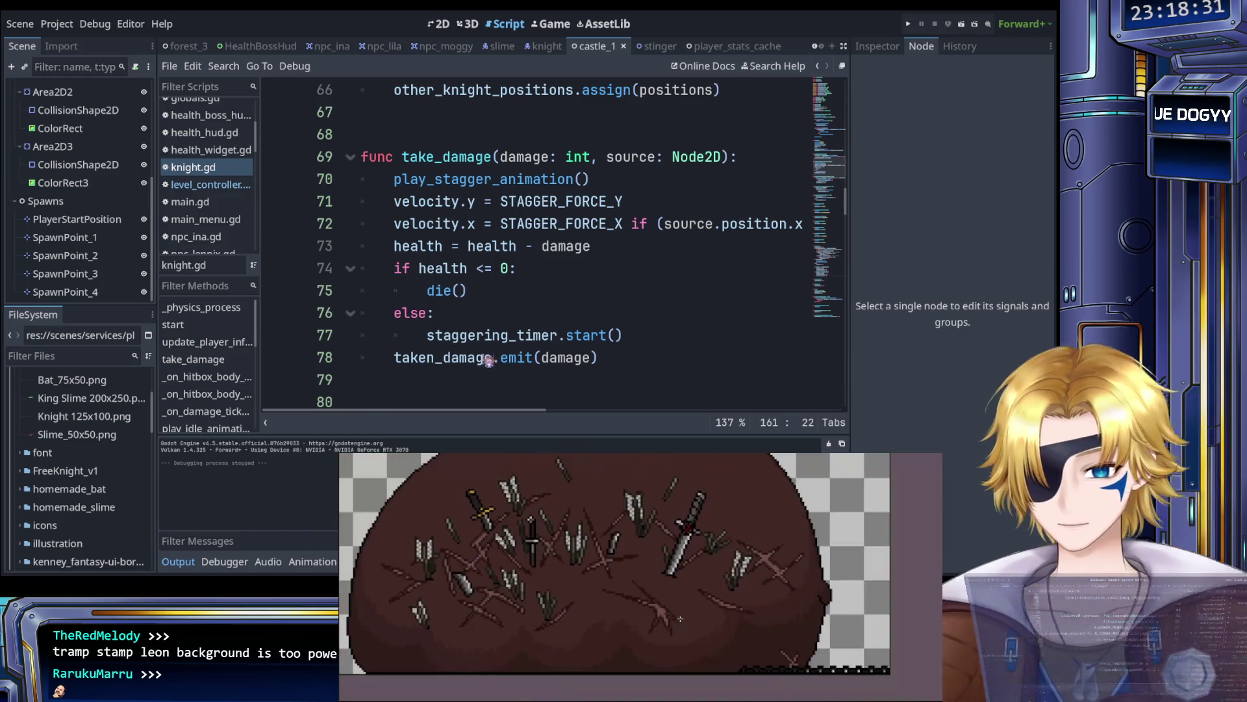
scroll(614, 616, up, 4)
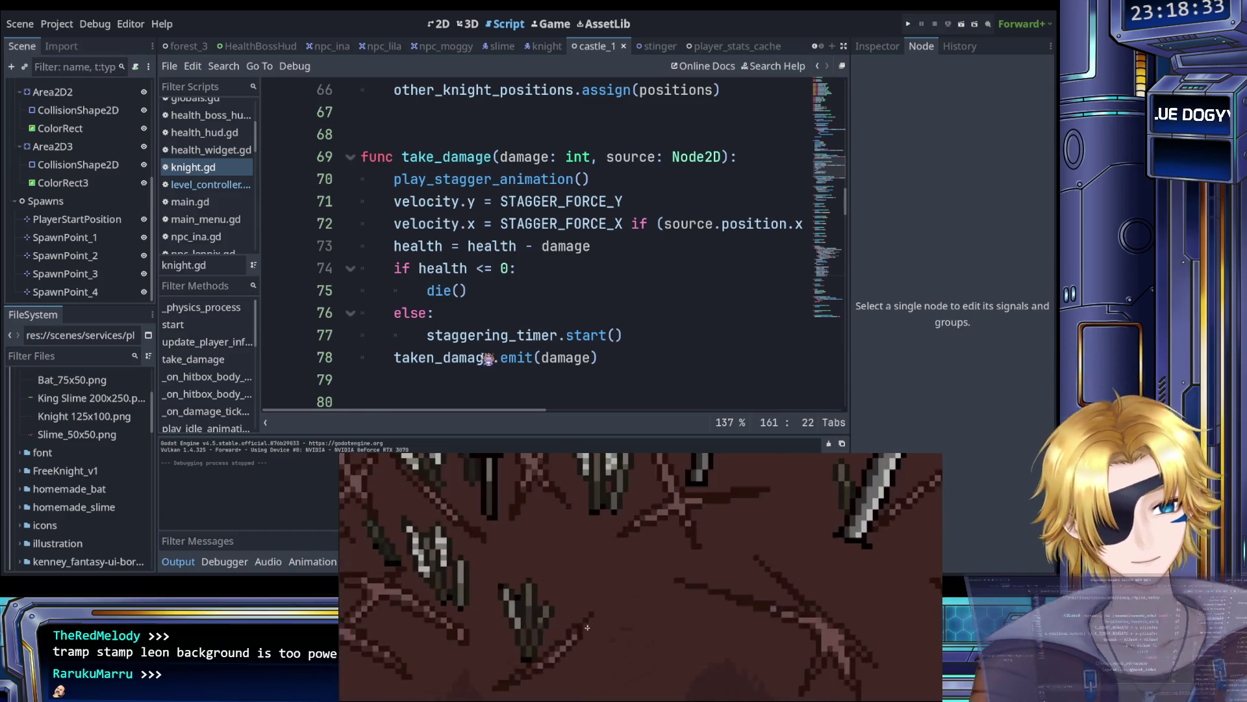
scroll(613, 616, down, 3)
scroll(604, 626, up, 3)
click(492, 337)
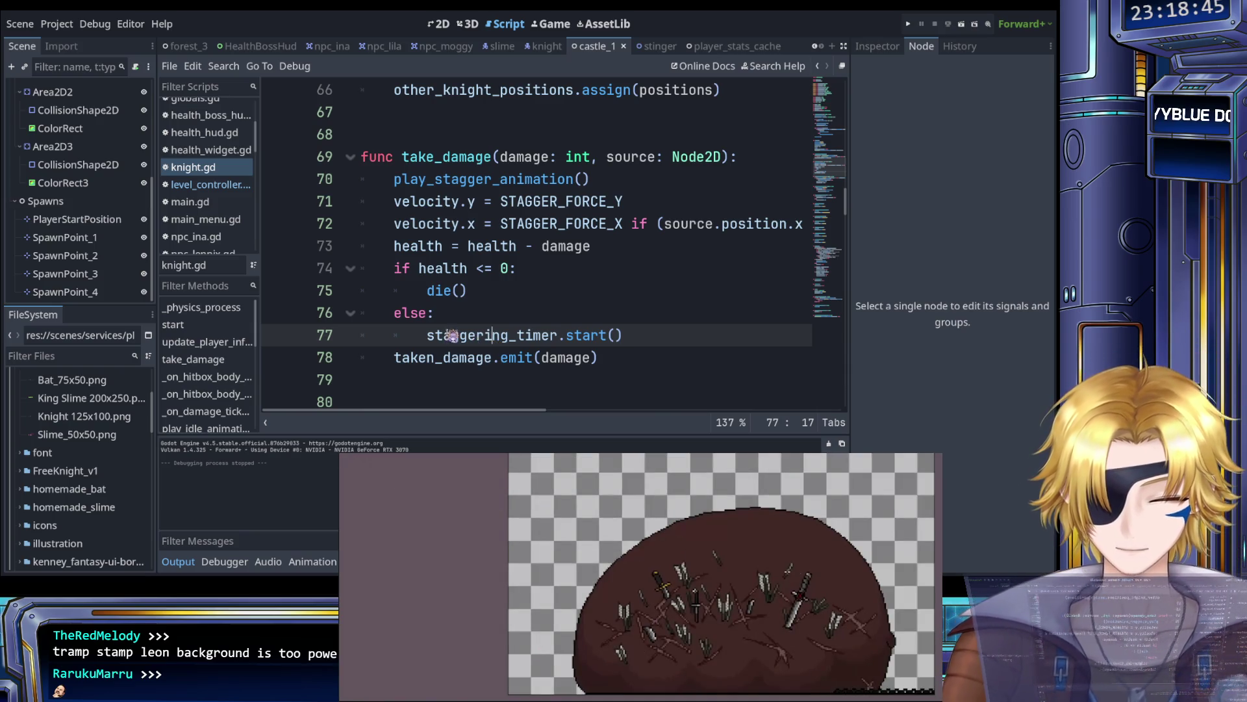
click(481, 323)
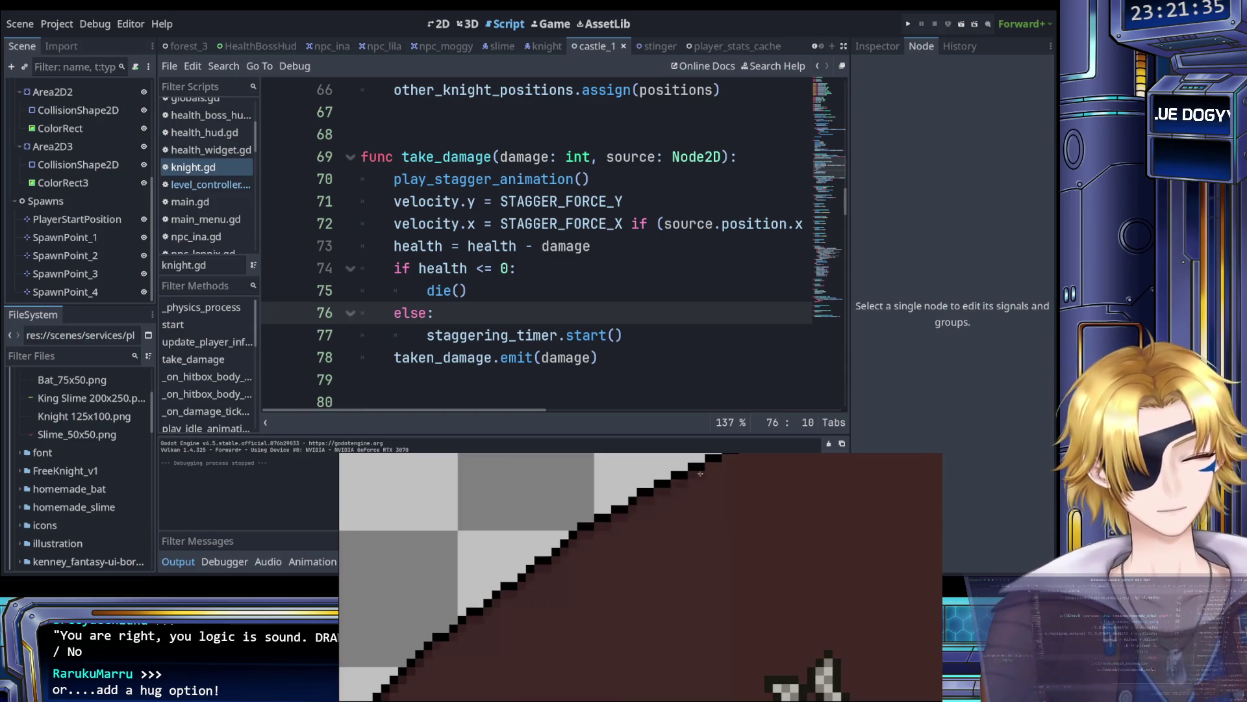
scroll(602, 586, down, 5)
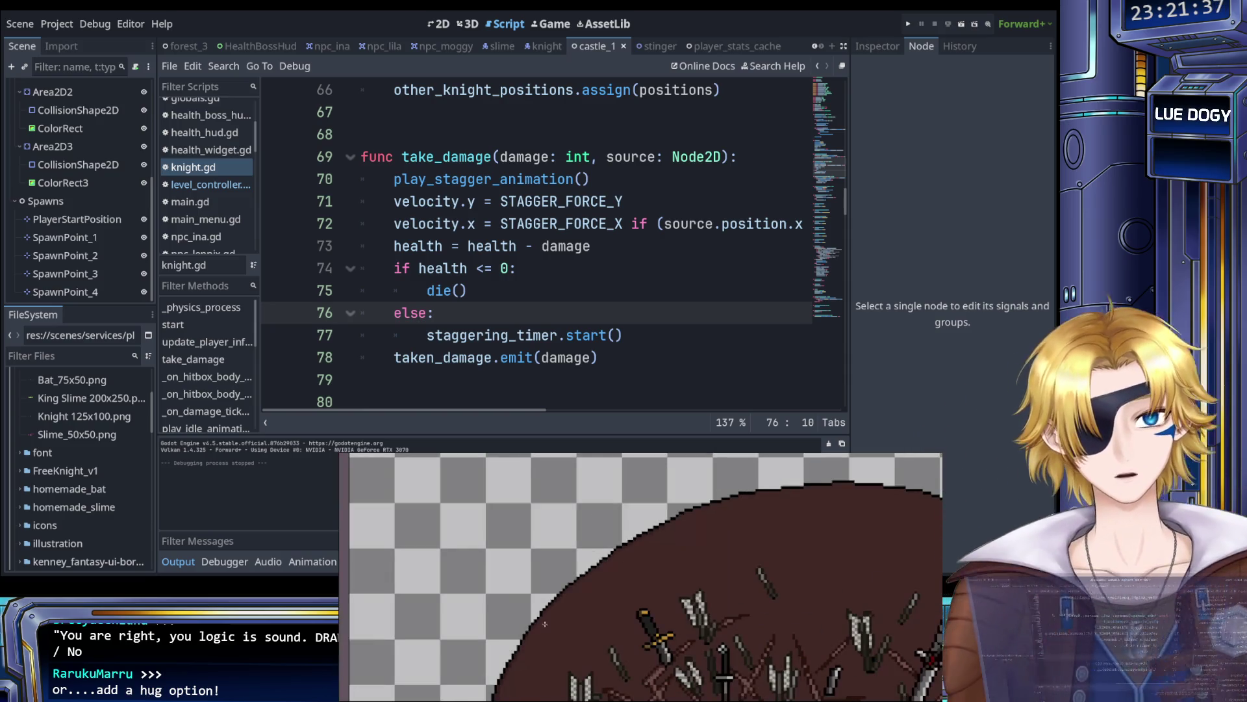
scroll(552, 606, up, 4)
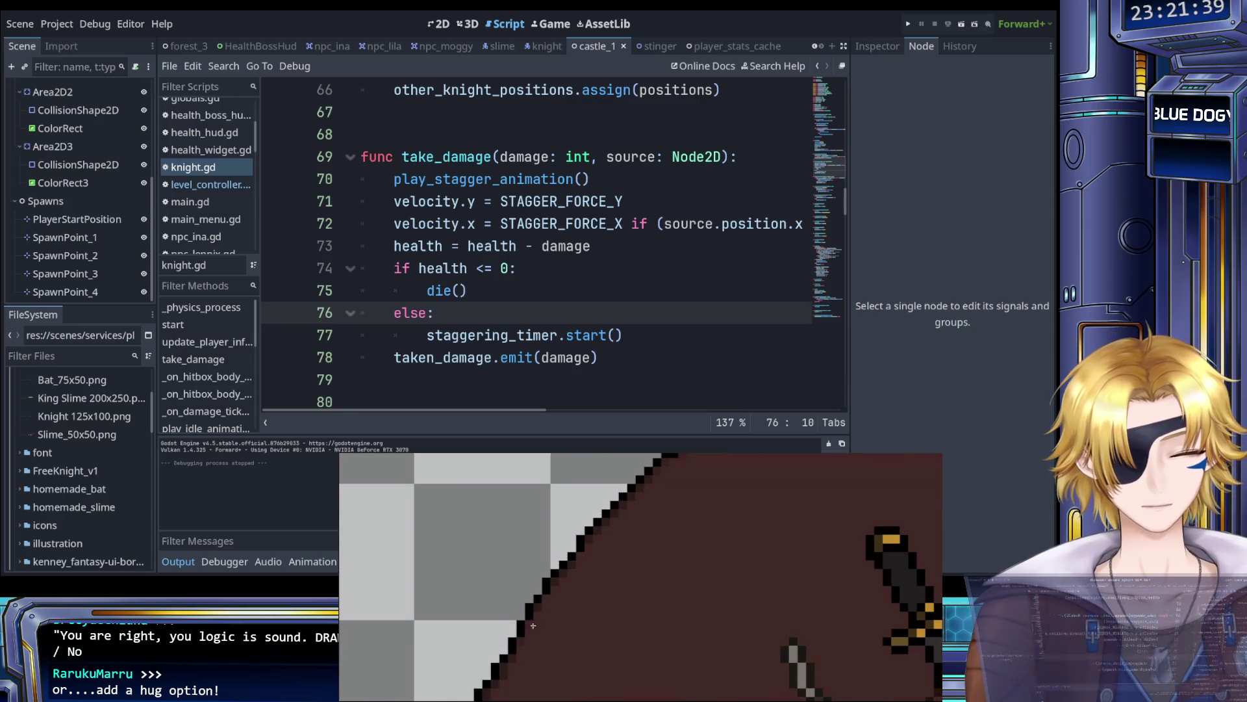
scroll(529, 628, down, 4)
scroll(618, 585, up, 3)
scroll(682, 553, down, 3)
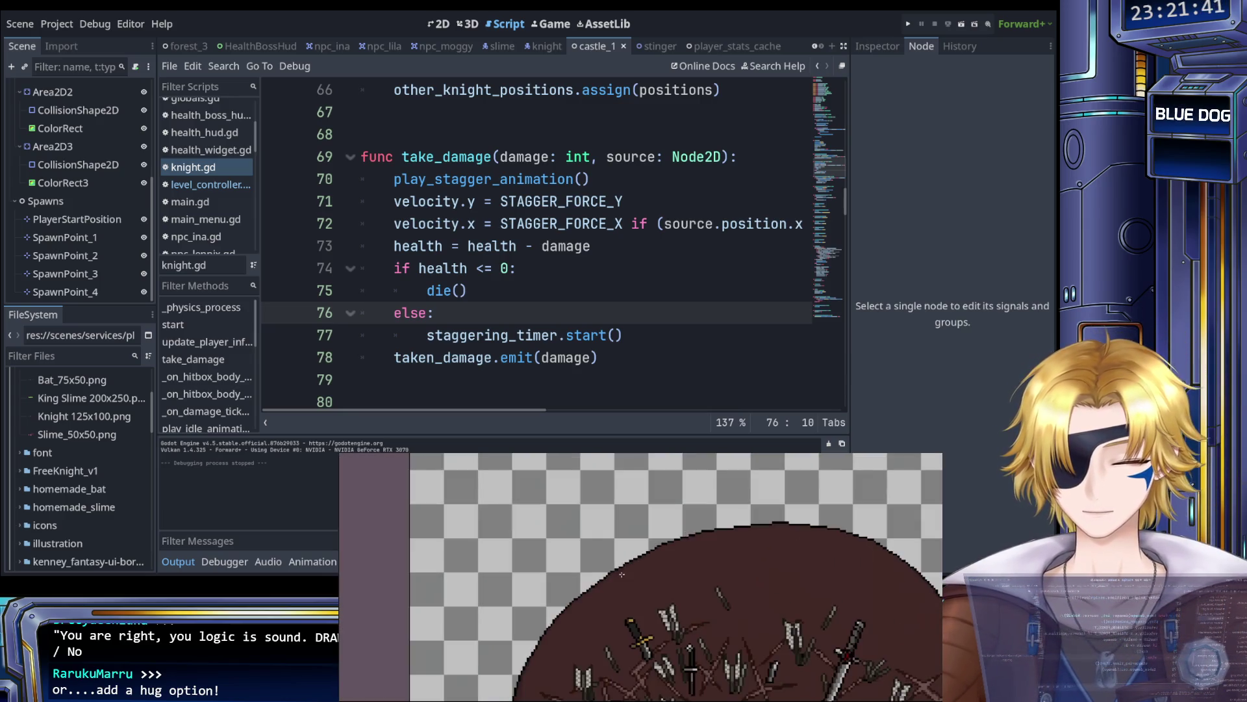
scroll(740, 518, up, 4)
scroll(740, 518, up, 2)
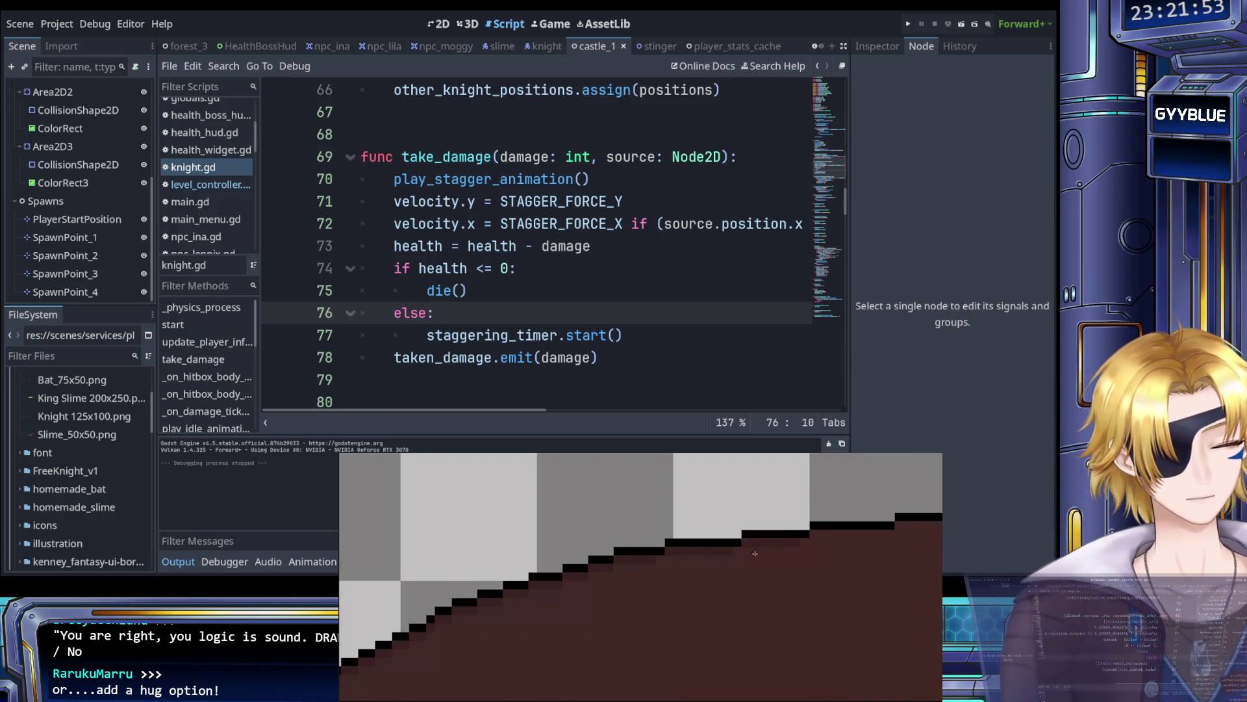
scroll(788, 542, down, 3)
scroll(638, 562, up, 3)
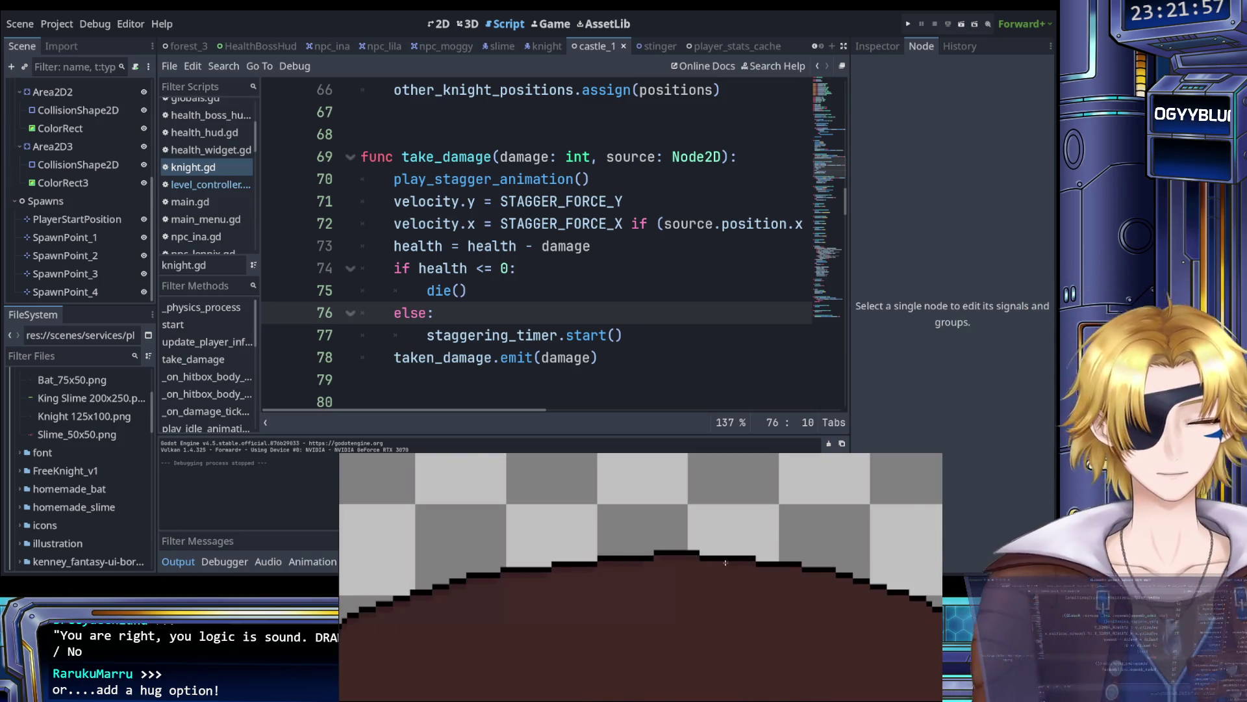
scroll(798, 571, down, 3)
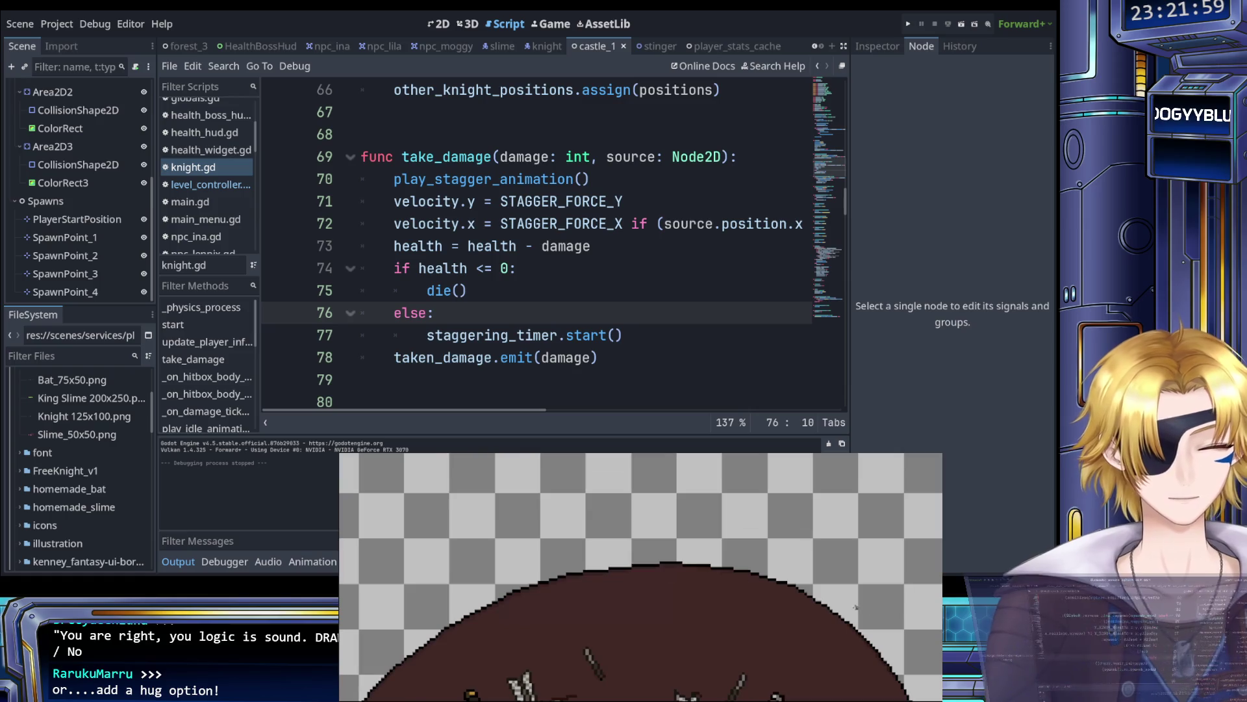
scroll(873, 610, up, 2)
scroll(874, 610, up, 1)
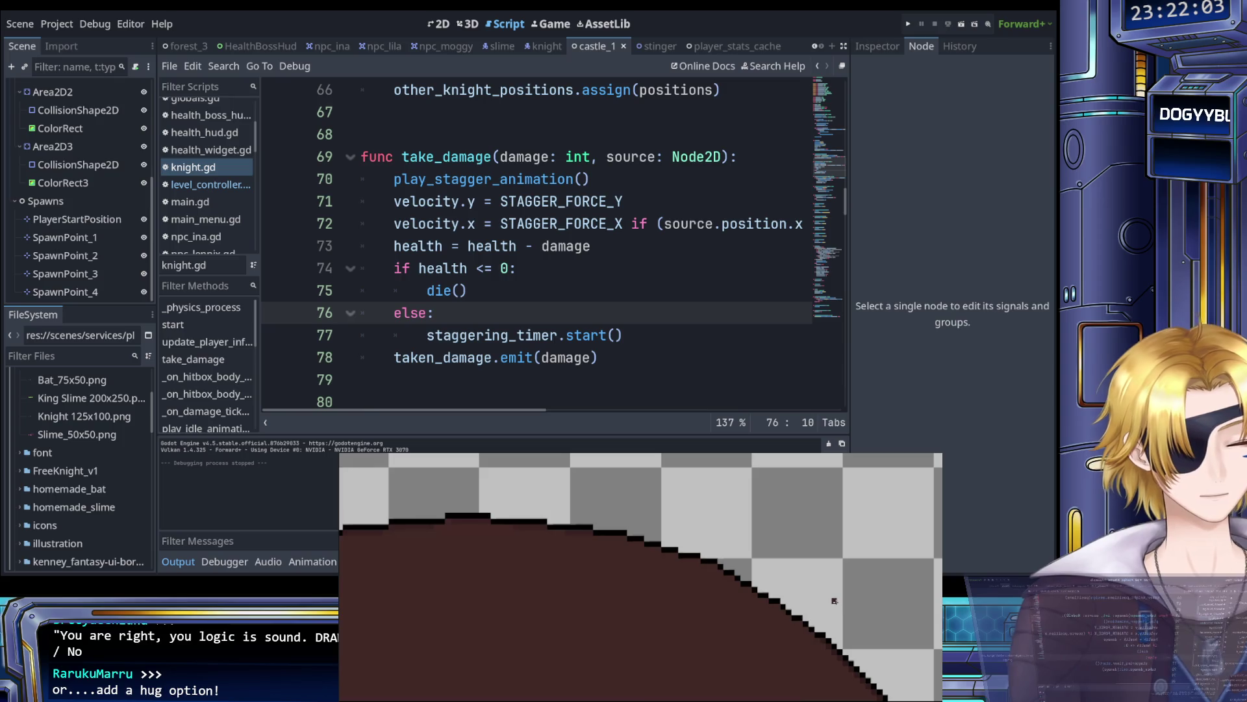
scroll(732, 581, up, 2)
scroll(653, 554, down, 2)
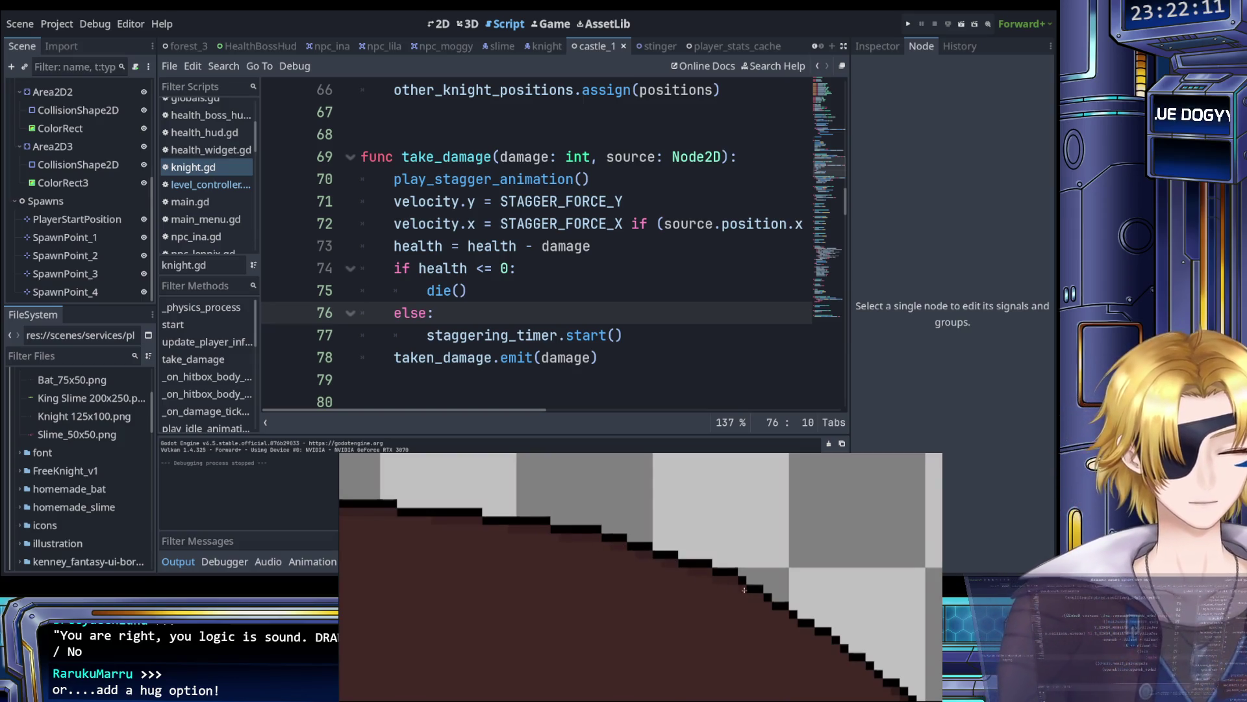
scroll(755, 598, down, 2)
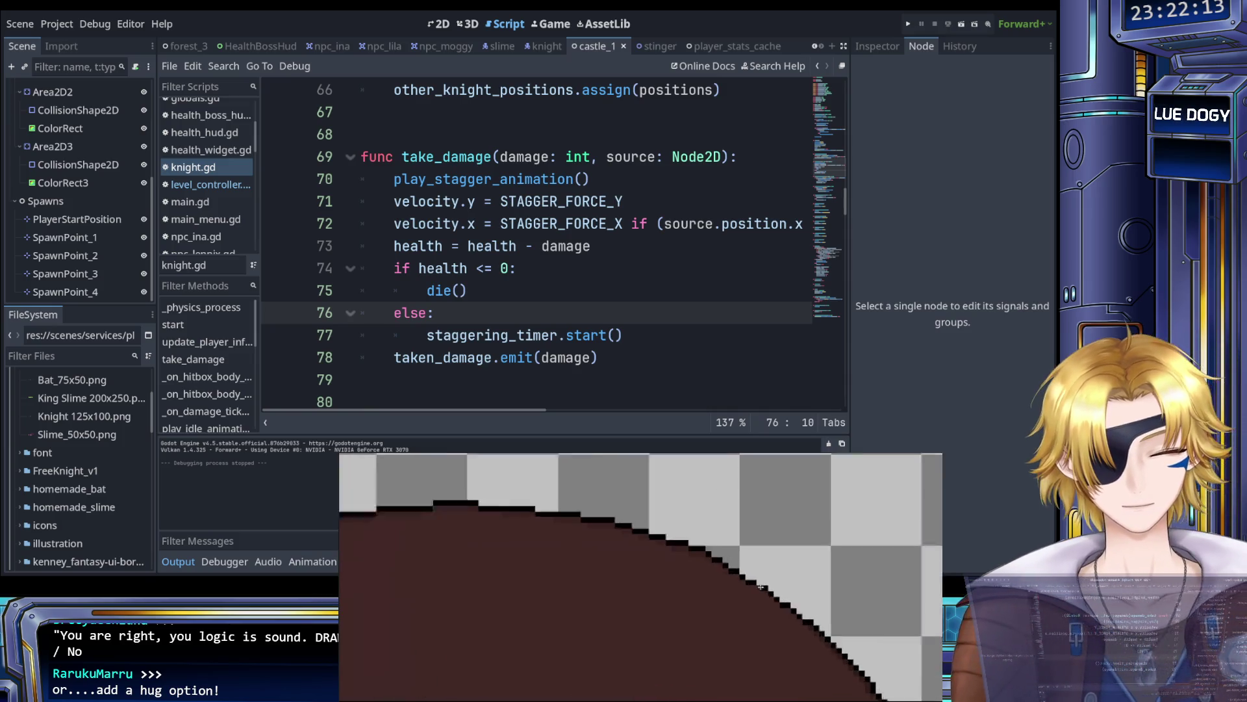
scroll(740, 588, up, 2)
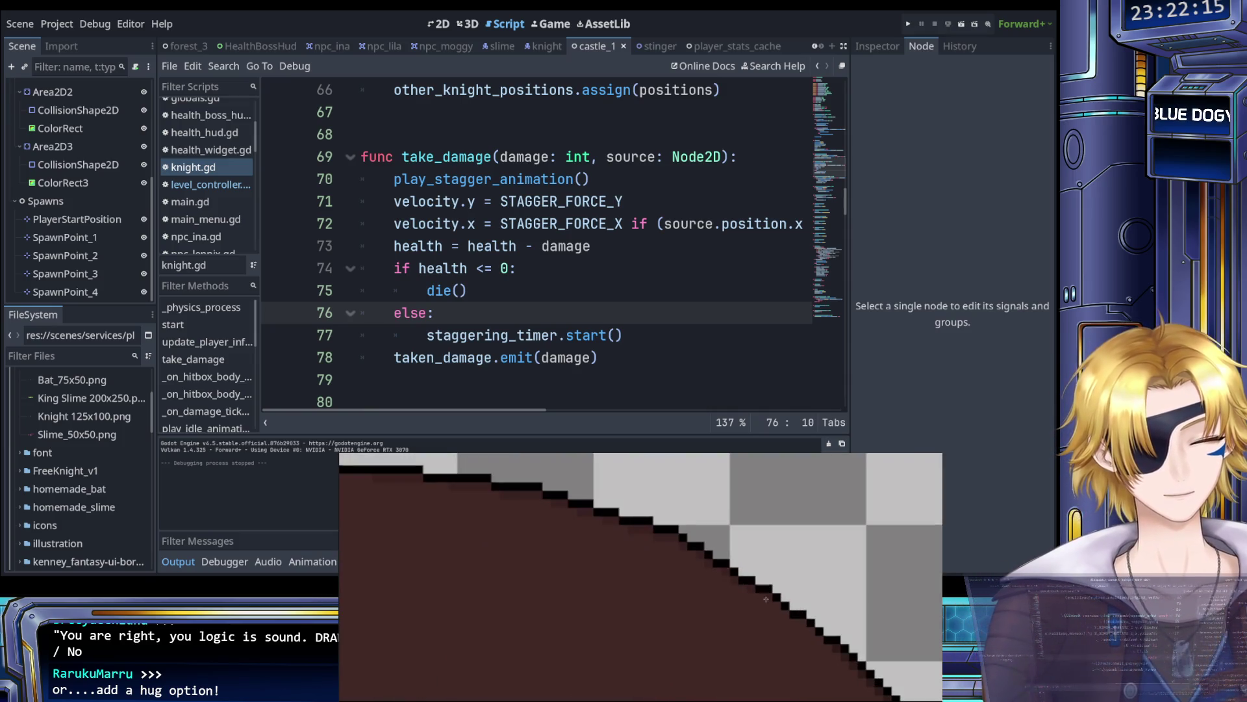
scroll(754, 591, down, 2)
scroll(741, 585, up, 2)
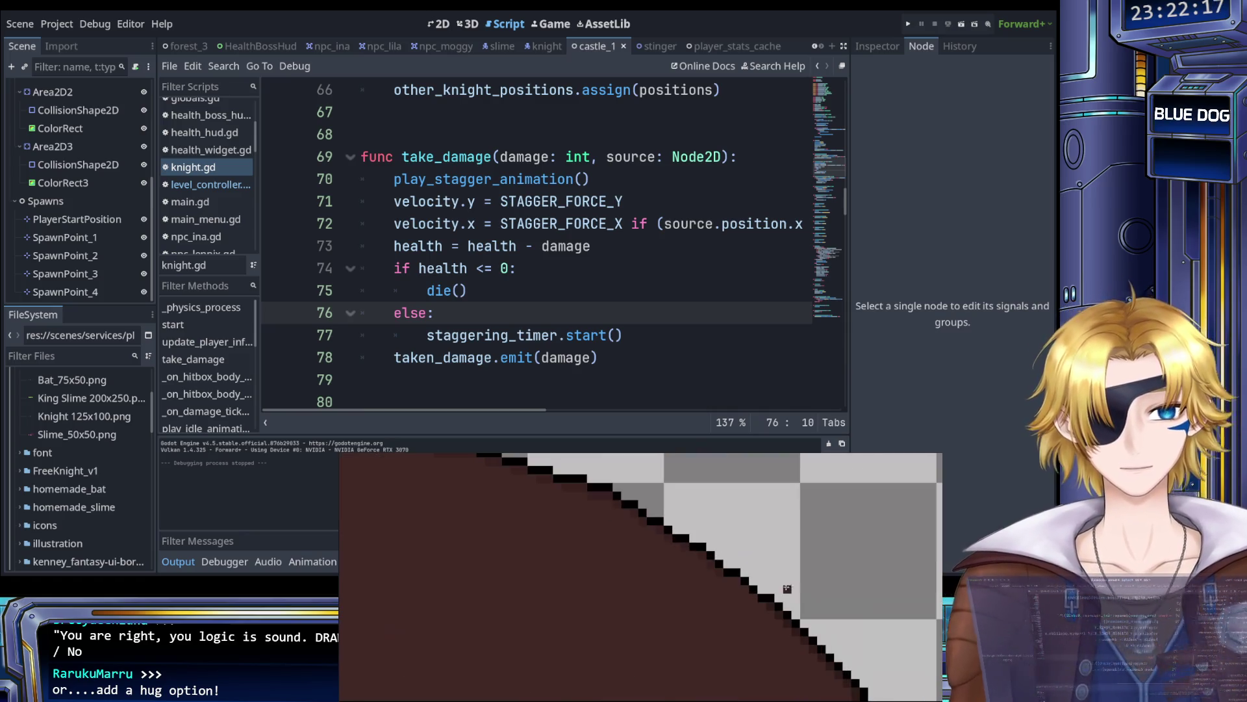
scroll(754, 572, down, 2)
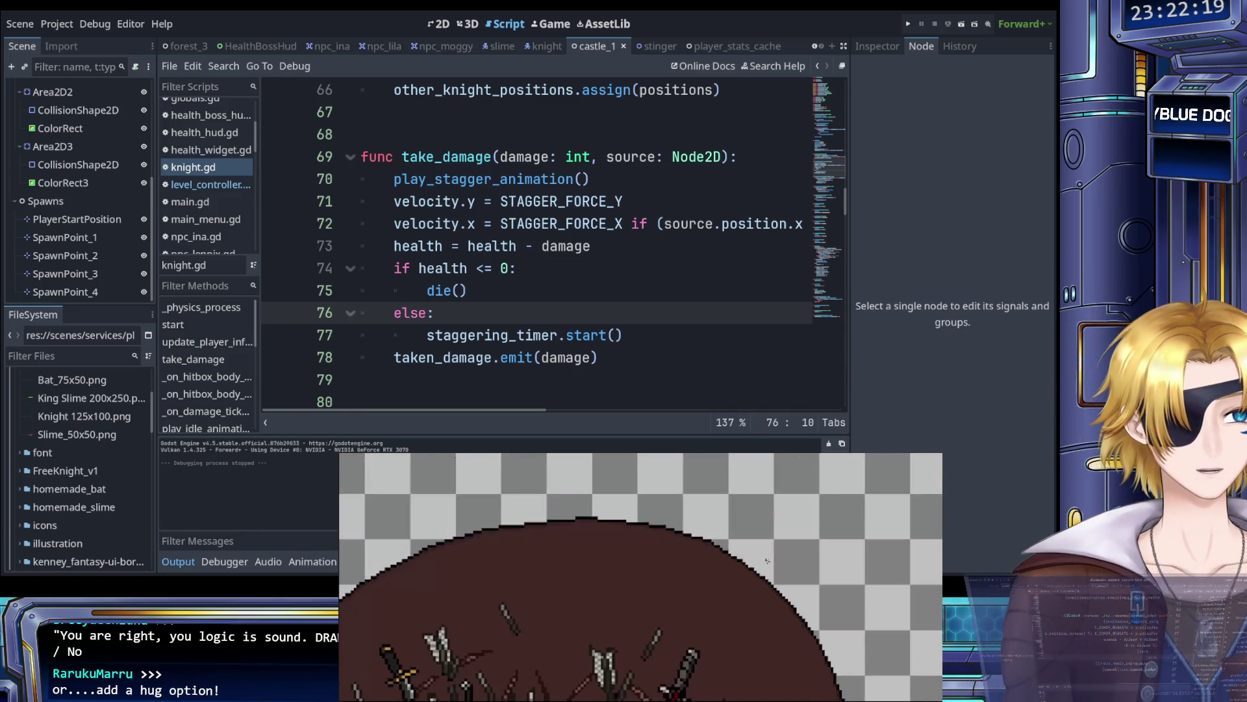
scroll(759, 583, up, 2)
scroll(758, 584, down, 2)
scroll(803, 617, up, 2)
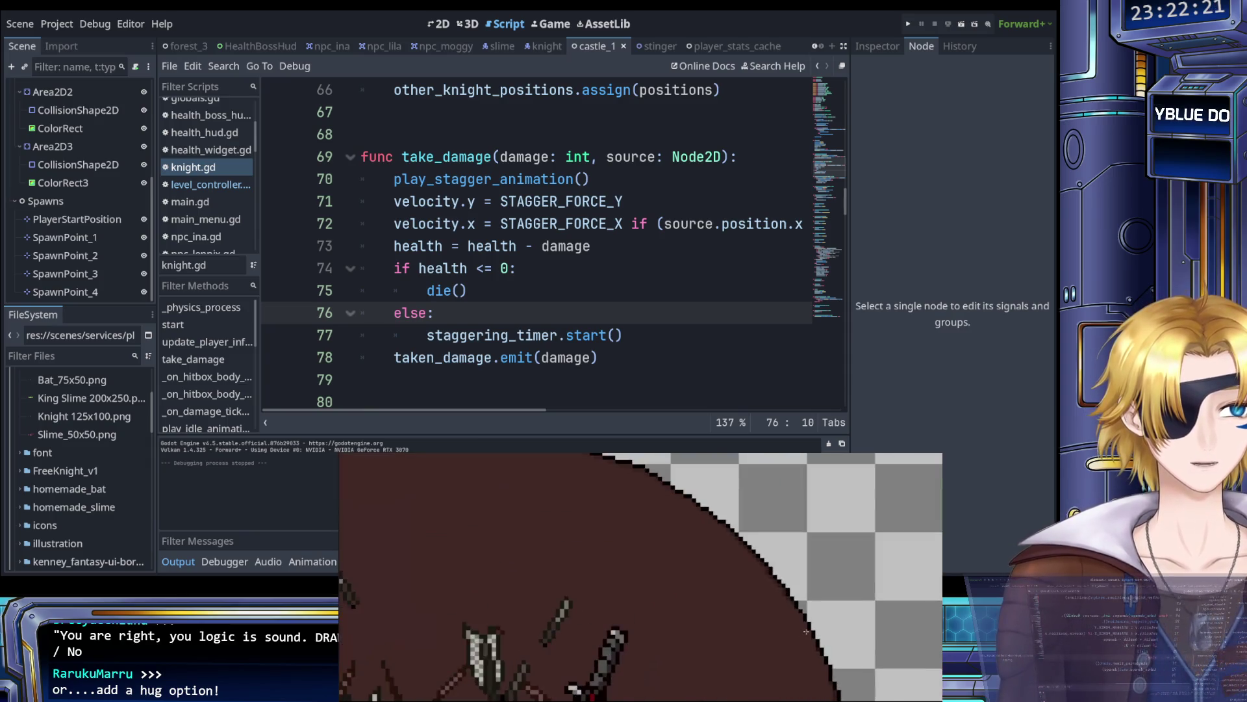
scroll(806, 621, up, 2)
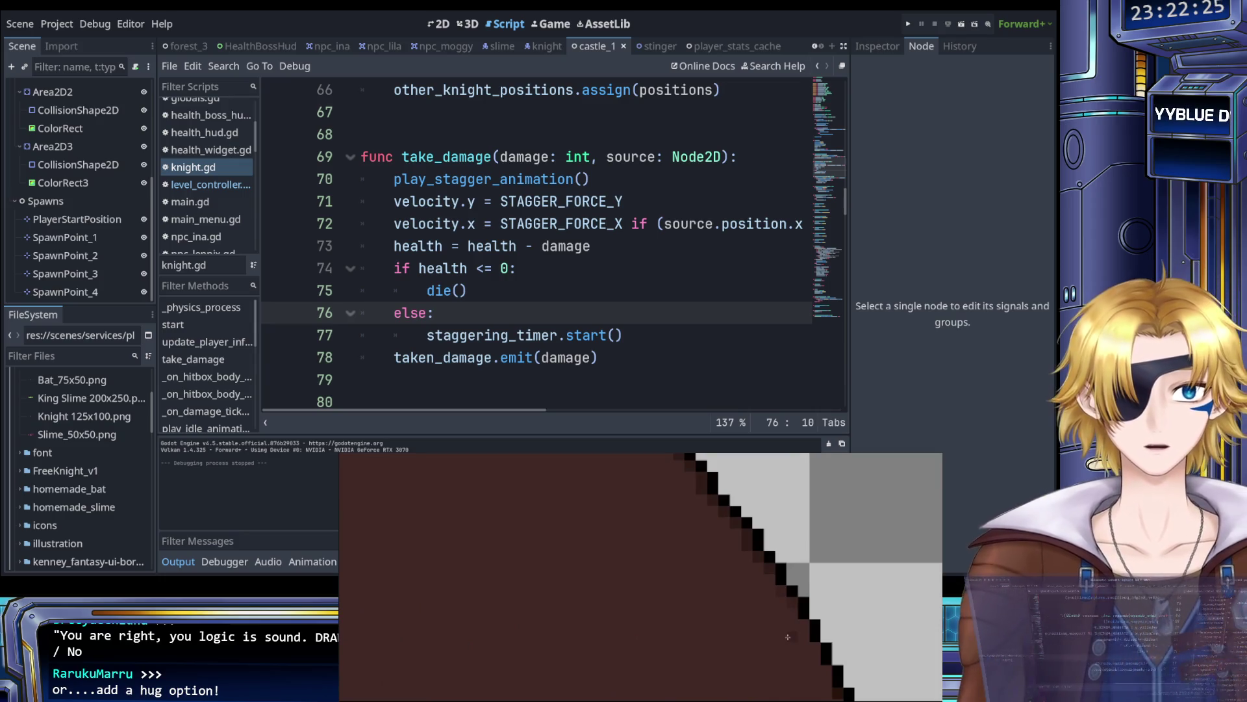
scroll(814, 637, down, 2)
scroll(816, 636, up, 2)
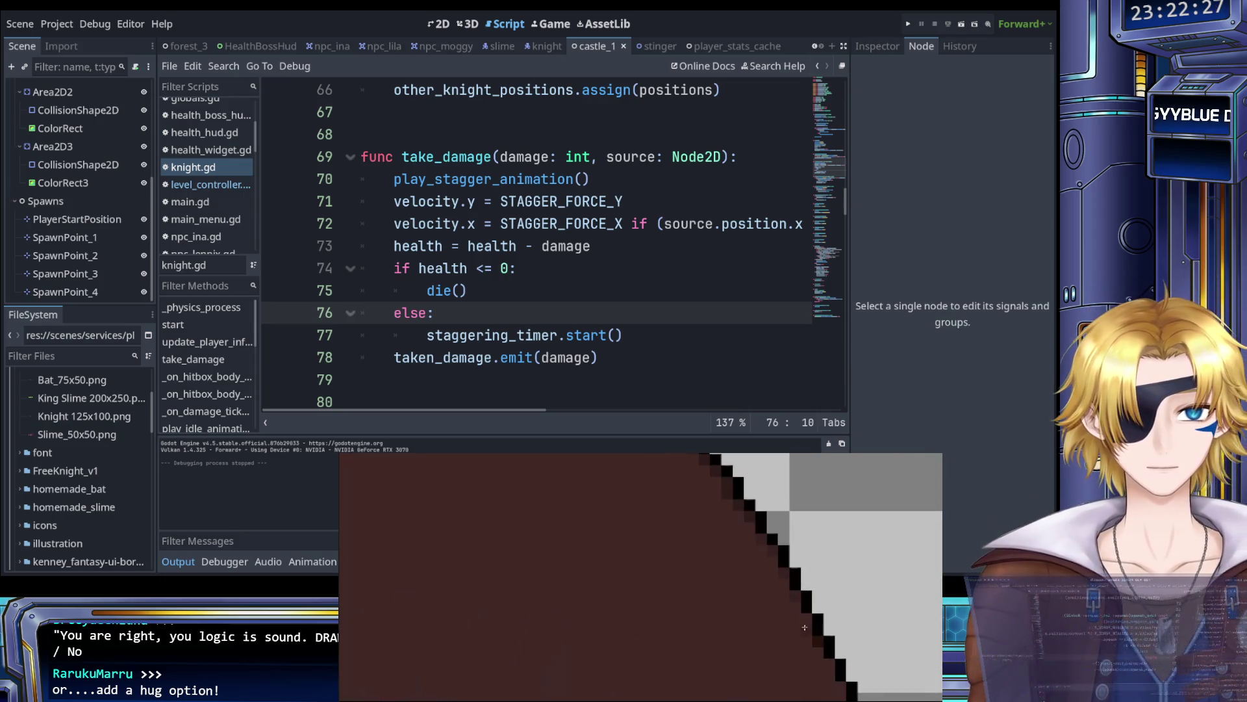
scroll(831, 653, down, 1)
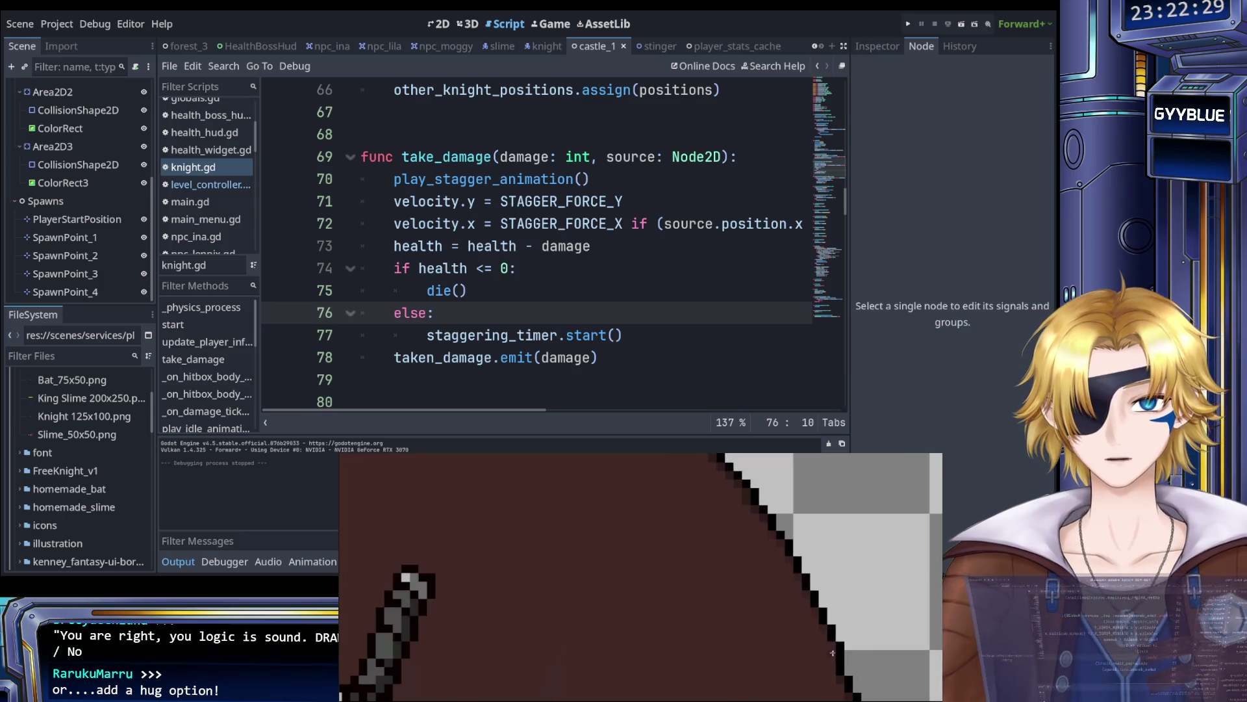